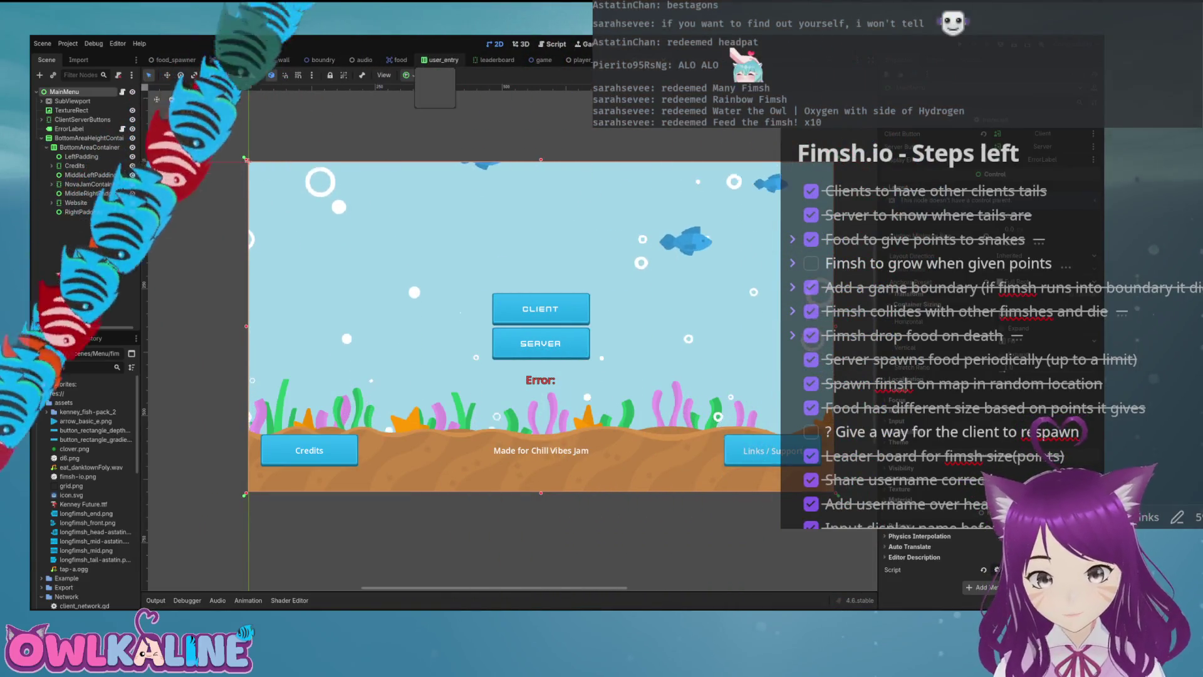
Flip through the user_entry, food_spawner, leaderboard and player_spawner scenes, ending on the game scene
click(444, 60)
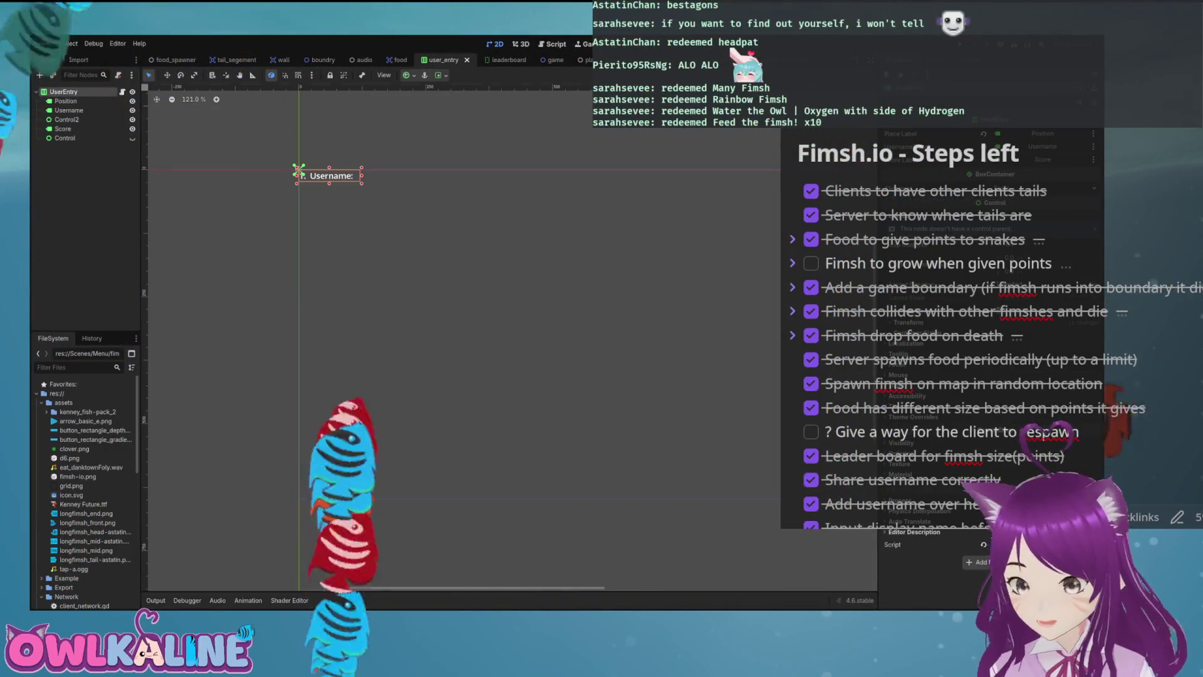
key(ctrl+shift+Tab)
key(ctrl+shift+Tab)
key(ctrl+shift+Tab)
key(ctrl+shift+Tab)
key(ctrl+shift+Tab)
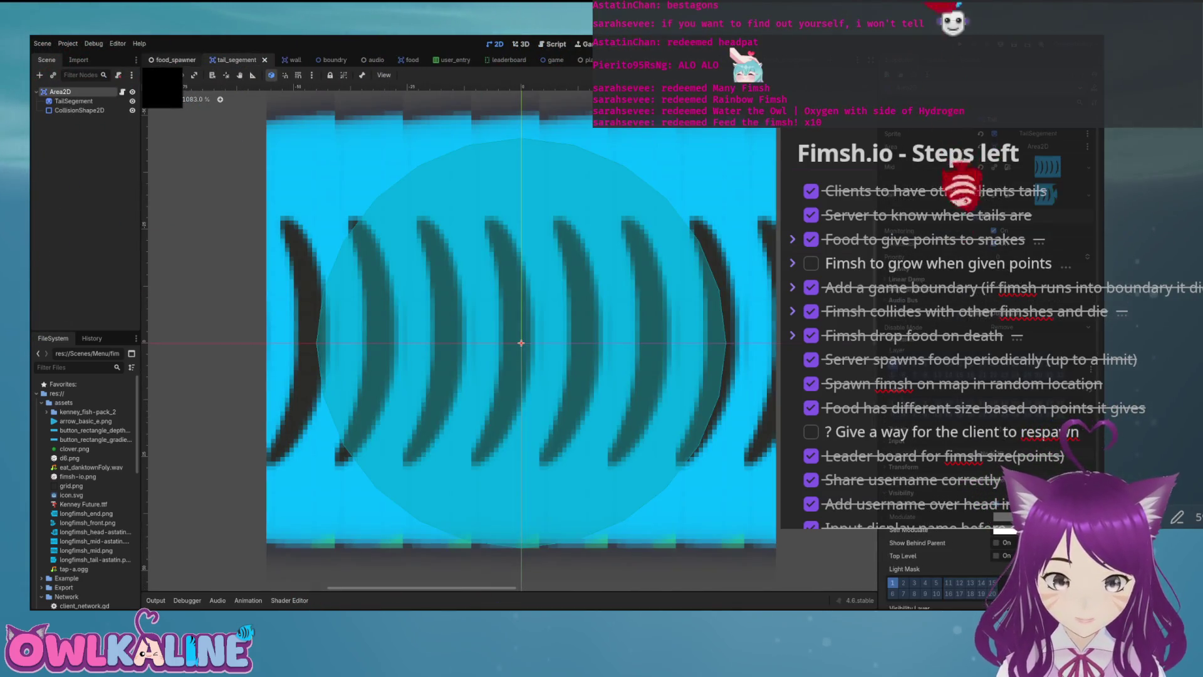
key(ctrl+shift+Tab)
scroll(427, 167, up, 1)
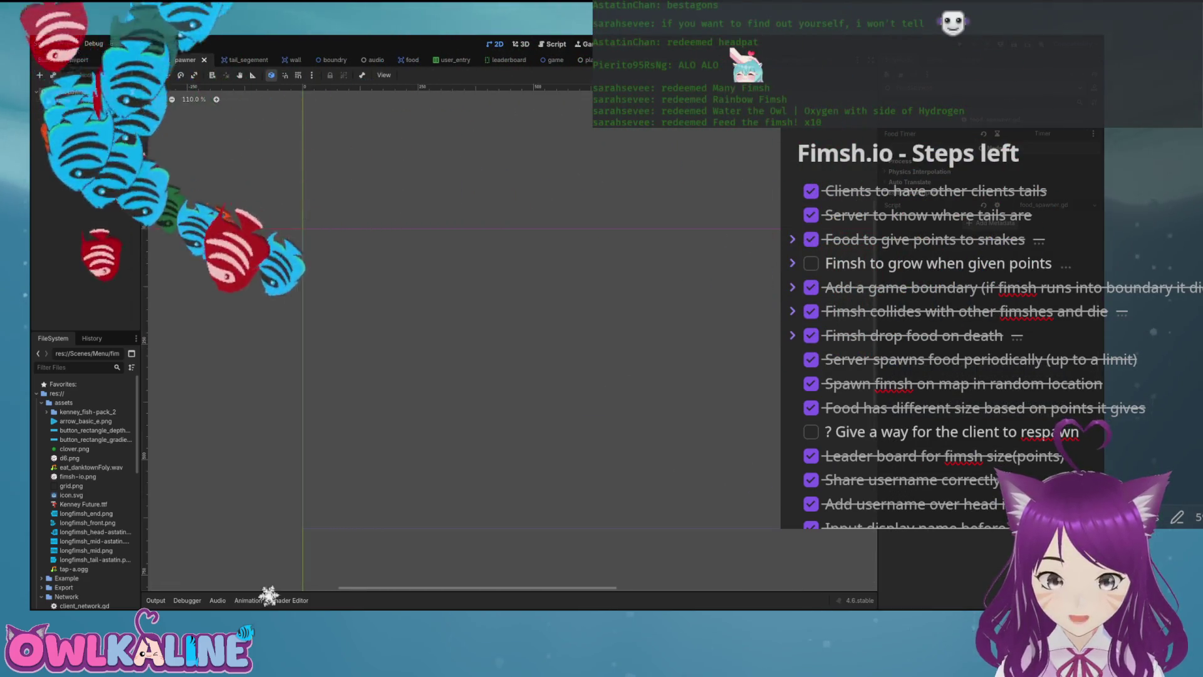
click(446, 60)
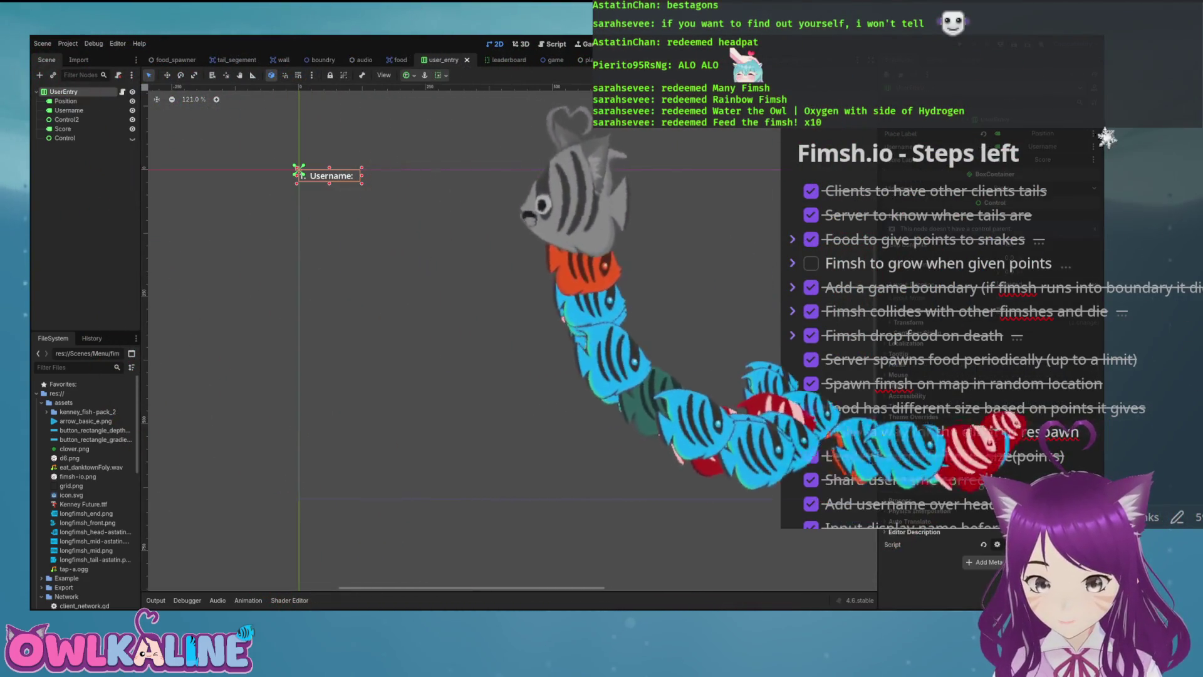
key(ctrl+Tab)
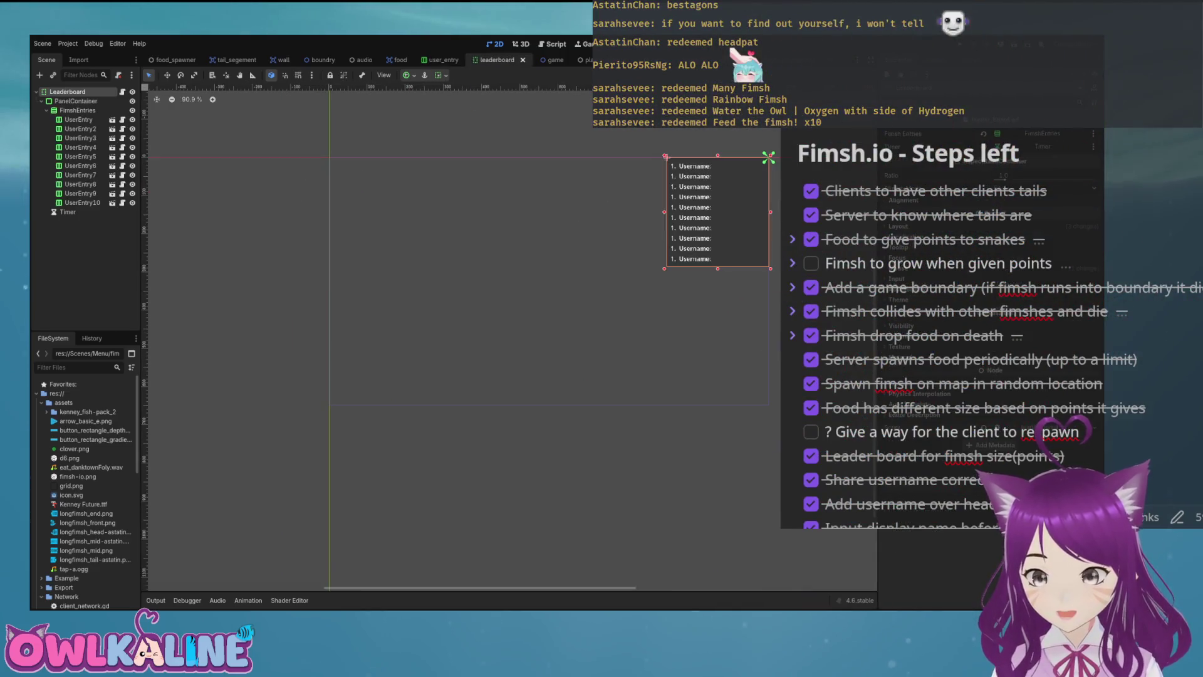
key(ctrl+Tab)
key(ctrl+Tab)
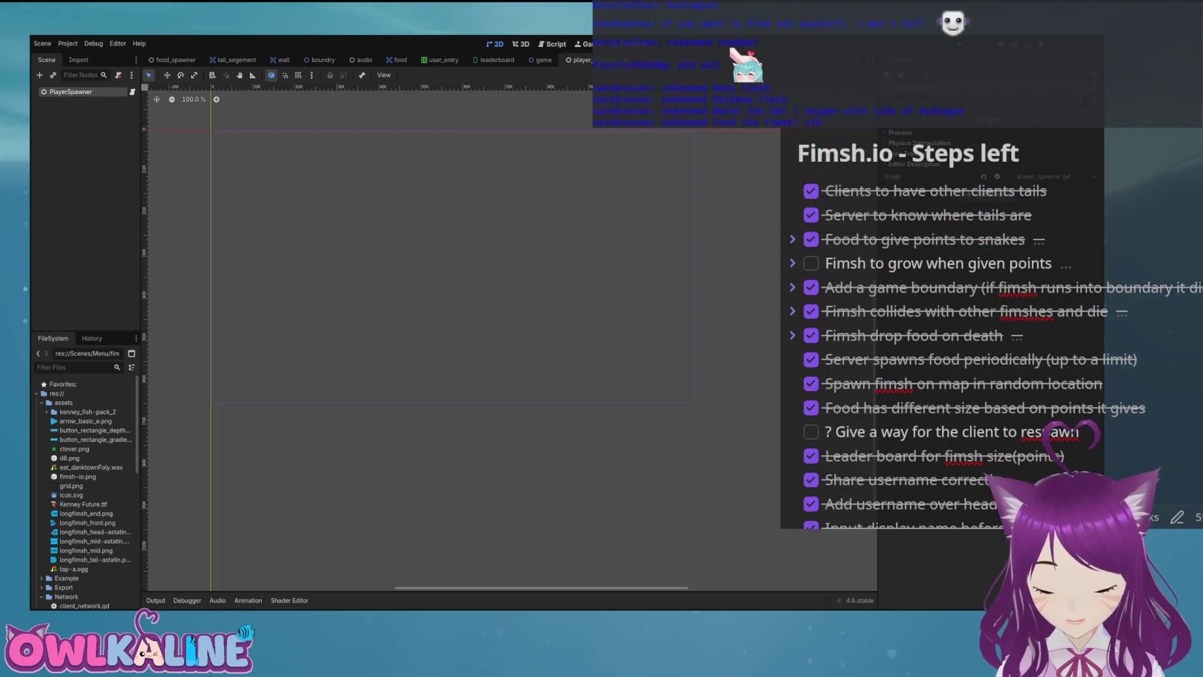
key(ctrl+shift+Tab)
scroll(504, 179, up, 1)
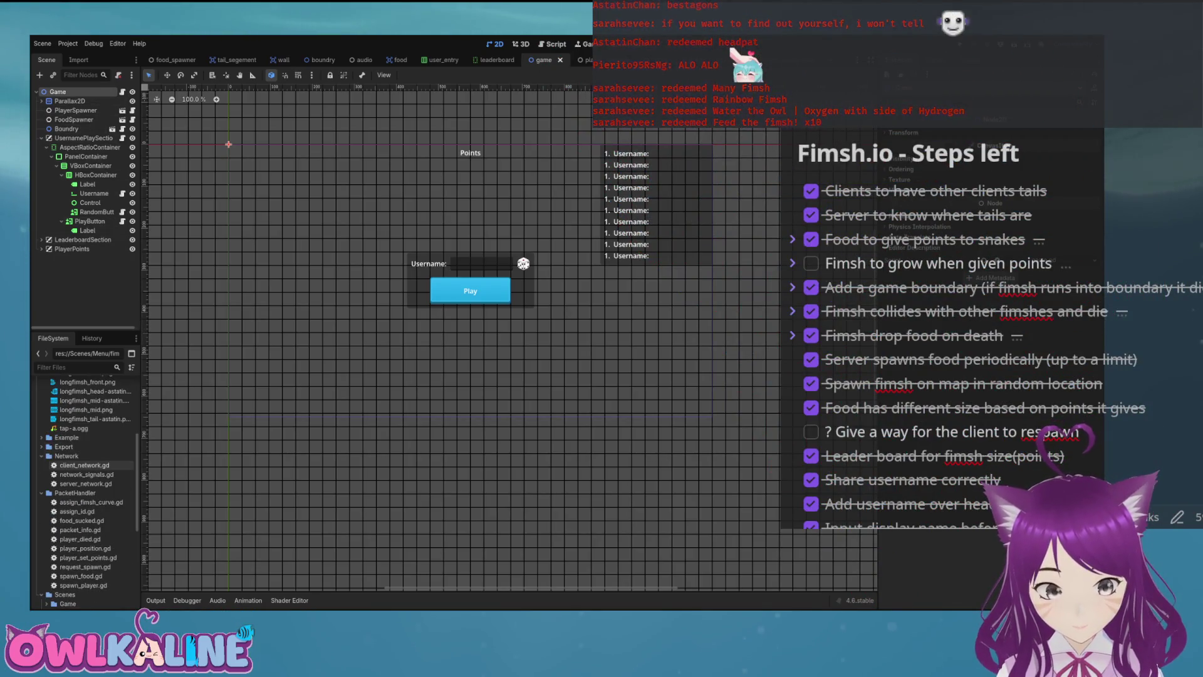
In the FileSystem dock, collapse Menu, expand Scenes/Game and open food.tscn
scroll(88, 457, down, 5)
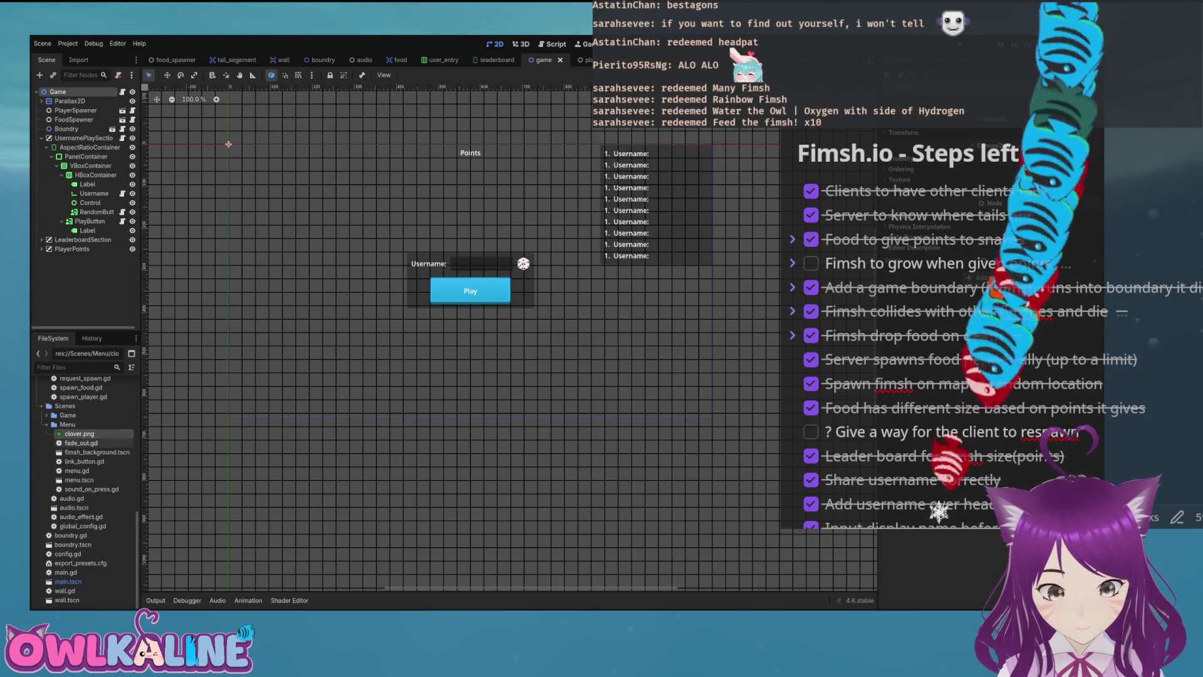
scroll(87, 489, up, 5)
drag(79, 546, 83, 447)
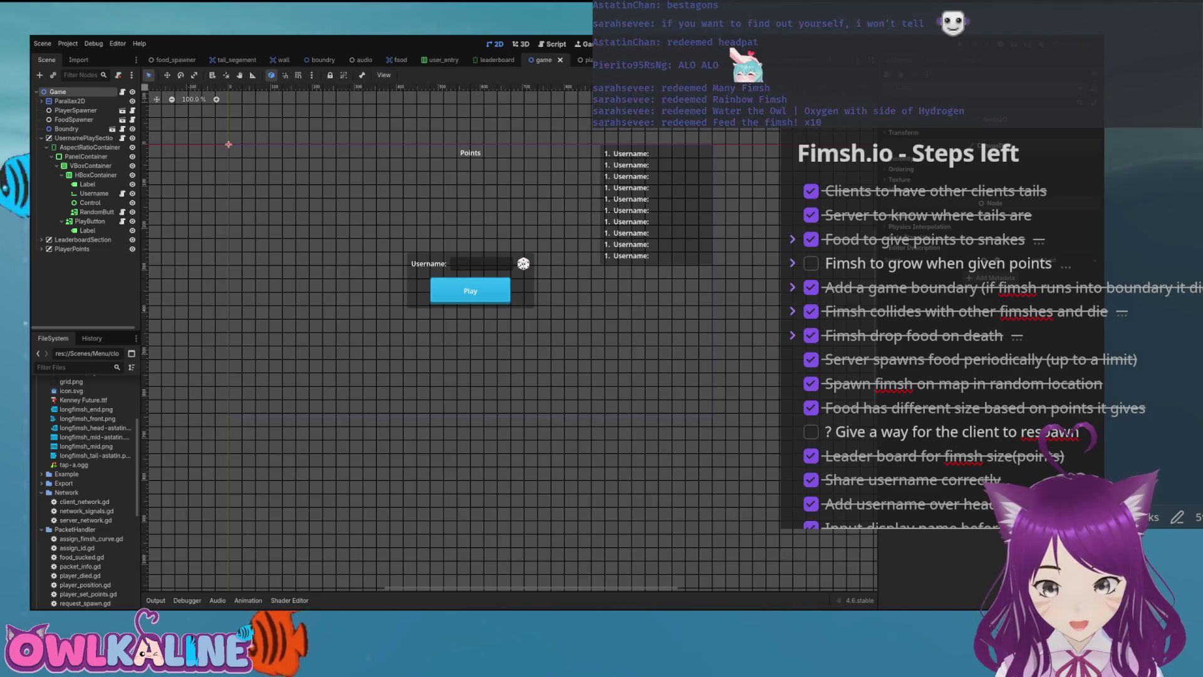
scroll(88, 485, down, 10)
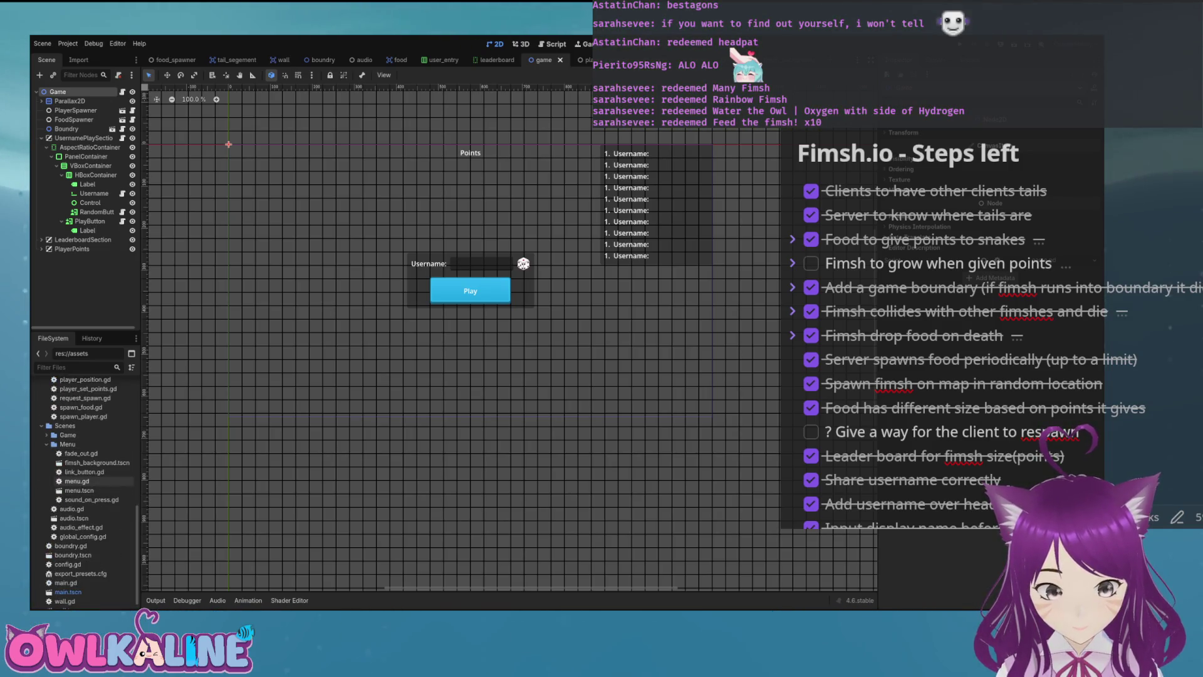
scroll(88, 486, down, 1)
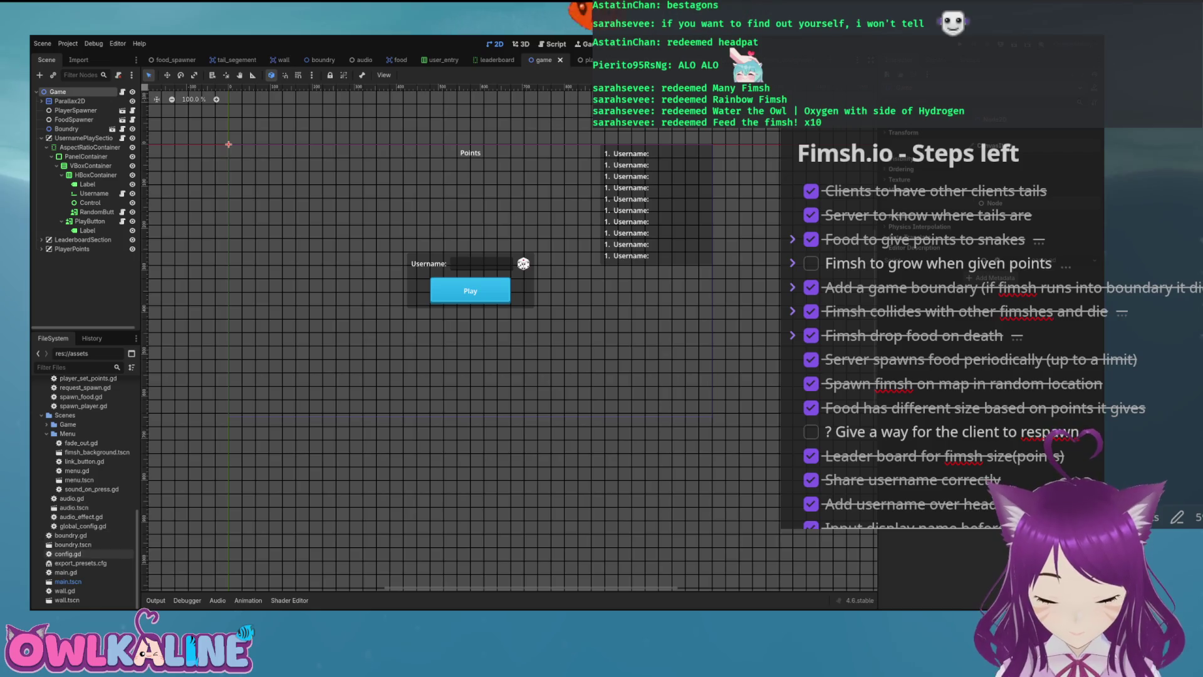
scroll(87, 554, up, 2)
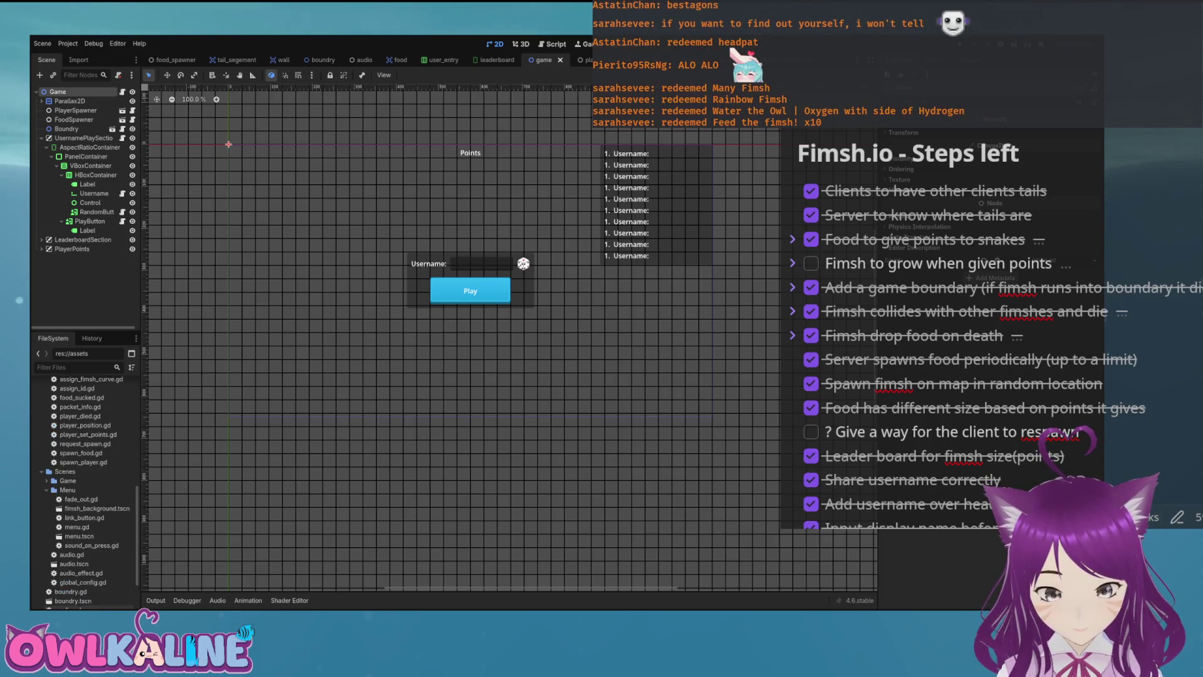
click(46, 489)
click(46, 481)
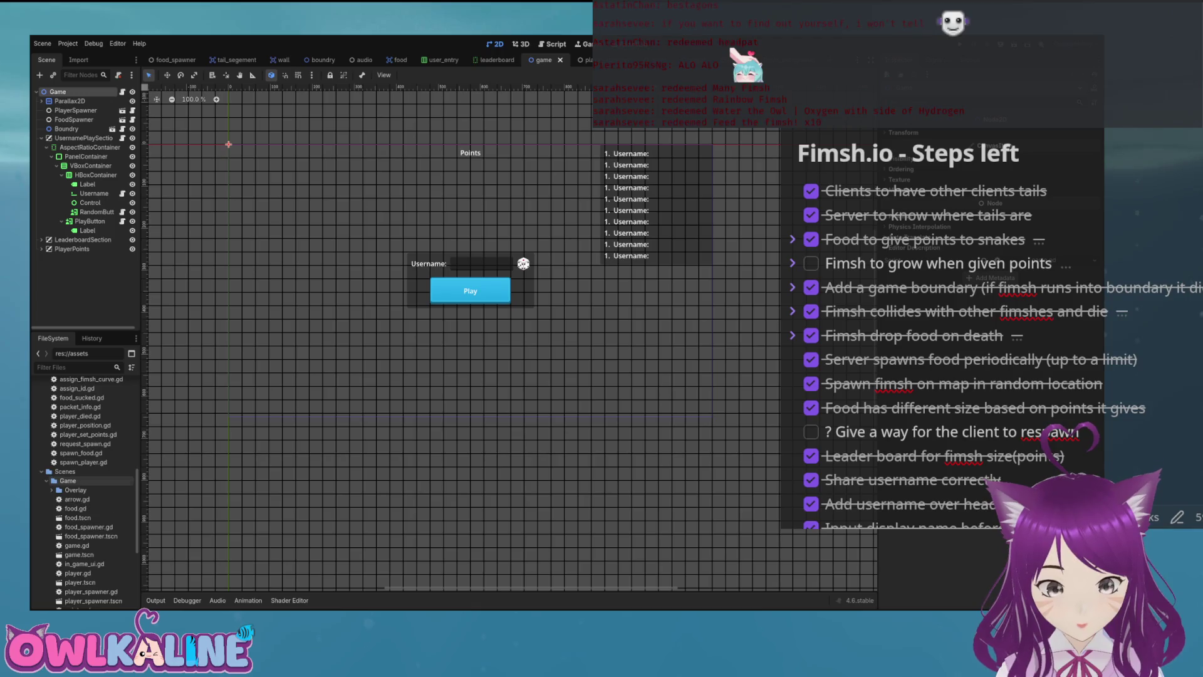
scroll(94, 476, down, 3)
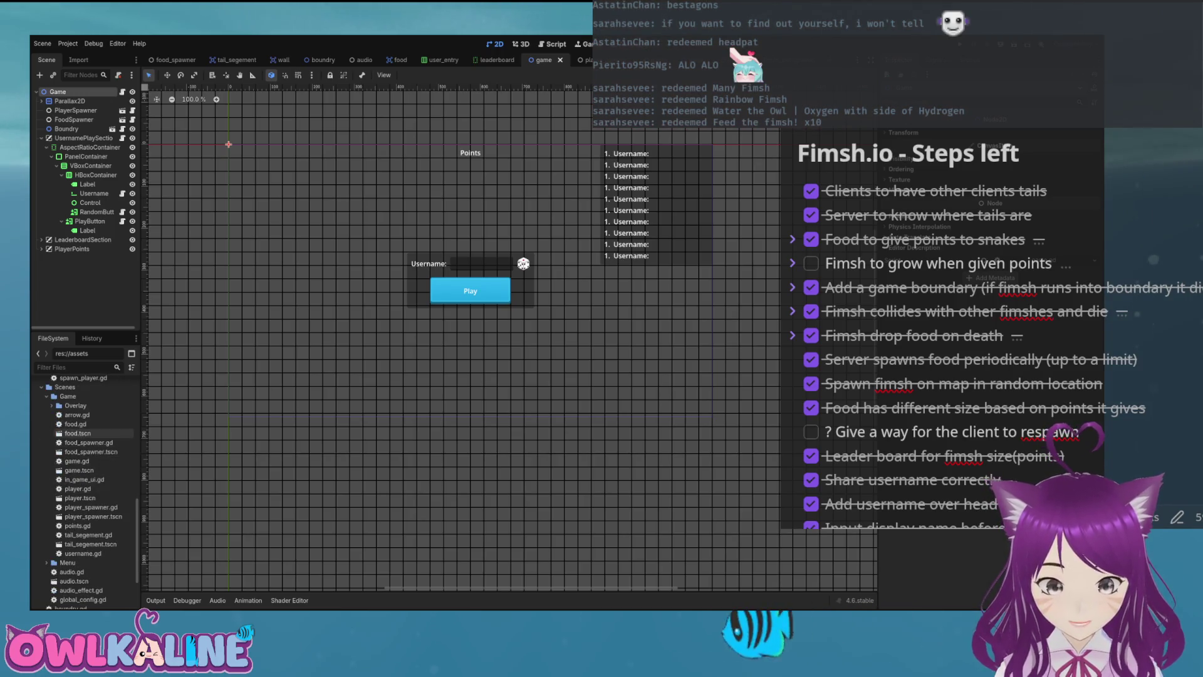
double_click(77, 433)
Set the food's Sprite2D texture to clover.png
scroll(292, 201, down, 5)
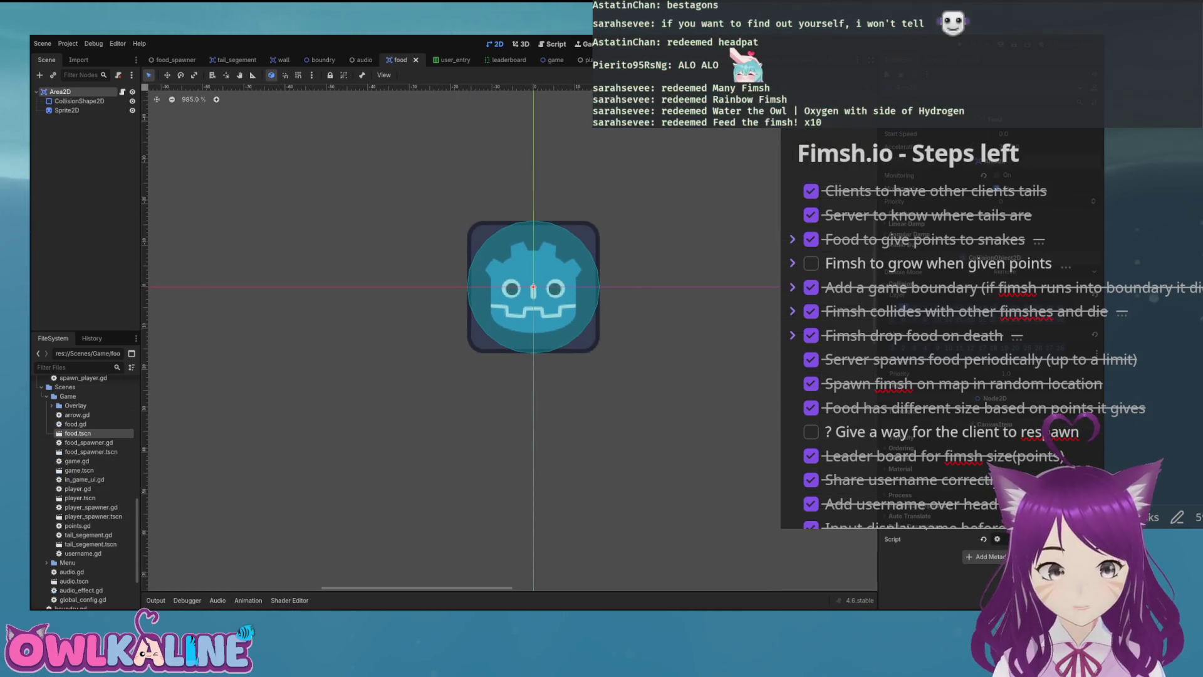
scroll(87, 488, up, 10)
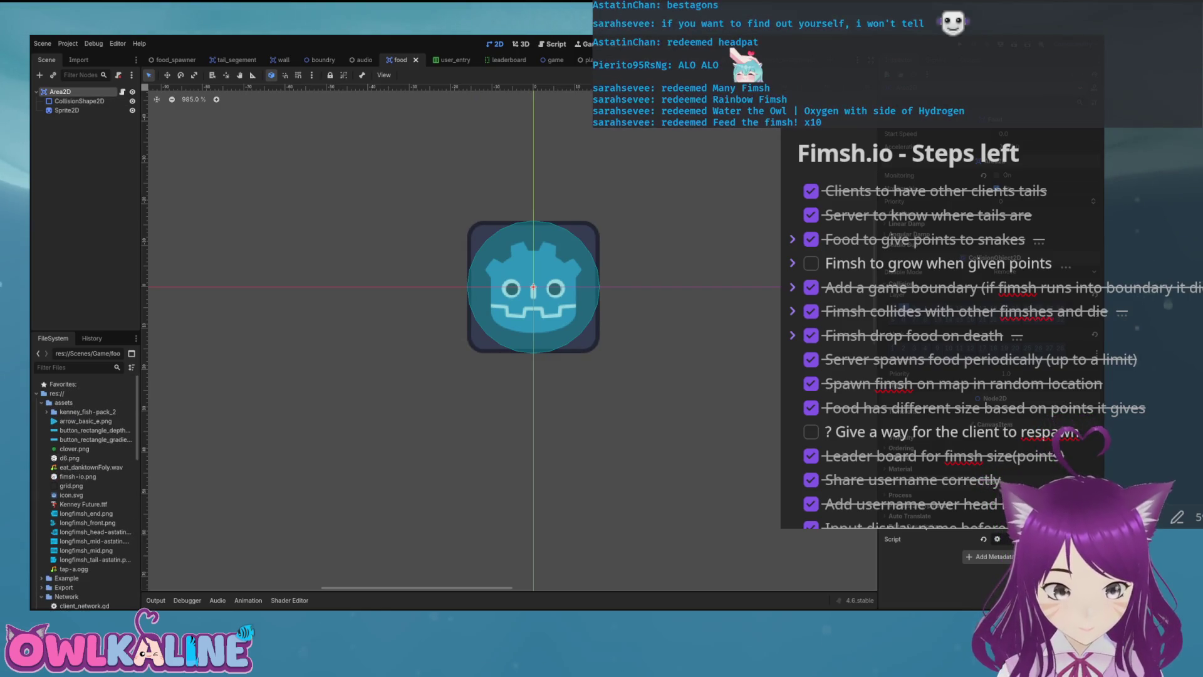
click(67, 110)
click(74, 448)
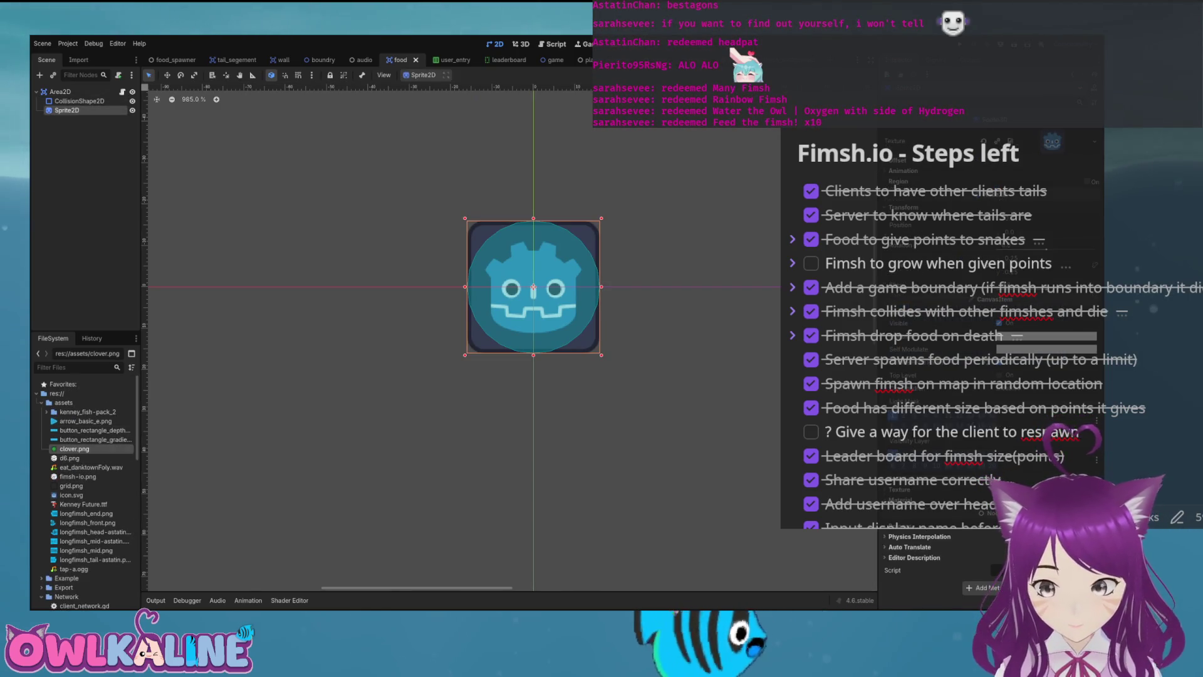
drag(75, 449, 1053, 141)
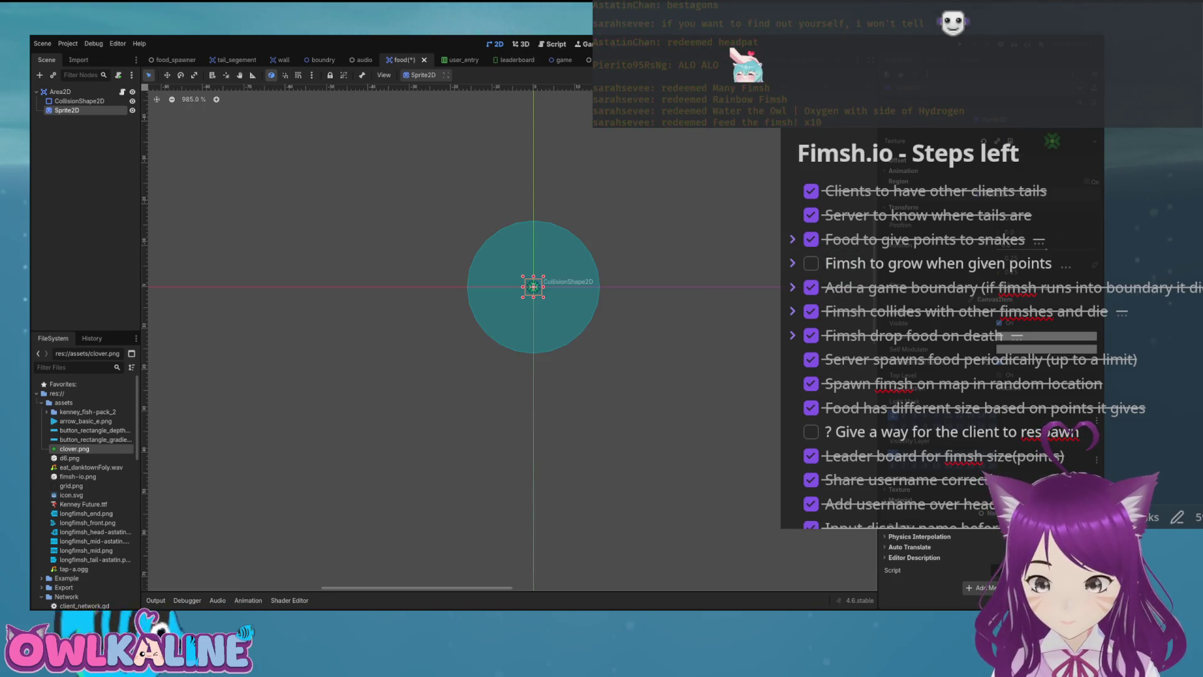
Scale the clover sprite up about 3.5 times and run the game to test it
scroll(548, 296, up, 12)
scroll(489, 307, up, 5)
scroll(488, 307, down, 8)
scroll(482, 300, up, 2)
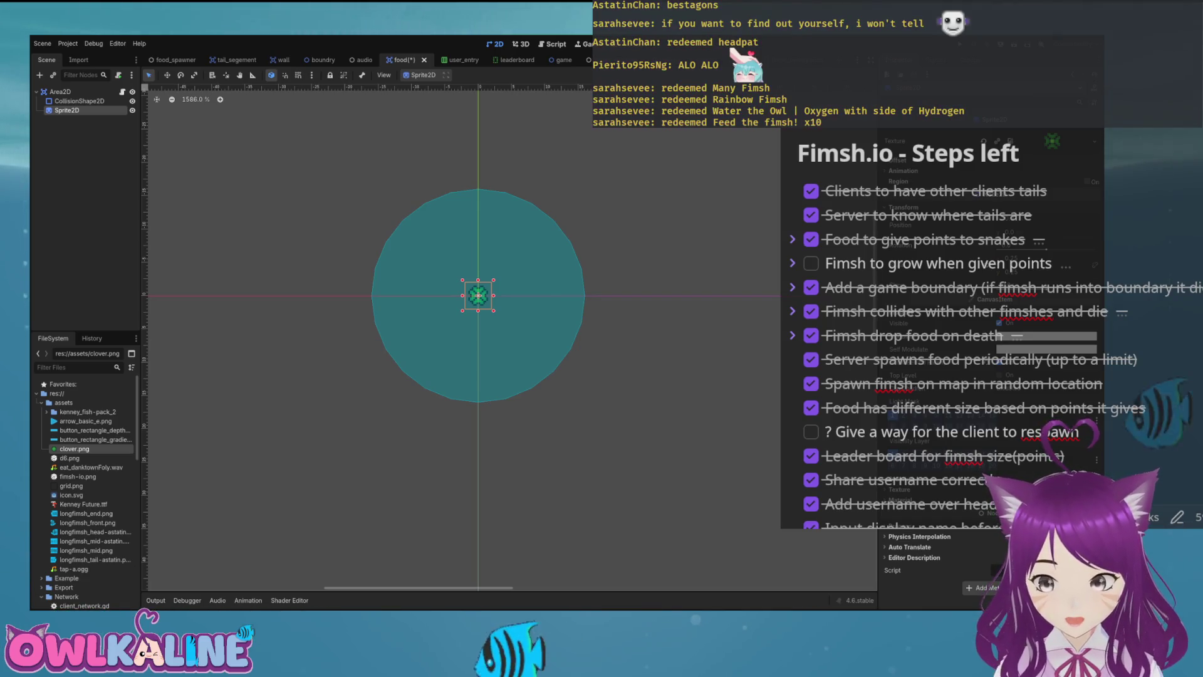
key(Return)
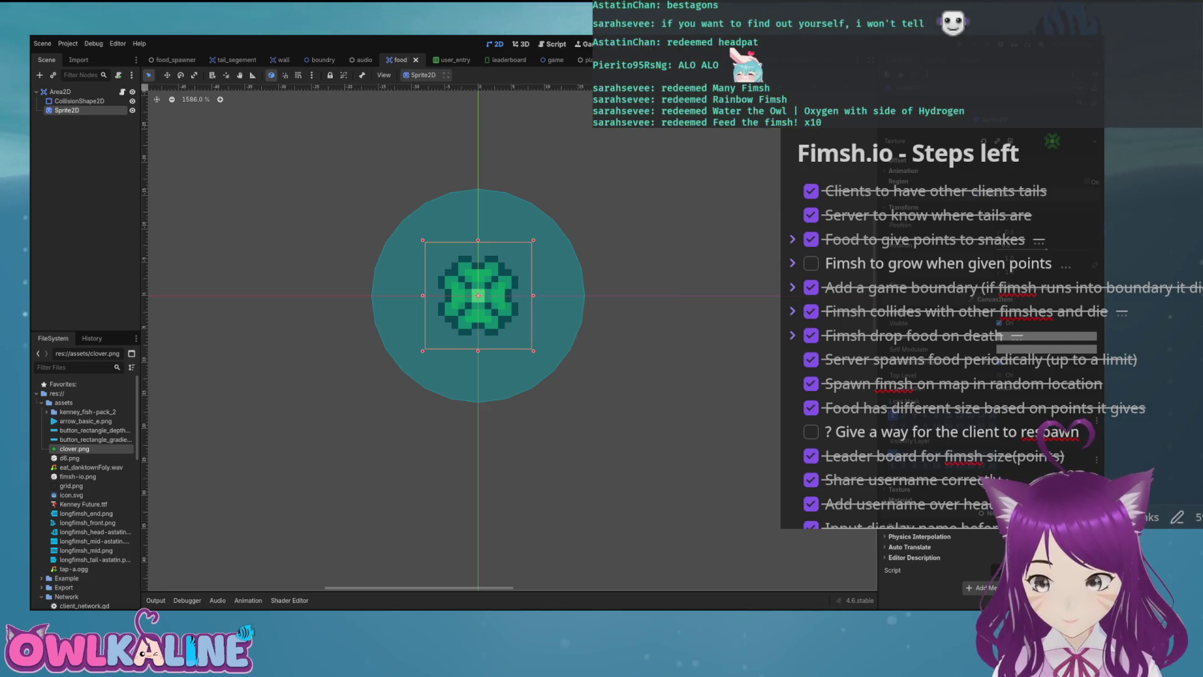
key(F5)
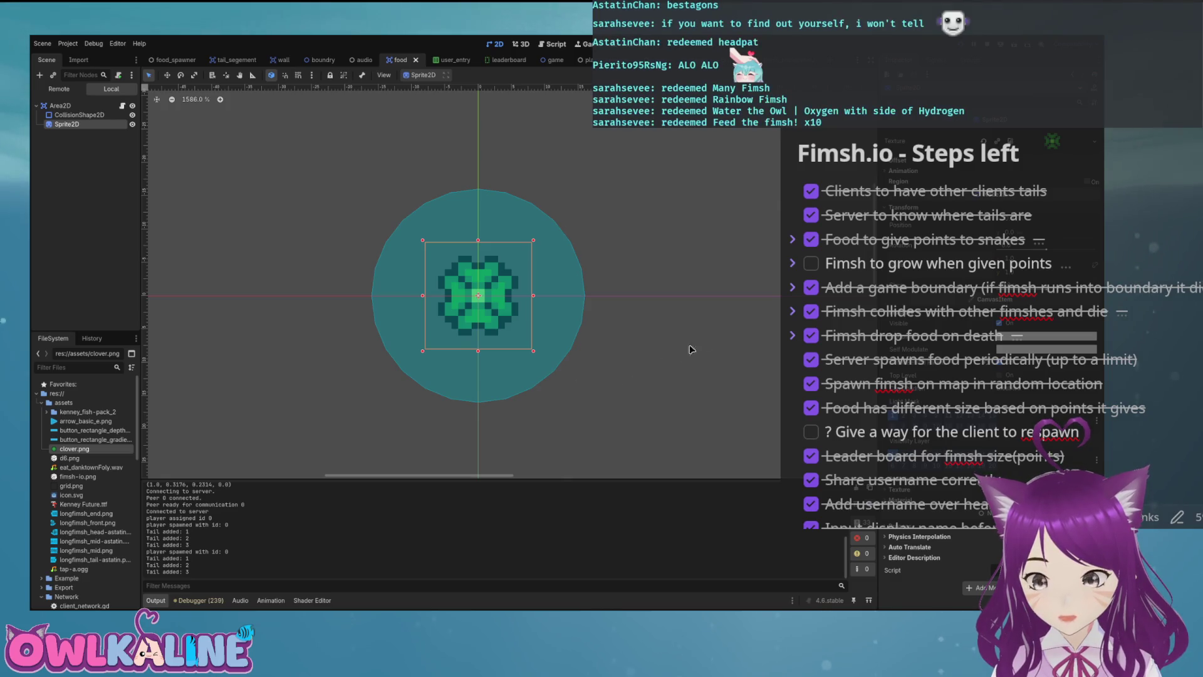
Rescale the clover sprite to fill the collision circle, save the food scene, and rerun the game
key(F8)
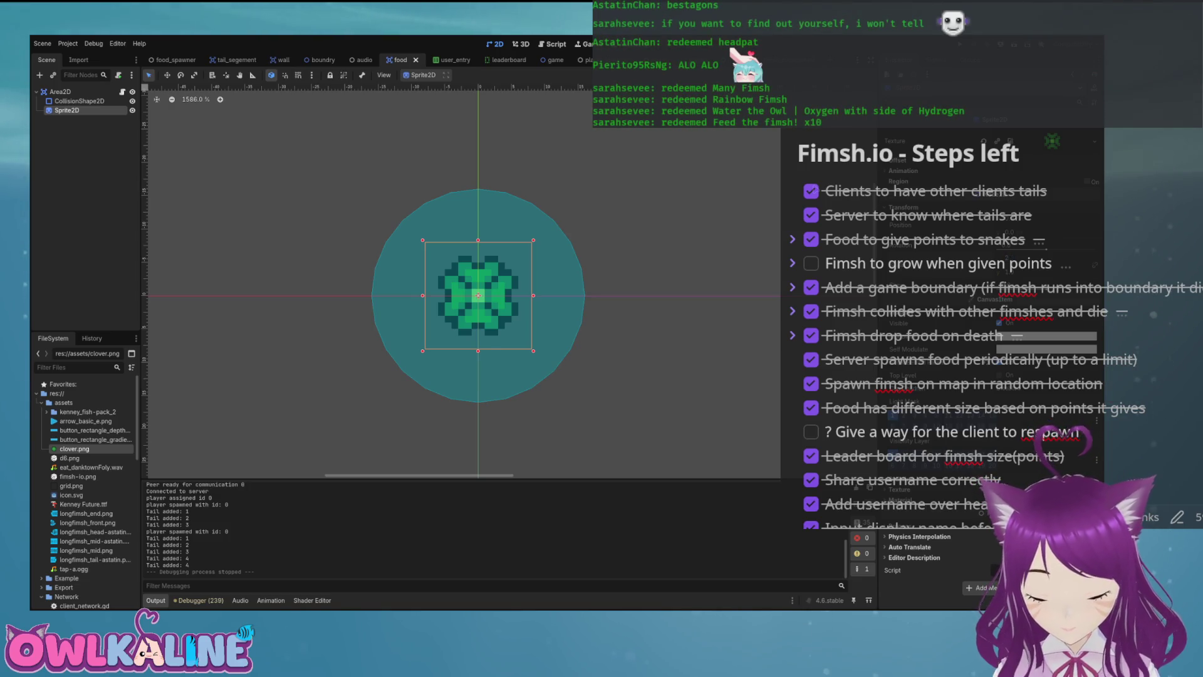
key(Return)
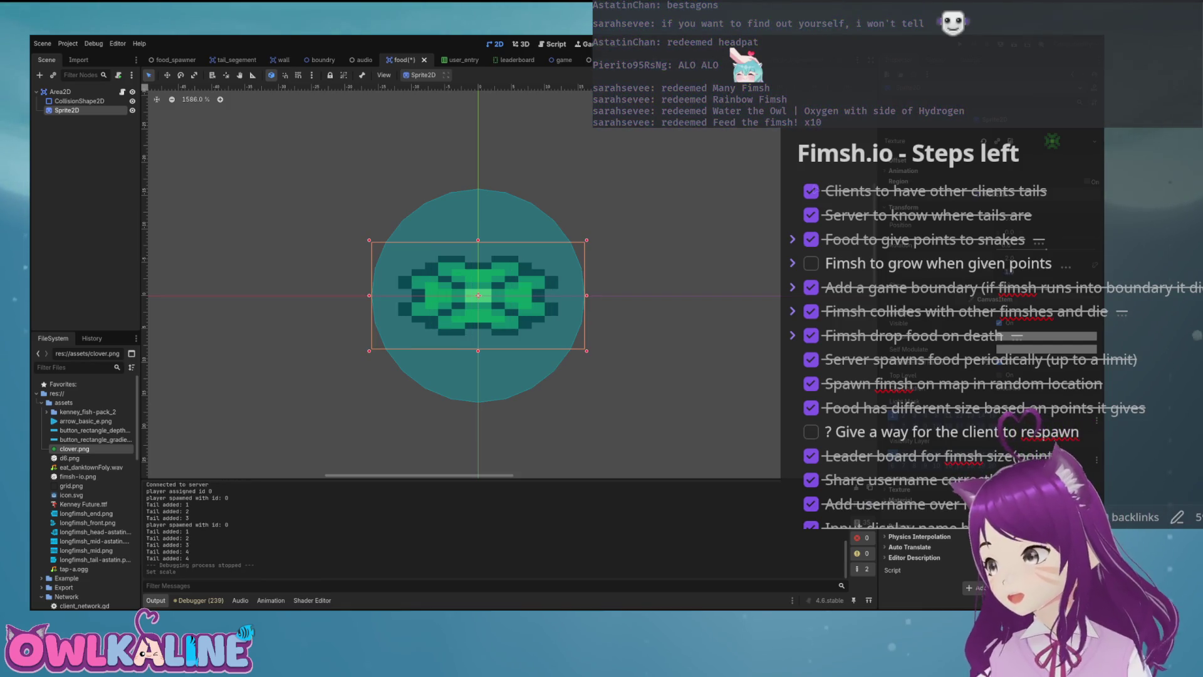
key(Return)
key(ctrl+s)
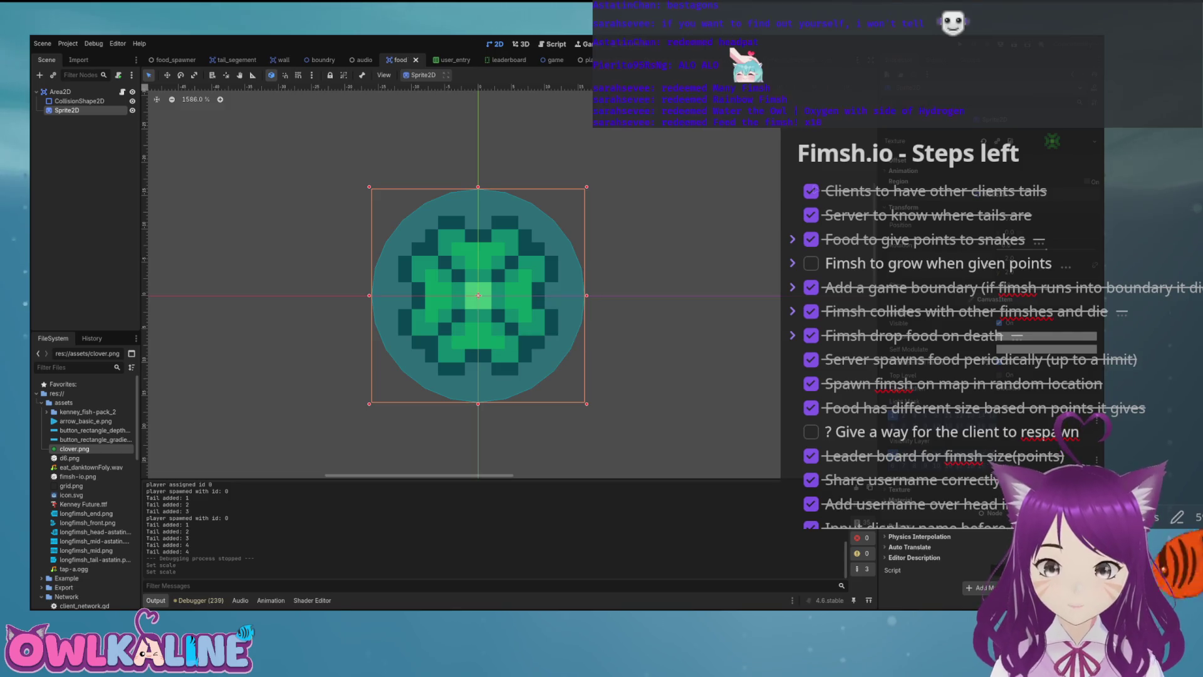
key(F5)
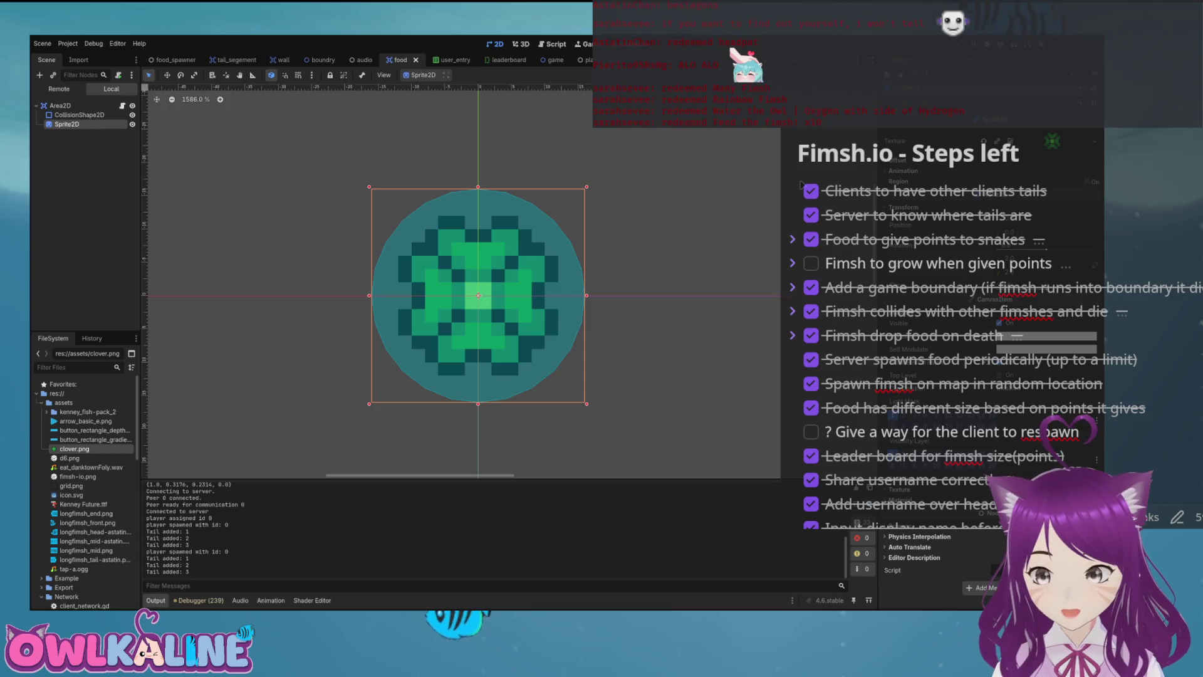
key(F8)
In food.gd, comment out the _draw function and its draw_string line, then test-run the project
key(ctrl+F3)
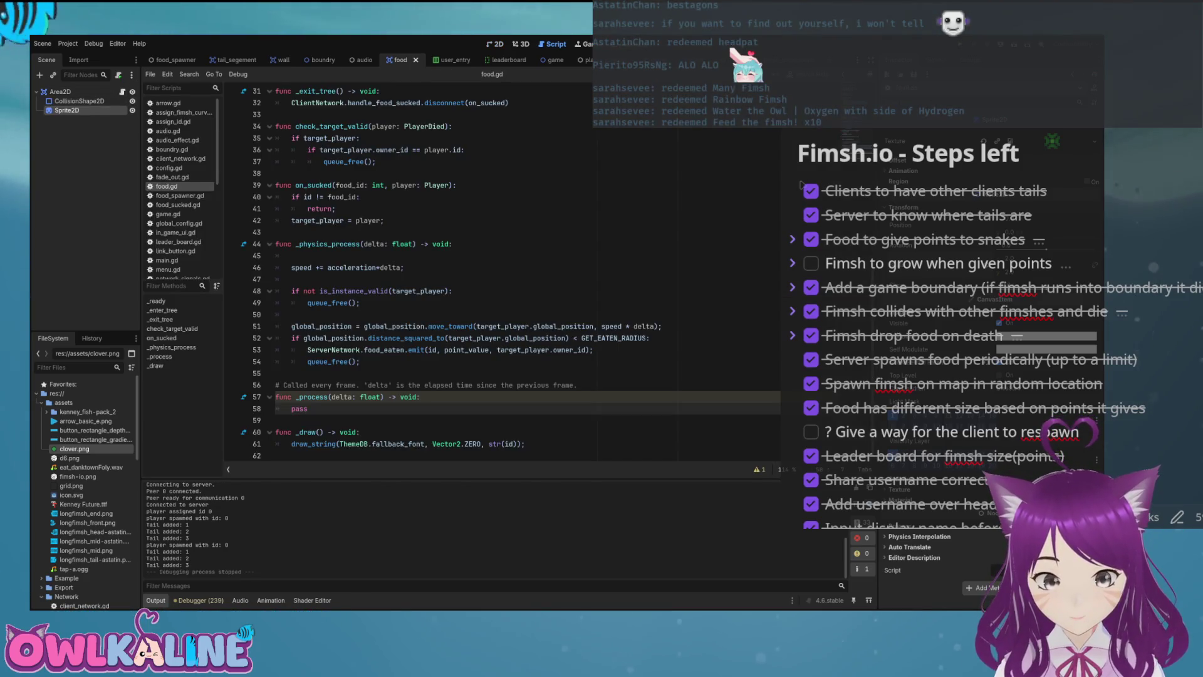
key(Down)
key(Down)
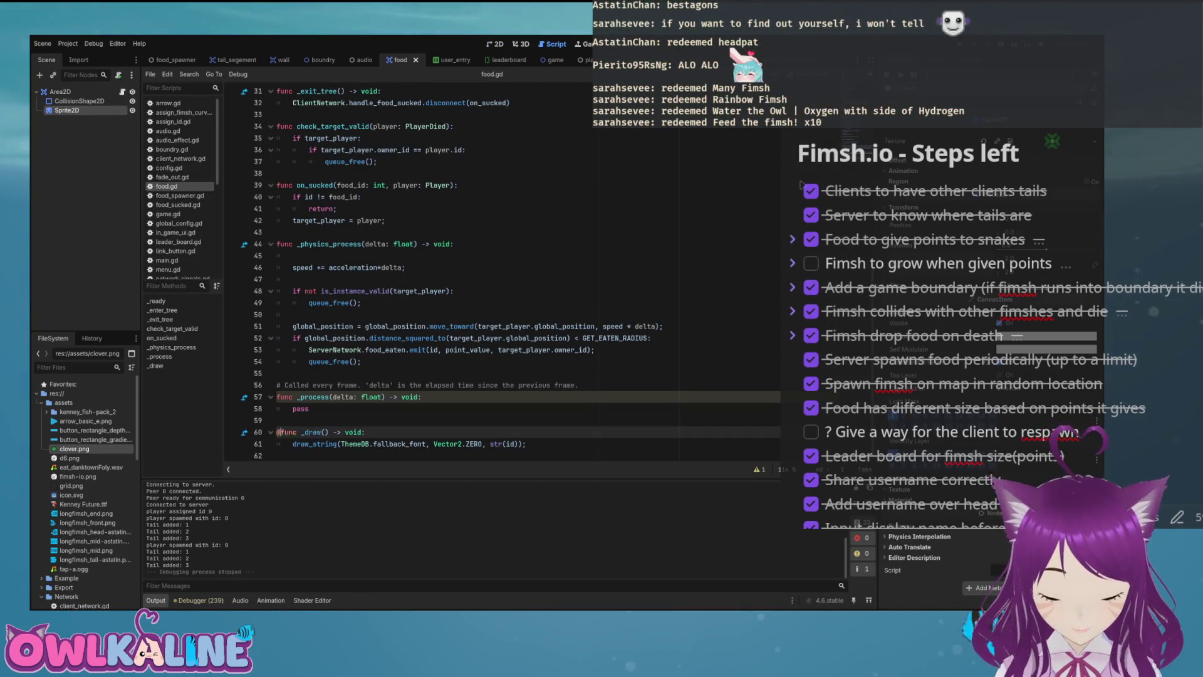
key(BackSpace)
text(#)
key(Down)
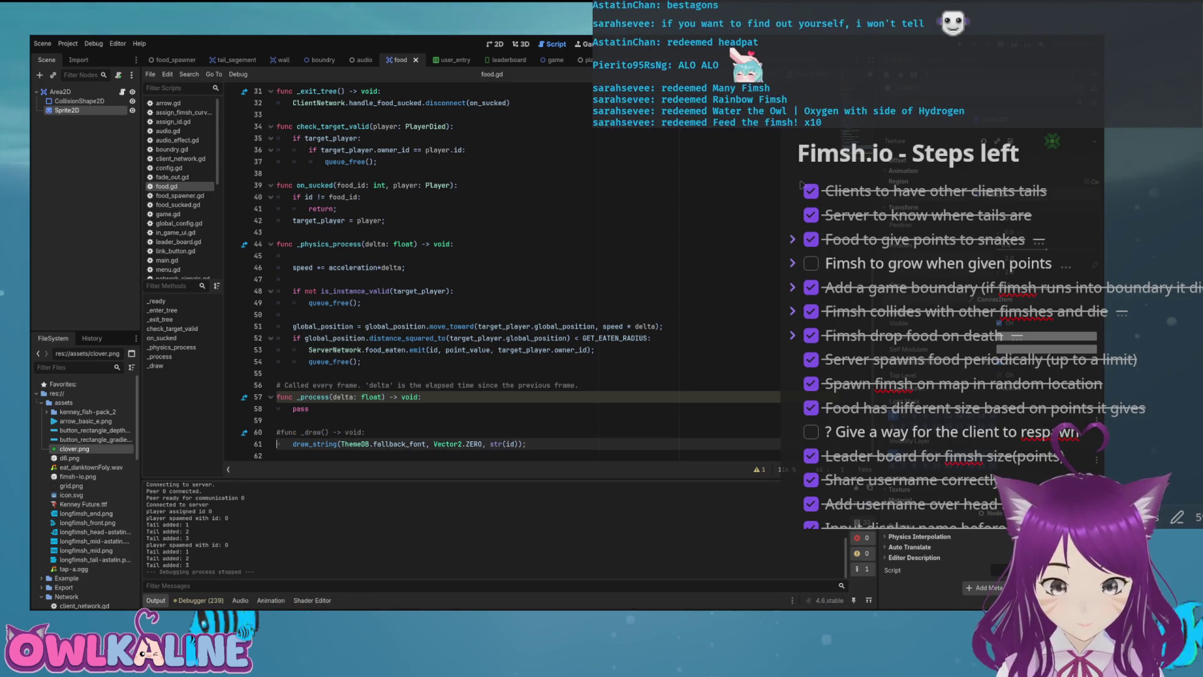
text(#)
key(Up)
key(Up)
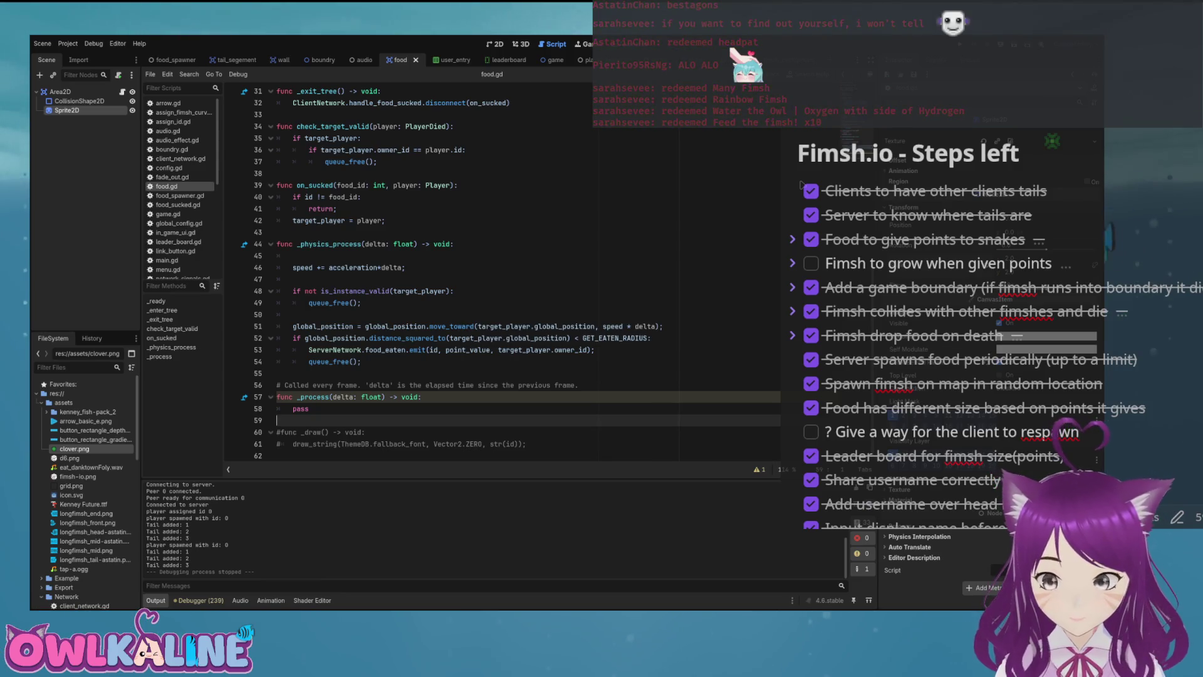
key(F5)
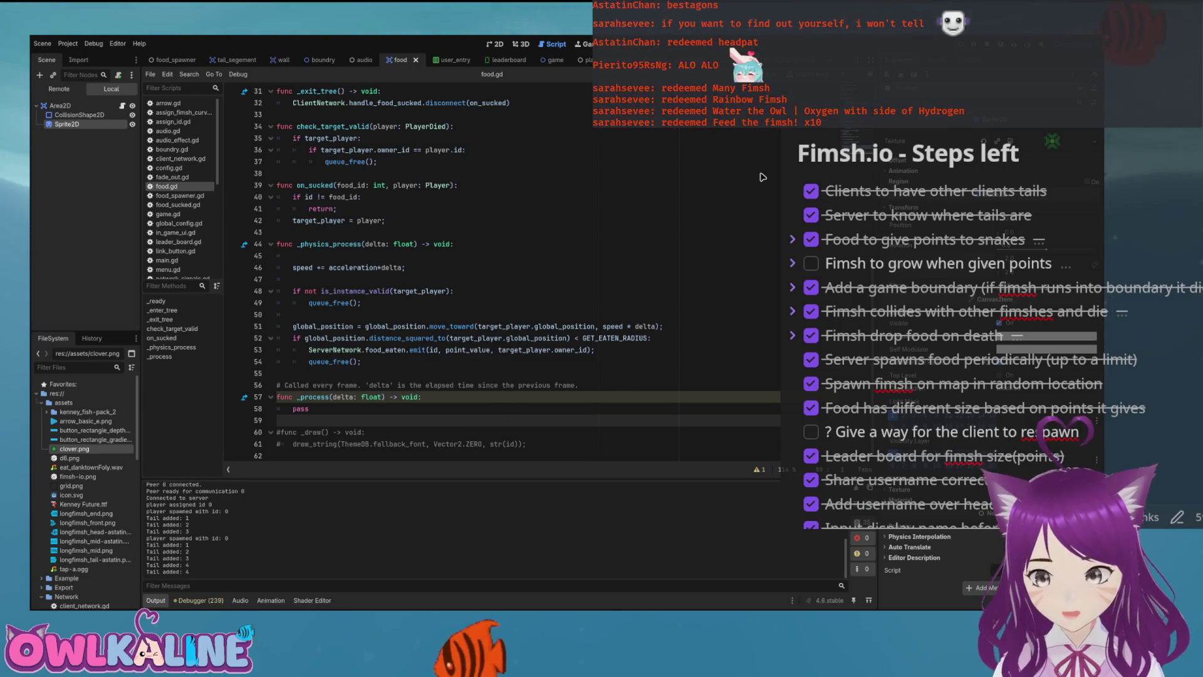
key(F8)
Declare 'var time_past: float' after the start_position declaration in food.gd
scroll(762, 177, up, 2)
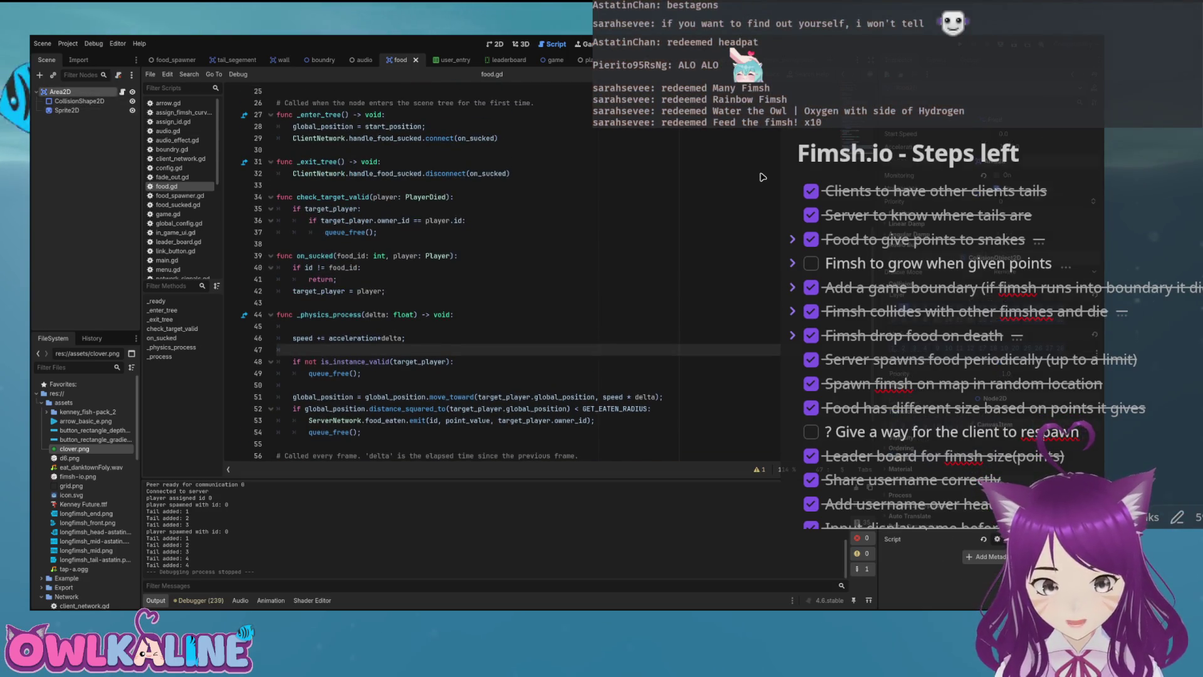
scroll(762, 178, down, 2)
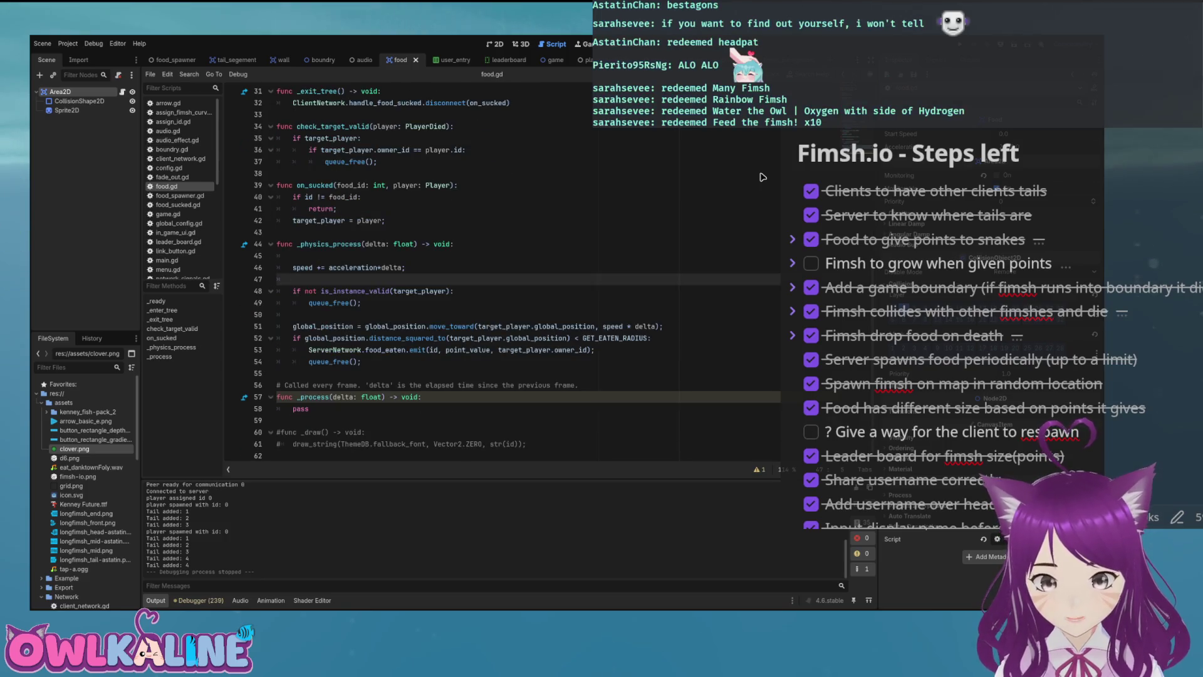
key(ctrl+F1)
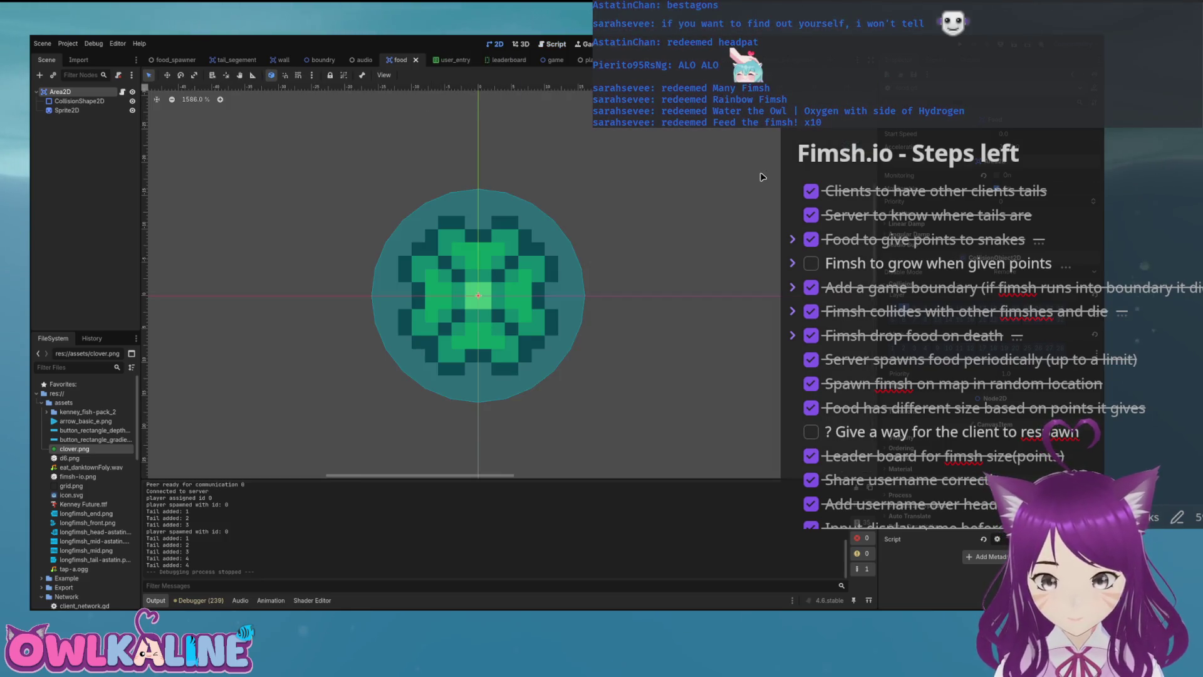
key(ctrl+F2)
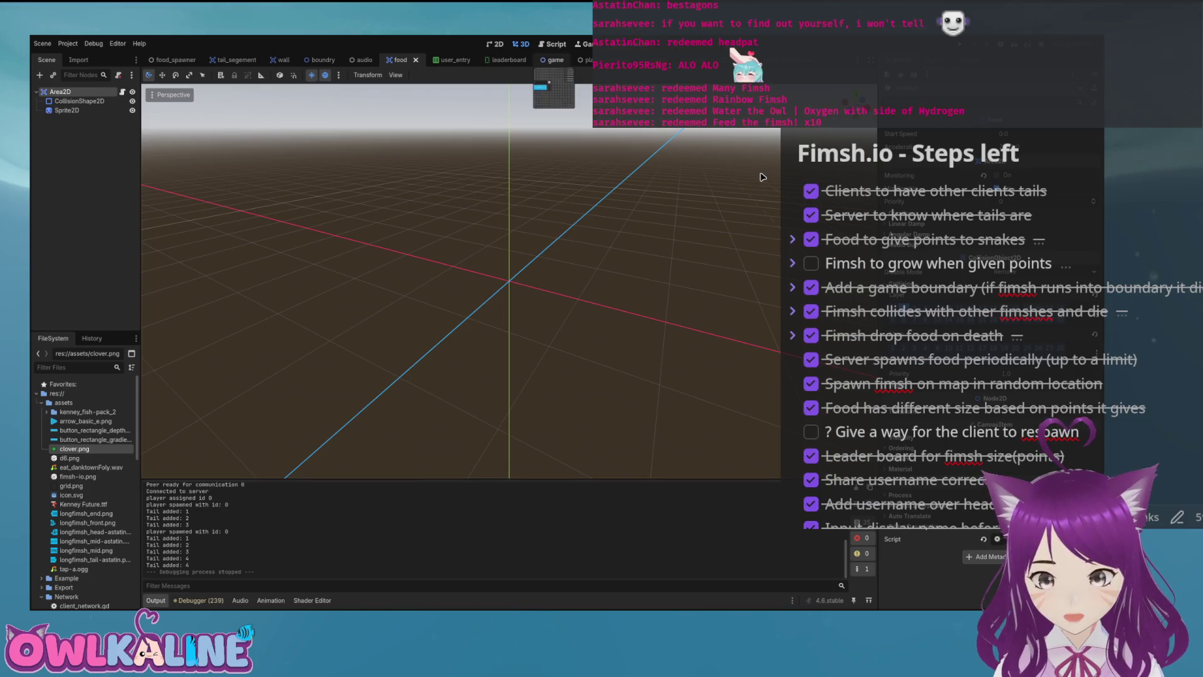
key(ctrl+F3)
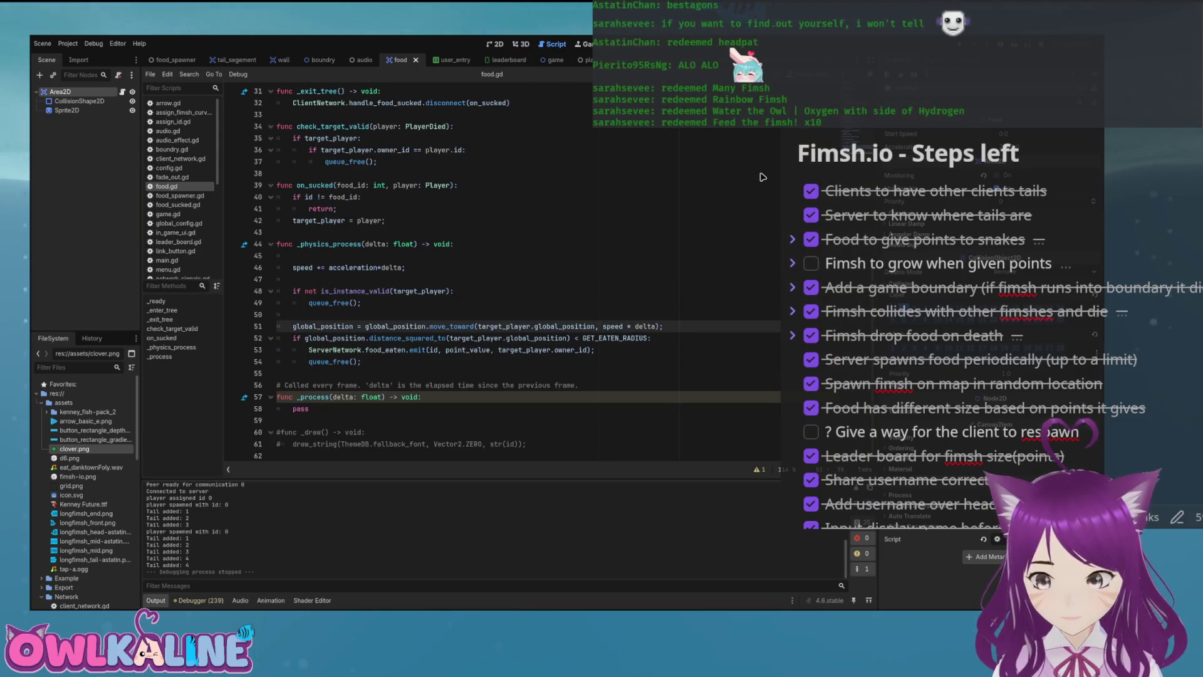
scroll(763, 178, up, 9)
scroll(763, 177, down, 5)
scroll(762, 177, down, 4)
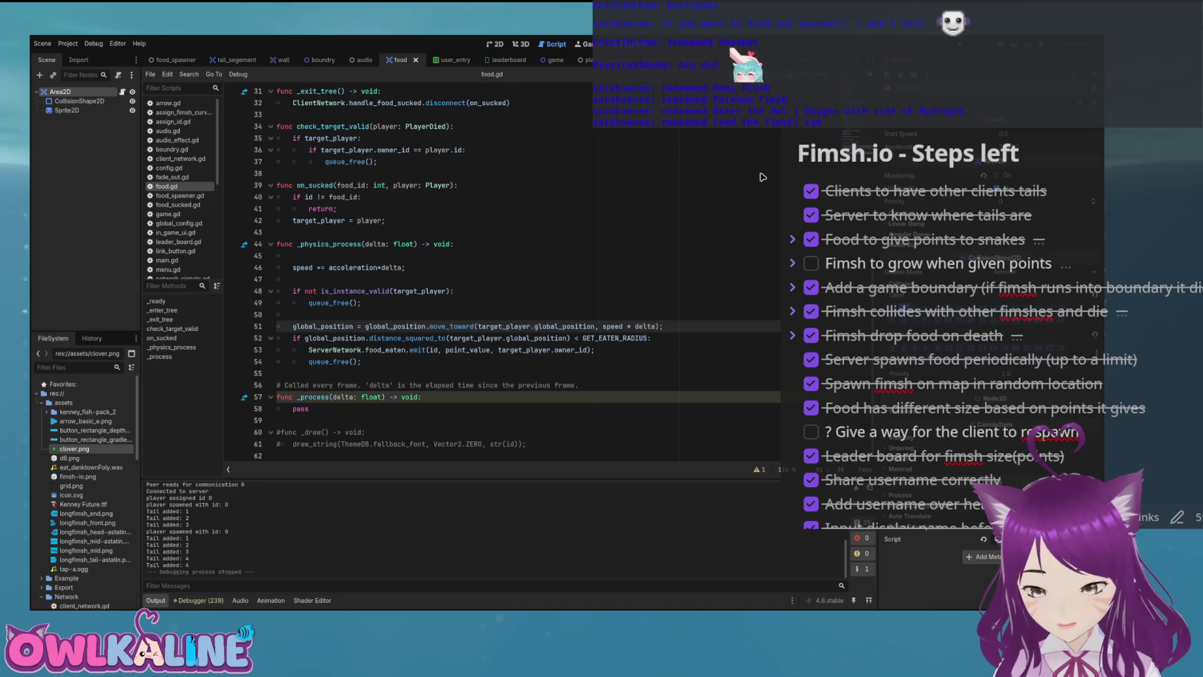
key(Down)
key(Down)
key(Down)
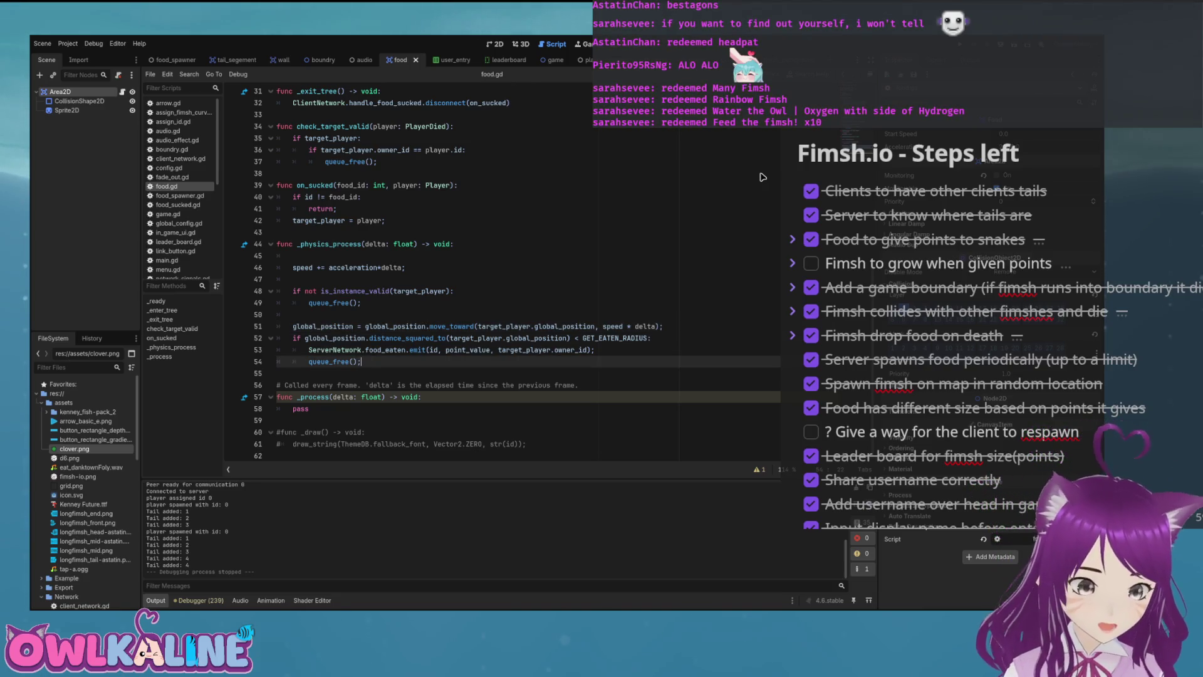
scroll(763, 177, up, 10)
click(401, 209)
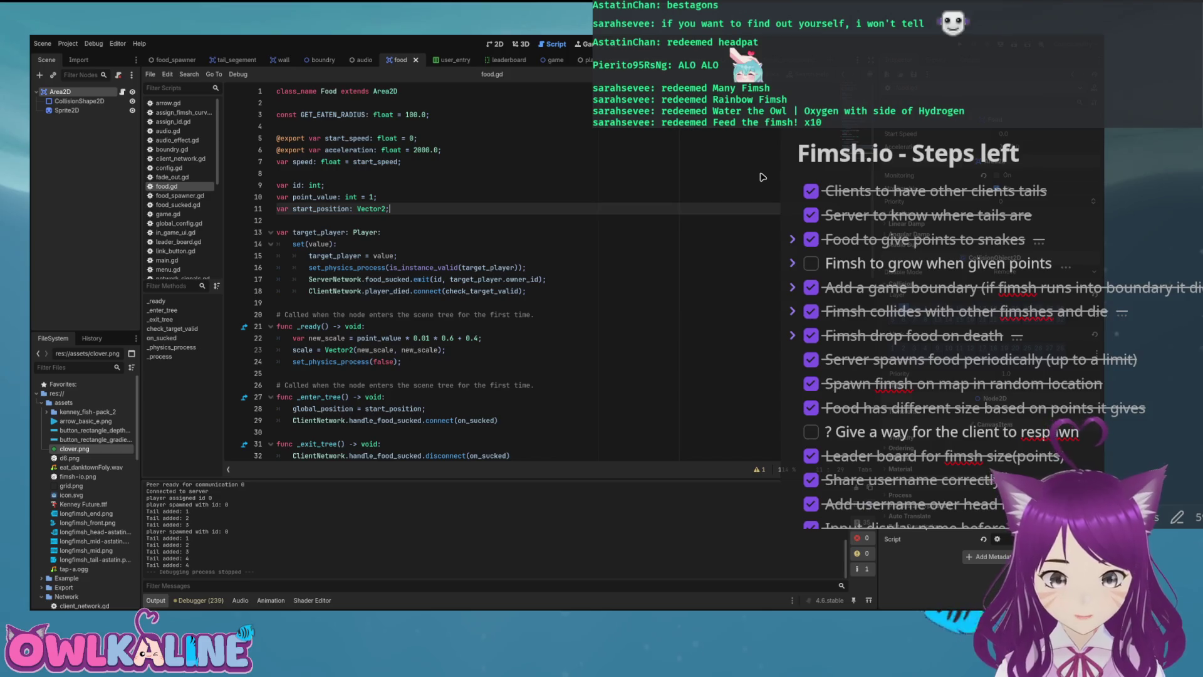
key(Return)
key(Return)
text(var time)
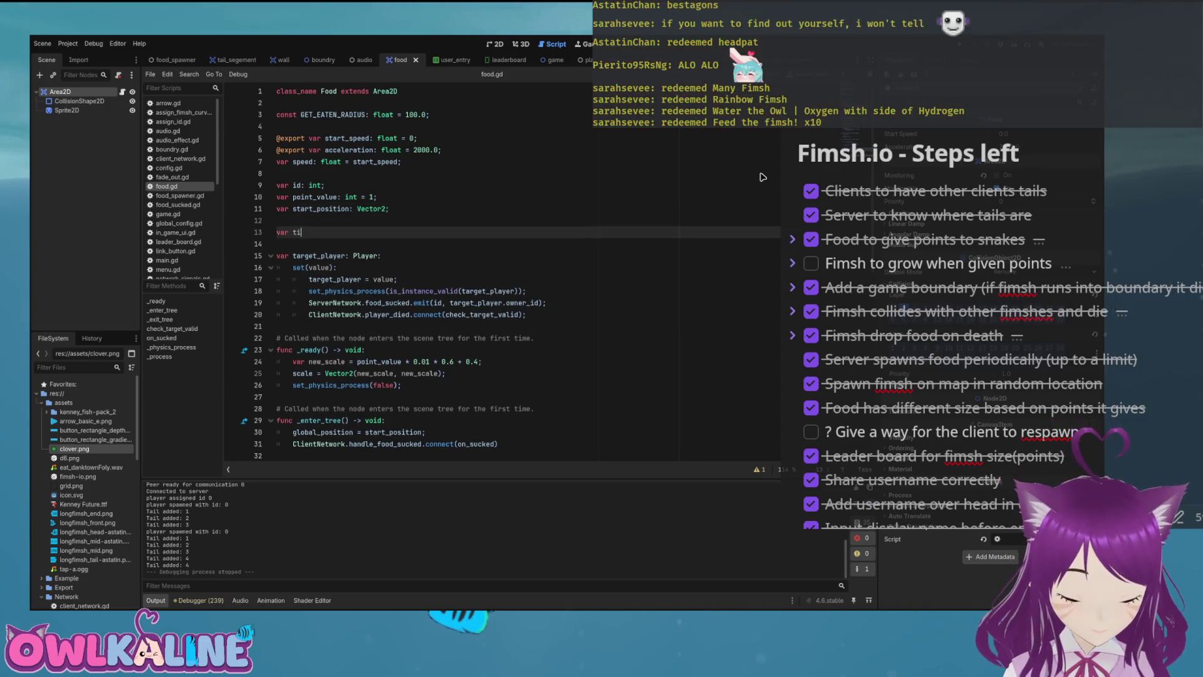
text(_past: )
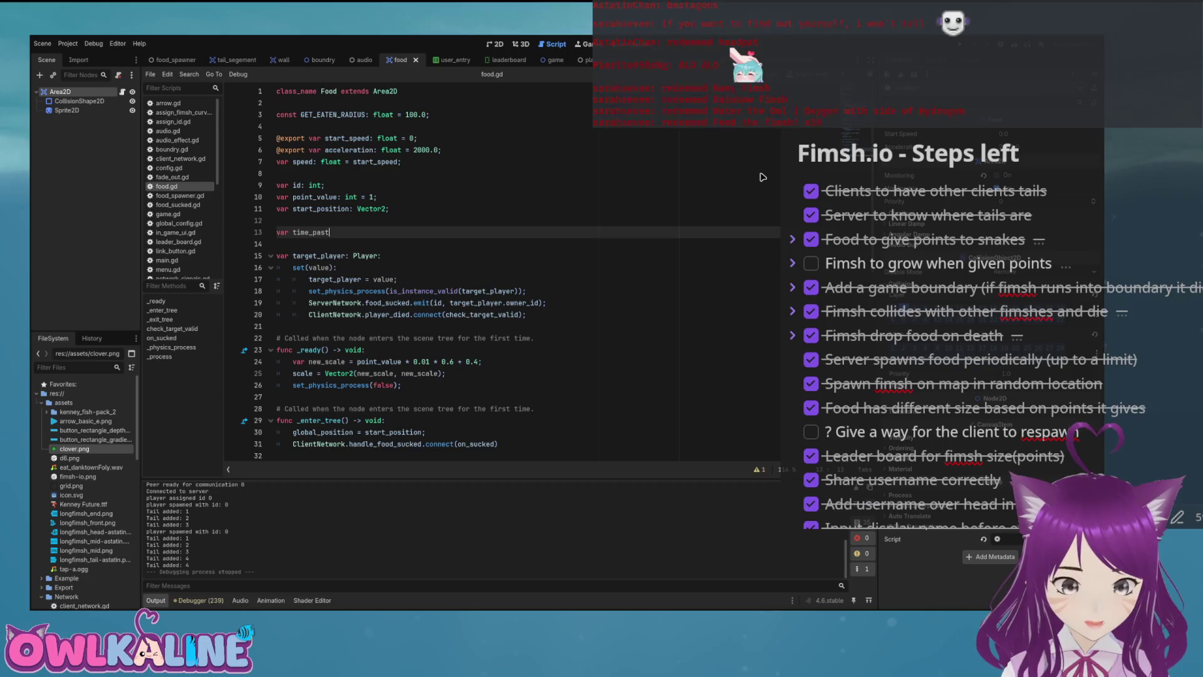
text(float;)
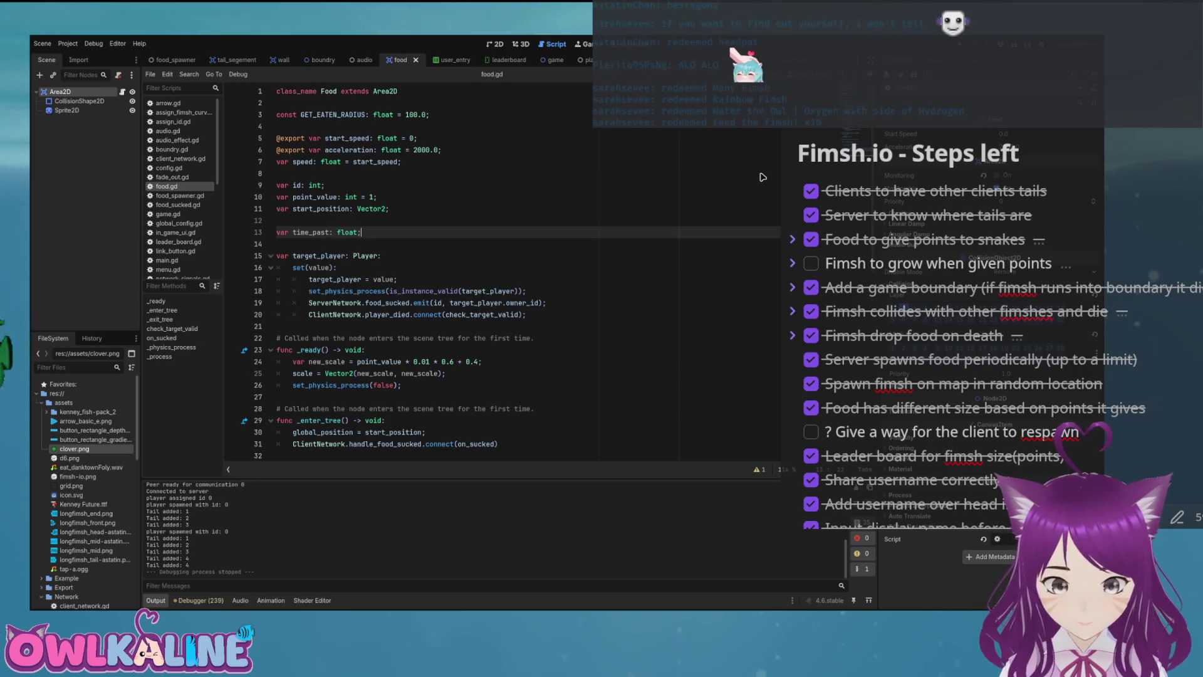
Add 'time_past = 0;' after set_physics_process(false) in _ready
scroll(762, 178, down, 2)
scroll(763, 177, down, 2)
key(Down)
key(Down)
key(Down)
key(End)
key(Return)
text(time_pa)
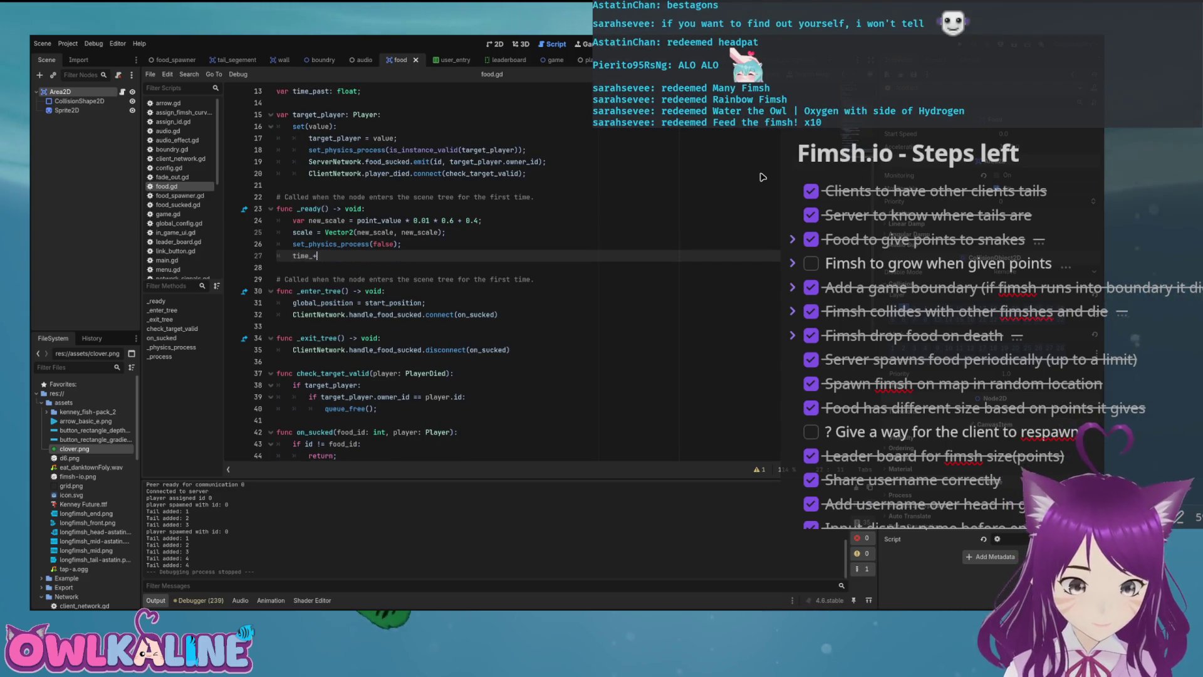
text(st = 0)
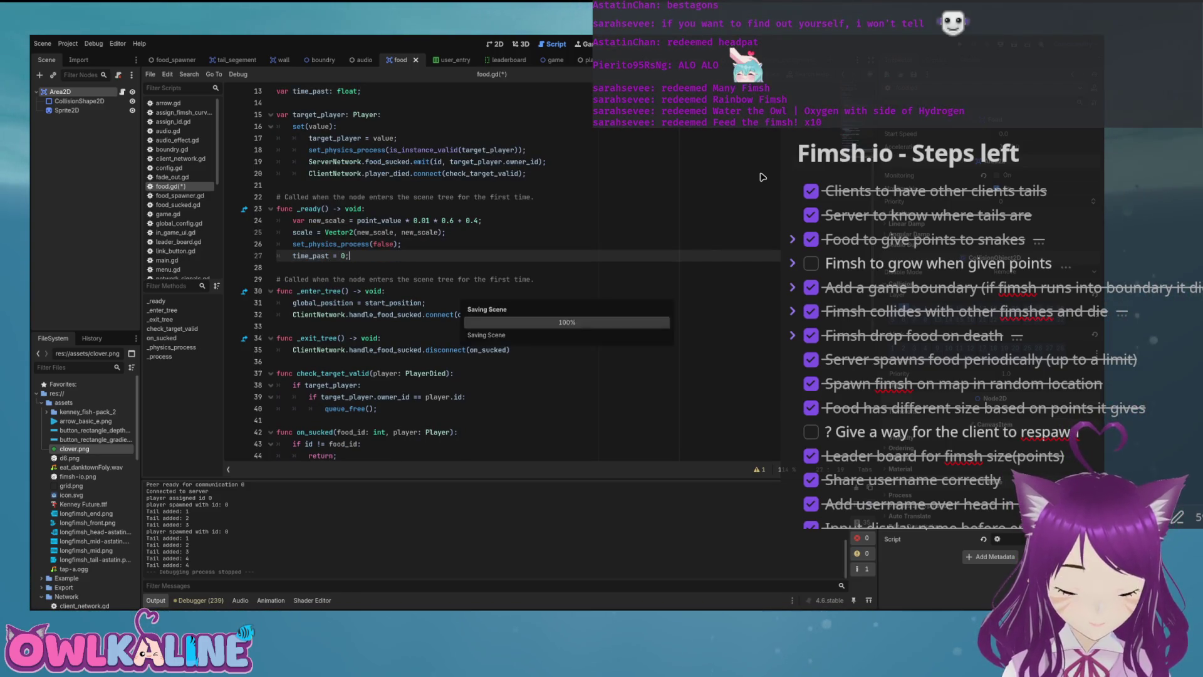
text(;)
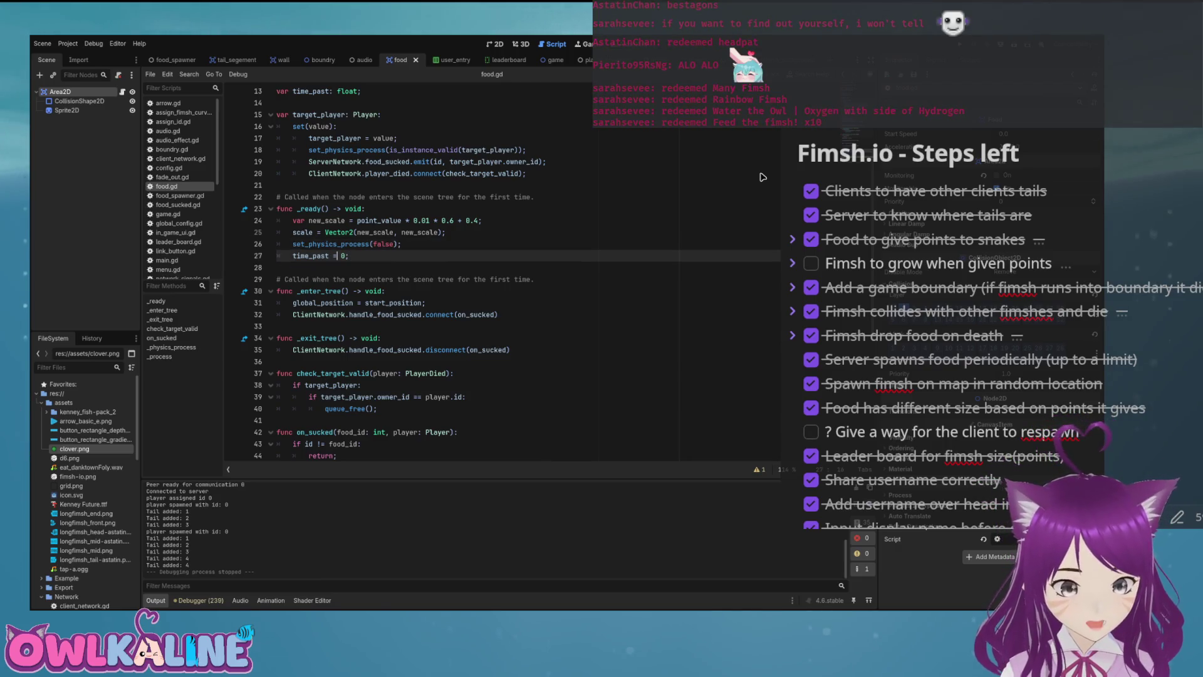
scroll(762, 177, down, 2)
scroll(763, 178, down, 5)
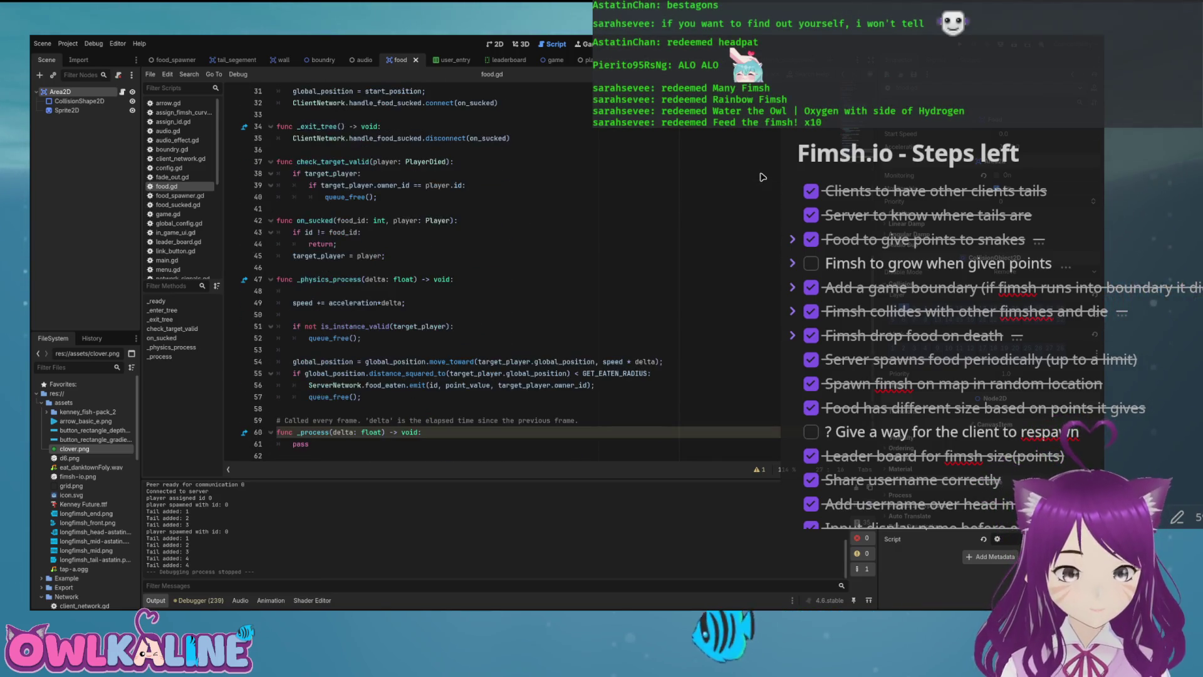
Write a new _process function after on_sucked containing 'time_past += delta'
click(288, 232)
key(Return)
key(Return)
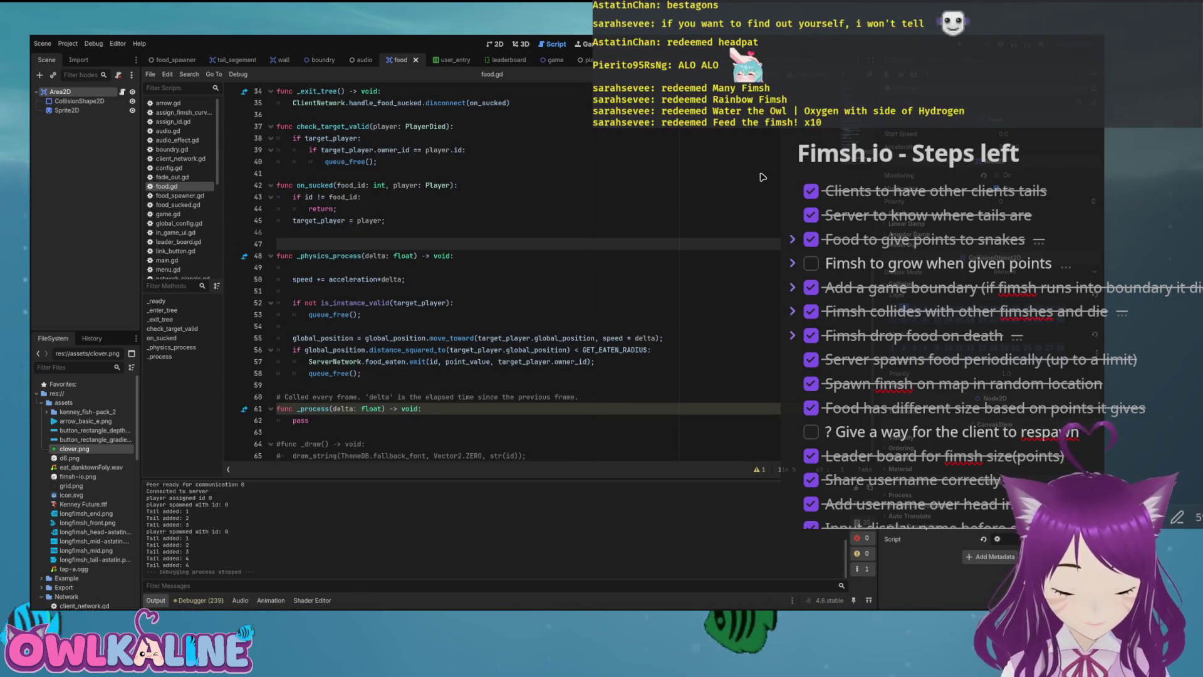
key(Up)
text(func _)
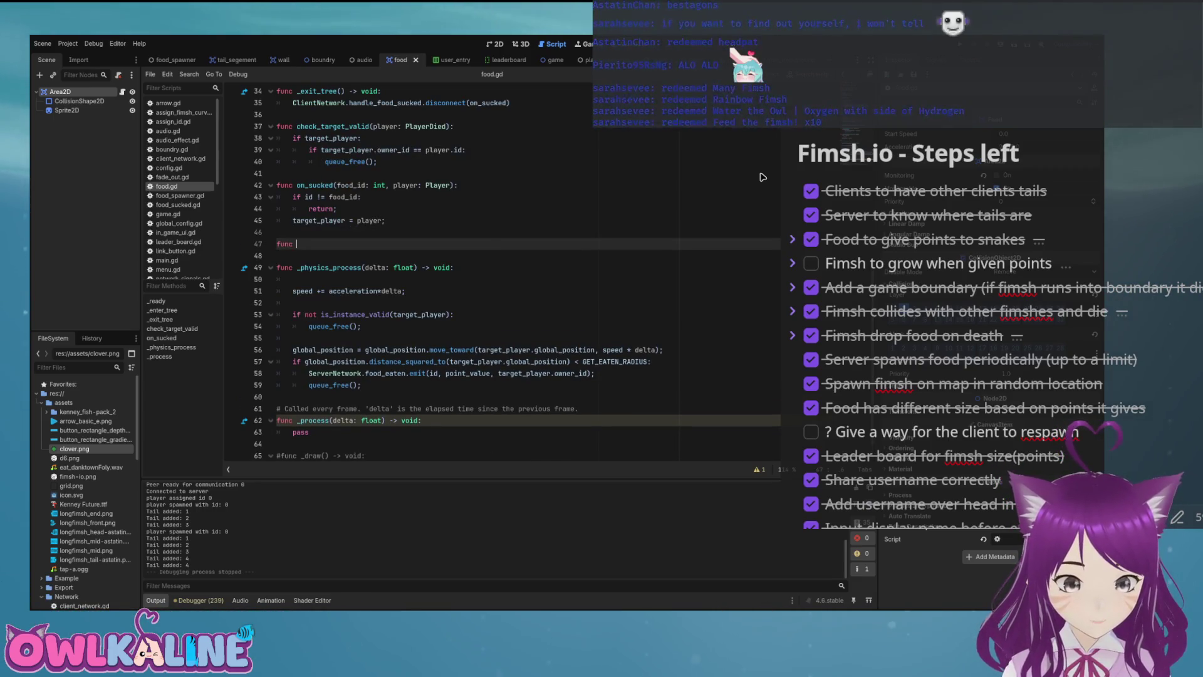
text(process)
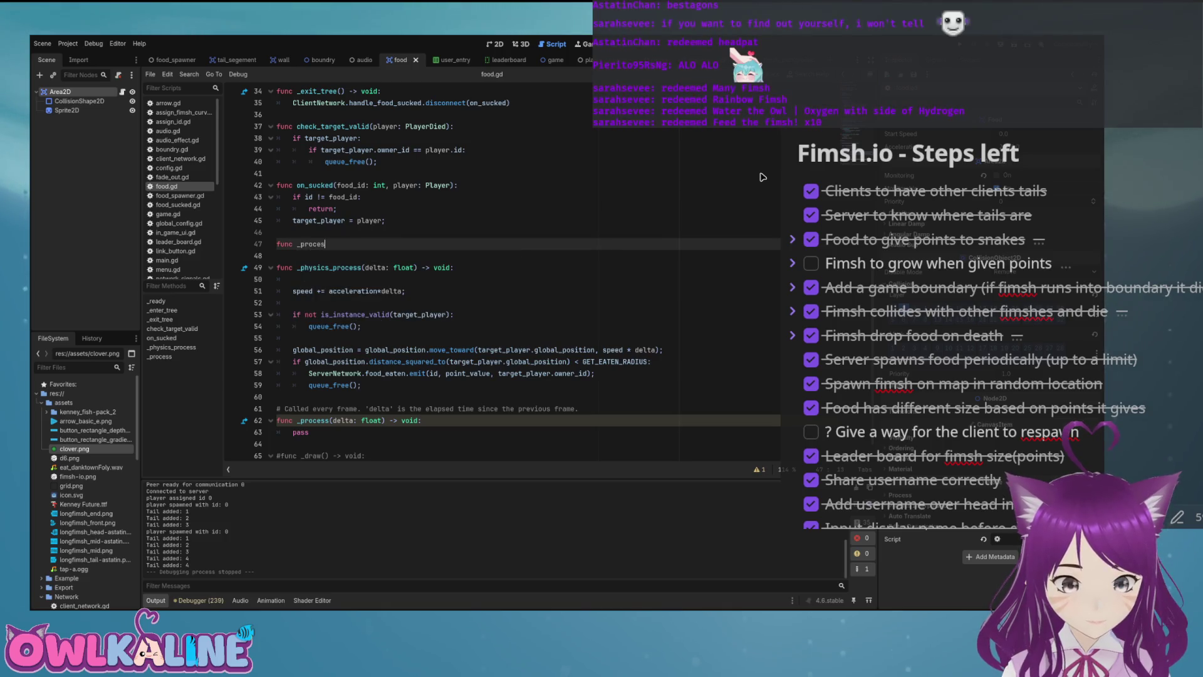
text(())
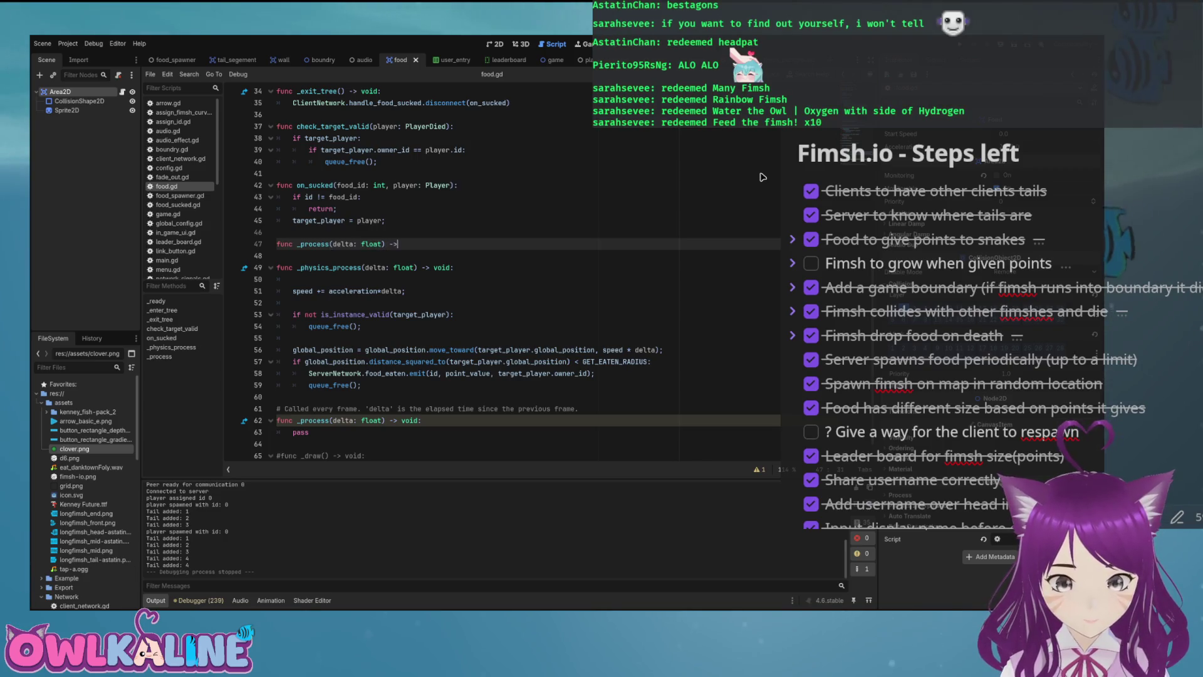
key(Return)
text(:)
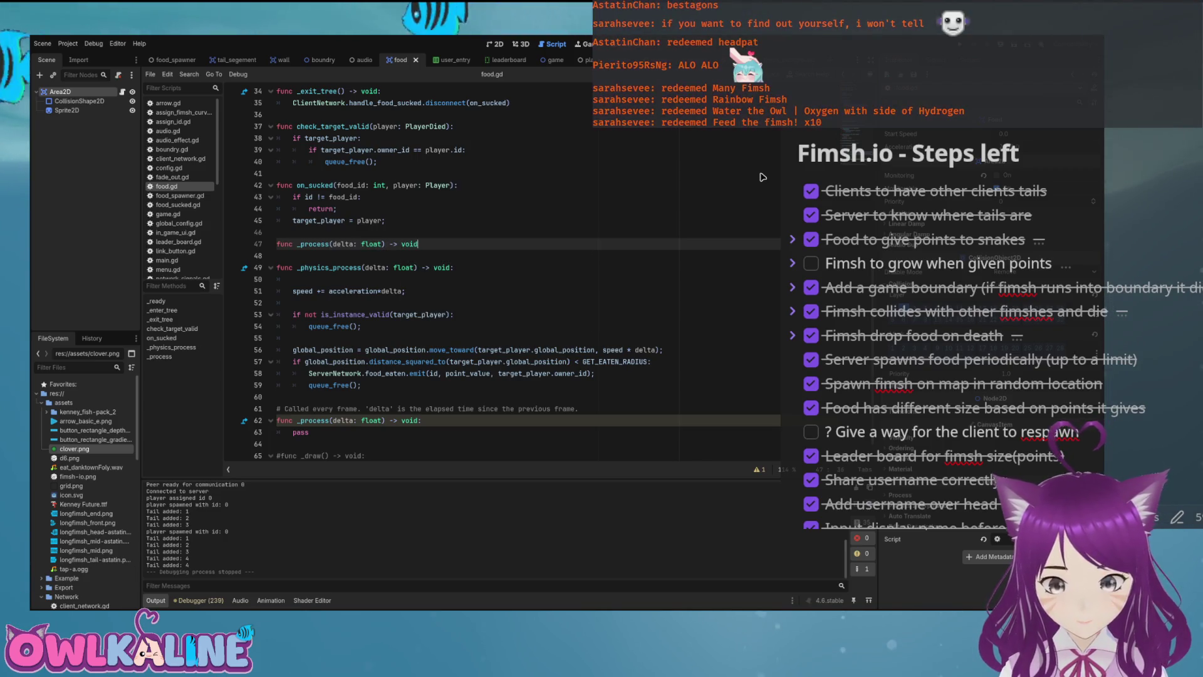
key(Return)
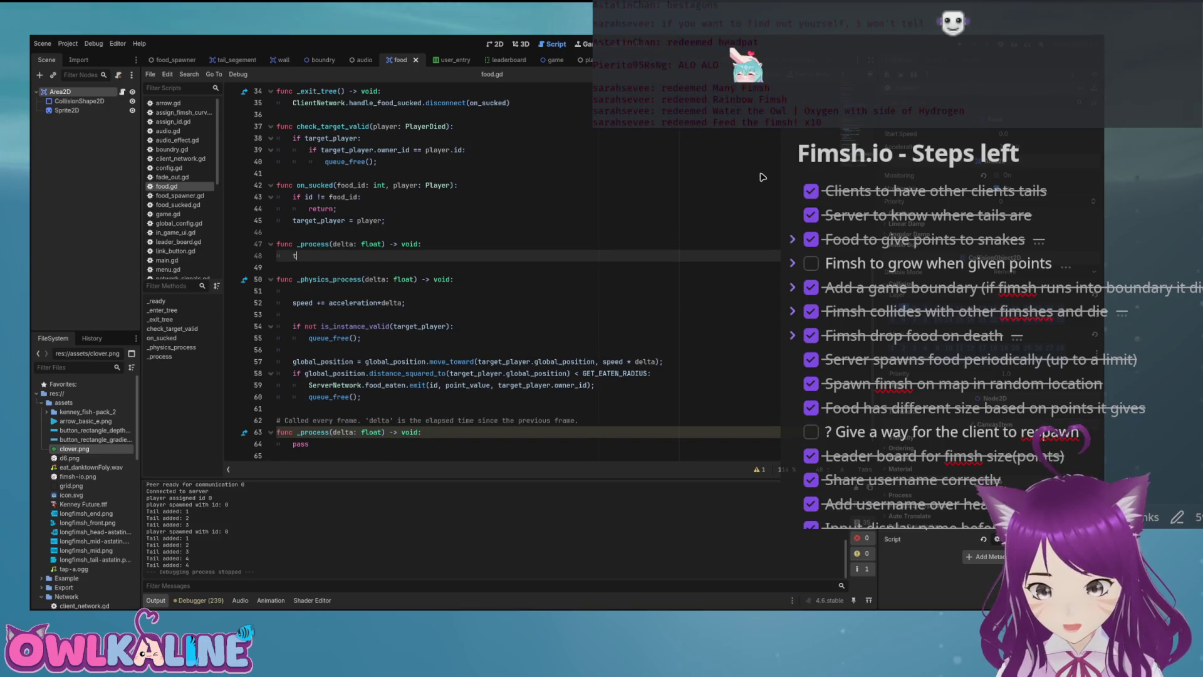
text(ime)
key(Return)
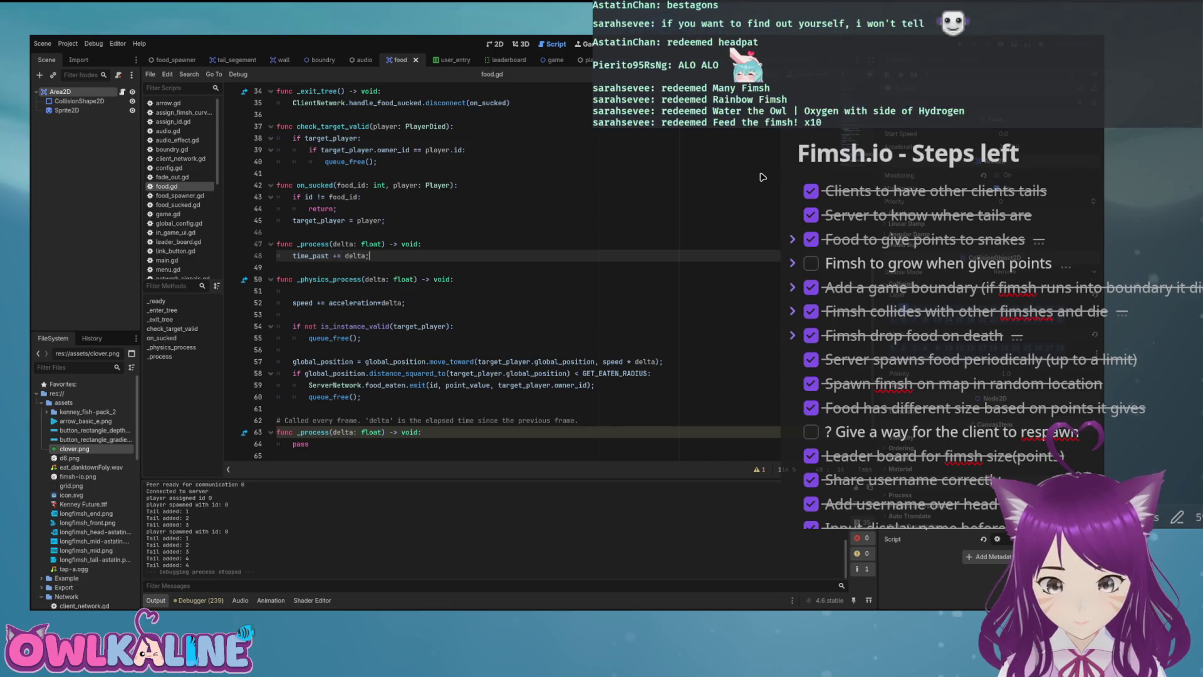
key(Return)
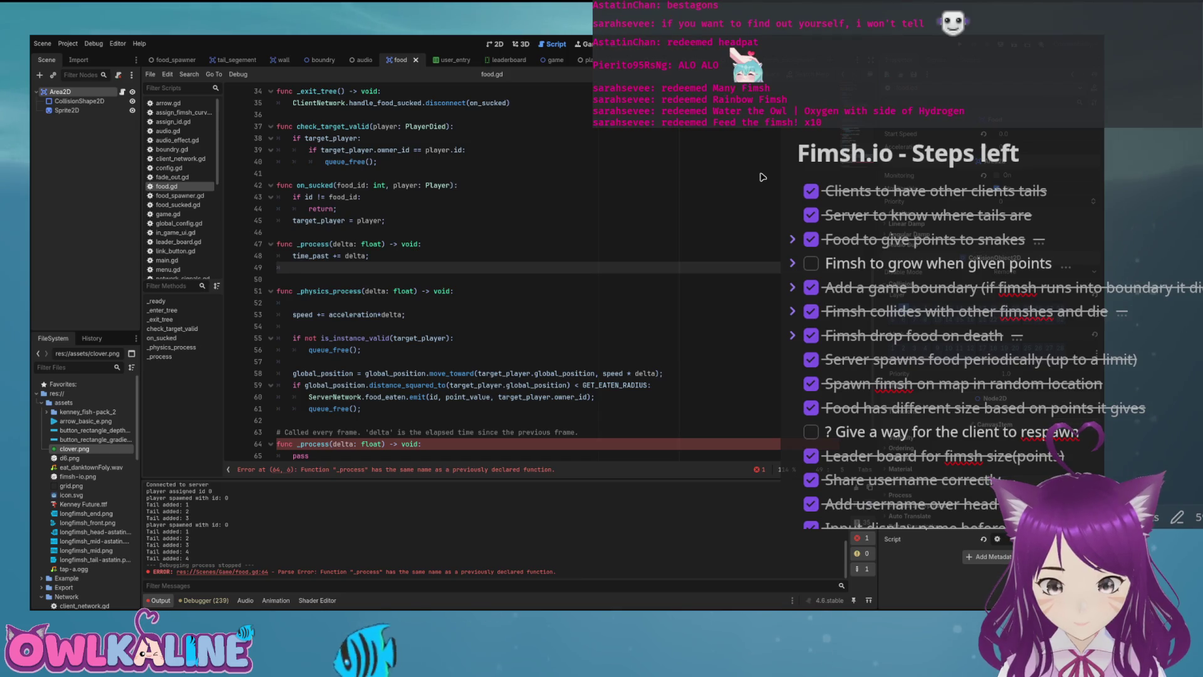
Replace pass in the original _process with 'time_past += delta', delete the duplicate function, and save
key(shift+Up)
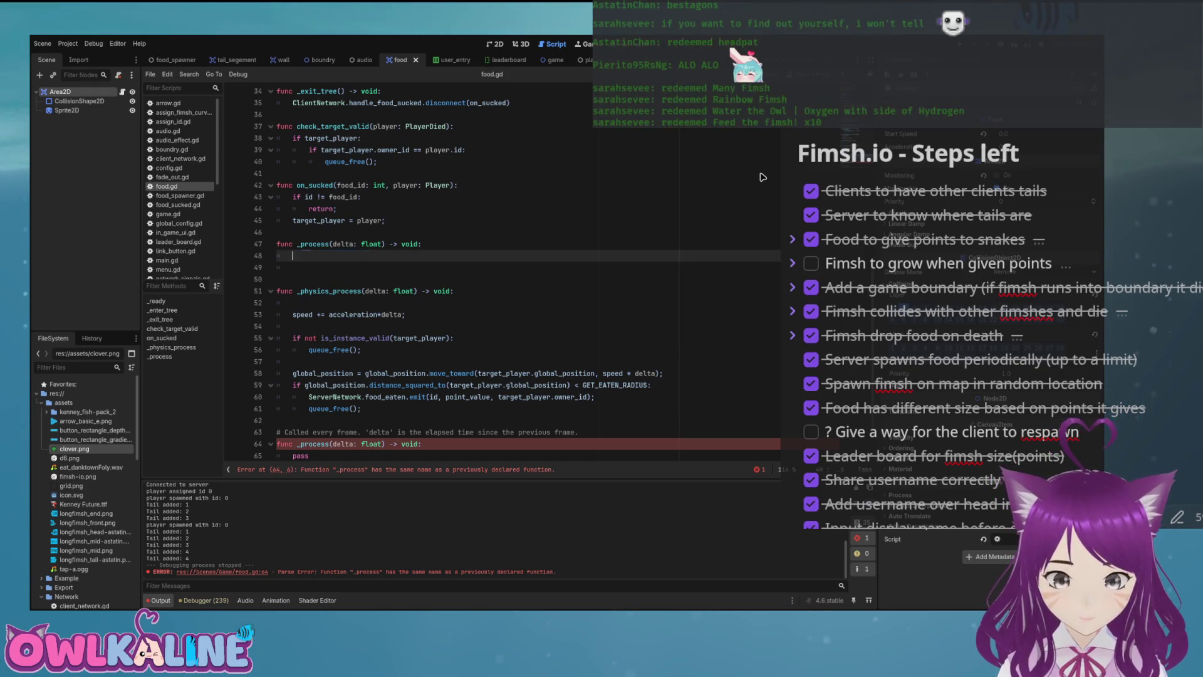
scroll(762, 178, down, 1)
key(Down)
key(Down)
key(Down)
key(shift+End)
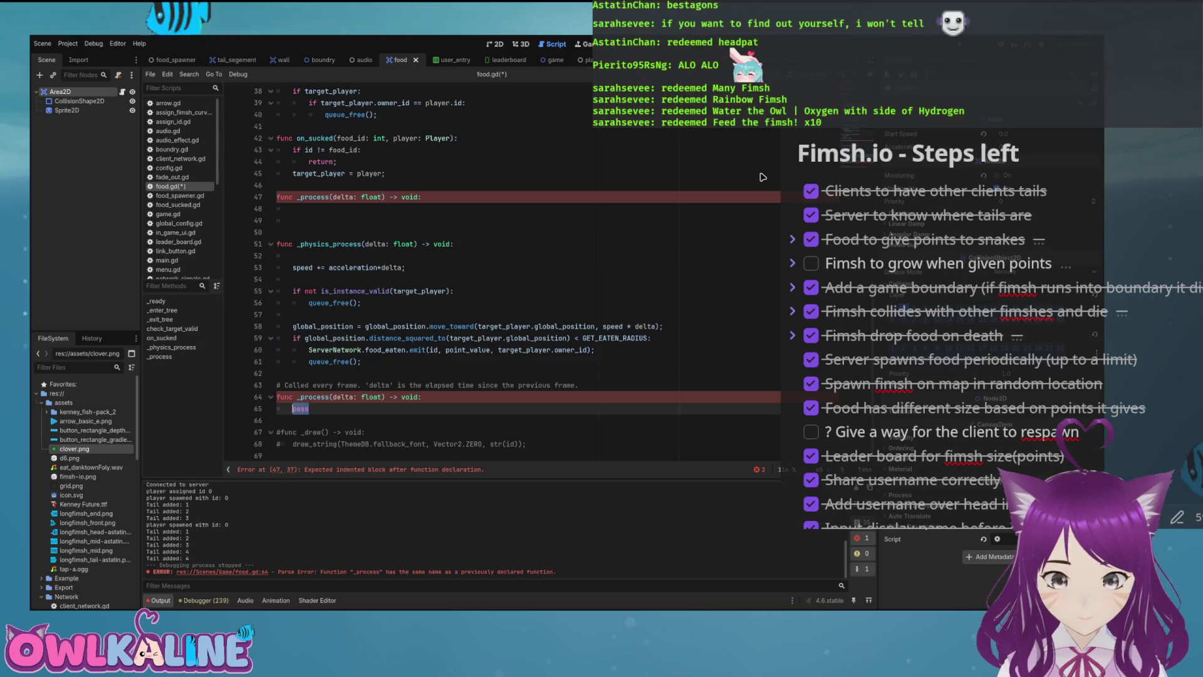
key(ctrl+v)
key(shift+Up)
key(shift+Up)
key(shift+Home)
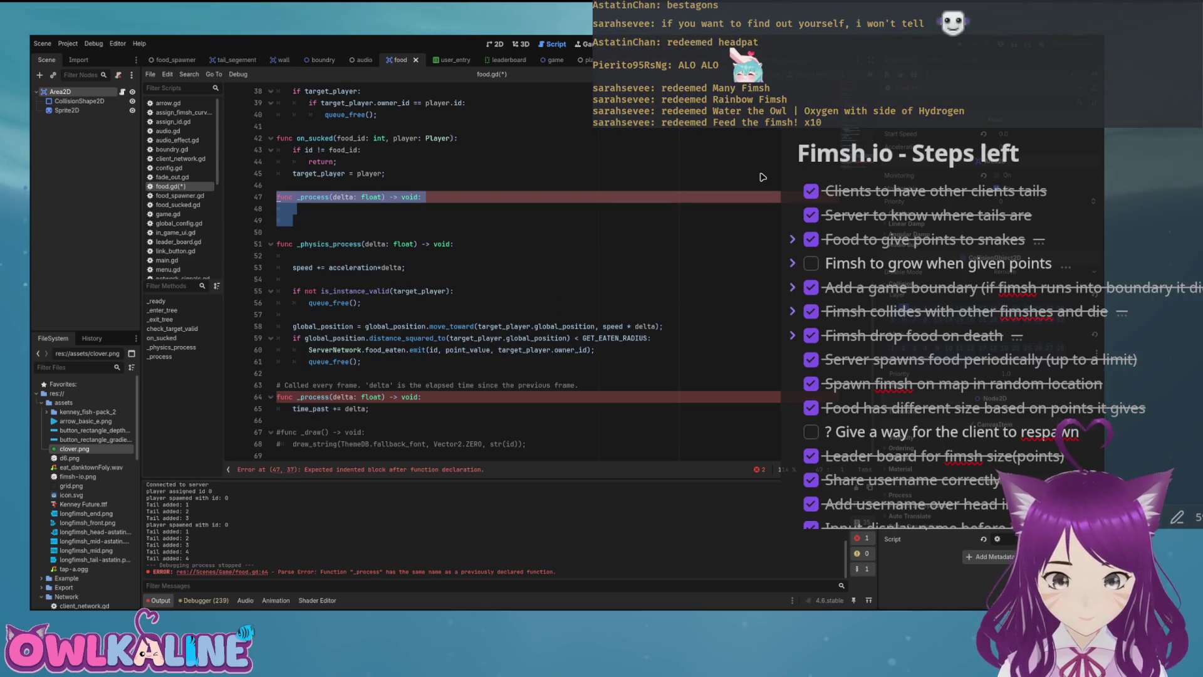
key(Escape)
key(shift+Down)
key(shift+Down)
key(shift+End)
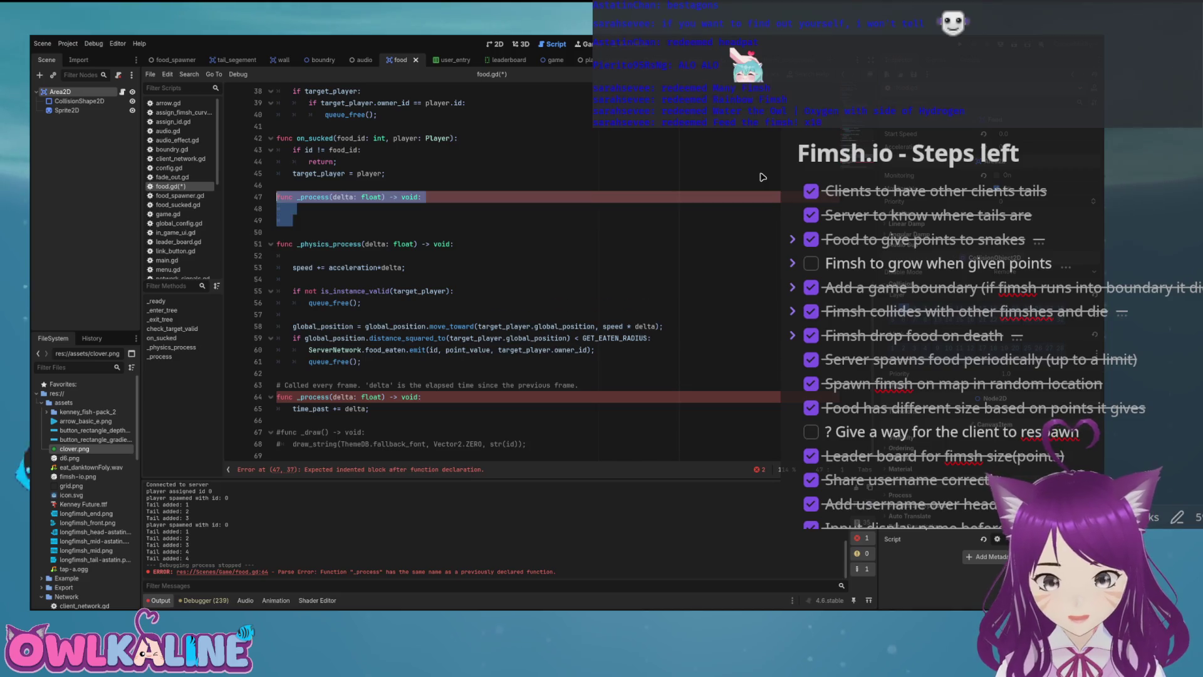
key(BackSpace)
key(BackSpace)
key(BackSpace)
key(ctrl+s)
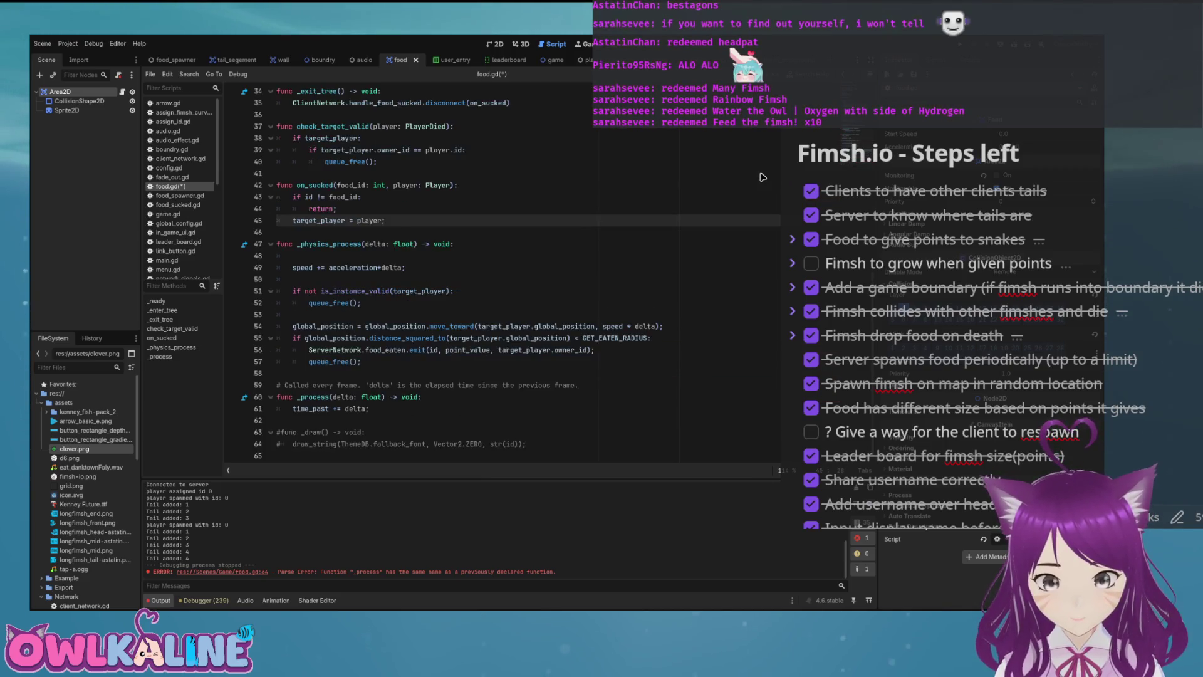
Add a 'rotation = sin(time_past);' line below the time_past update and save
key(Down)
key(Down)
key(Down)
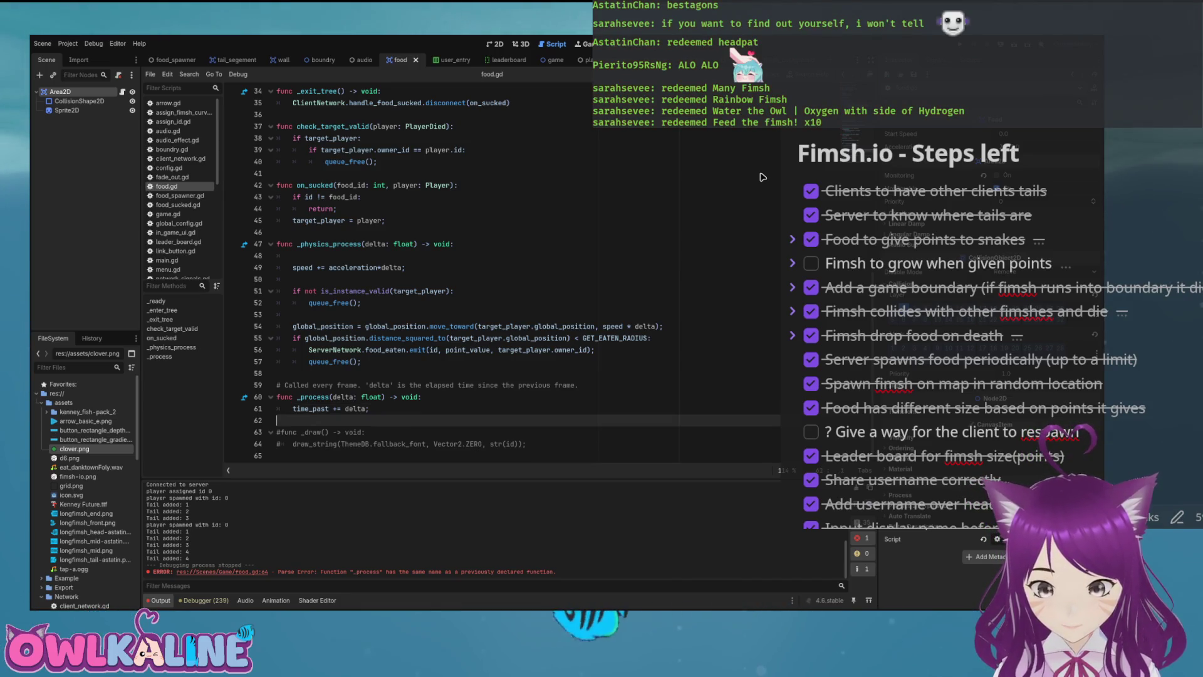
key(Return)
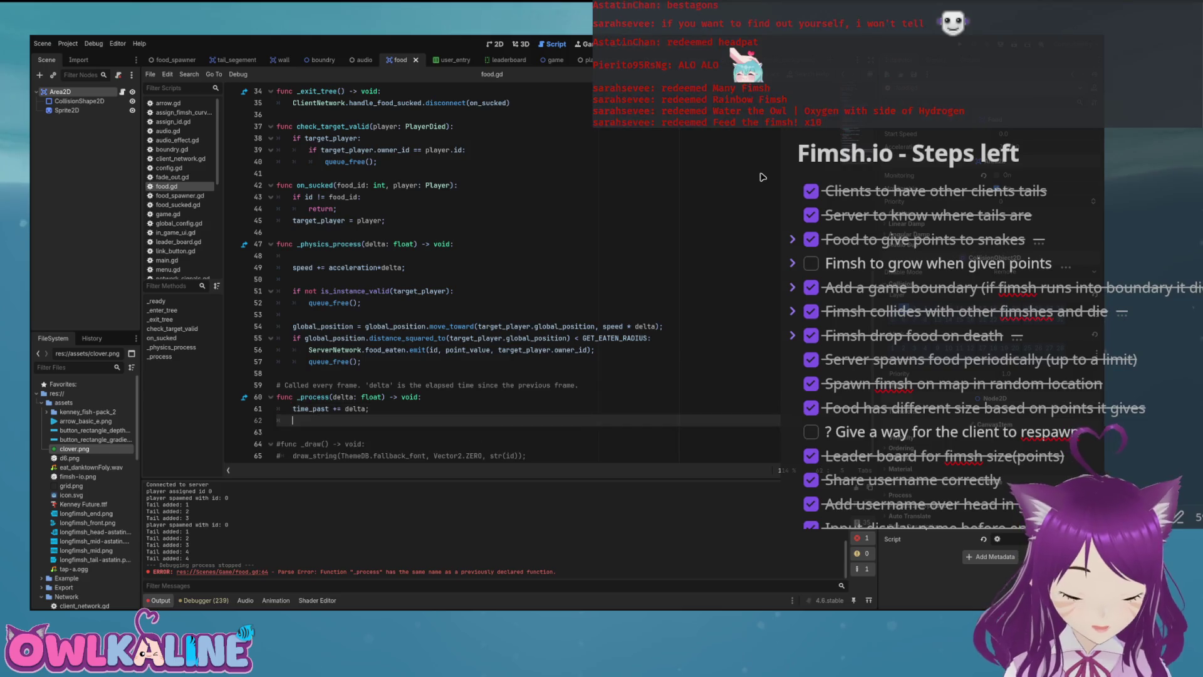
text(= )
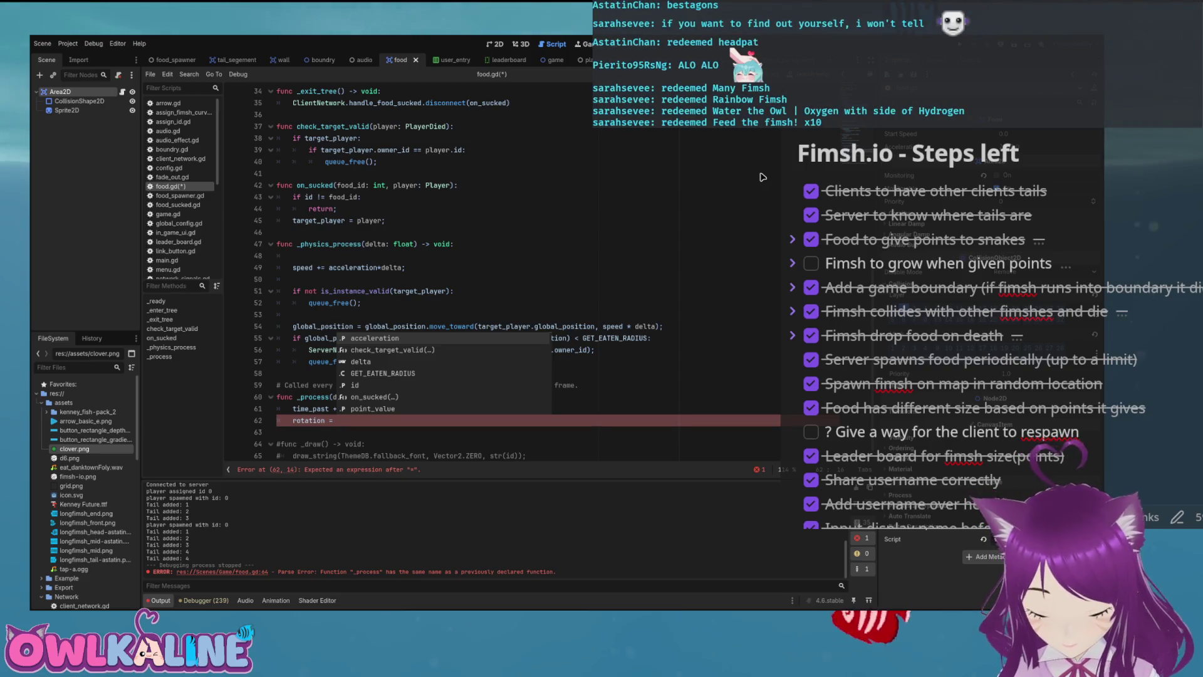
text(sin()
text(time_opa)
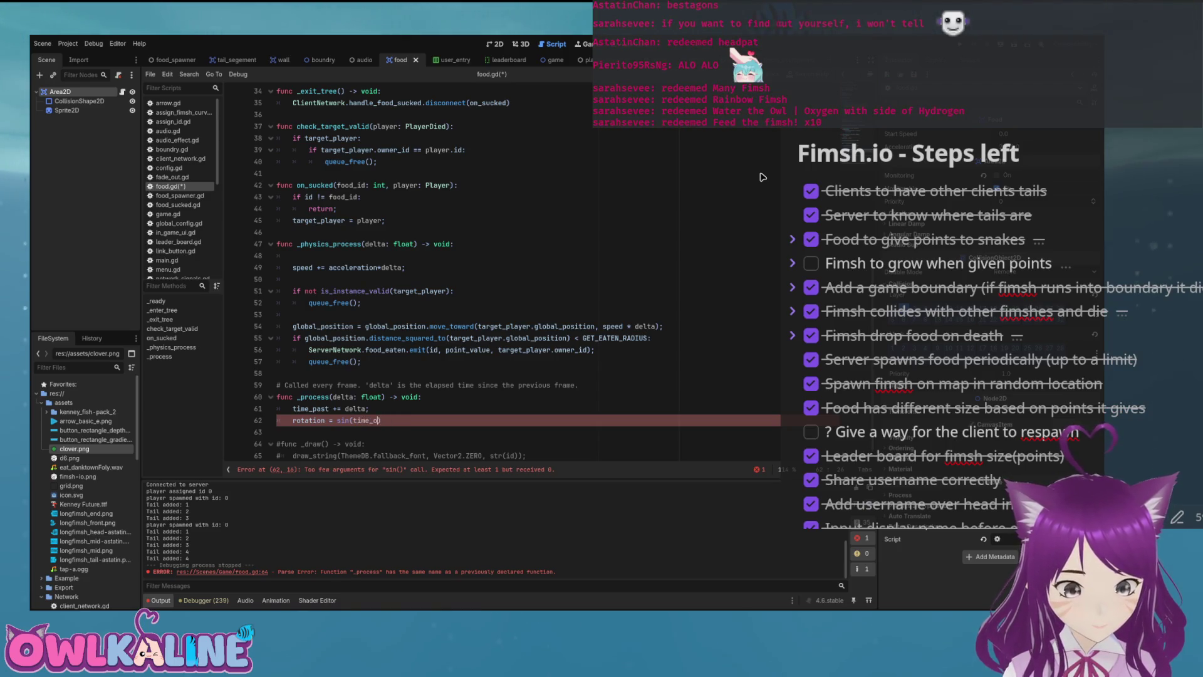
text(st);)
key(ctrl+s)
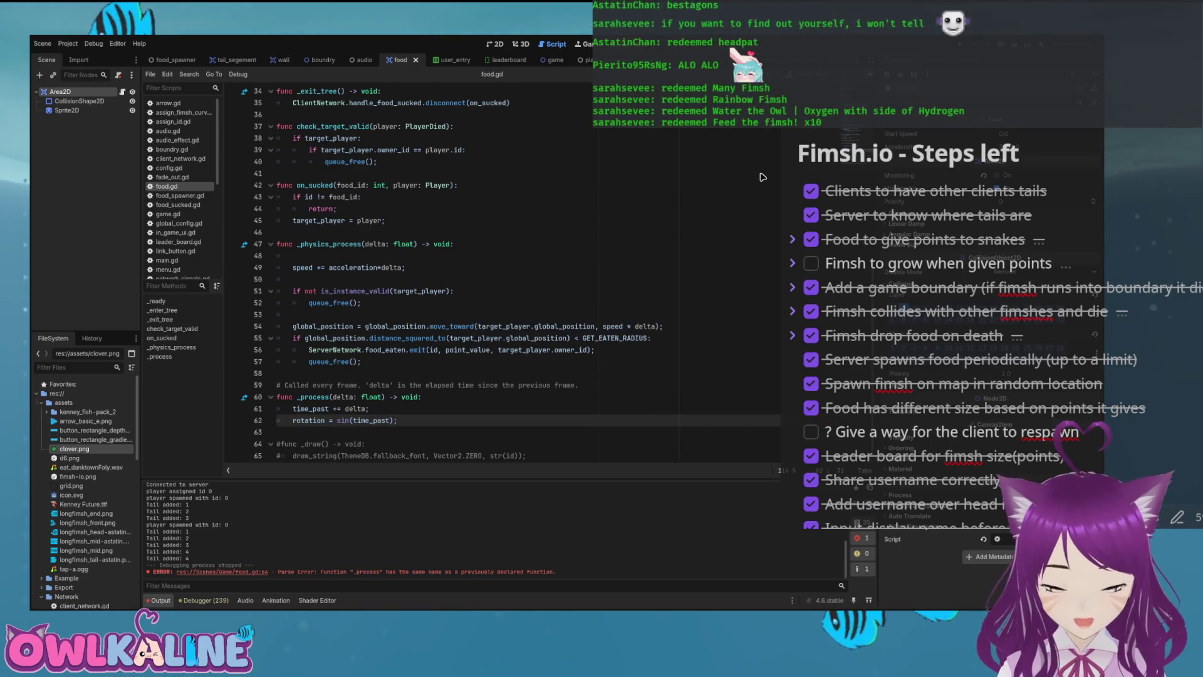
Multiply the sine by PI so rotation = PI * sin(time_past), then run the game
key(Up)
key(Up)
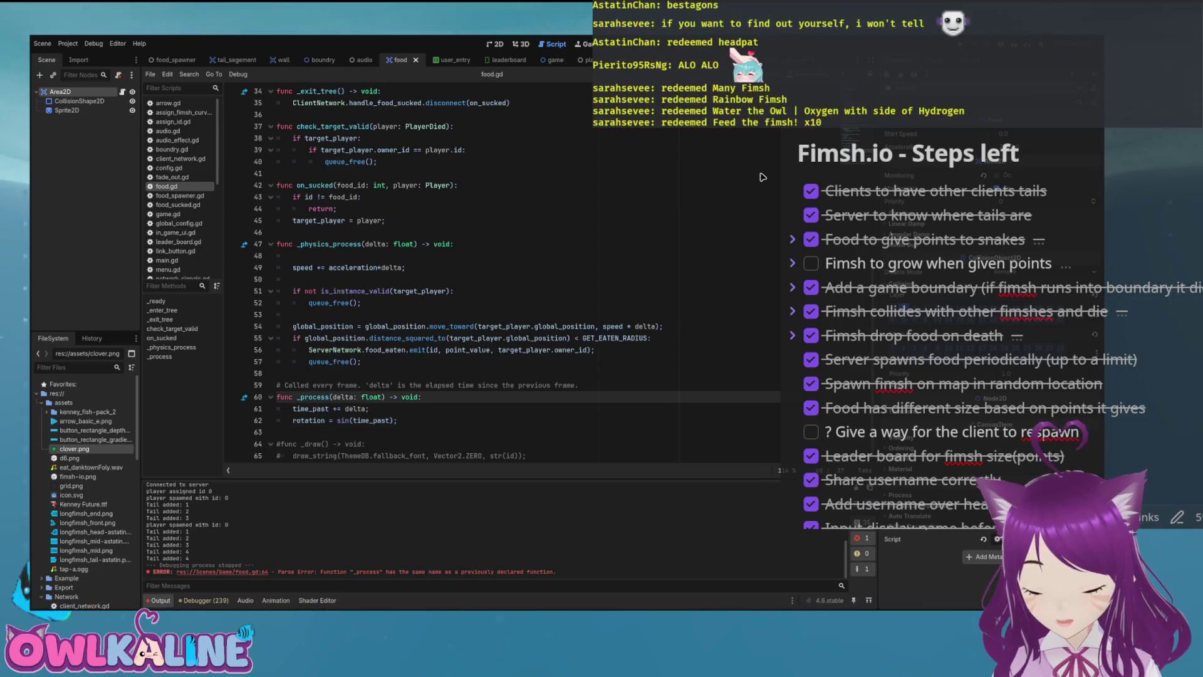
key(Down)
key(Down)
key(Left)
key(Left)
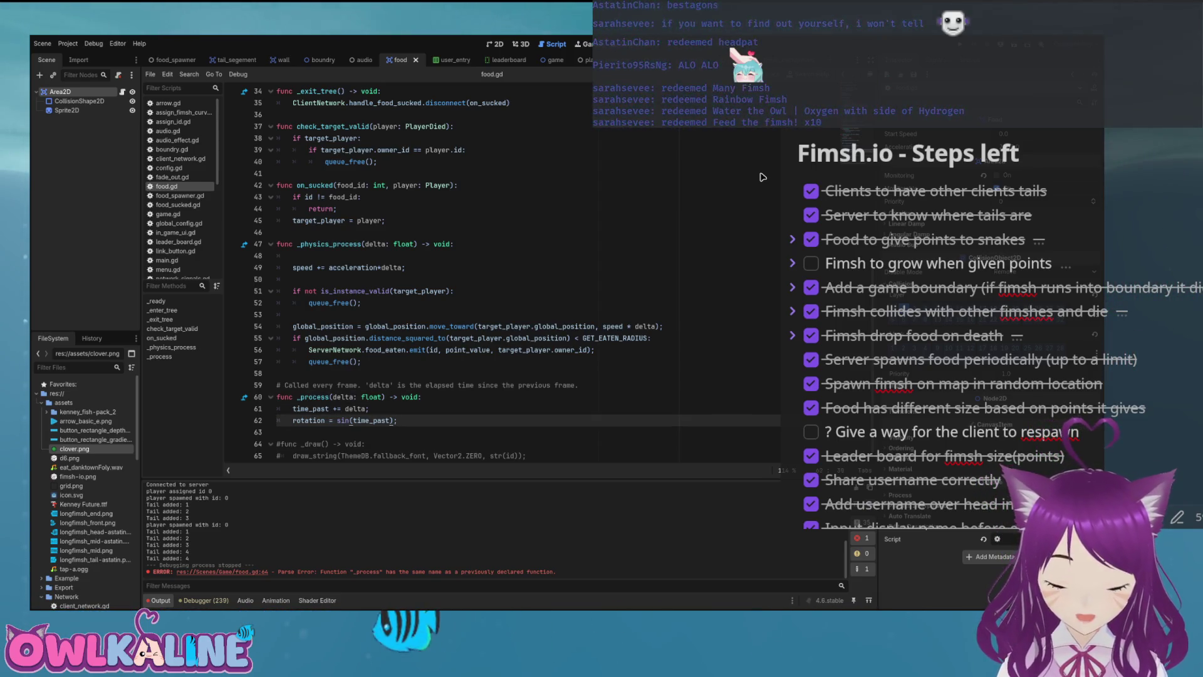
key(ctrl+Left)
key(ctrl+Left)
key(ctrl+Left)
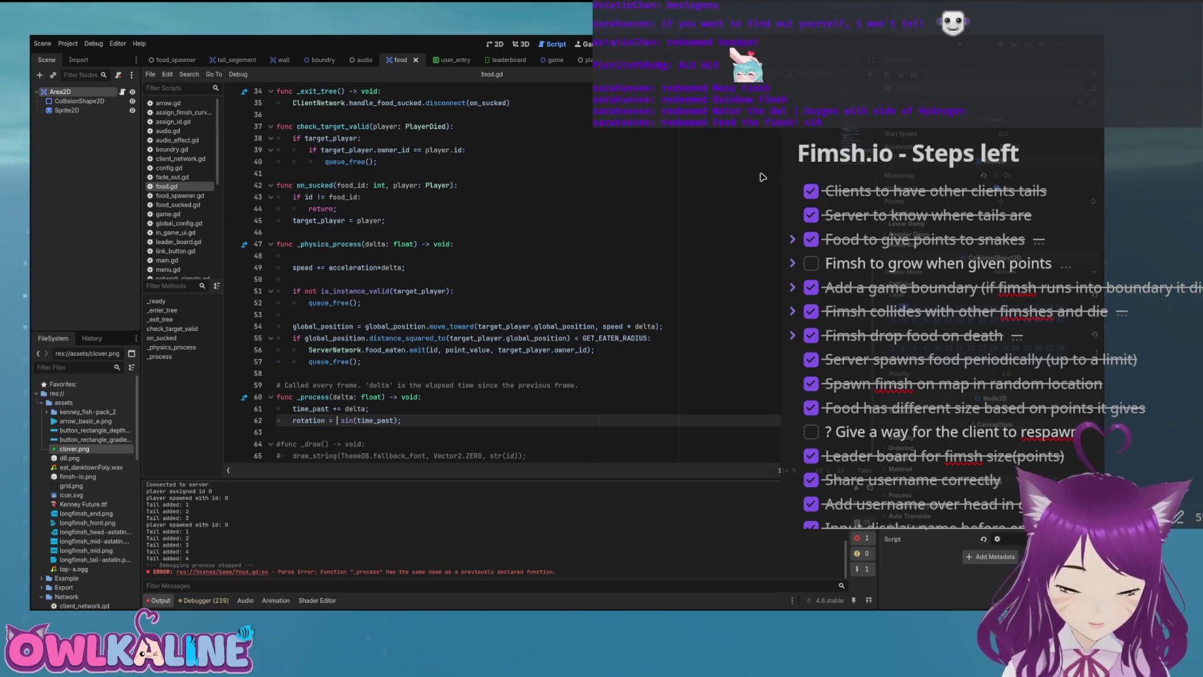
text(PI)
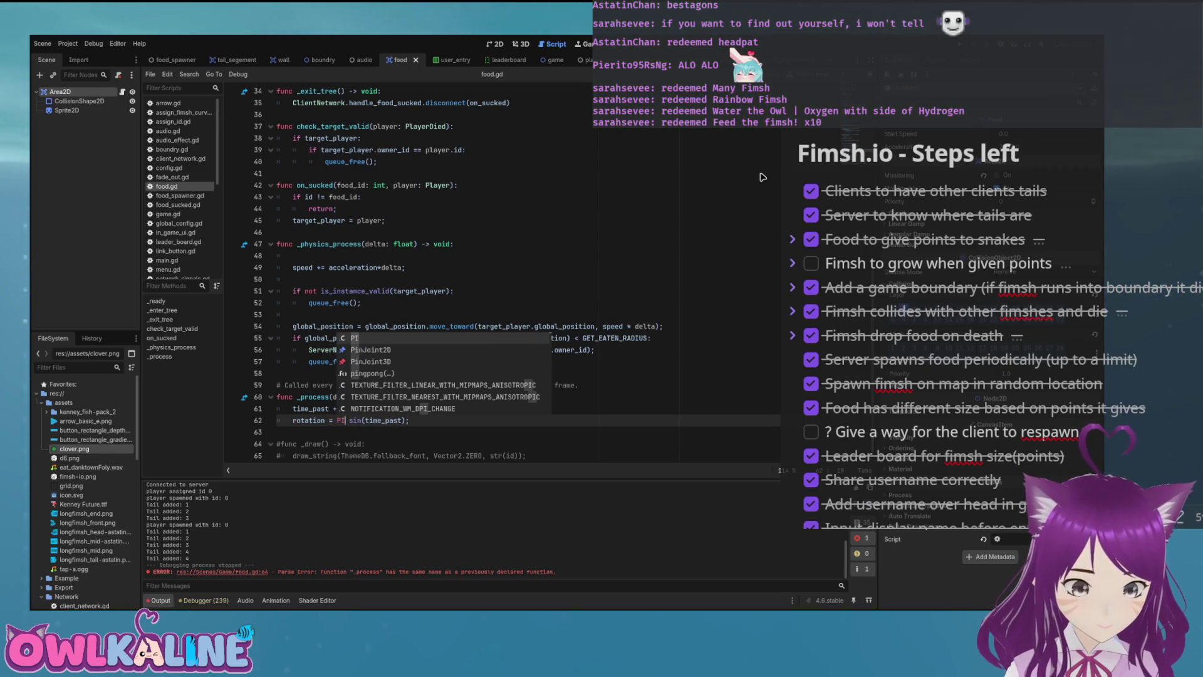
key(Escape)
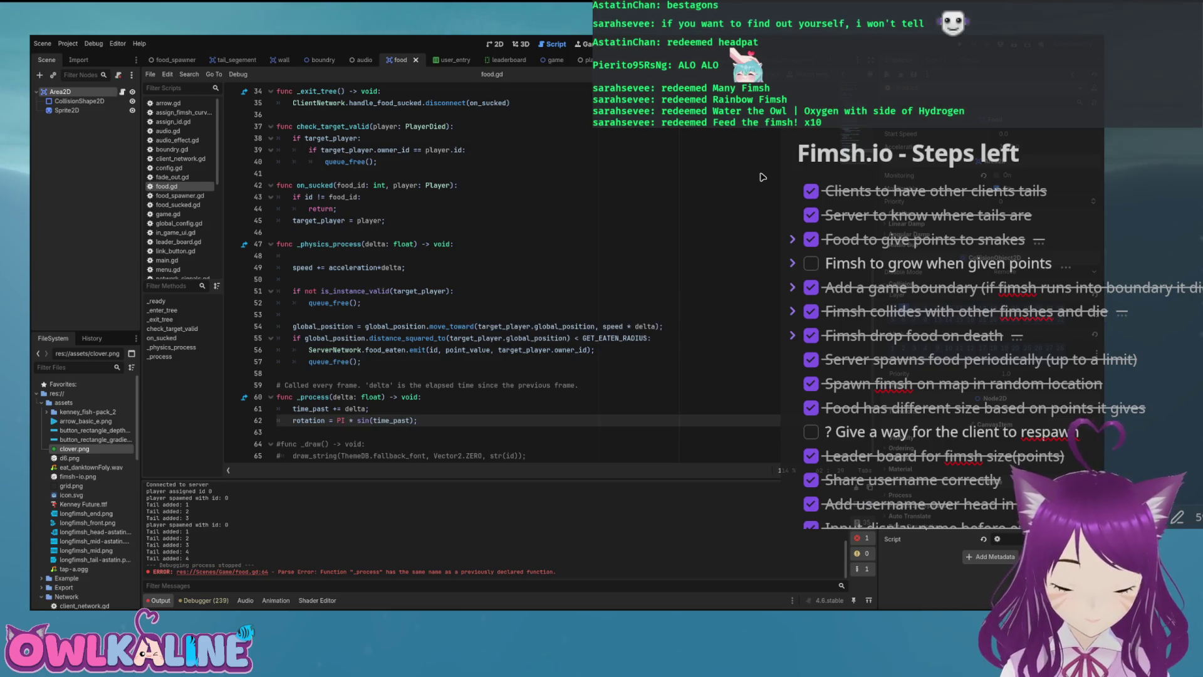
key(Up)
key(End)
key(F5)
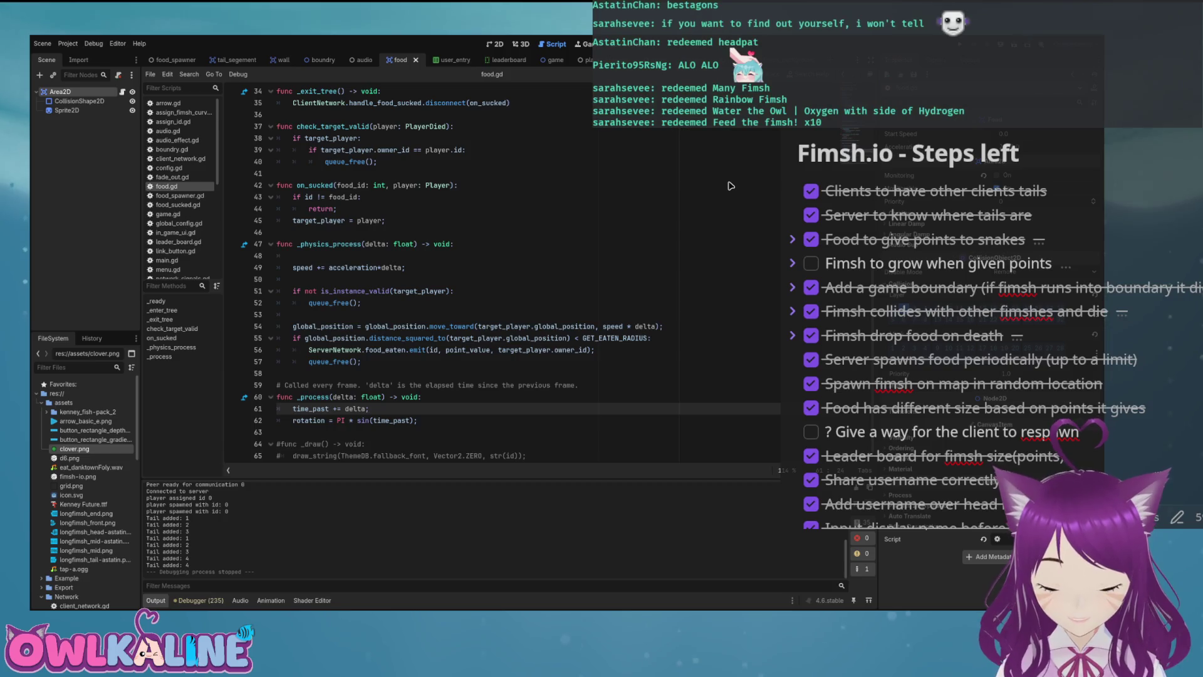
Change 'time_past = 0;' in _ready to 'time_past = randf()*100.0;' and run the game
scroll(731, 186, up, 10)
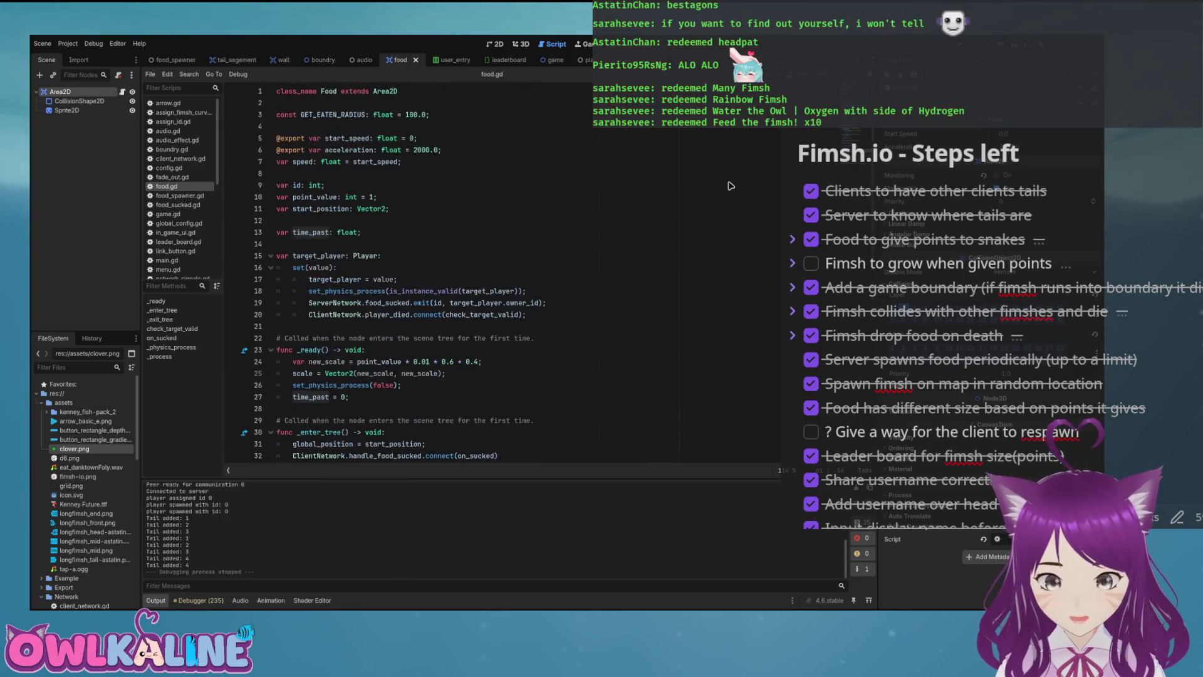
scroll(731, 186, down, 1)
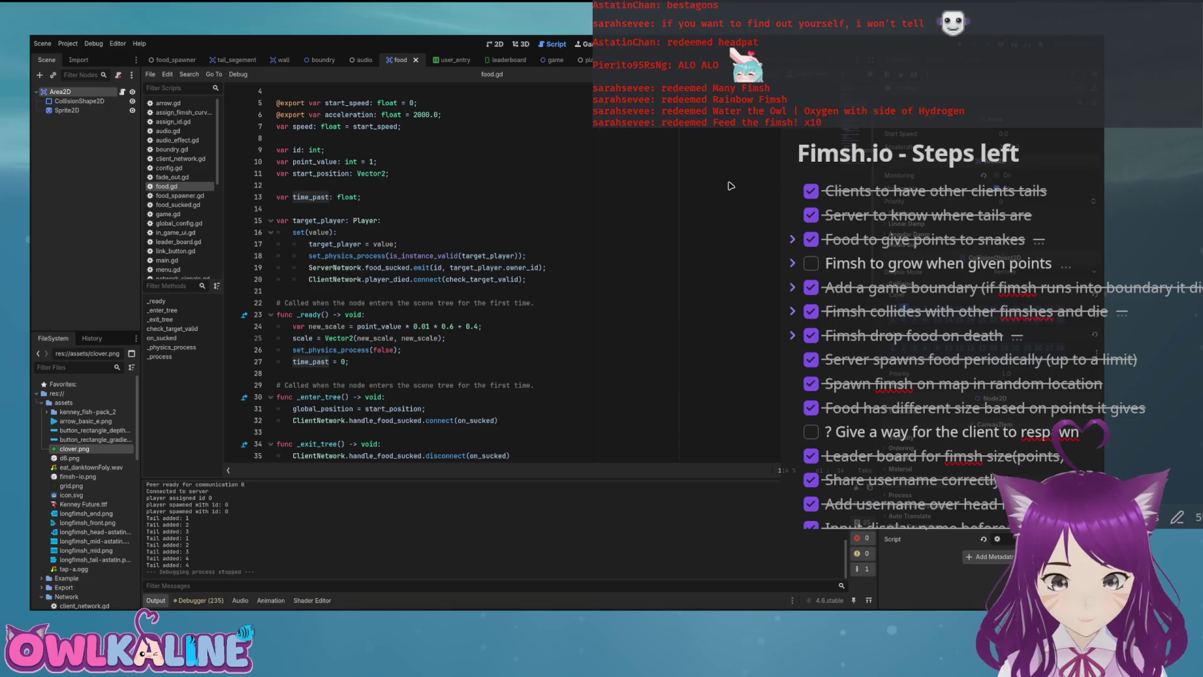
scroll(730, 186, down, 3)
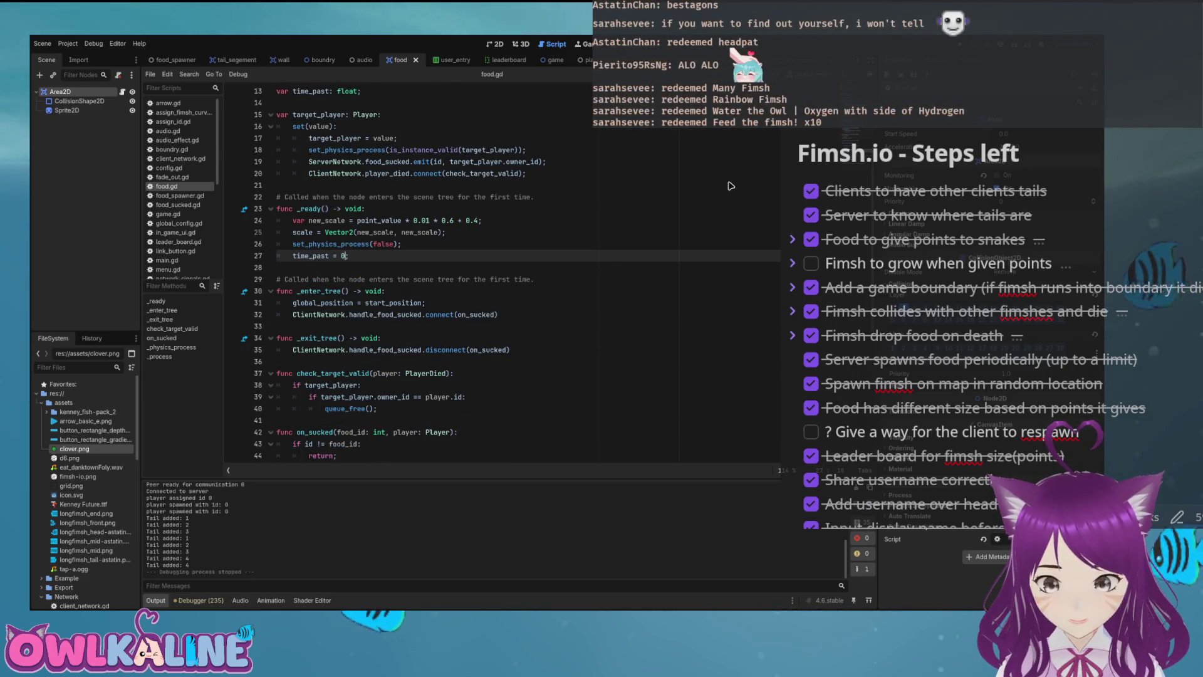
key(BackSpace)
text(rand)
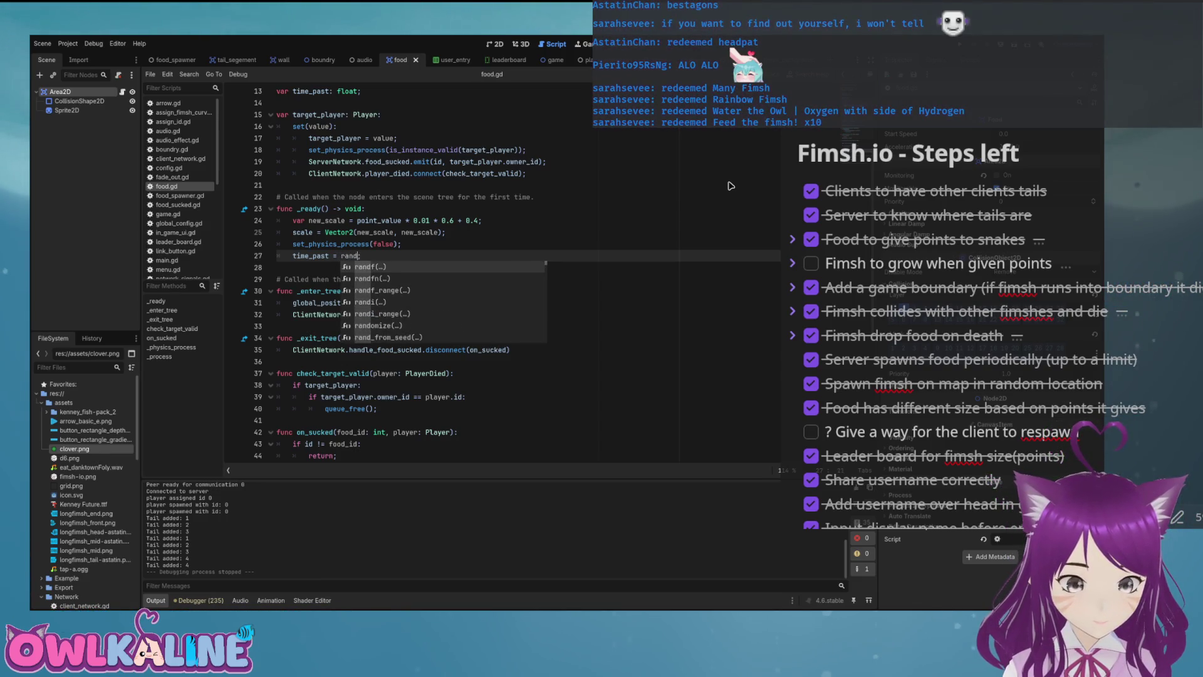
key(Return)
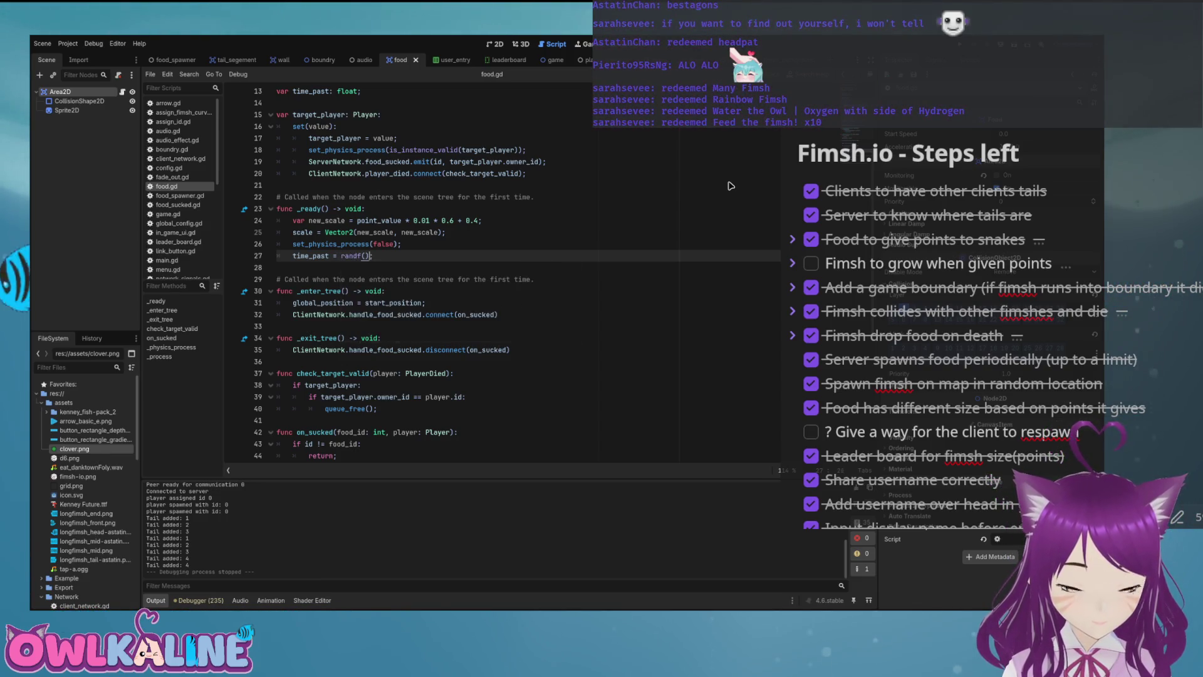
text(*100.0)
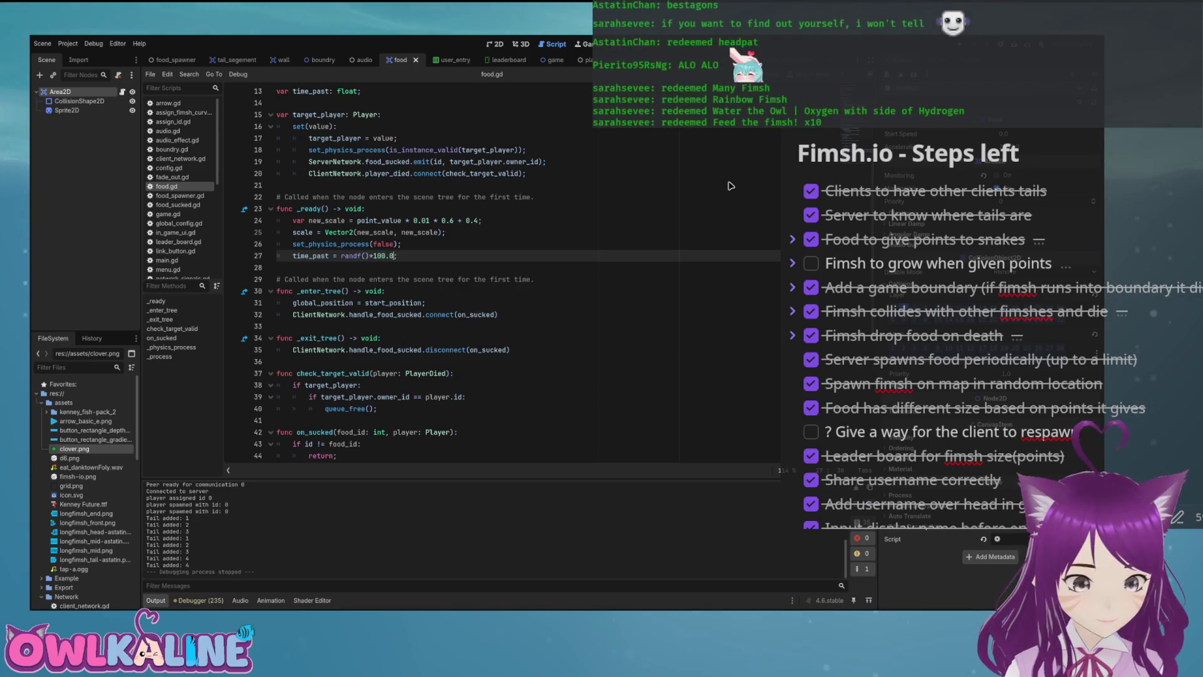
key(F5)
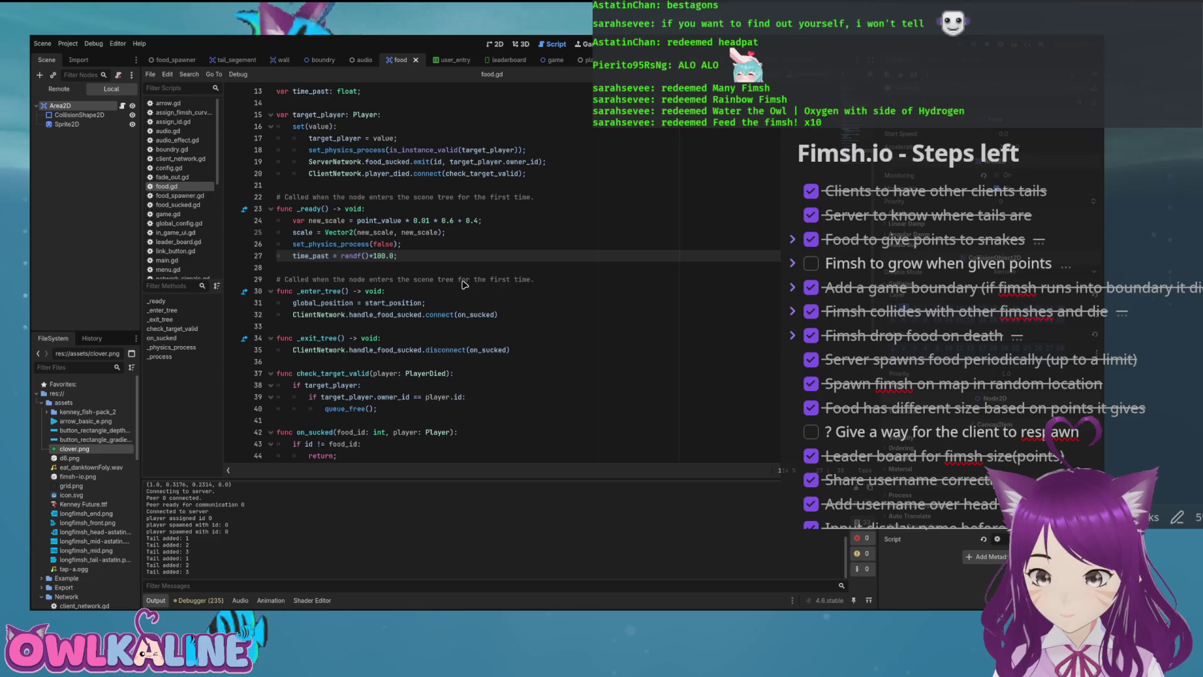
Stop the running game and show the food scene's clover sprite in the 2D view
key(F8)
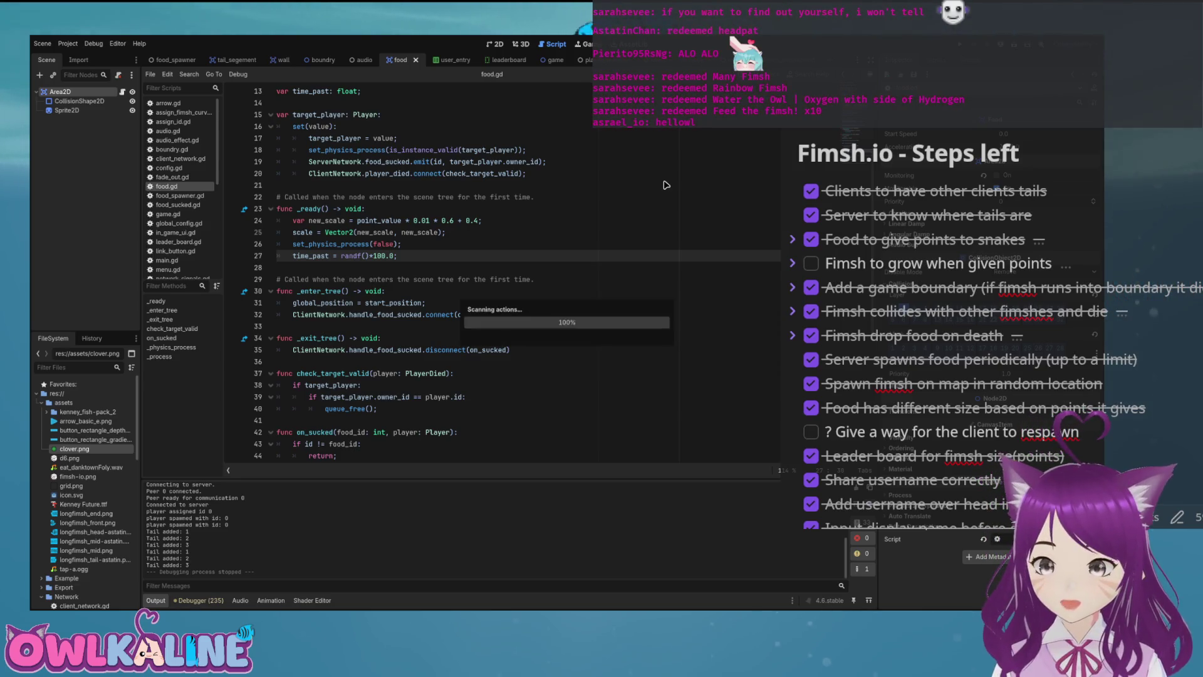
key(ctrl+F1)
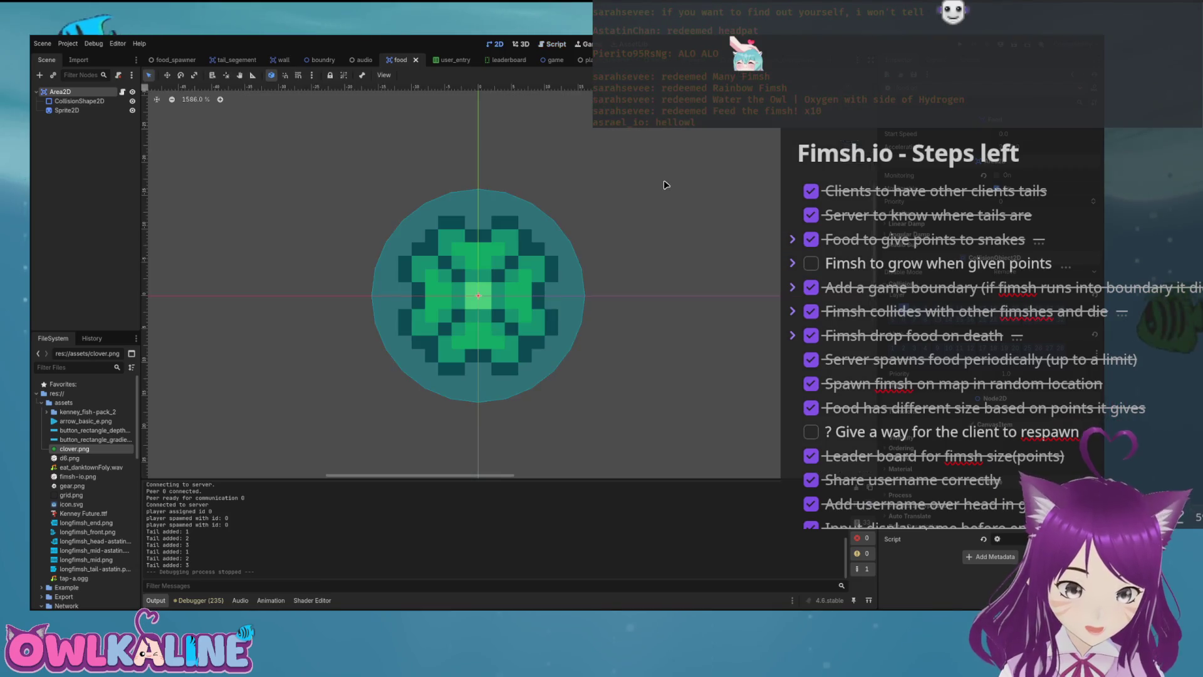
Switch to MainMenu, collapse BottomAreaHeightContainer, and add an AspectRatioContainer under the MainMenu root
key(ctrl+Tab)
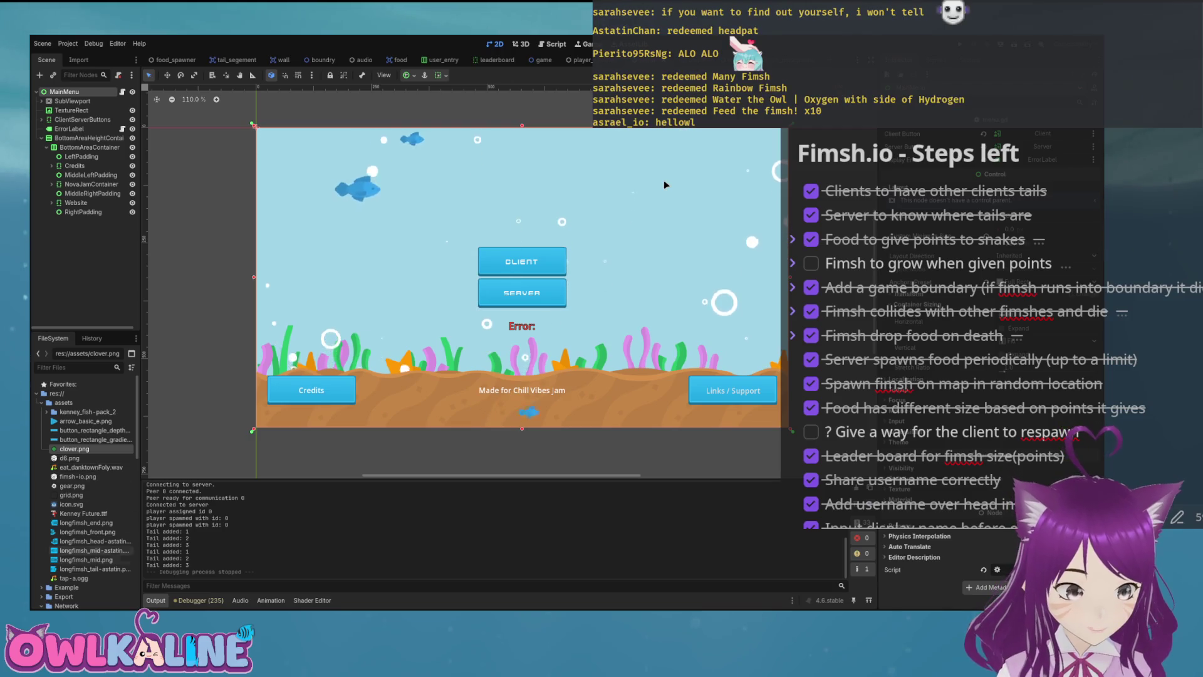
click(42, 138)
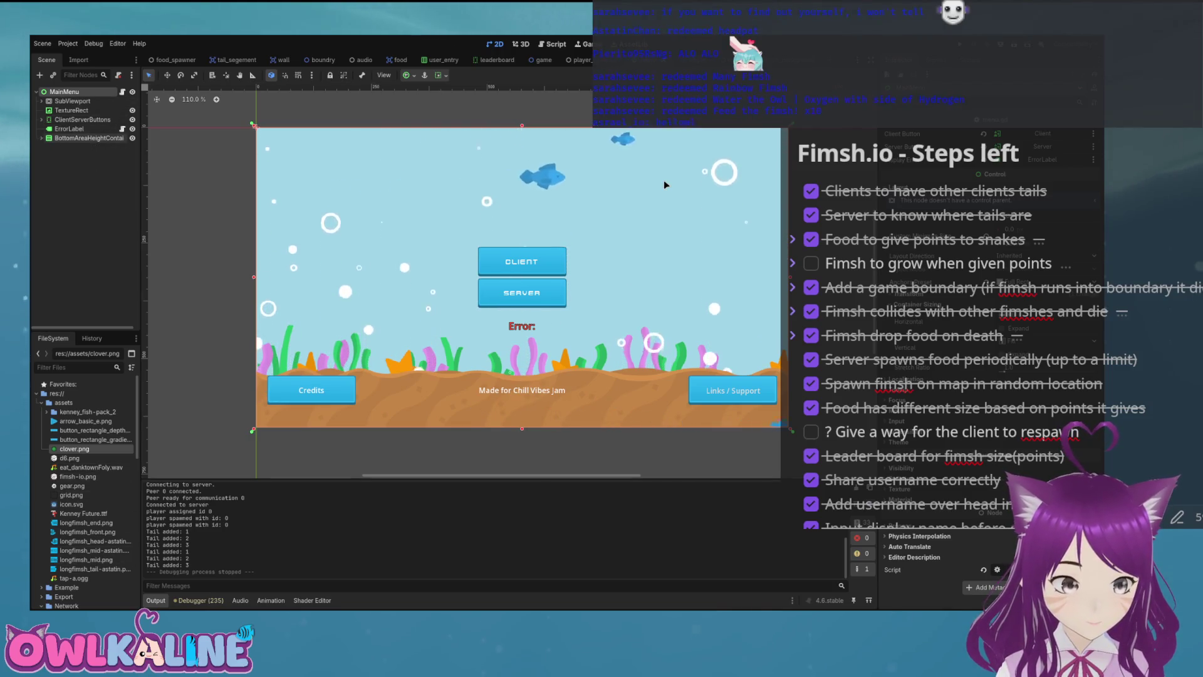
click(71, 110)
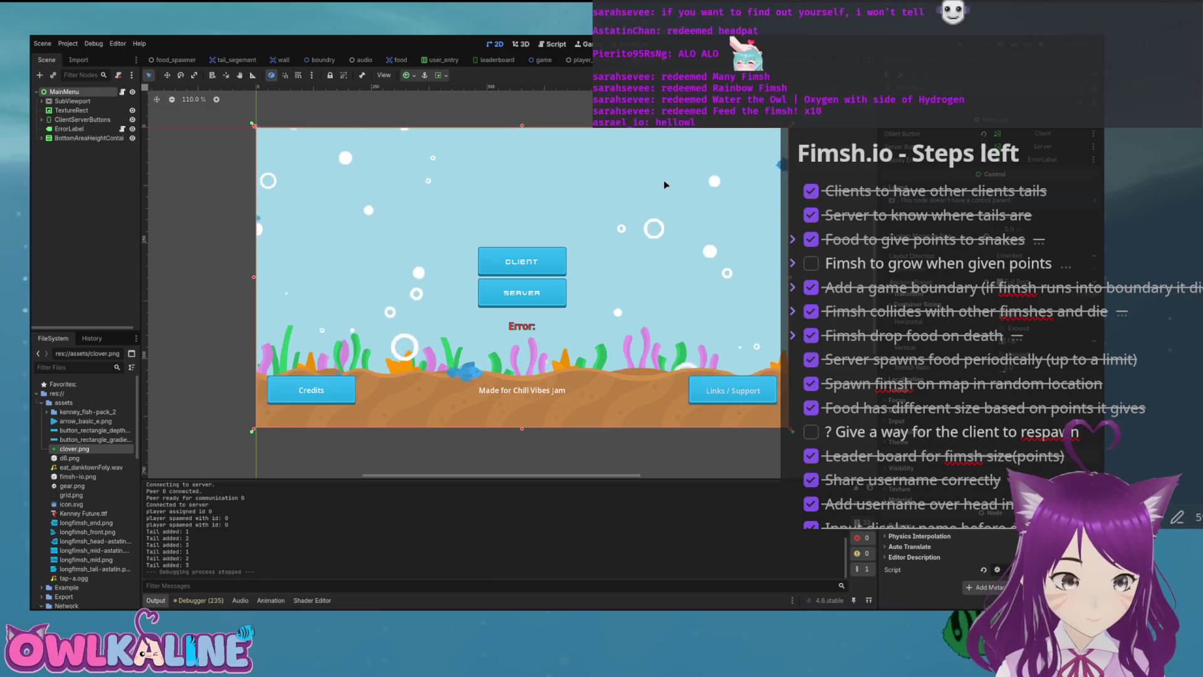
click(82, 120)
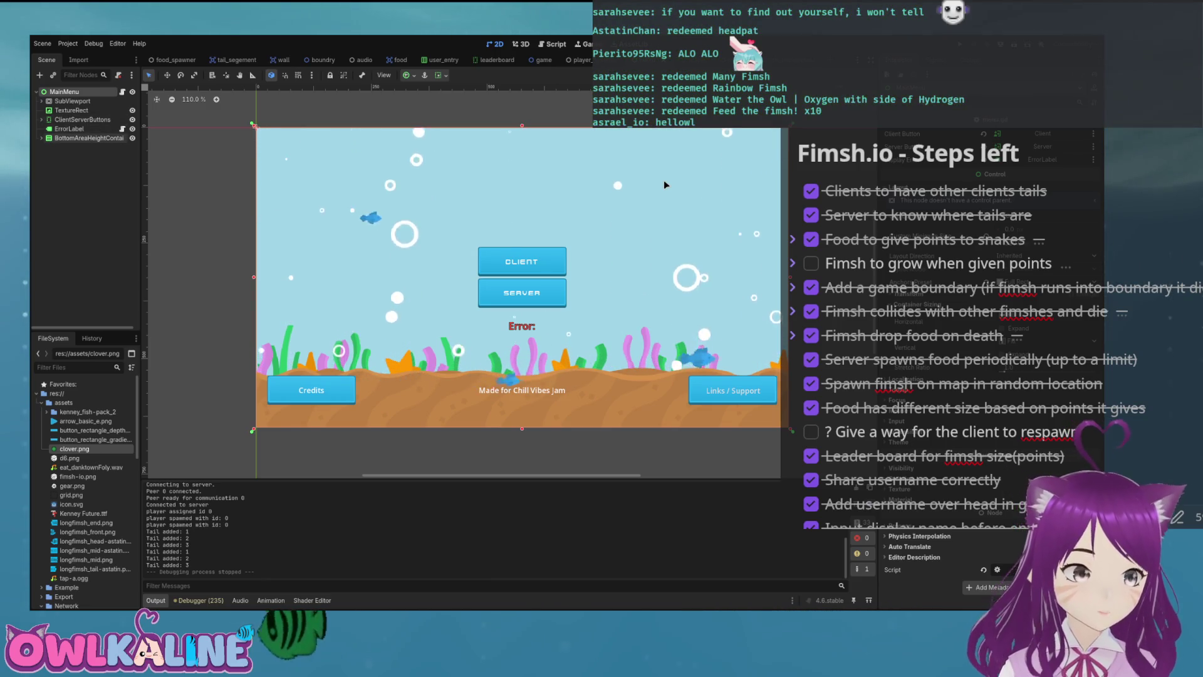
click(64, 92)
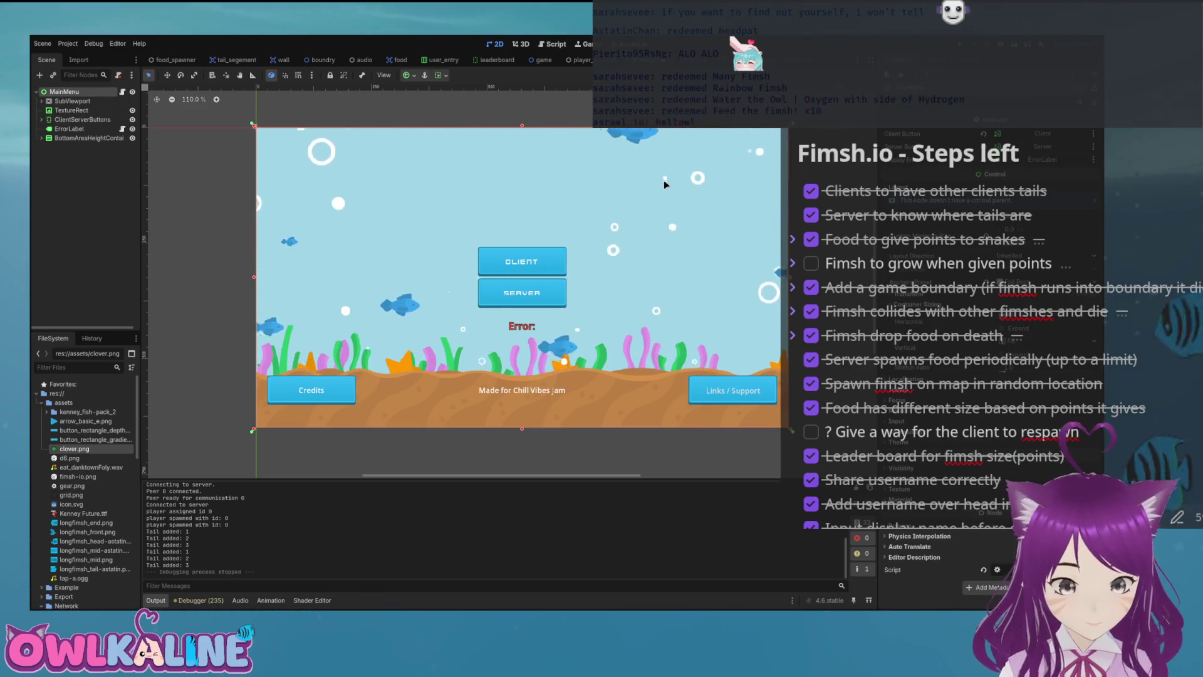
key(Return)
Move the AspectRatioContainer up, anchor it top-right, and add a TextureButton inside it
drag(88, 138, 88, 134)
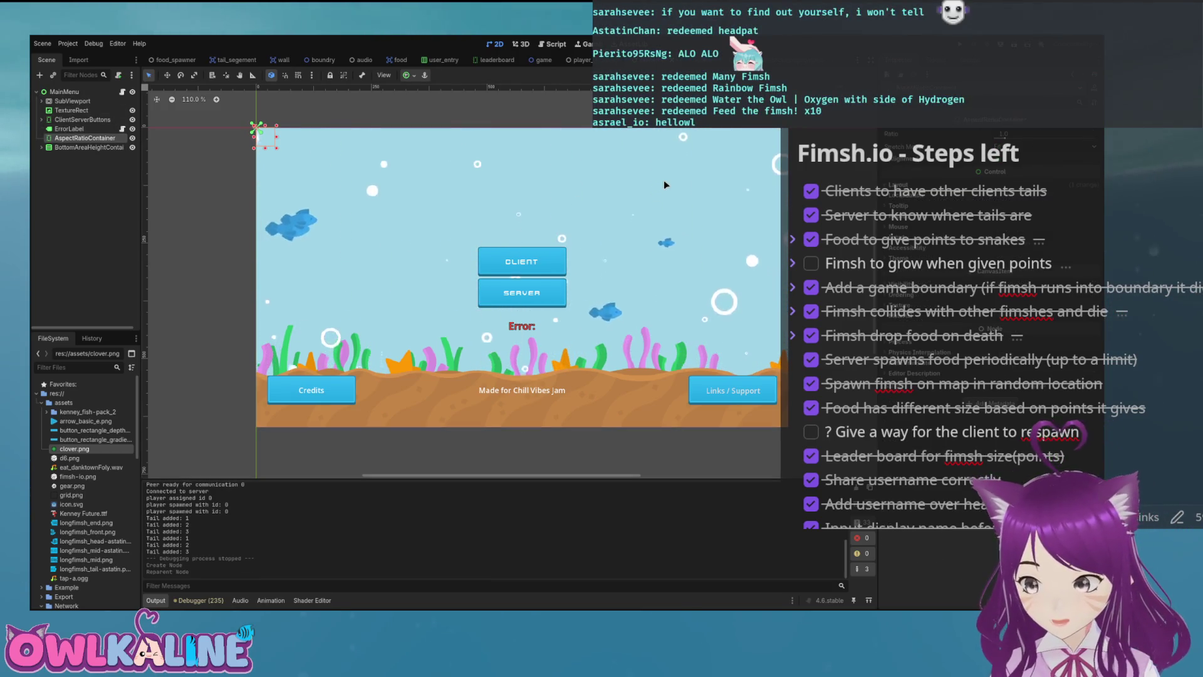
click(1015, 266)
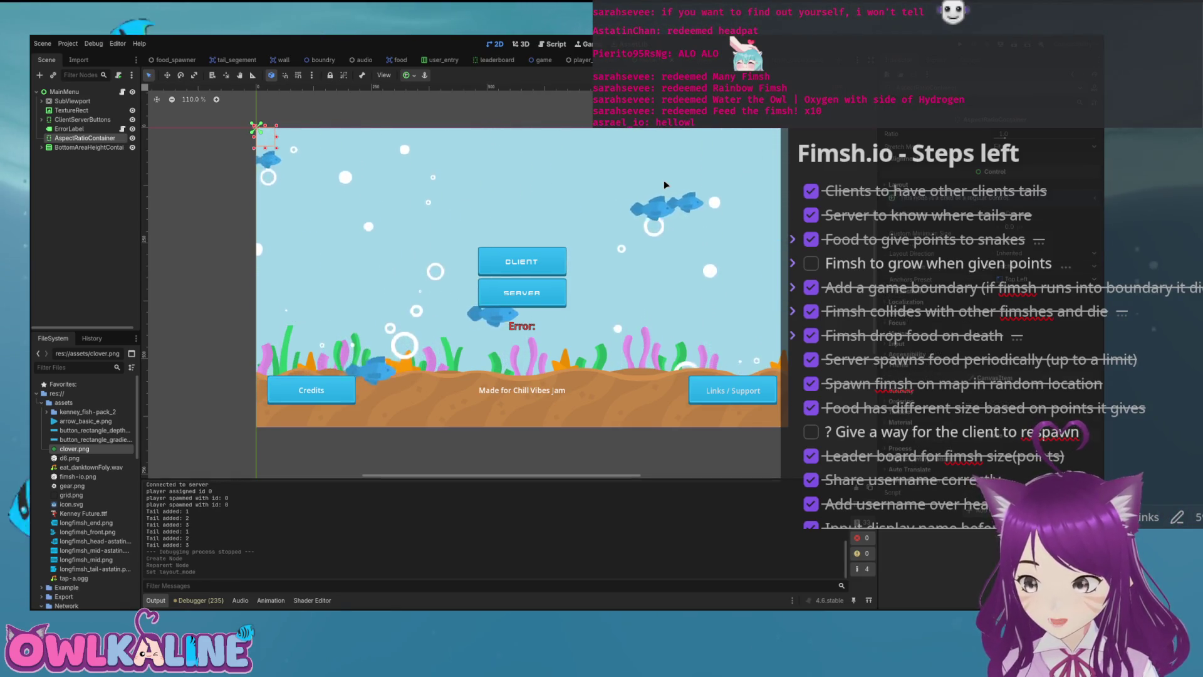
click(1040, 295)
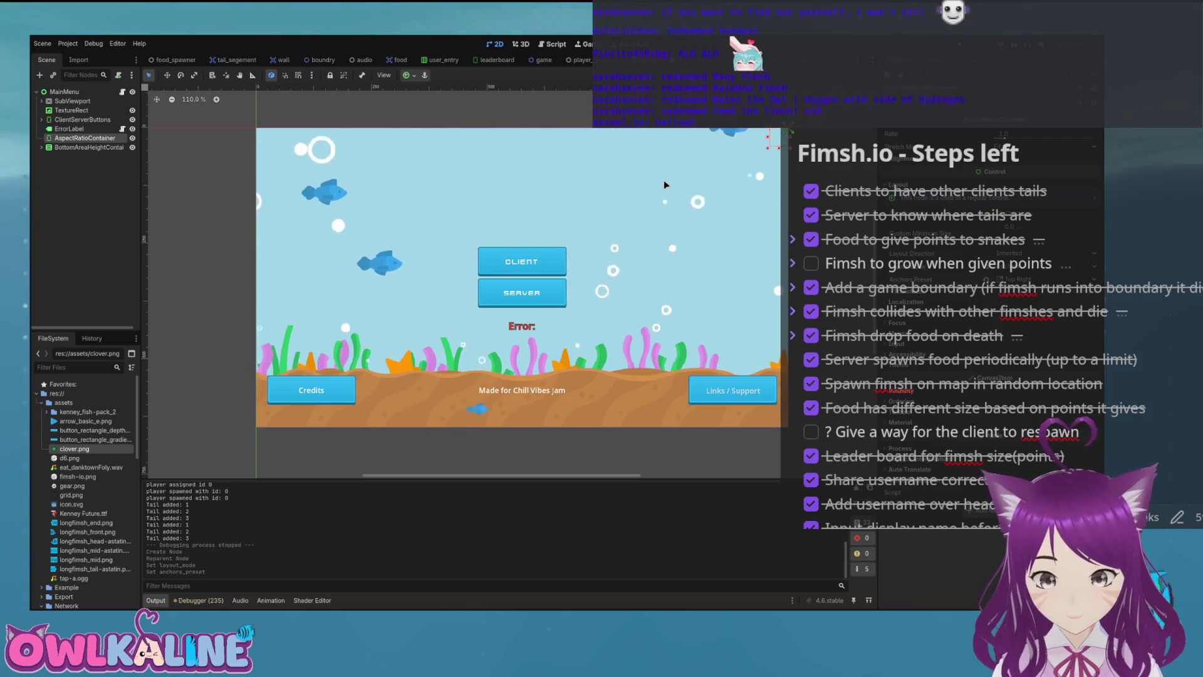
key(Return)
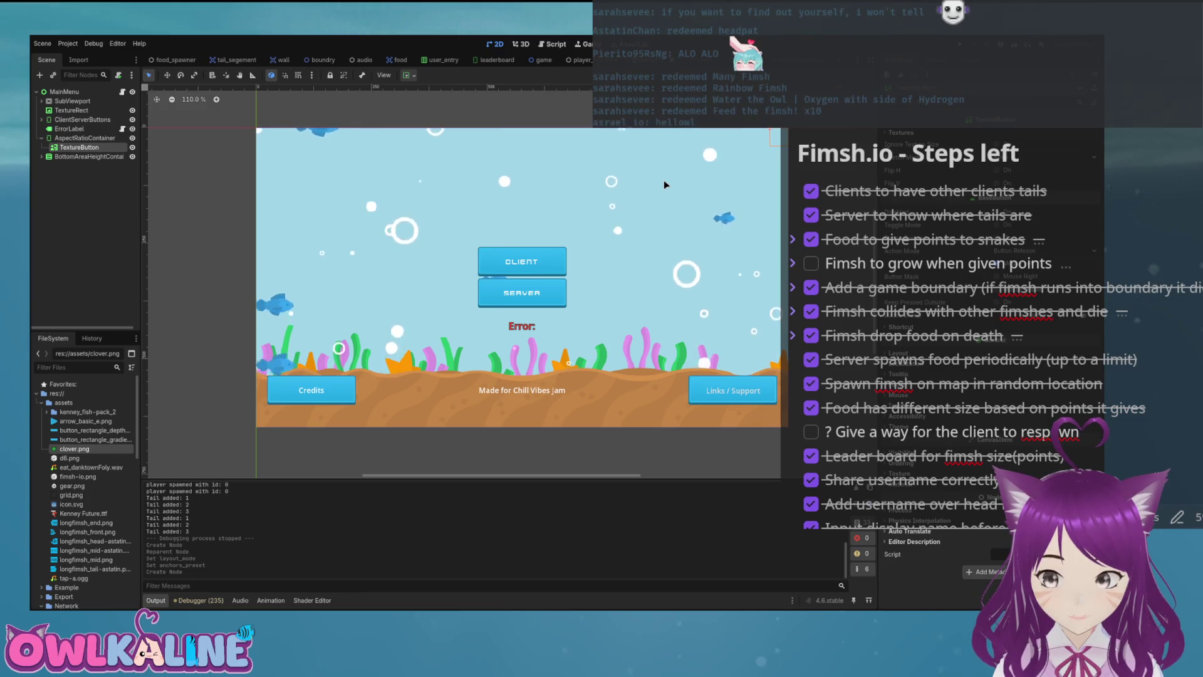
Give the TextureButton gear.png as its Texture Normal and test-run the game
mouse_move(72, 485)
mouse_down()
mouse_move(501, 350)
mouse_move(1053, 143)
mouse_up()
scroll(666, 184, down, 3)
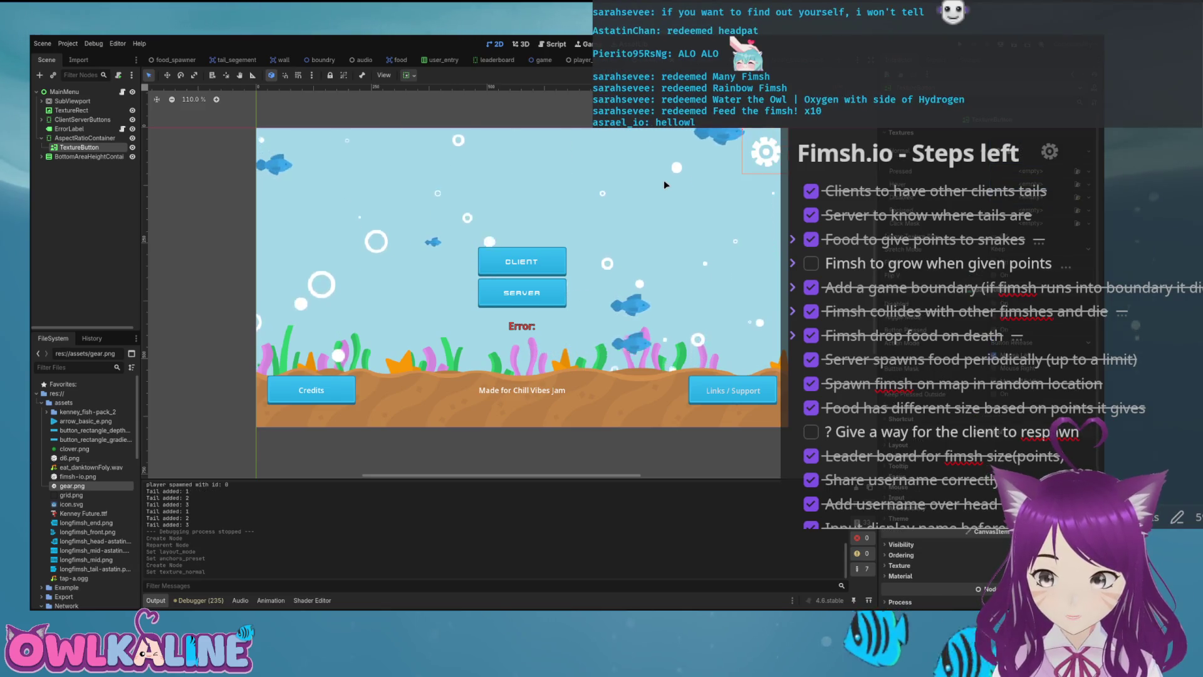
scroll(666, 185, up, 5)
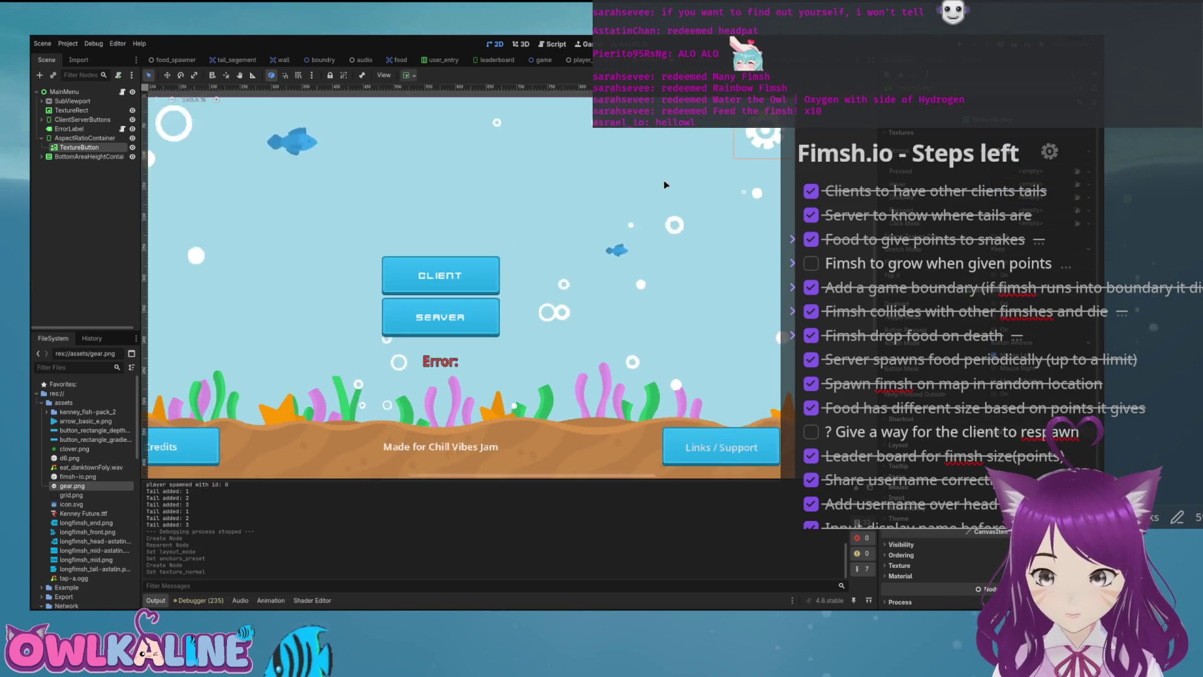
scroll(665, 185, down, 2)
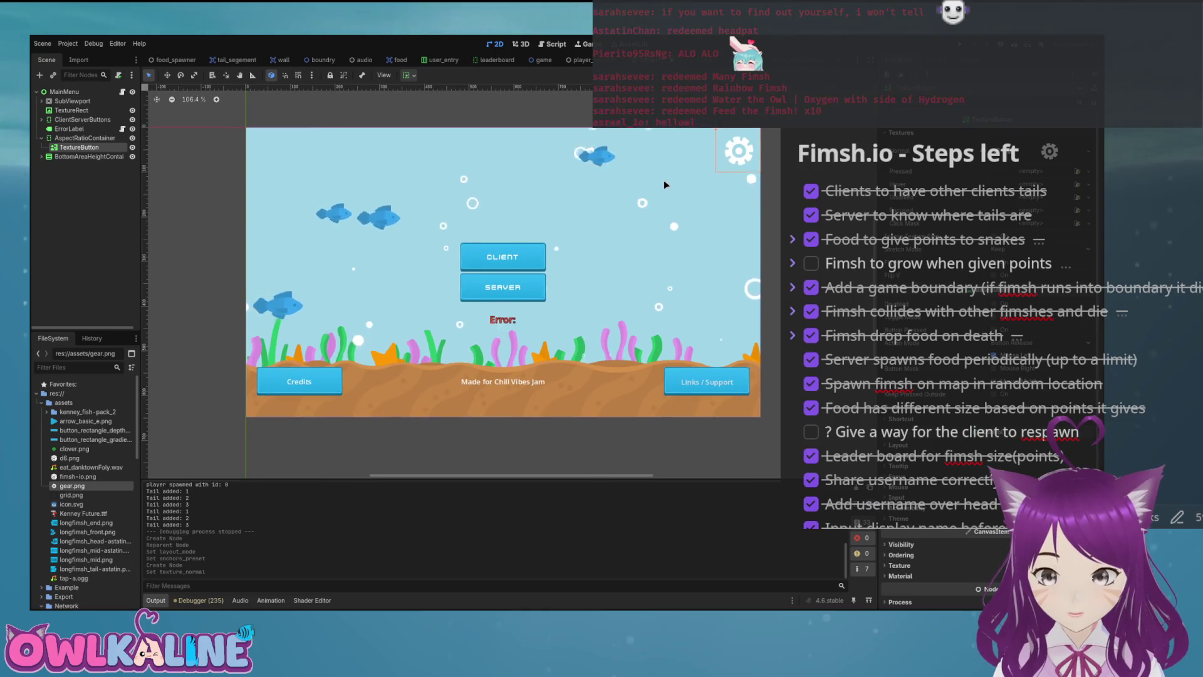
key(F5)
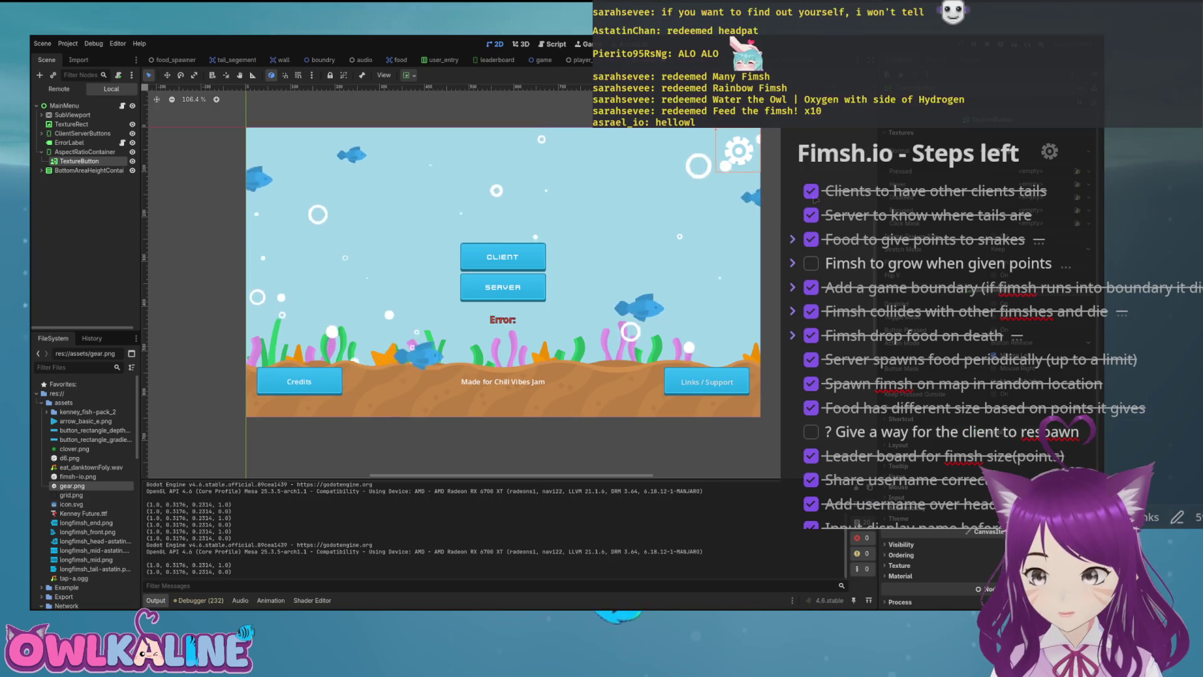
key(F8)
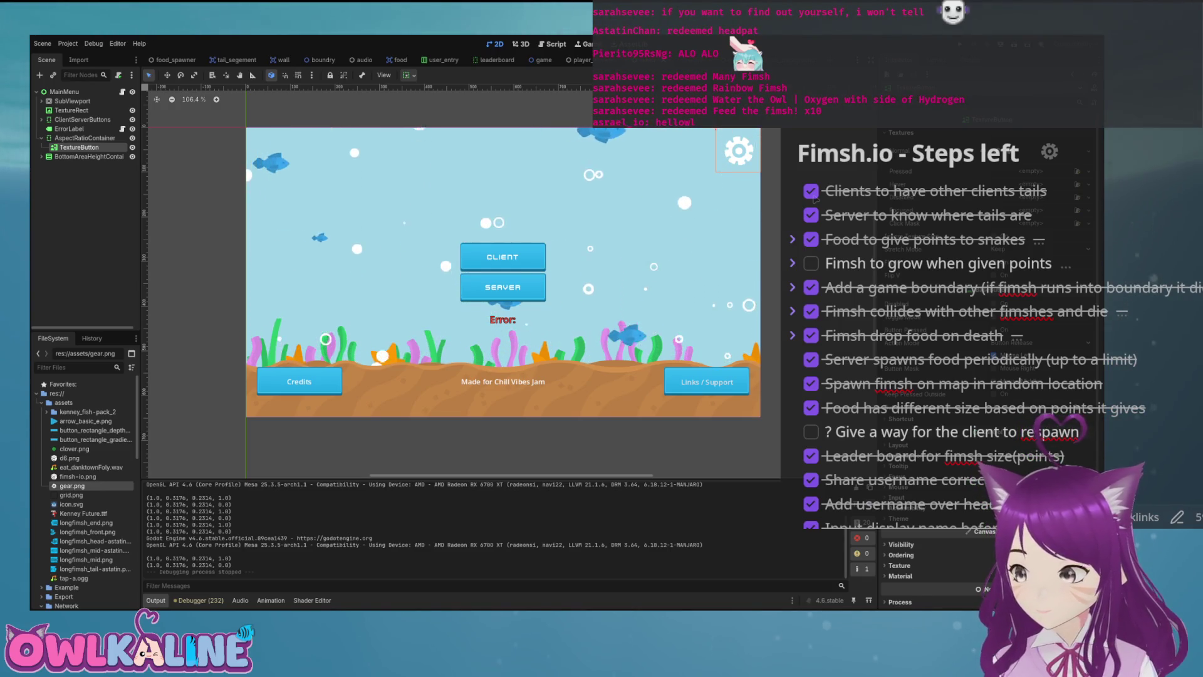
Save the main menu, stop the game, and add a Control node under AspectRatioContainer
key(ctrl+s)
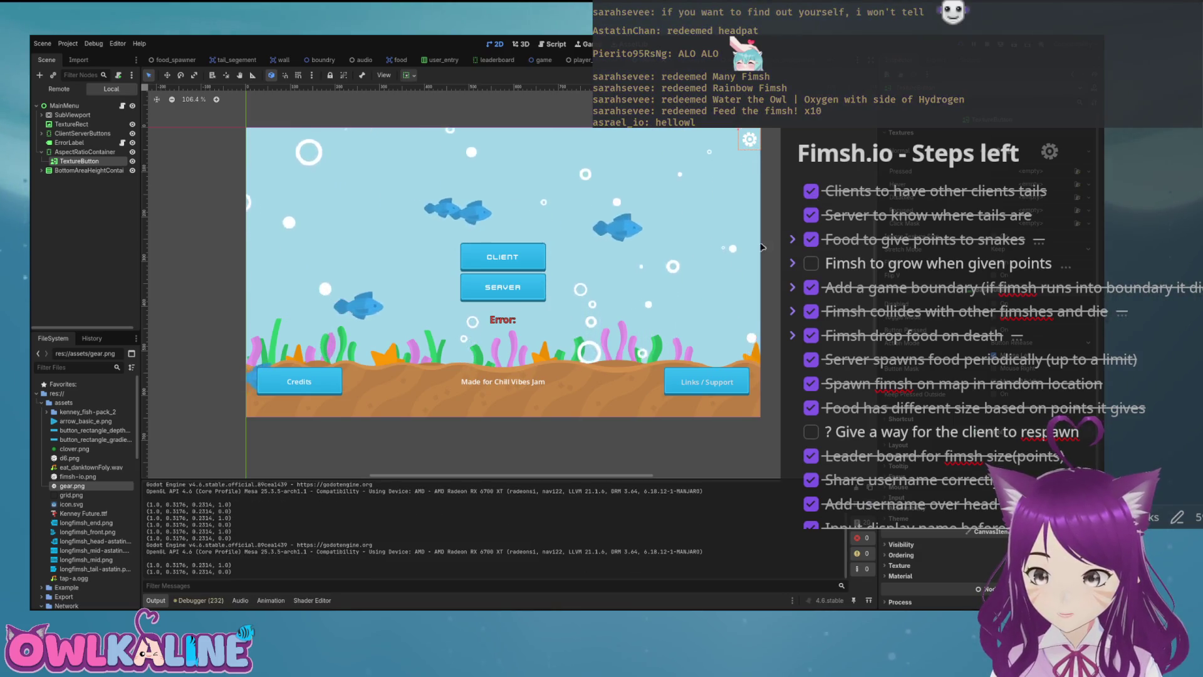
key(F8)
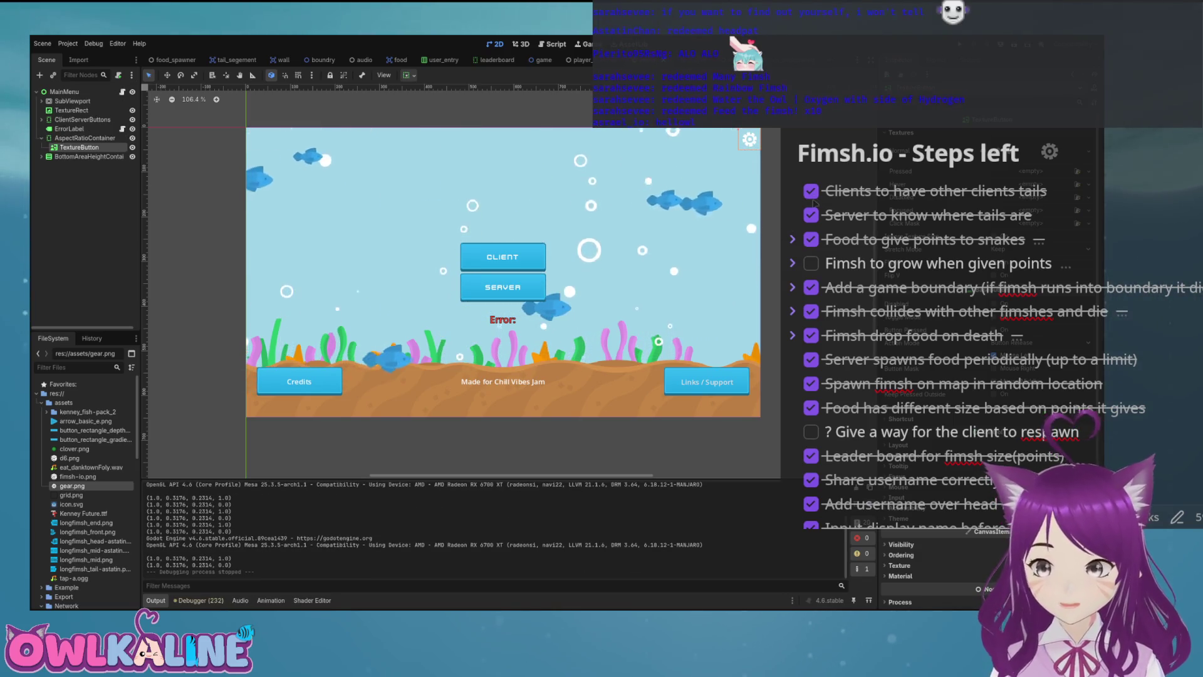
click(85, 138)
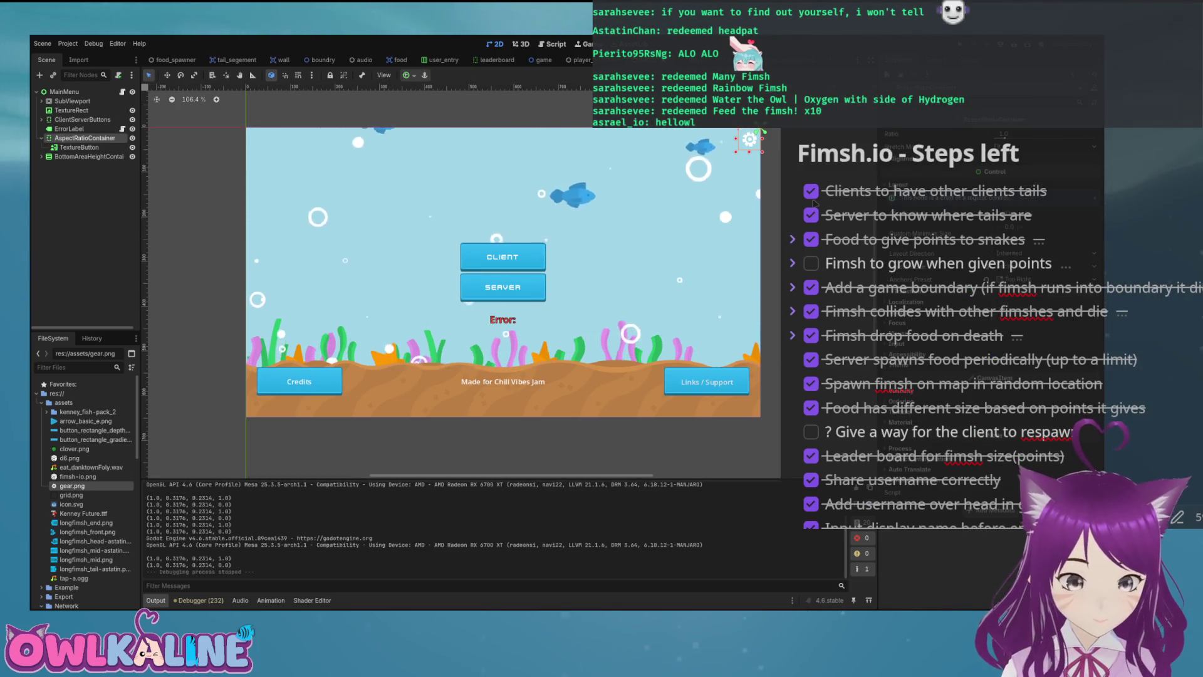
key(Return)
Position the new Control spacer node below the TextureButton
drag(69, 157, 100, 145)
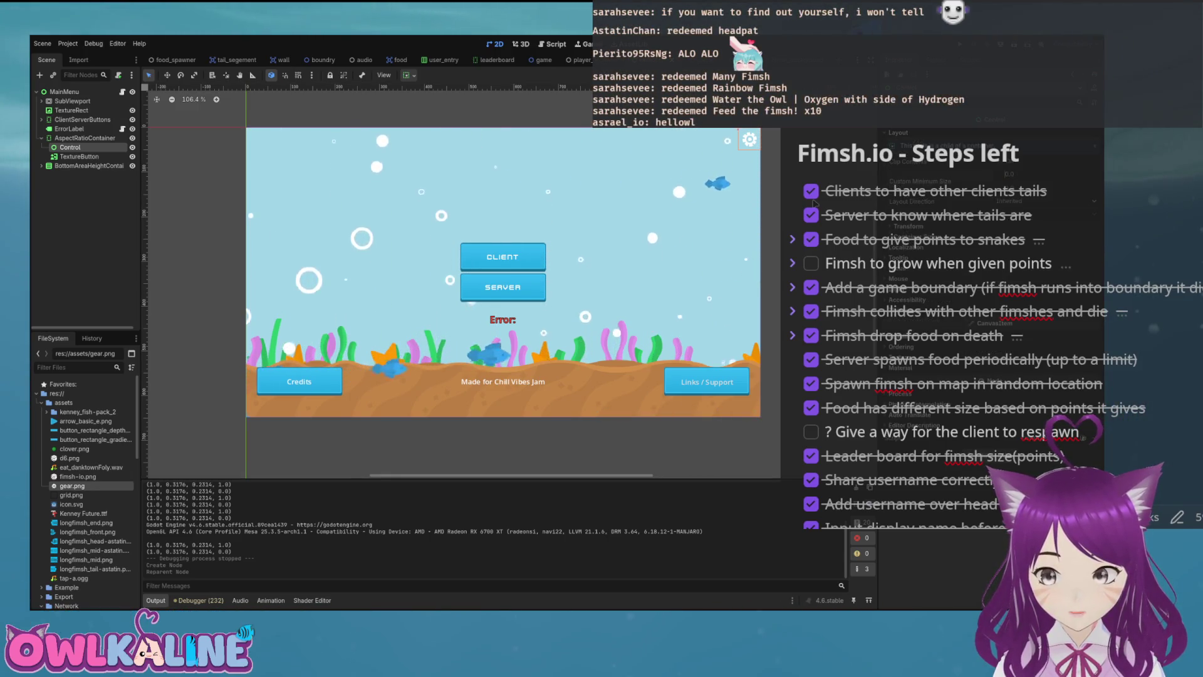
key(Return)
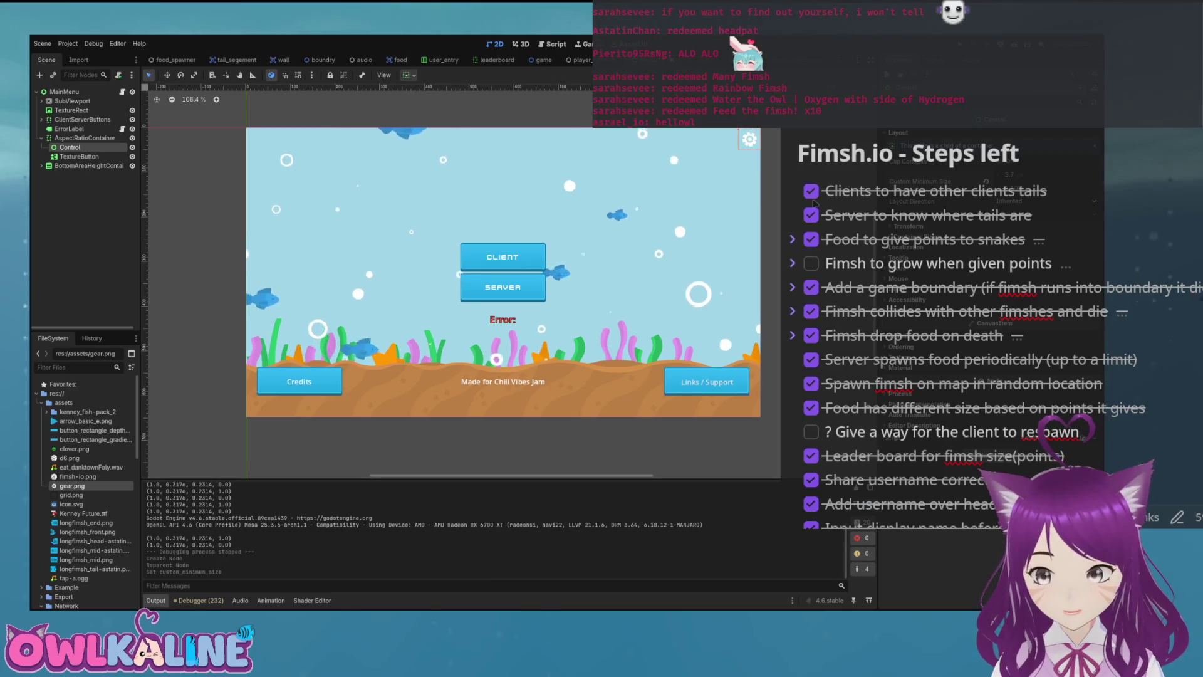
drag(94, 165, 94, 159)
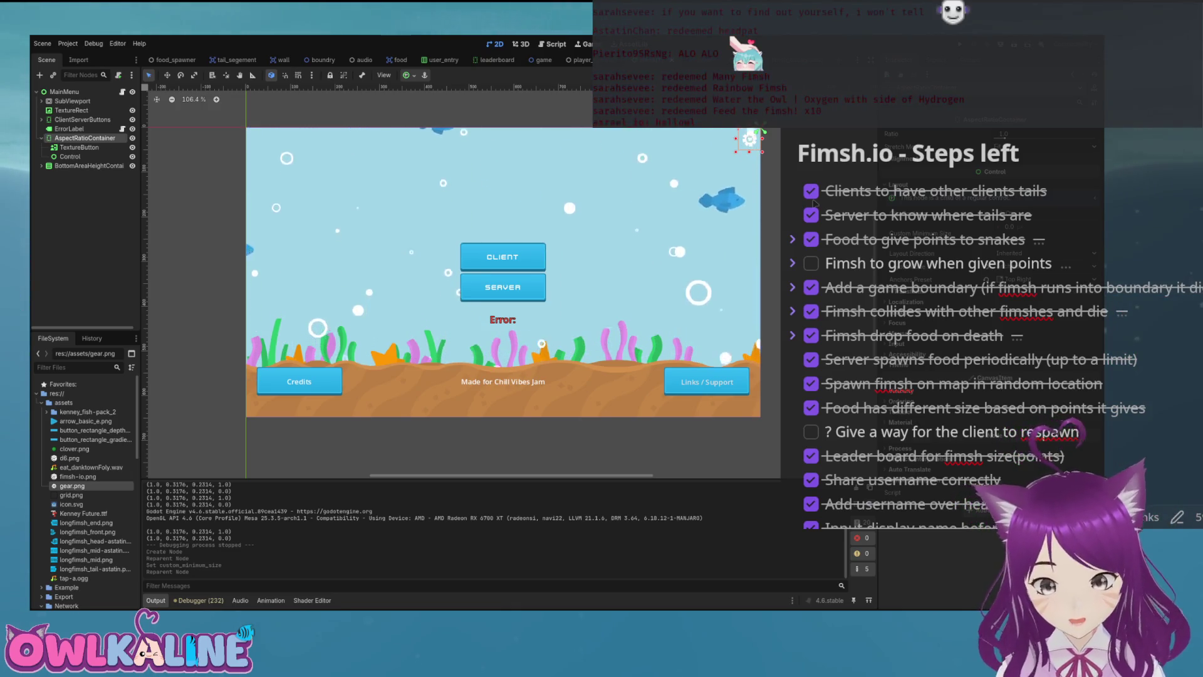
Add a CenterContainer above TextureButton with Use Top Left and minimum width 1000, then run
key(Return)
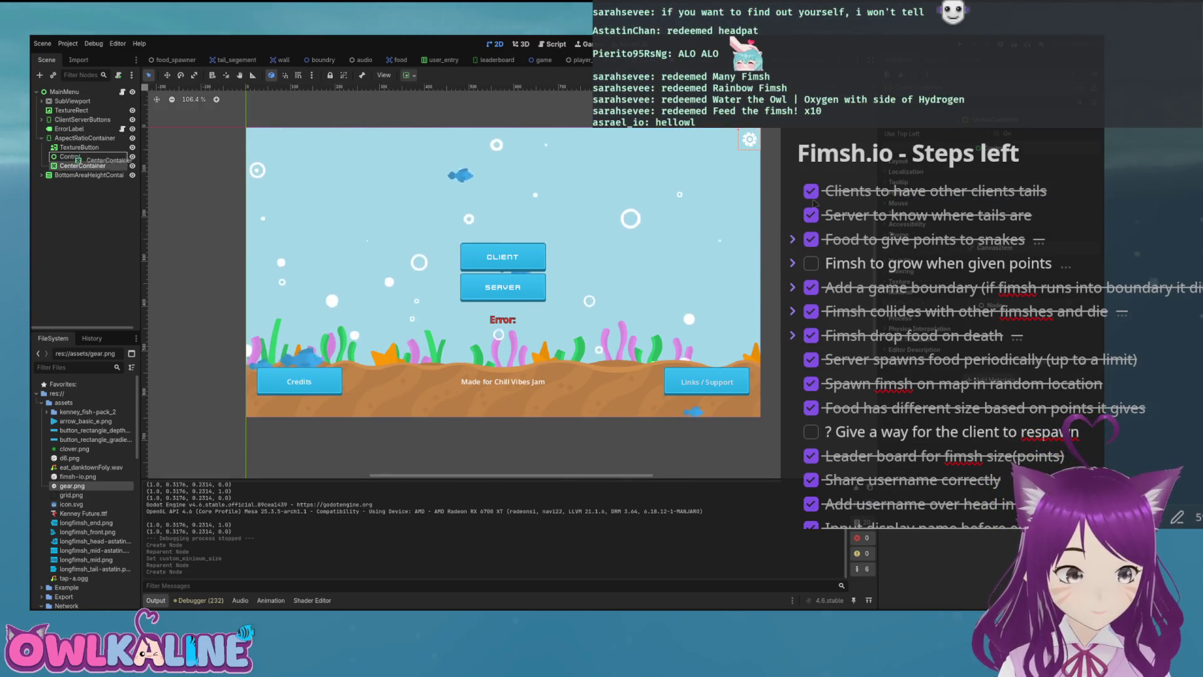
drag(76, 148, 80, 148)
click(82, 147)
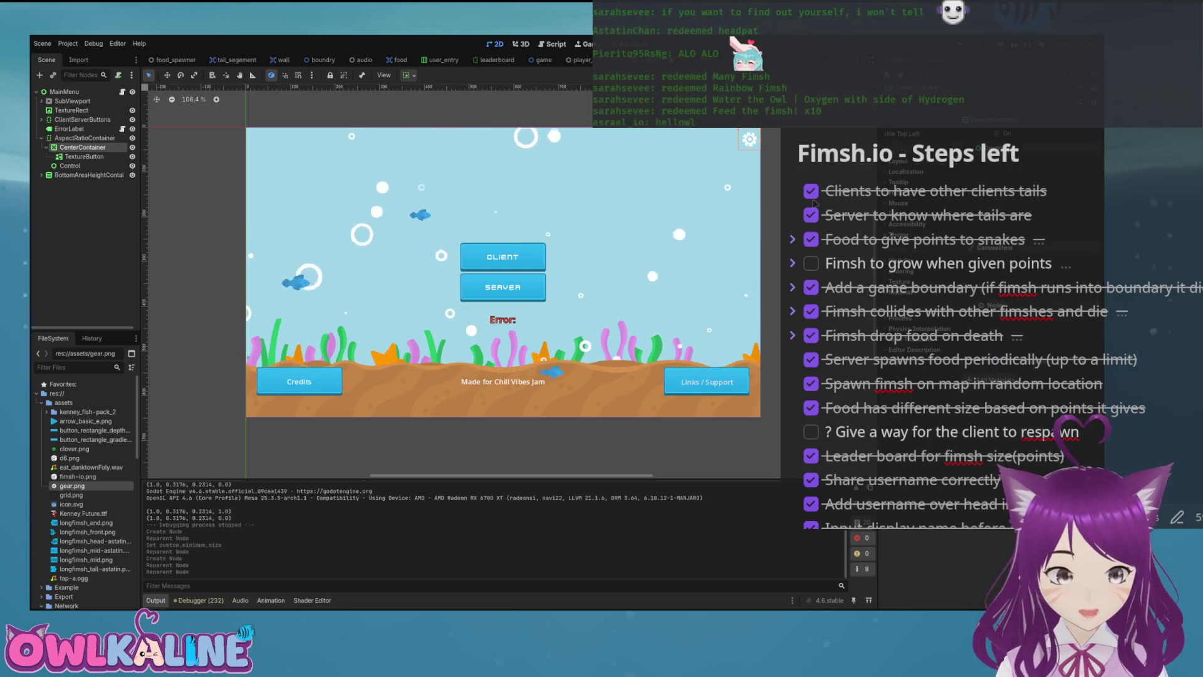
click(996, 134)
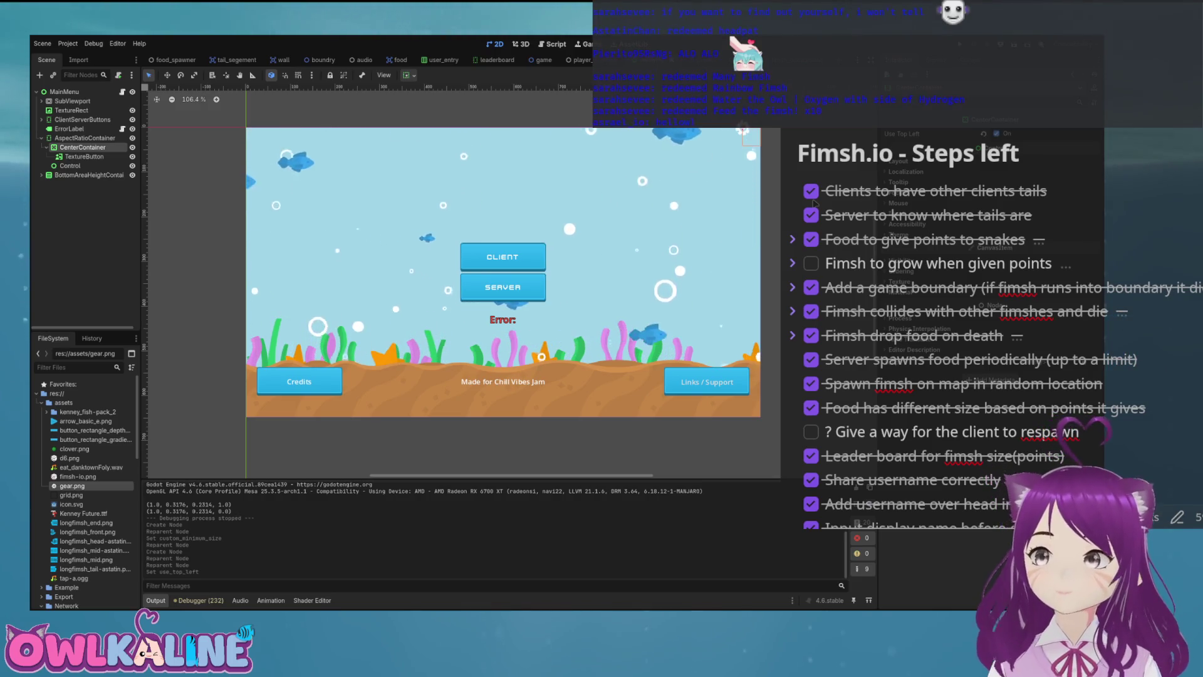
click(897, 161)
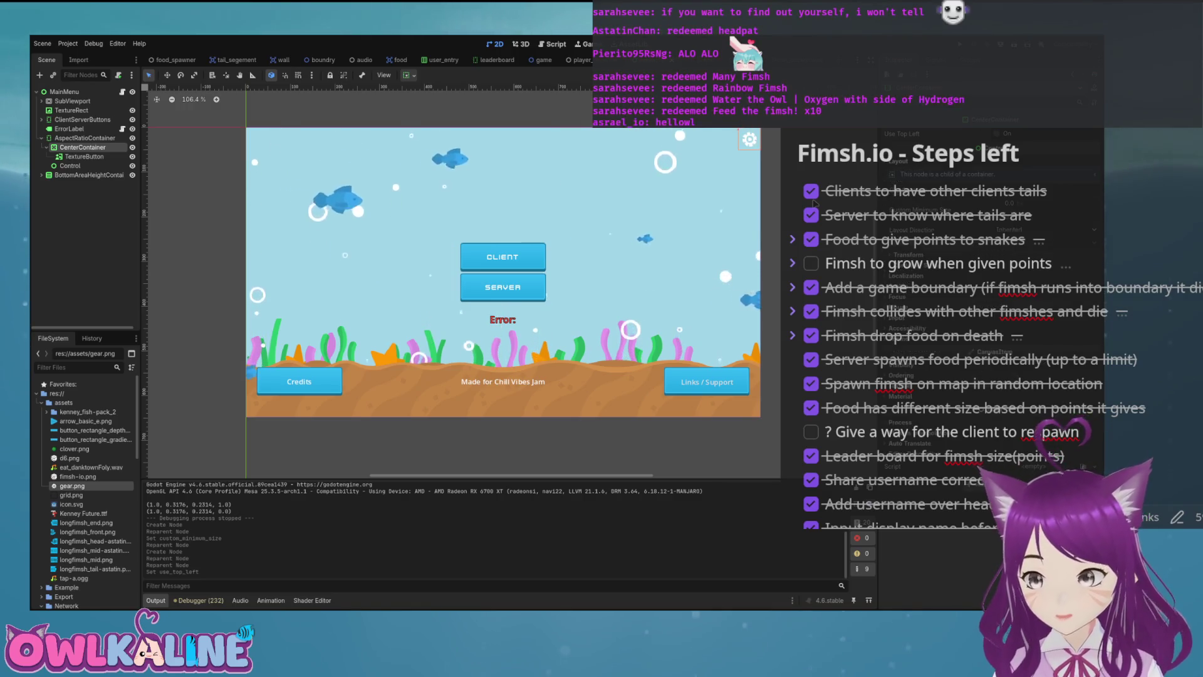
drag(1009, 203, 1018, 203)
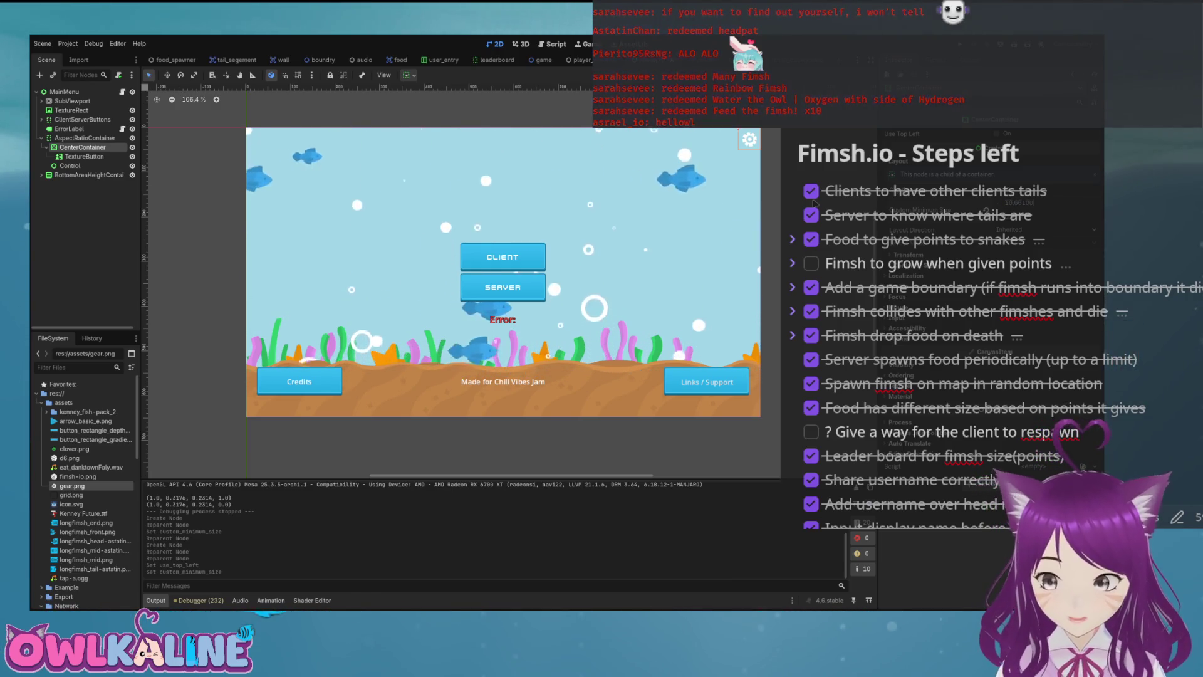
text(1000)
key(Return)
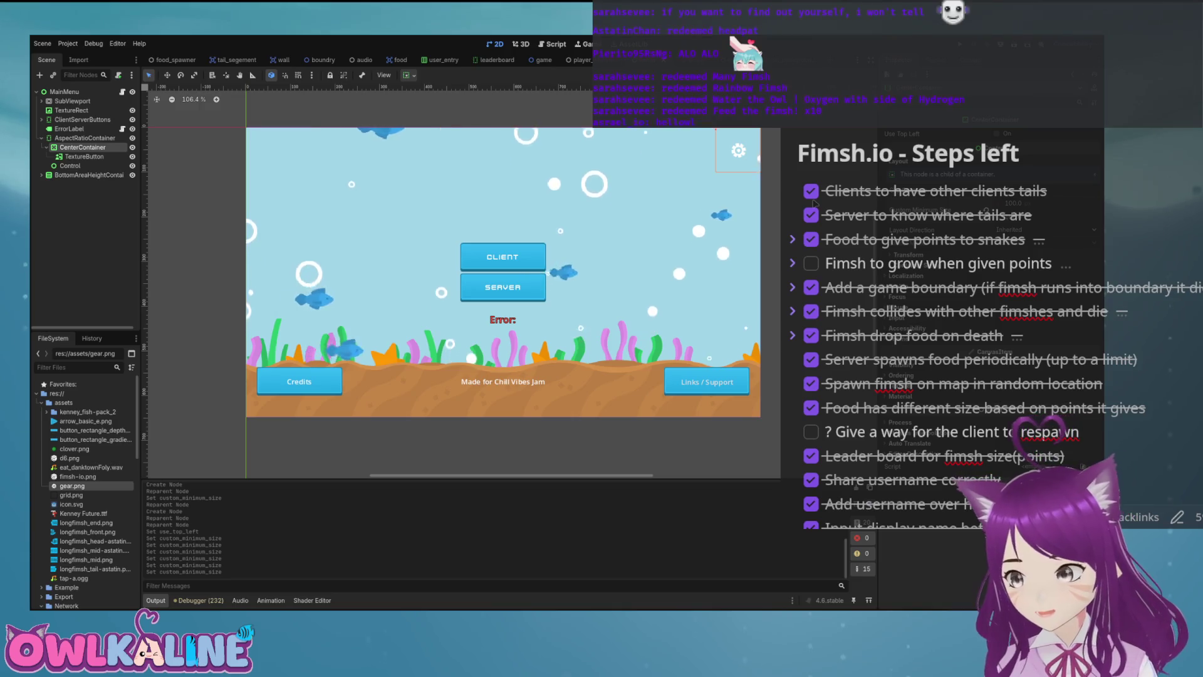
key(F5)
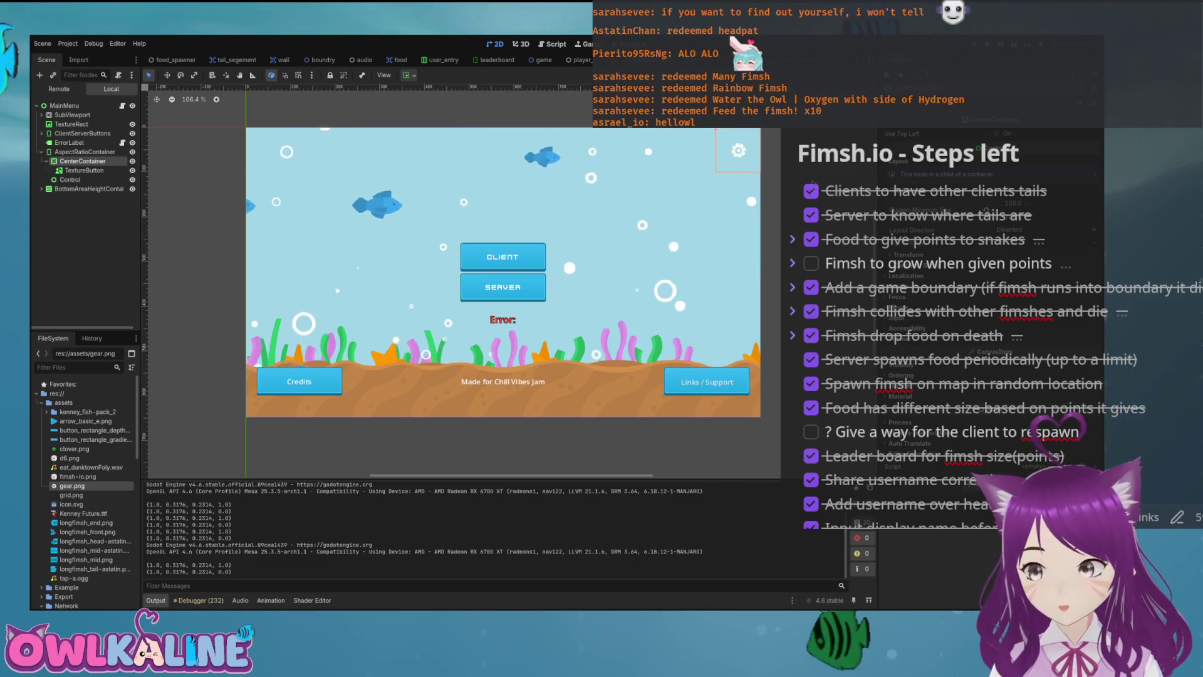
Stop the game, save the MainMenu scene, then run it once more and stop it
key(F8)
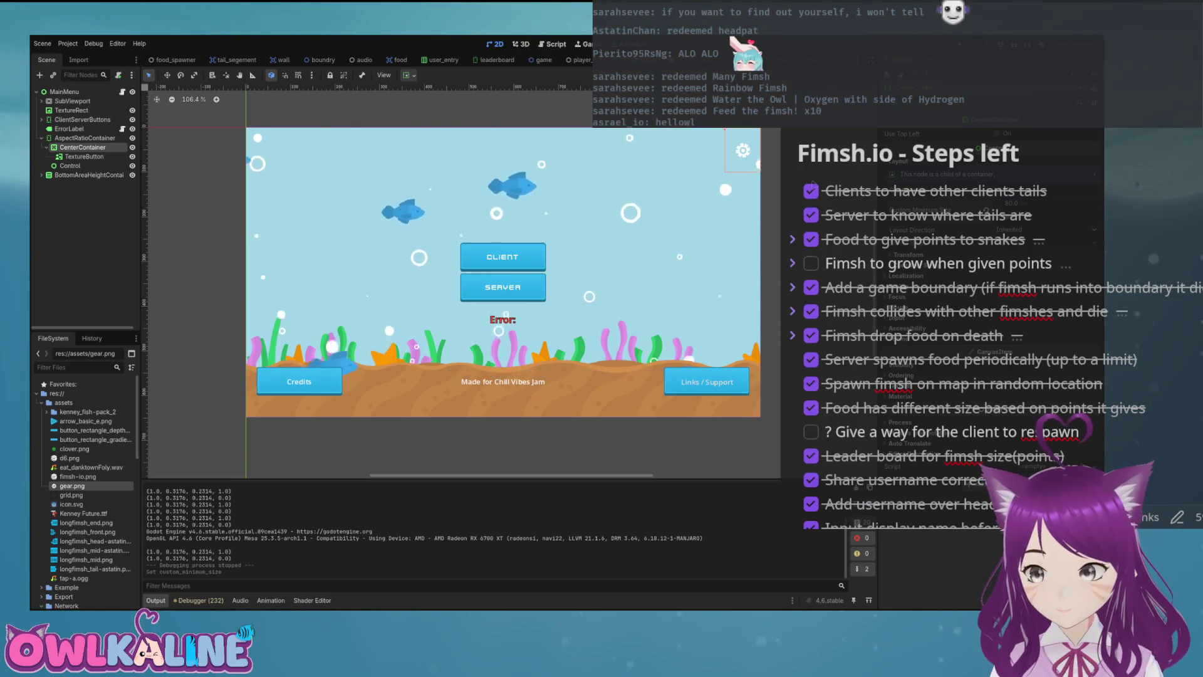
key(ctrl+s)
key(F5)
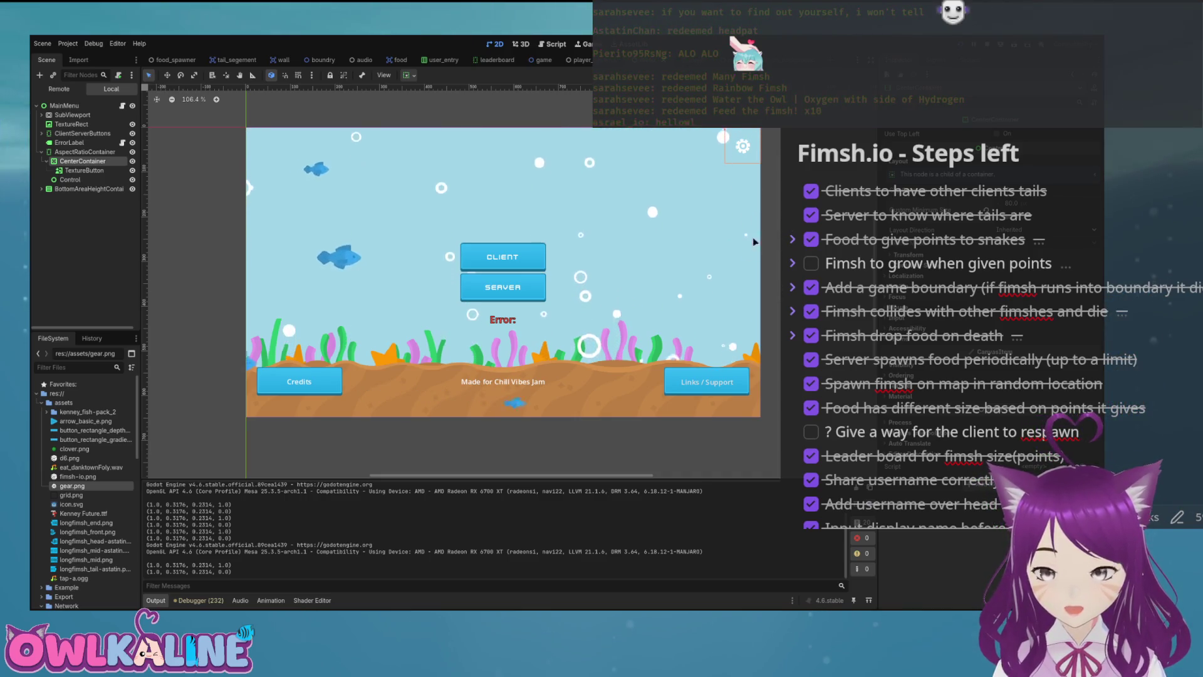
key(F8)
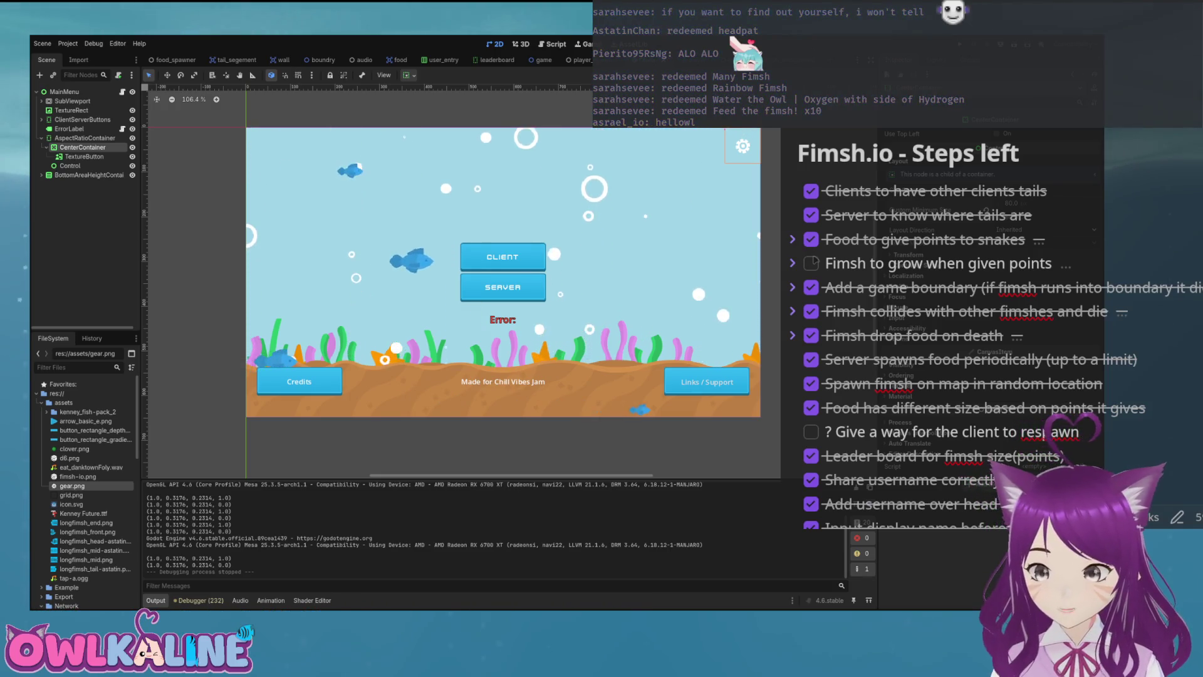
Attach sound_on_press.gd to the gear TextureButton, save, and test-run the game
click(581, 351)
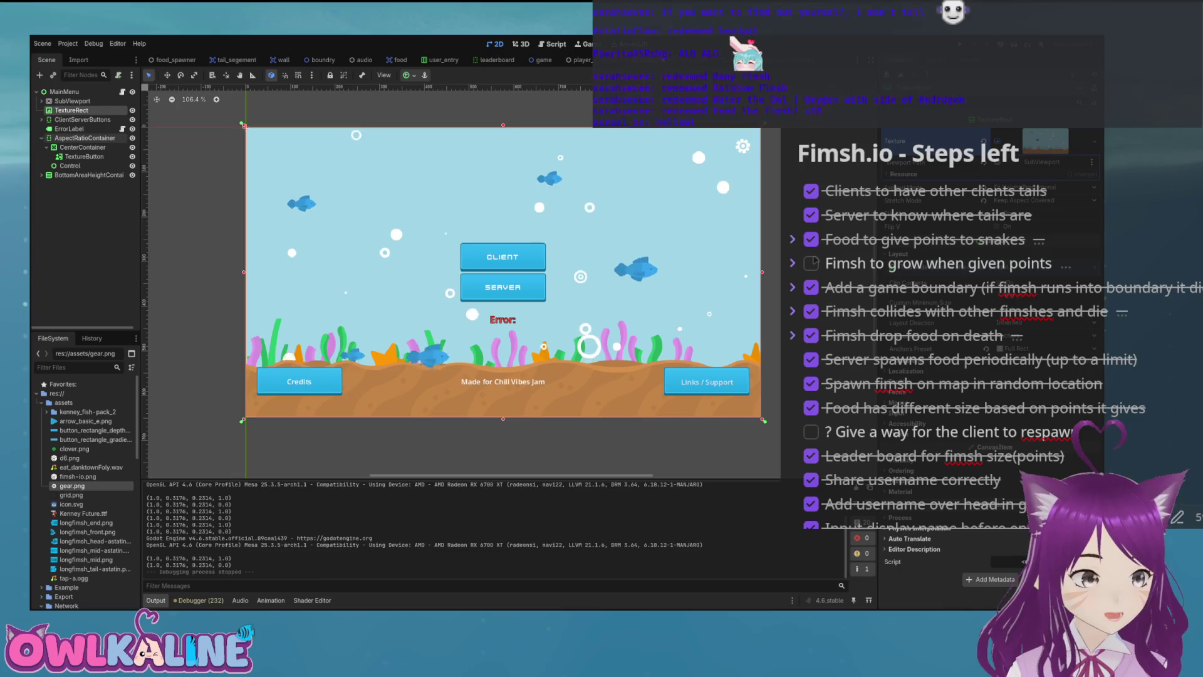
click(731, 134)
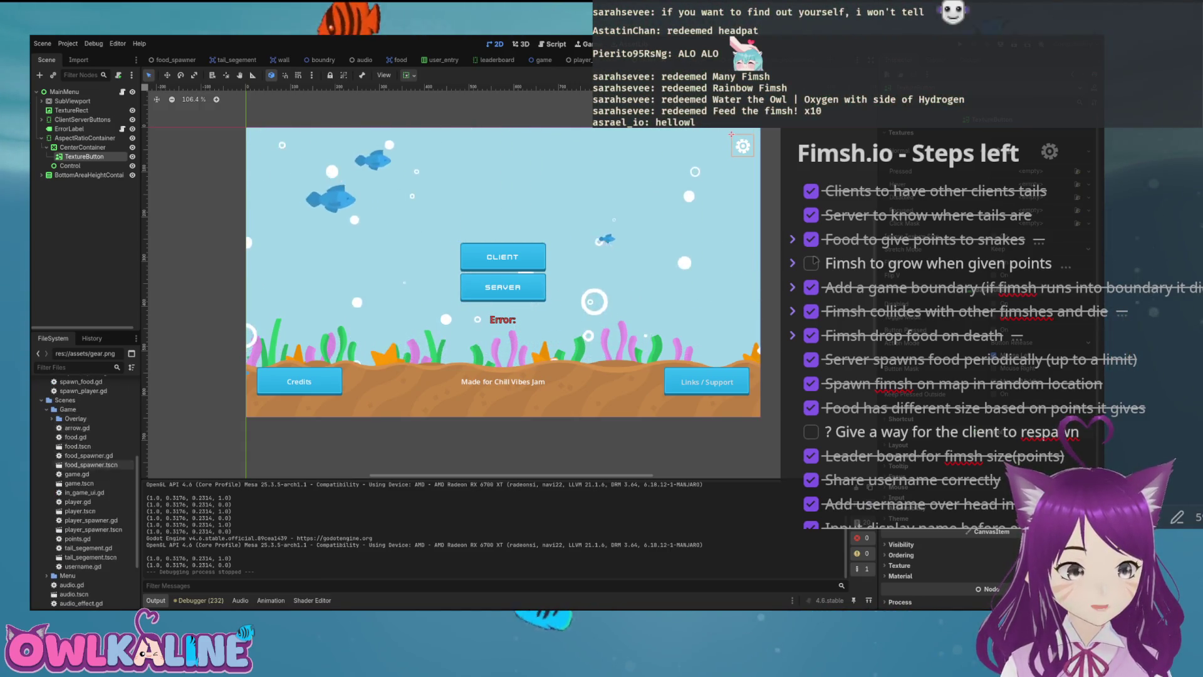
scroll(87, 488, down, 3)
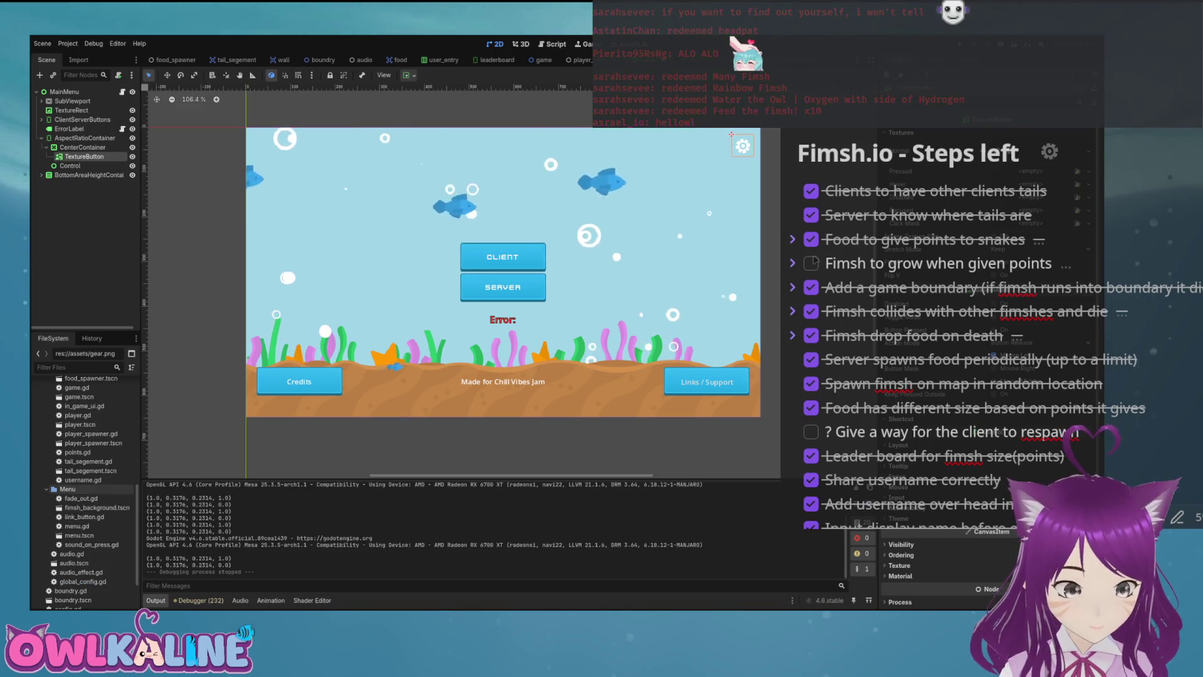
drag(91, 545, 124, 270)
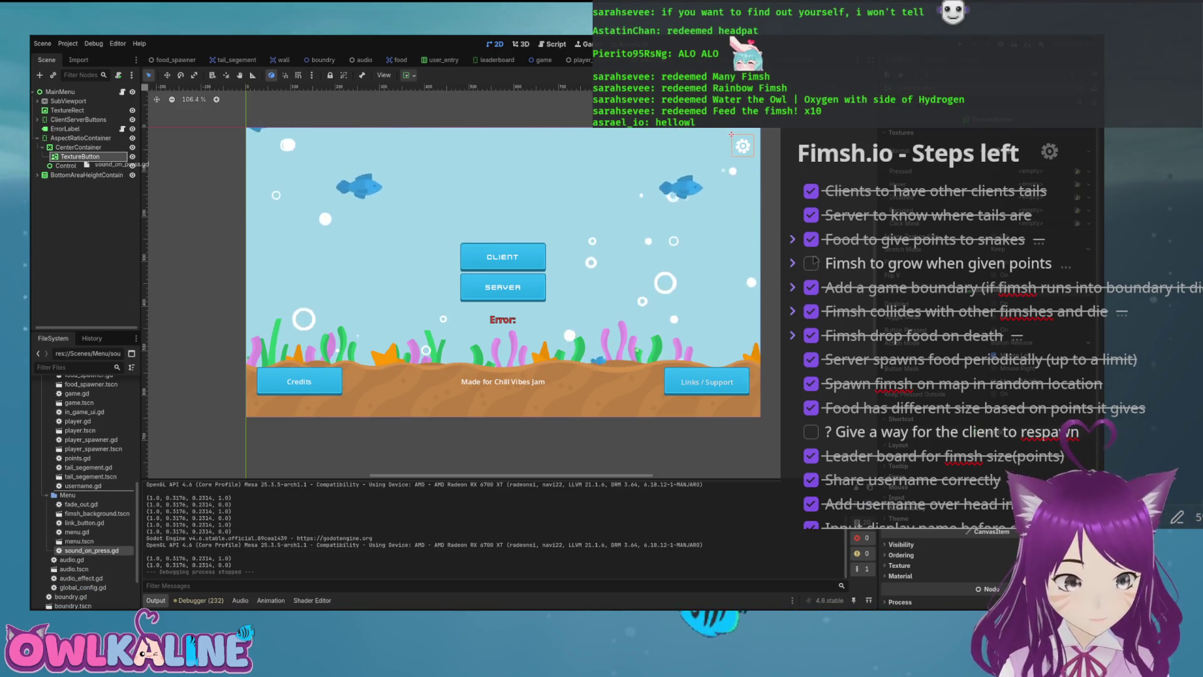
drag(84, 163, 84, 165)
key(ctrl+s)
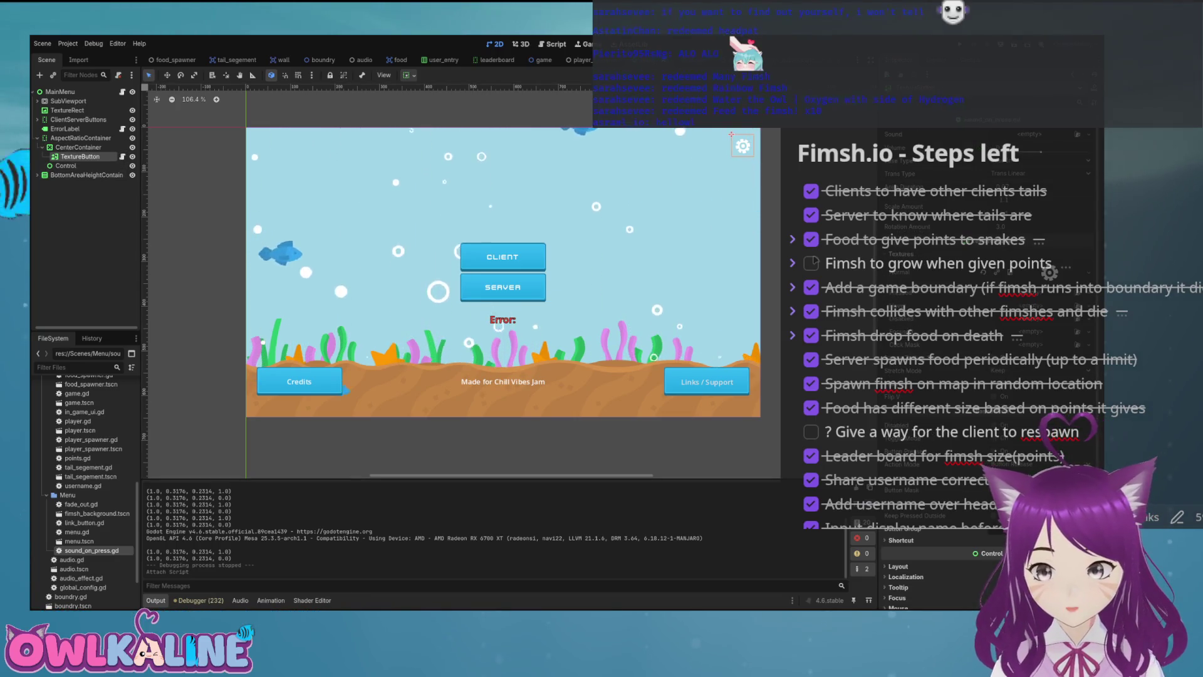
key(F5)
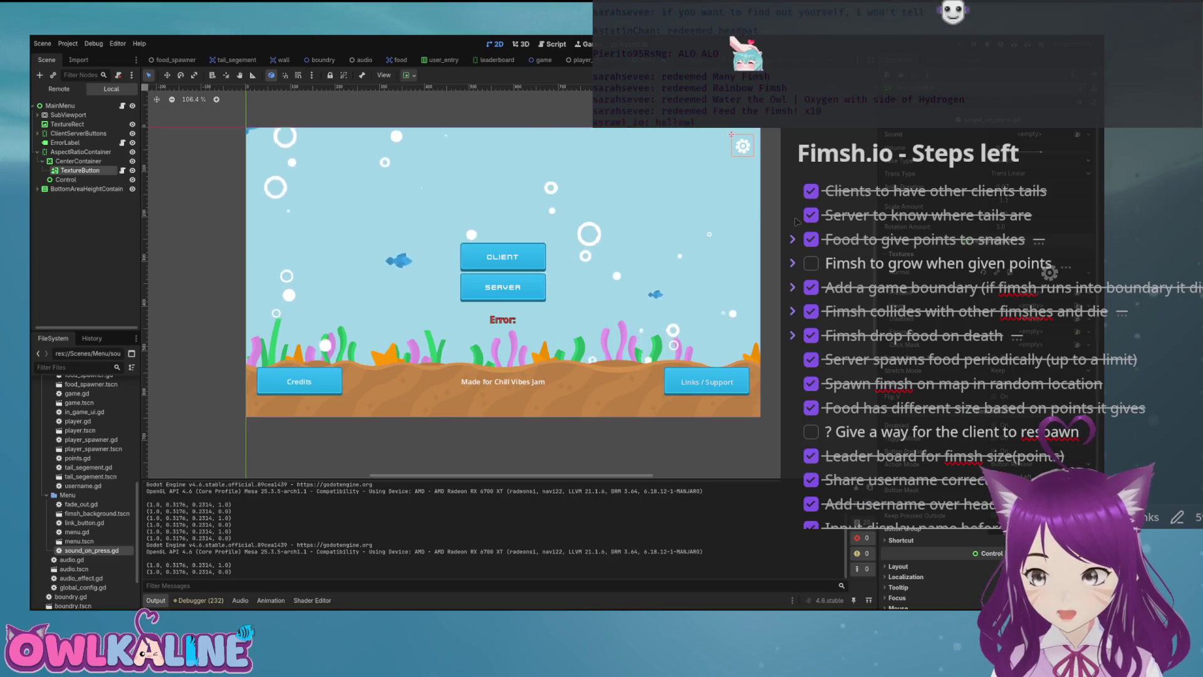
key(F8)
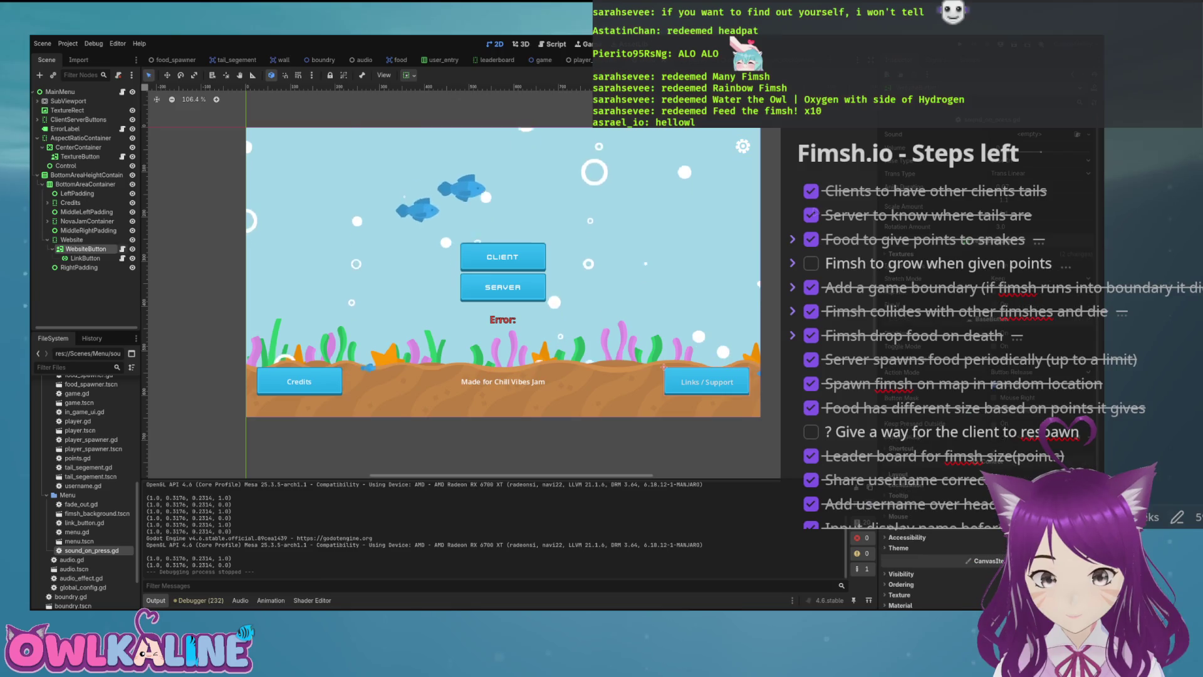
Open the sound_on_press.gd and link_button.gd scripts, then return to the 2D view
key(ctrl+F3)
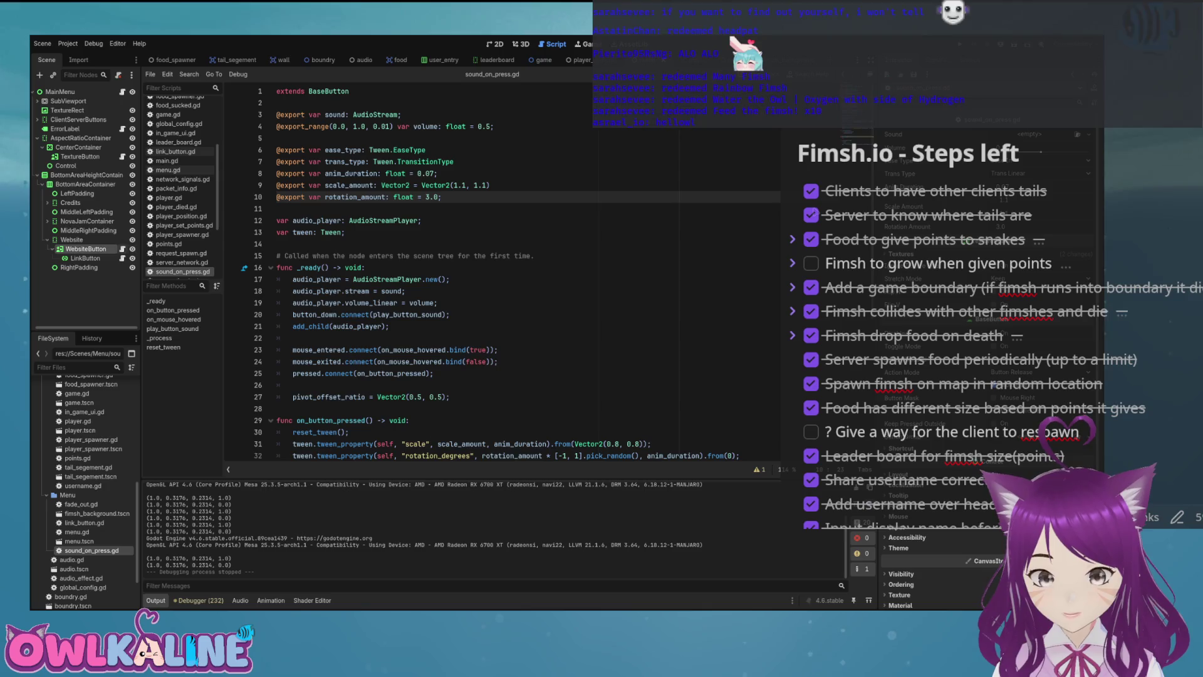
click(176, 151)
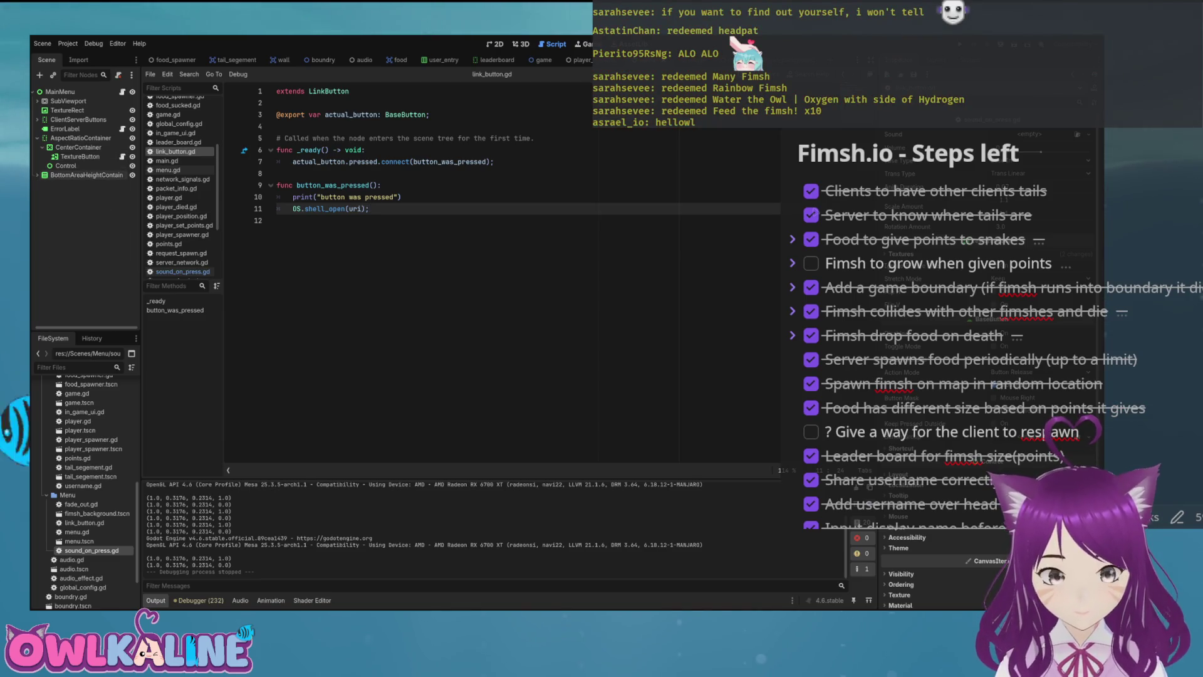
key(ctrl+F1)
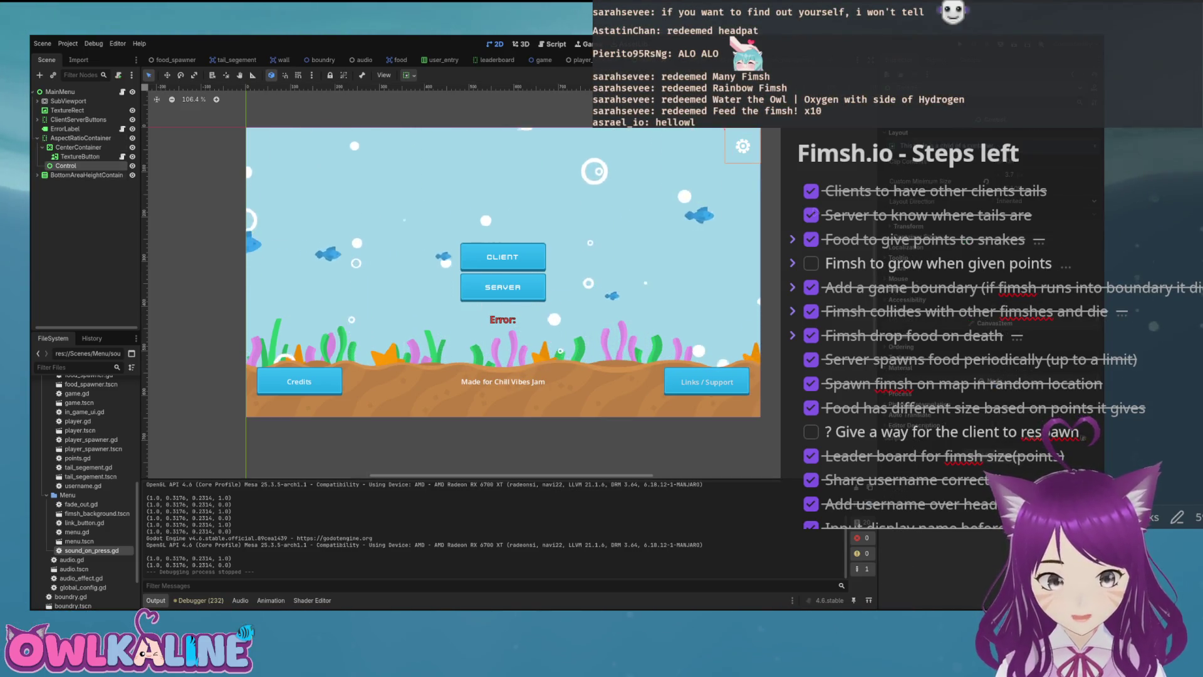
Delete the unused Control node and test-run the game
key(Delete)
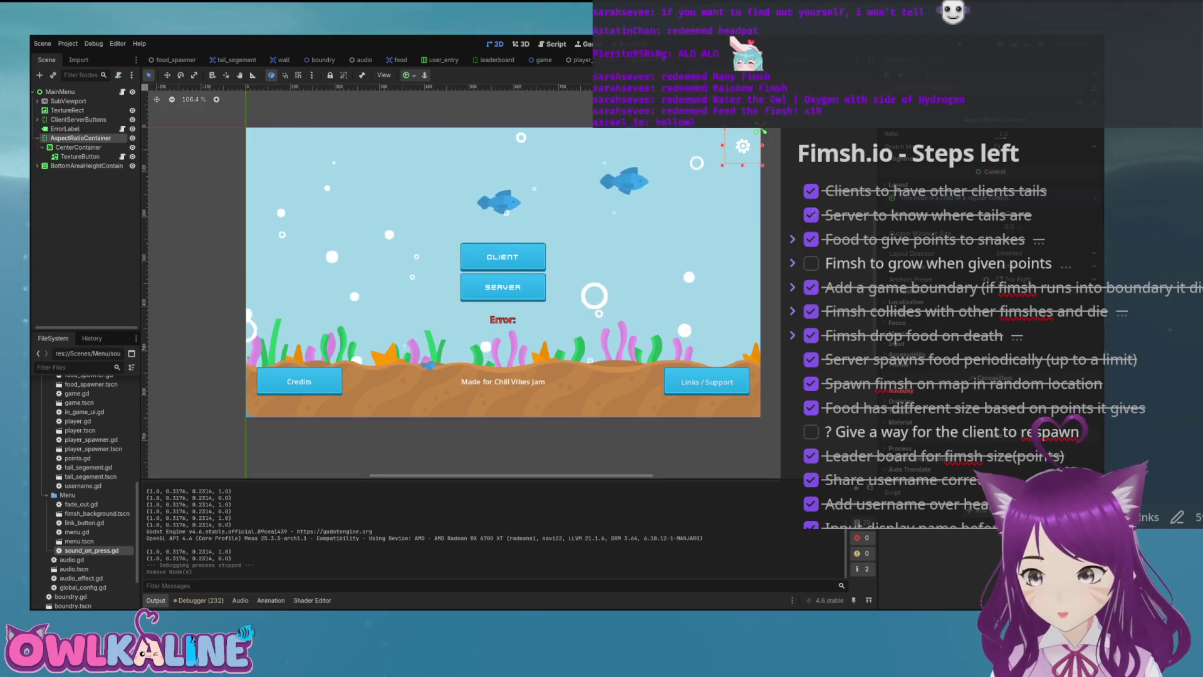
key(F5)
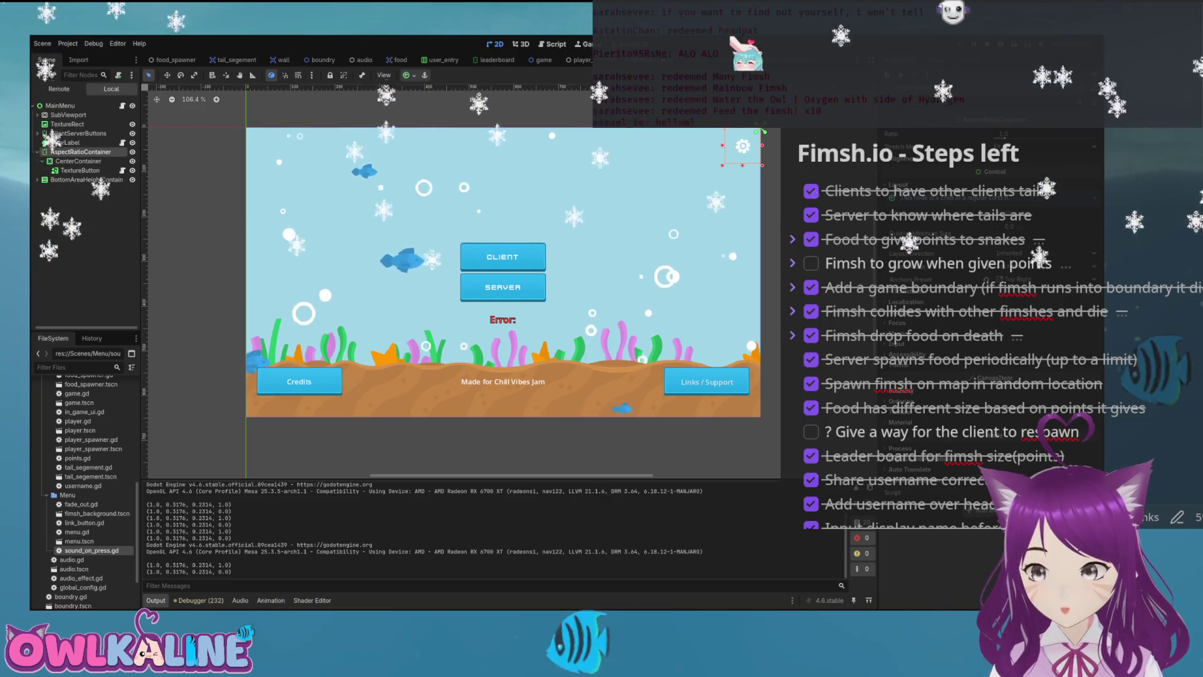
key(F8)
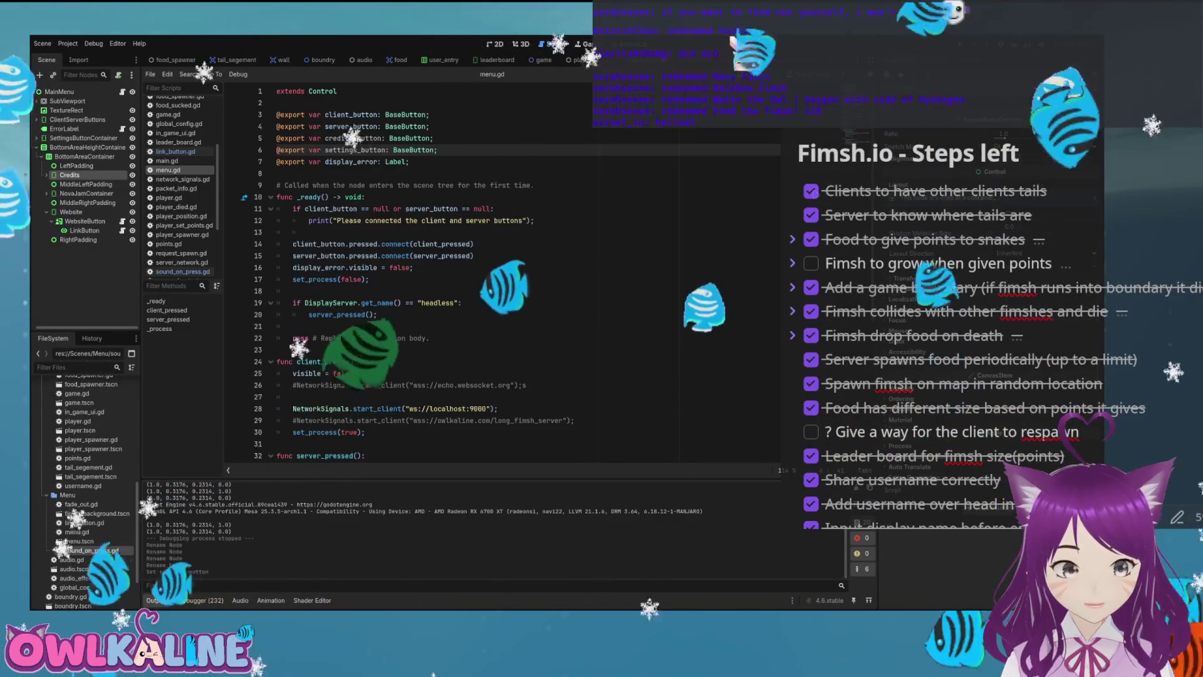
Assign the CreditsButton node to MainMenu's Credits Button export in the Inspector
scroll(990, 313, up, 5)
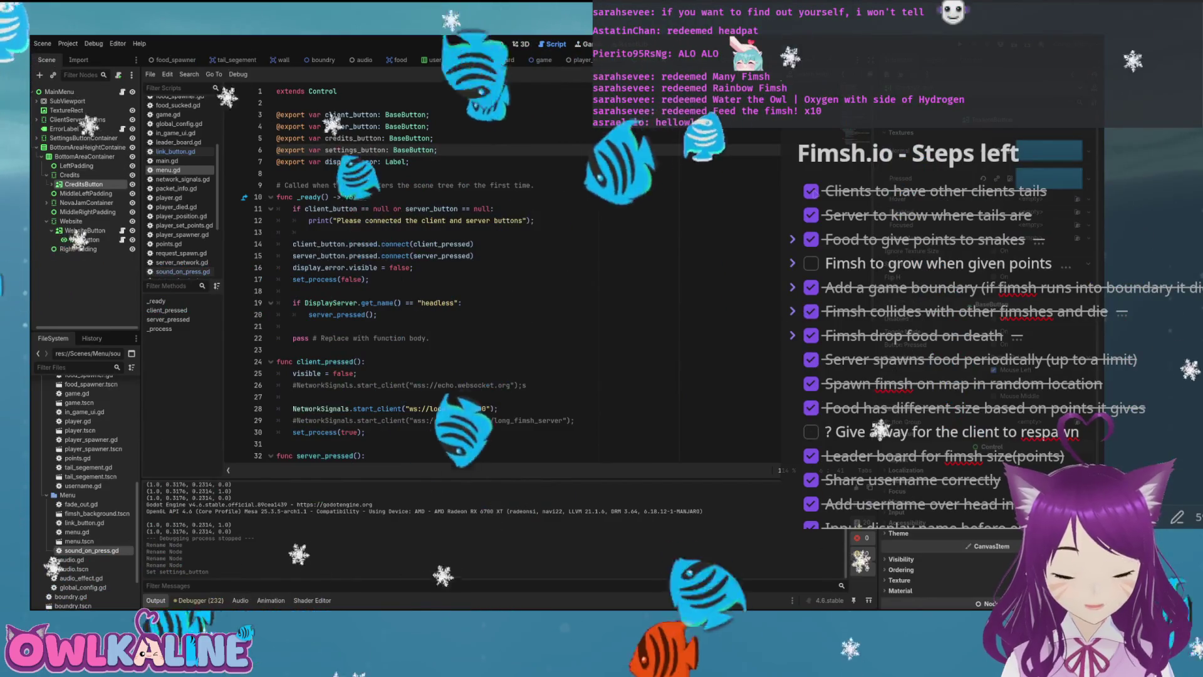
click(59, 91)
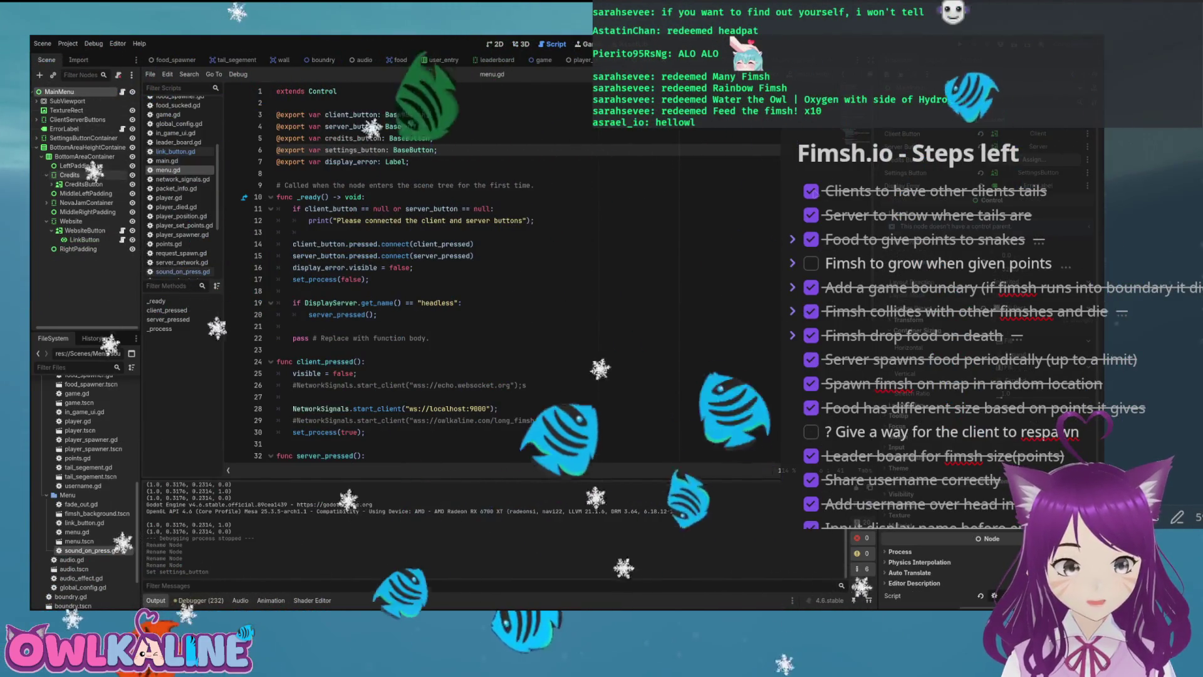
click(82, 184)
drag(1031, 162, 1034, 161)
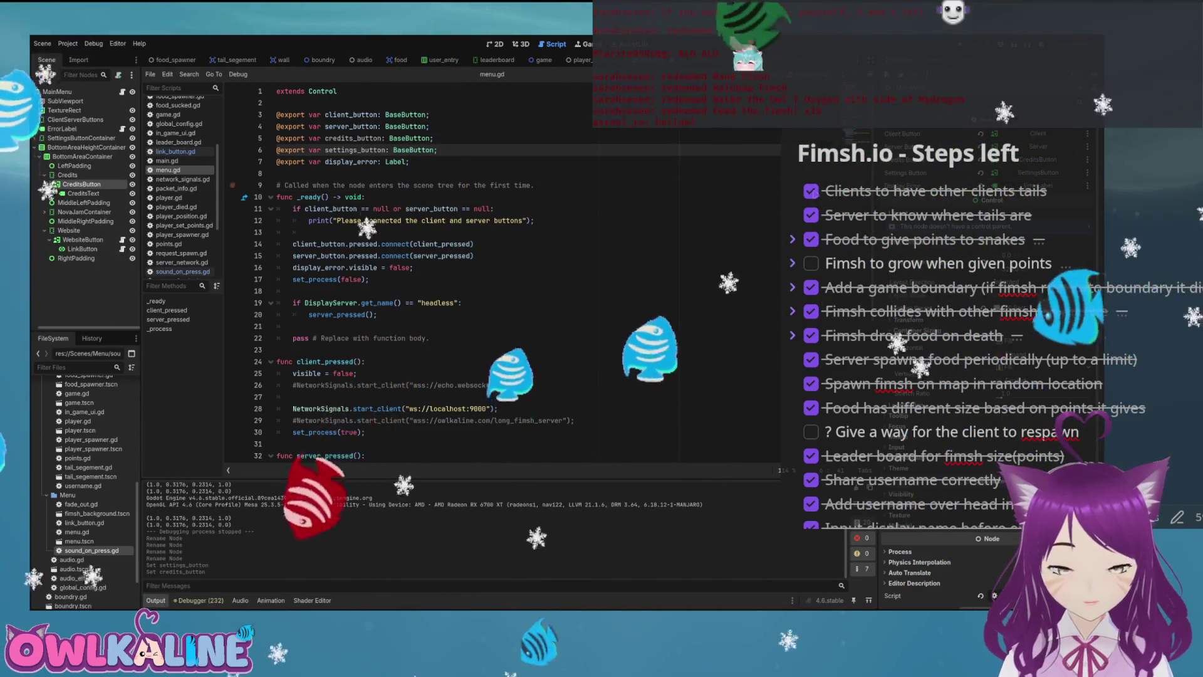
Back in 2D, toggle the CLIENT/SERVER buttons' visibility off and on, and recentre the view
click(35, 148)
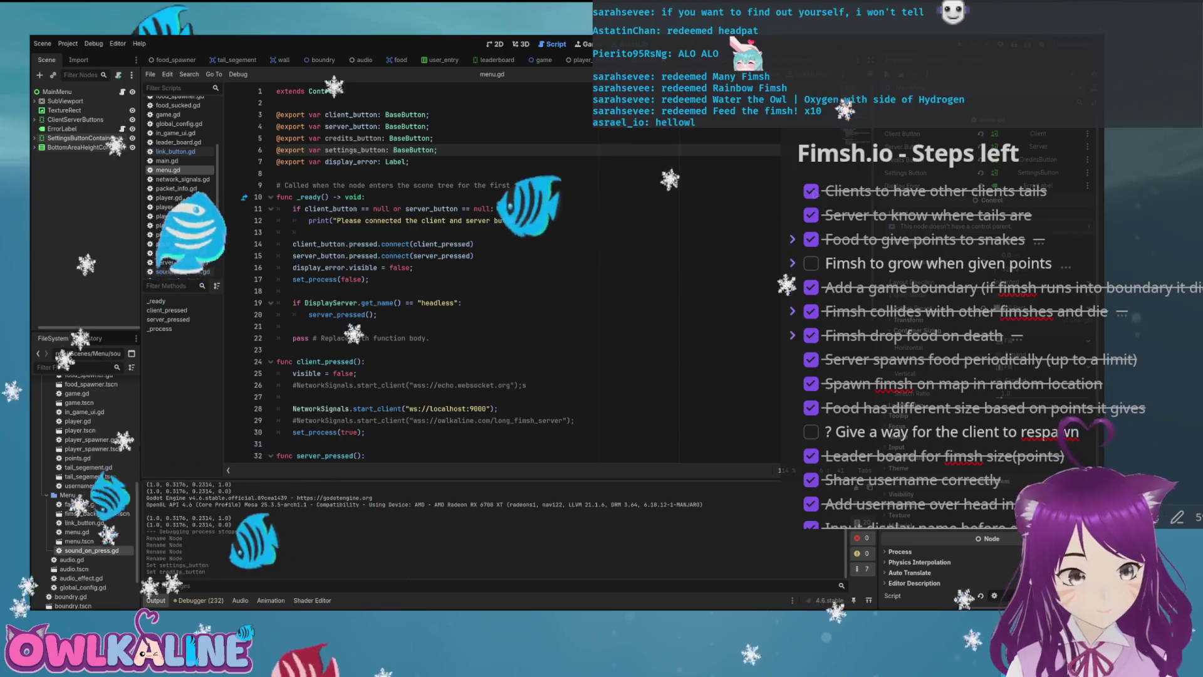
key(ctrl+F1)
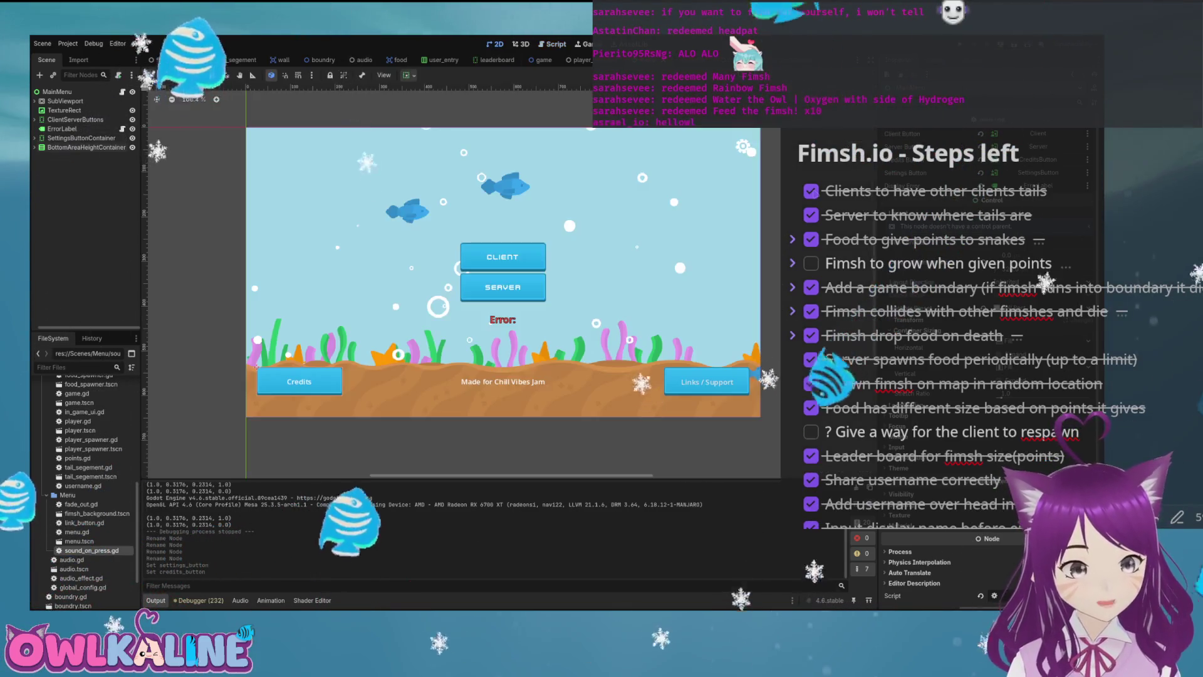
click(132, 119)
click(132, 119)
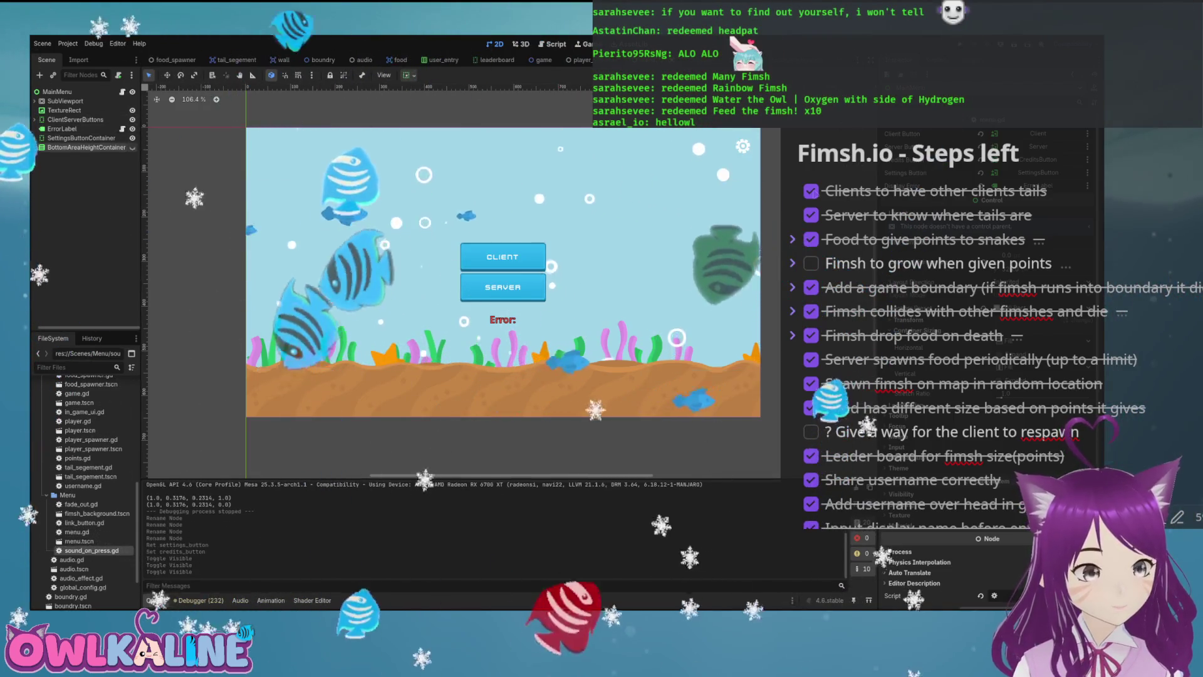
drag(438, 282, 648, 182)
drag(467, 265, 284, 380)
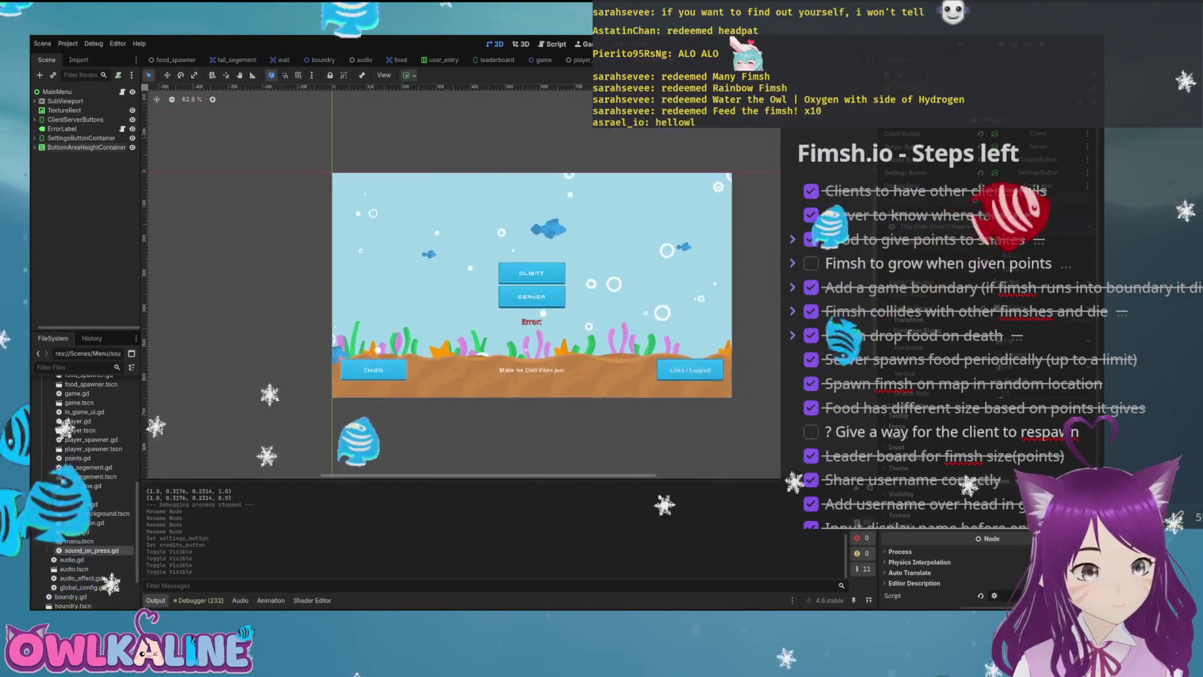
scroll(537, 263, up, 1)
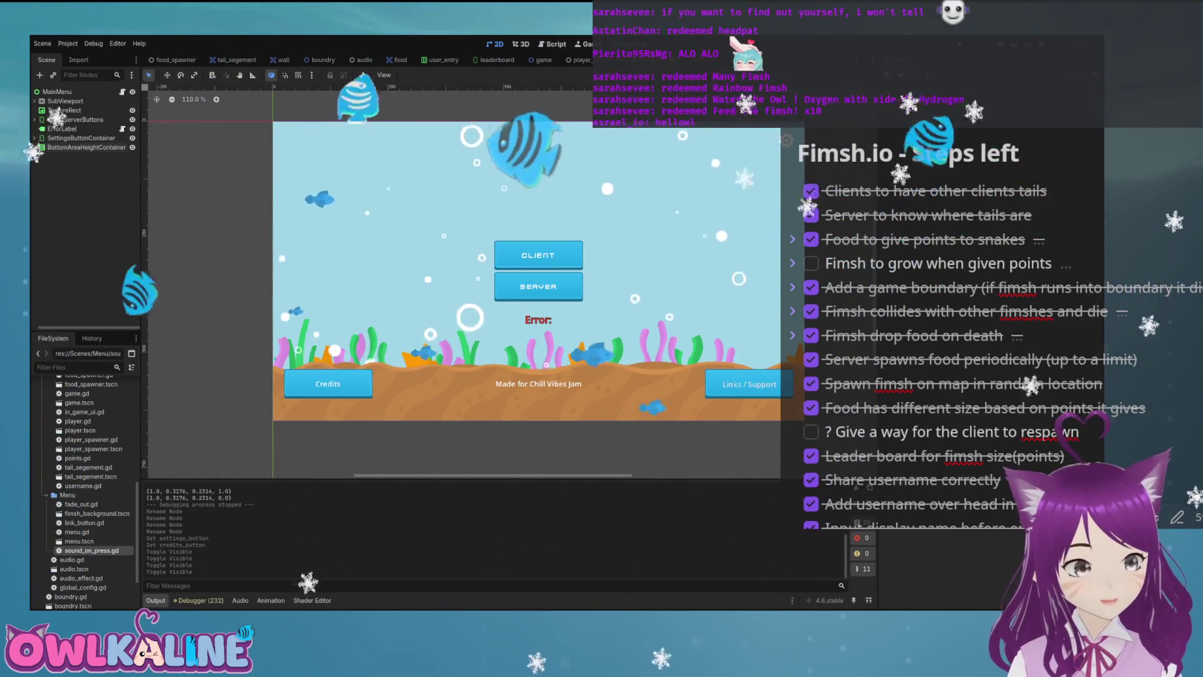
Create a new Control node under the MainMenu root
key(Return)
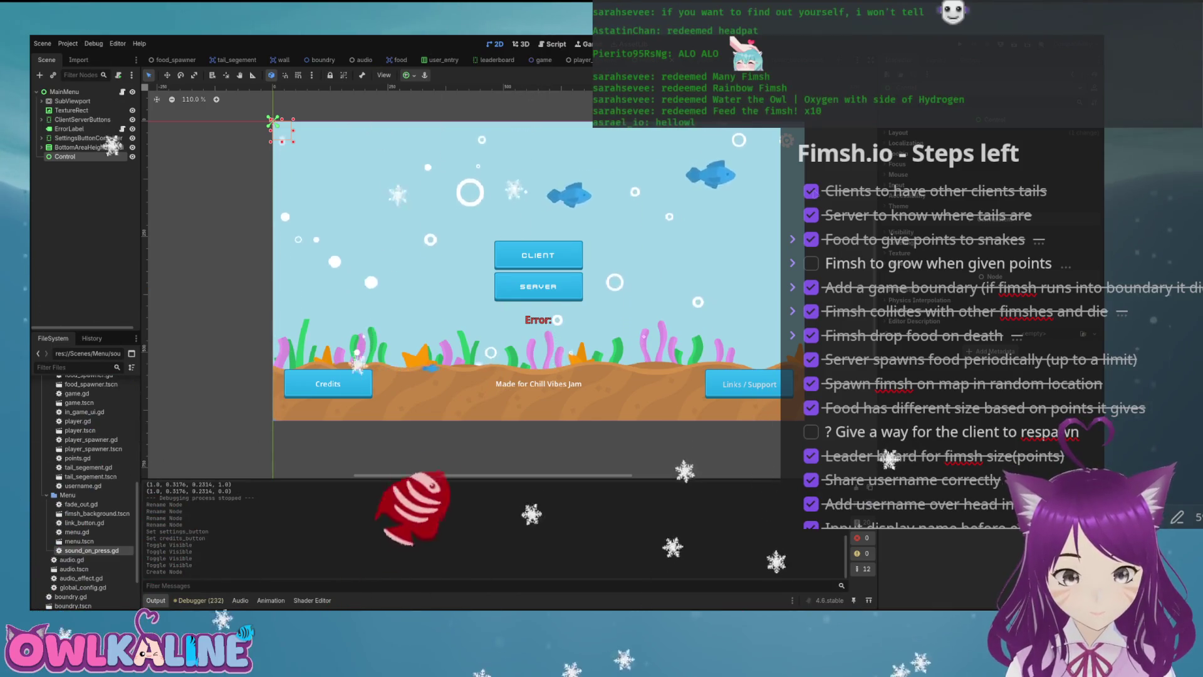
Rename the new node to Menu and move it just below TextureRect
key(F2)
text(Menu)
key(Return)
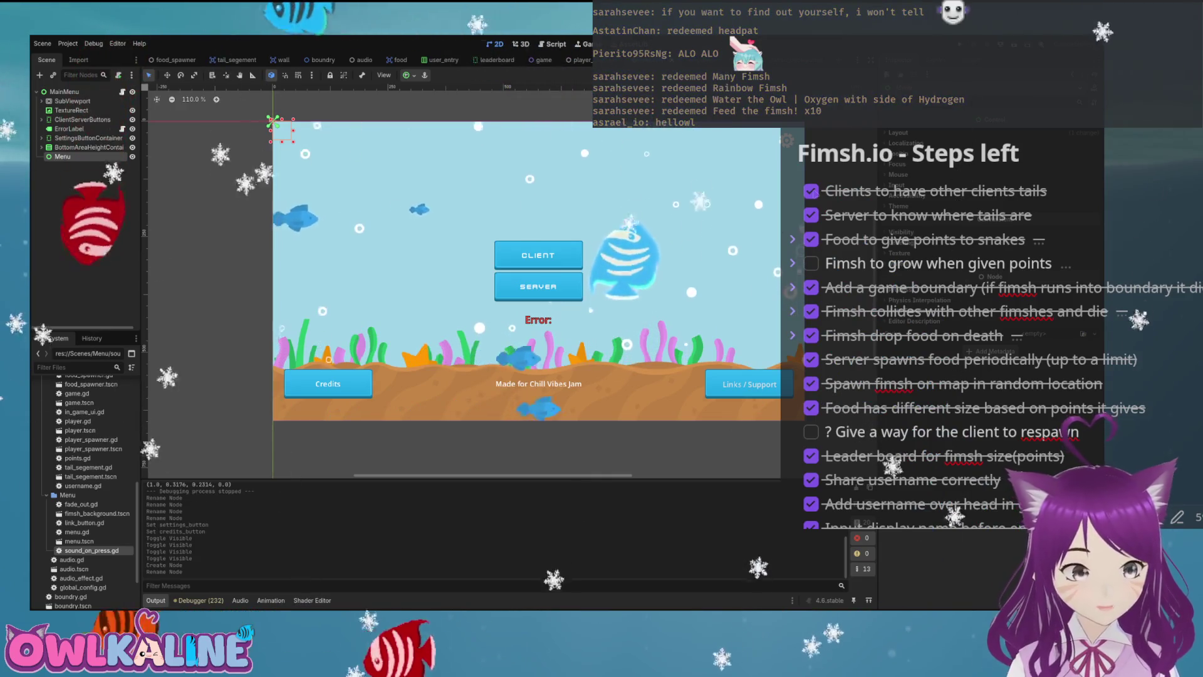
drag(62, 156, 69, 115)
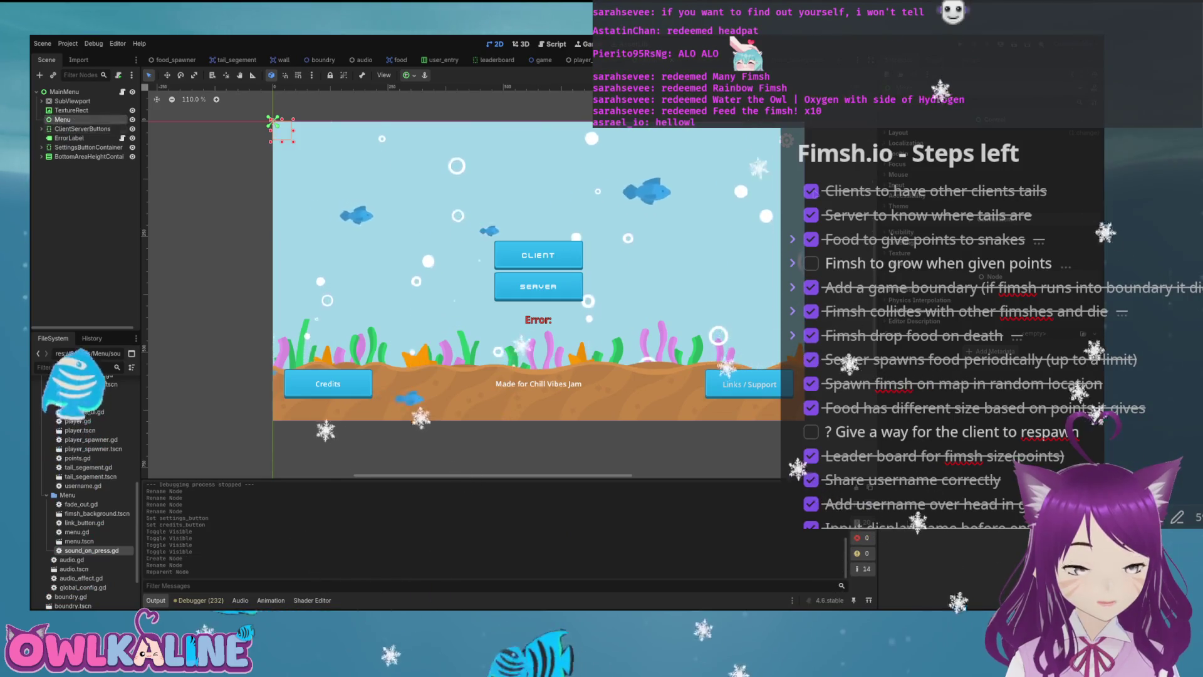
Move ClientServerButtons into Menu and set Menu's Anchors Preset to Full Rect
click(82, 128)
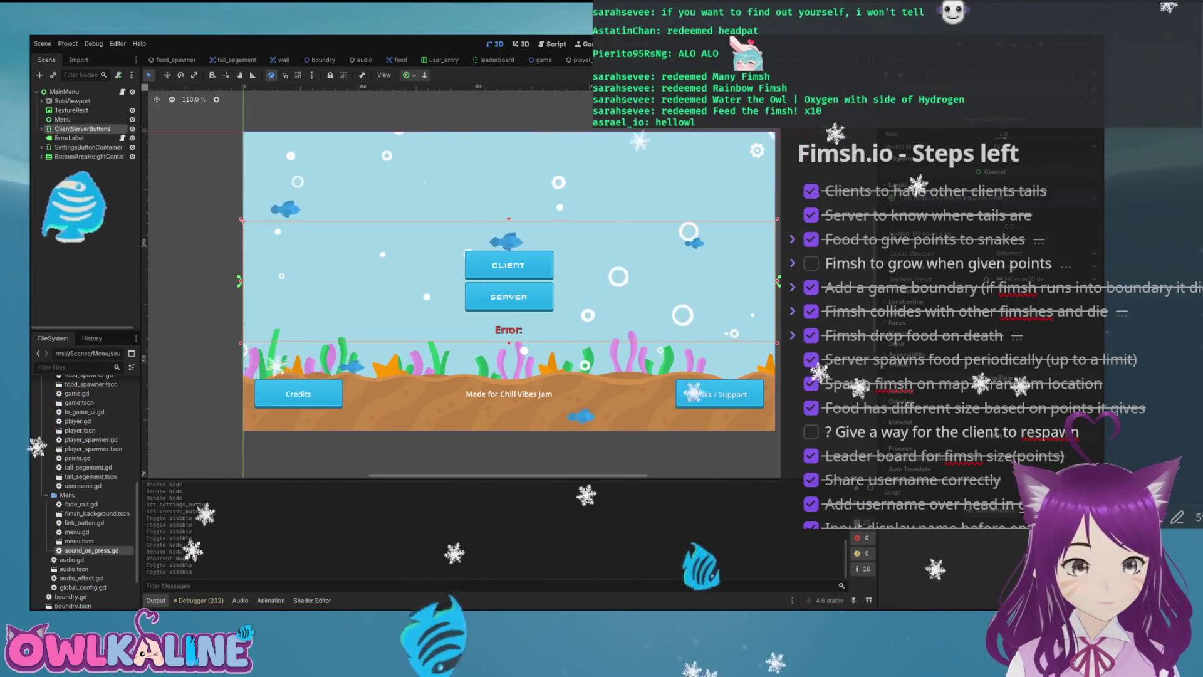
drag(82, 128, 62, 119)
click(68, 138)
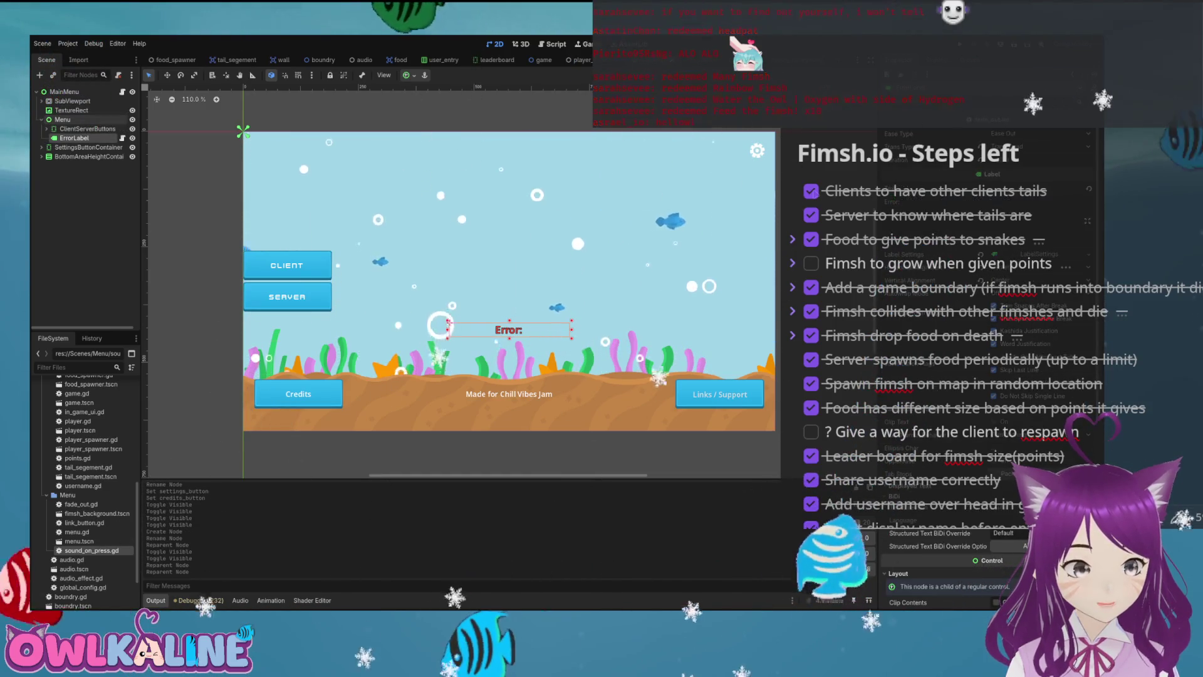
click(62, 119)
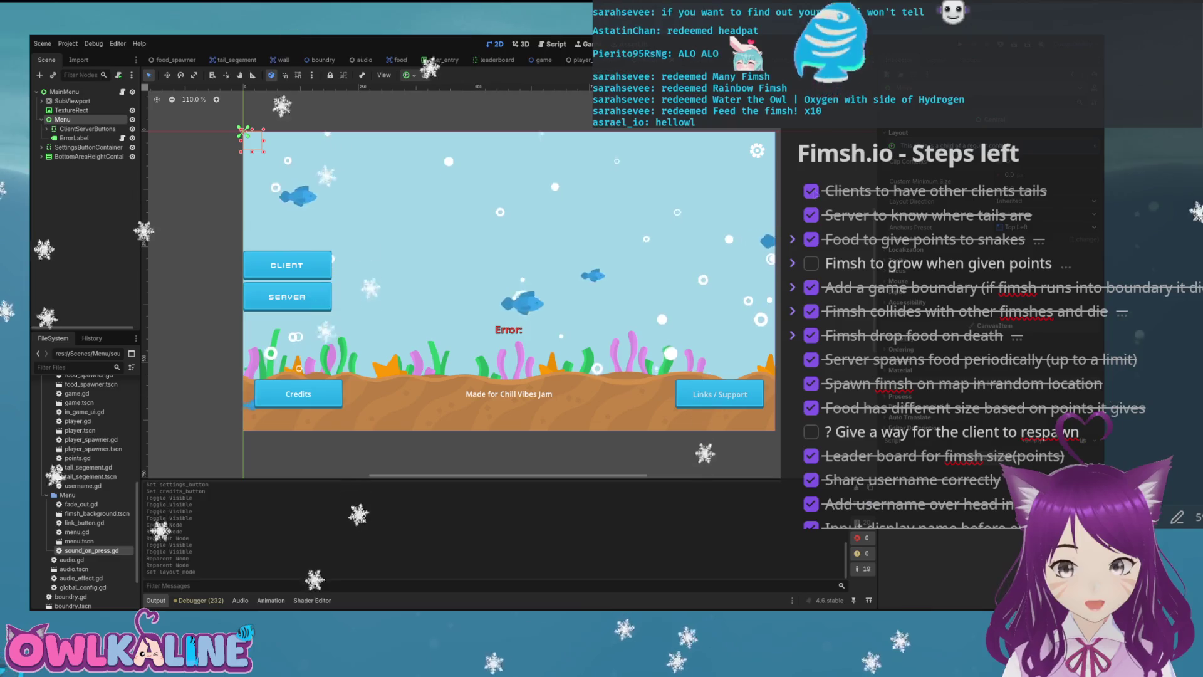
click(1028, 227)
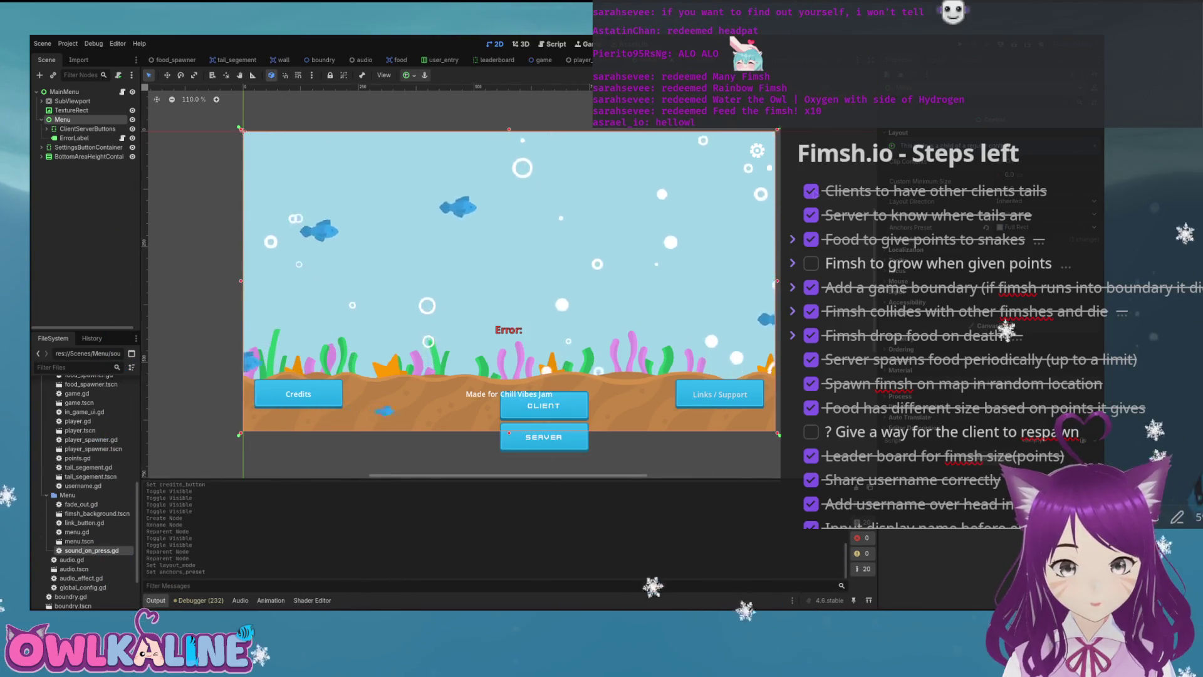
scroll(509, 282, down, 1)
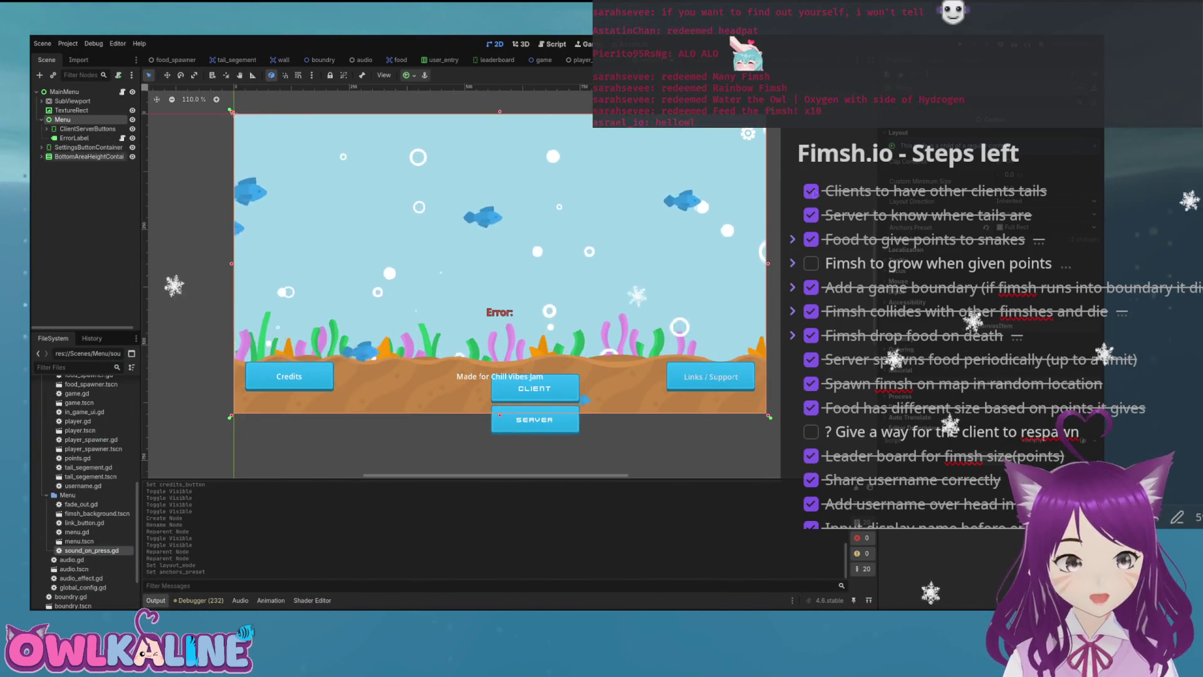
click(64, 91)
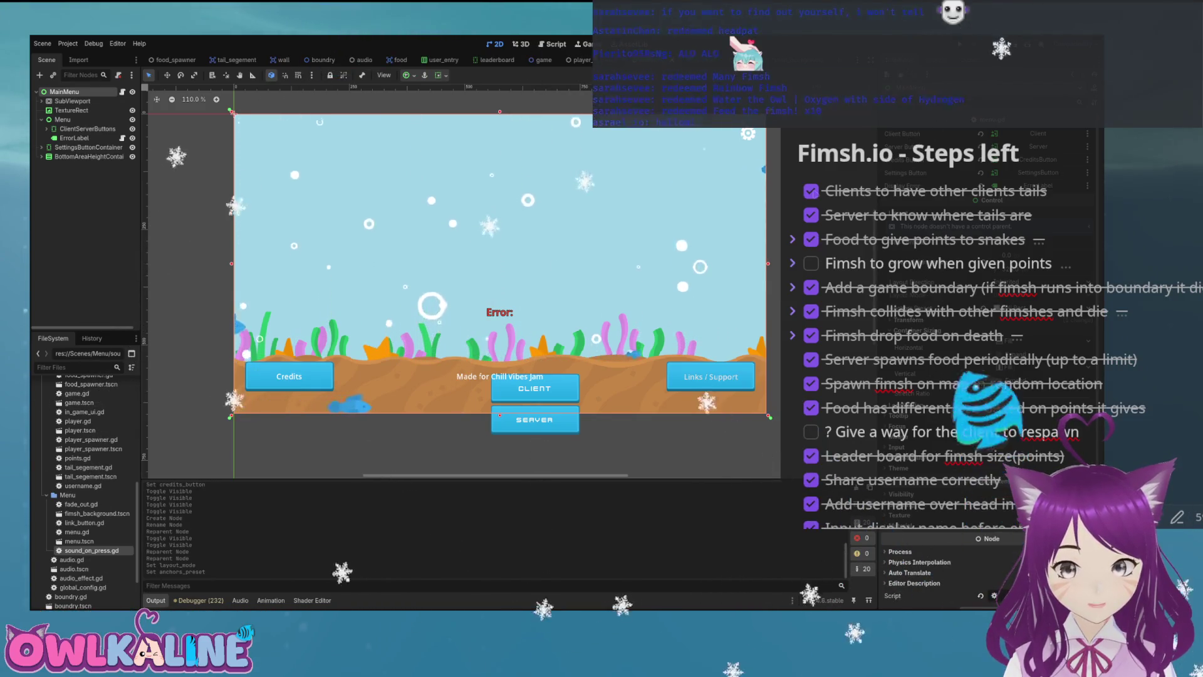
click(87, 129)
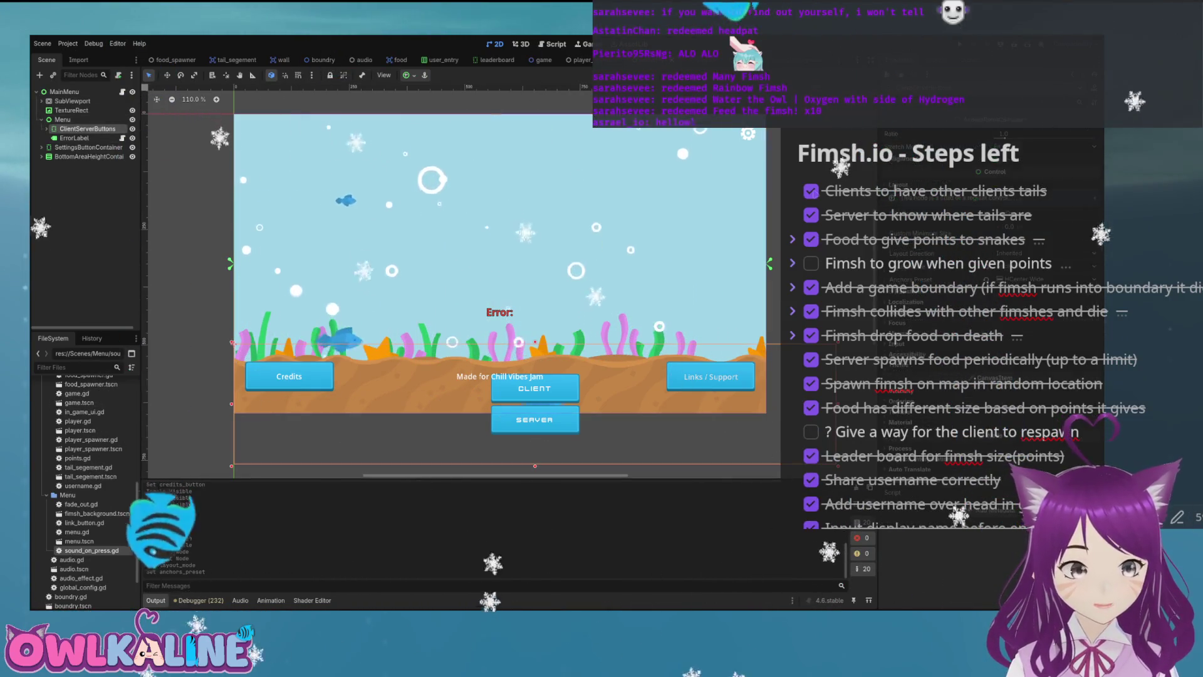
Move ErrorLabel into Menu, then undo back past the Menu node and earlier edits
drag(74, 137, 71, 126)
key(ctrl+z)
key(ctrl+z)
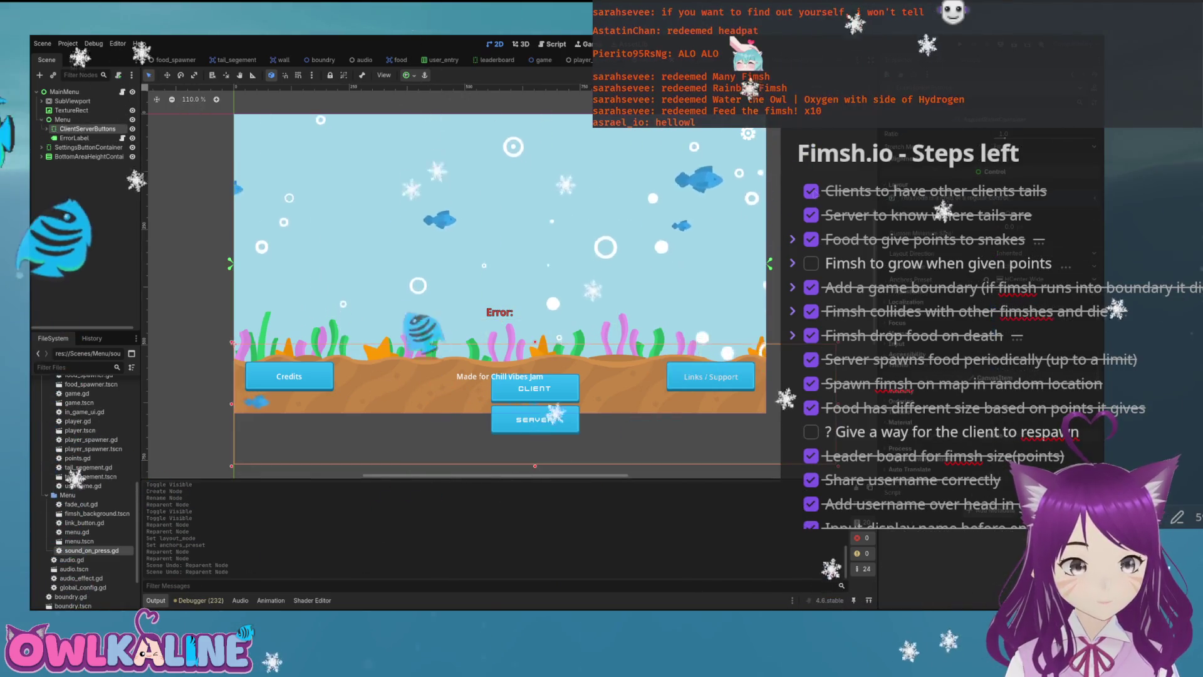
key(ctrl+z)
key(ctrl+z)
key(ctrl+z)
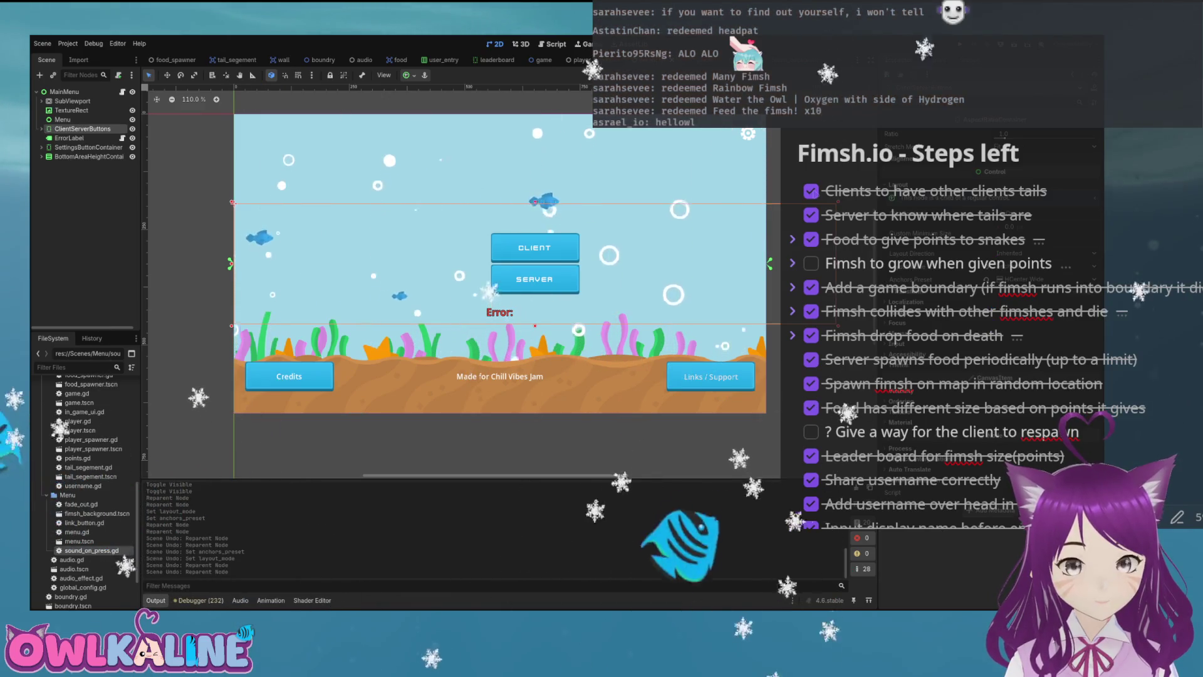
scroll(508, 133, down, 3)
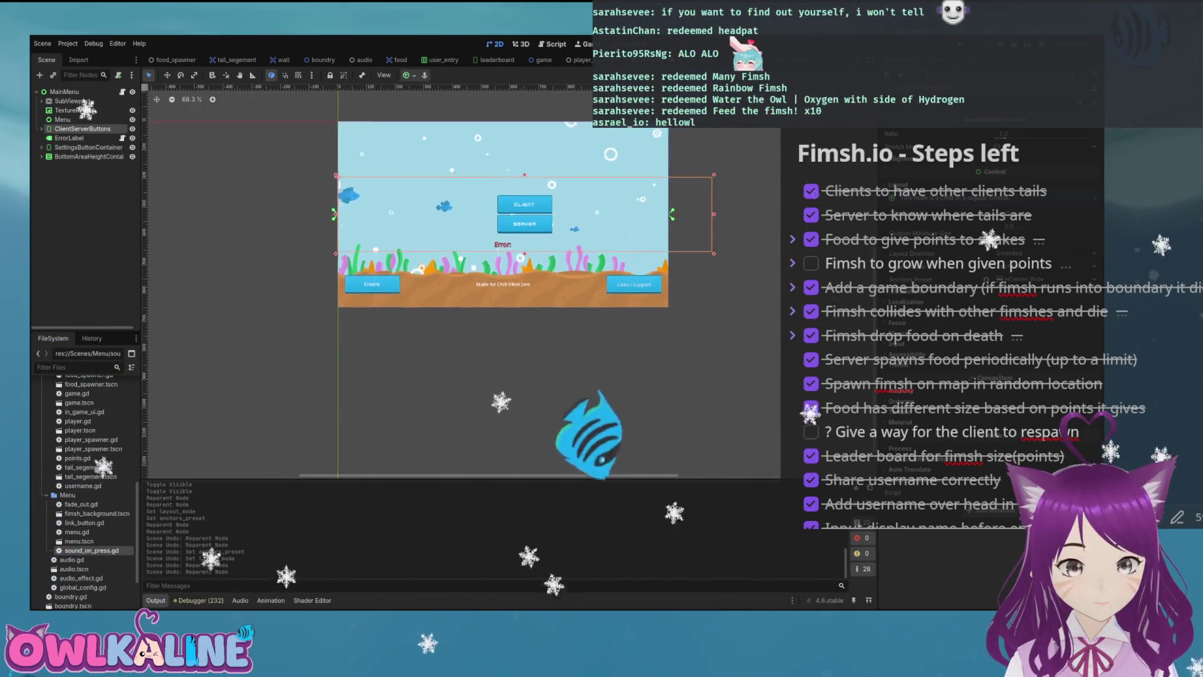
scroll(461, 289, up, 2)
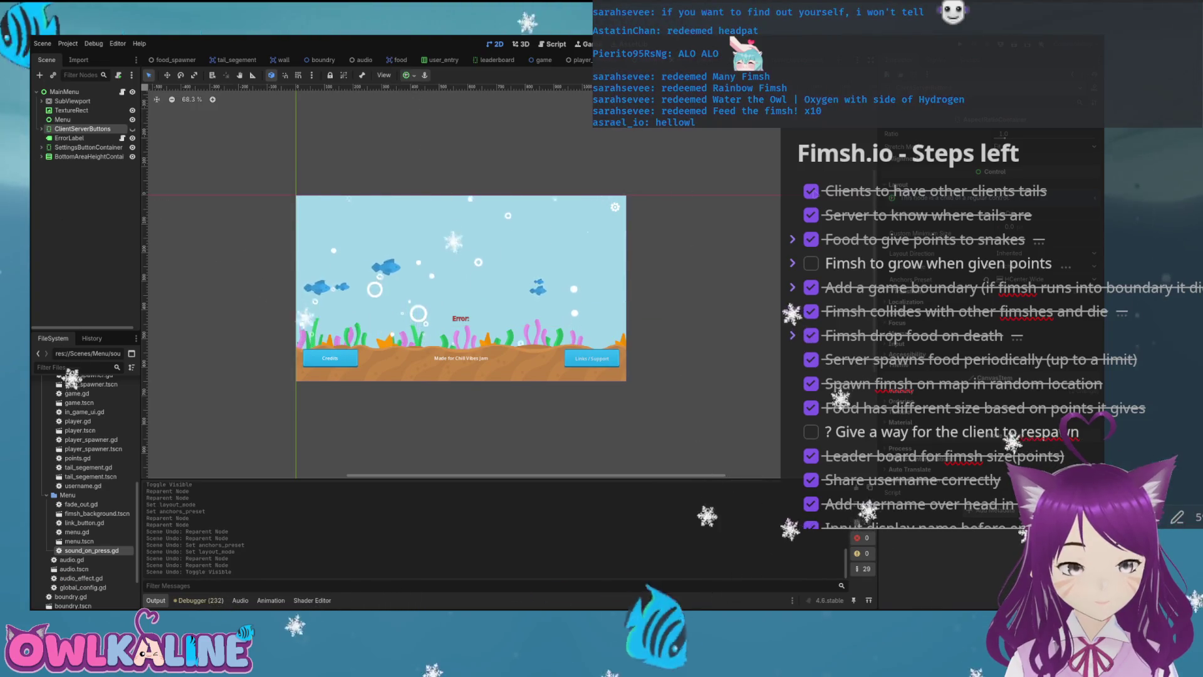
key(ctrl+z)
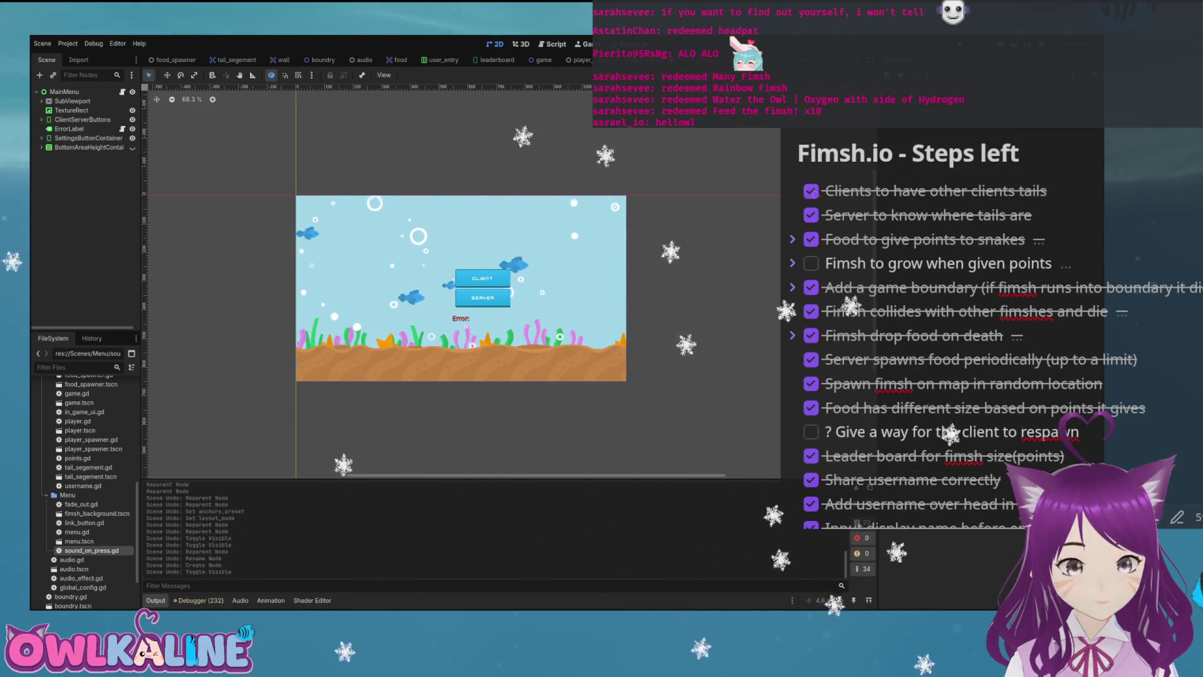
key(ctrl+z)
key(ctrl+z)
key(ctrl+z)
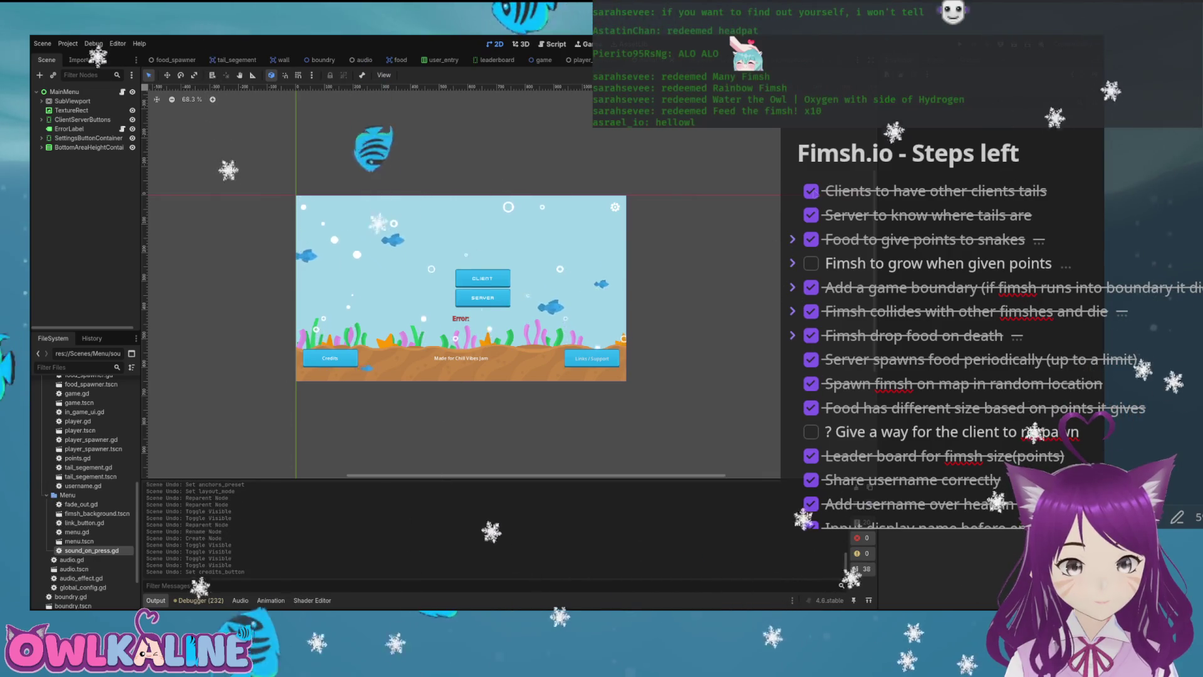
key(ctrl+z)
key(ctrl+z)
key(ctrl+z)
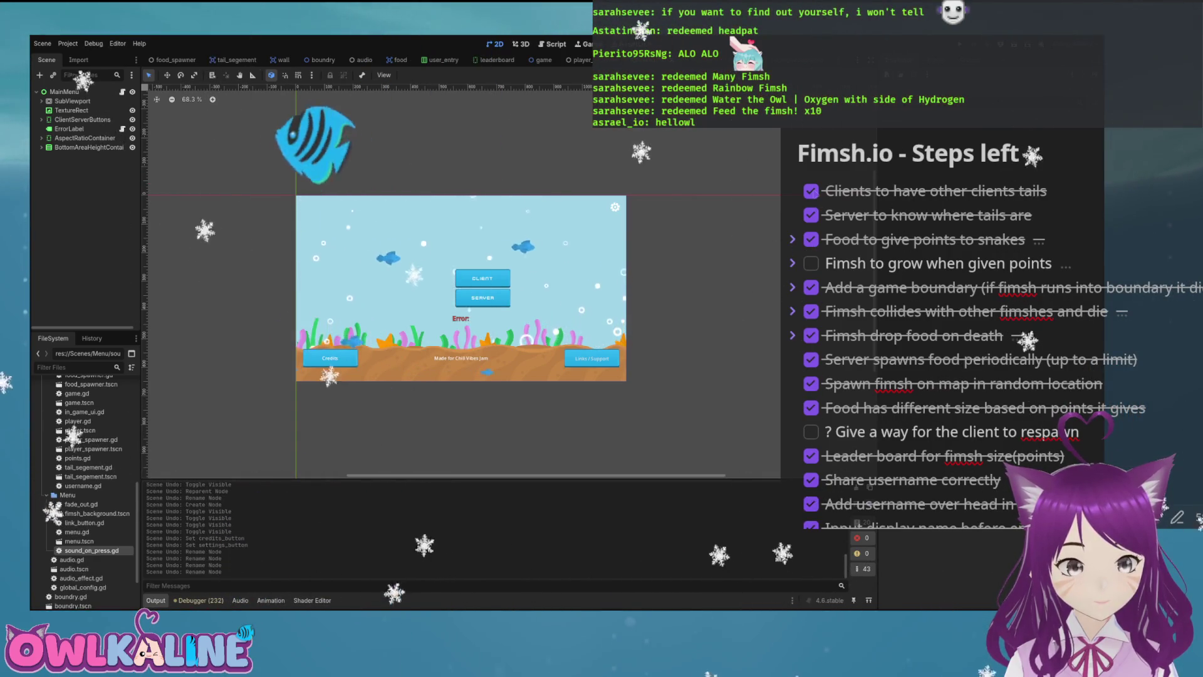
key(ctrl+z)
key(ctrl+z)
key(ctrl+z)
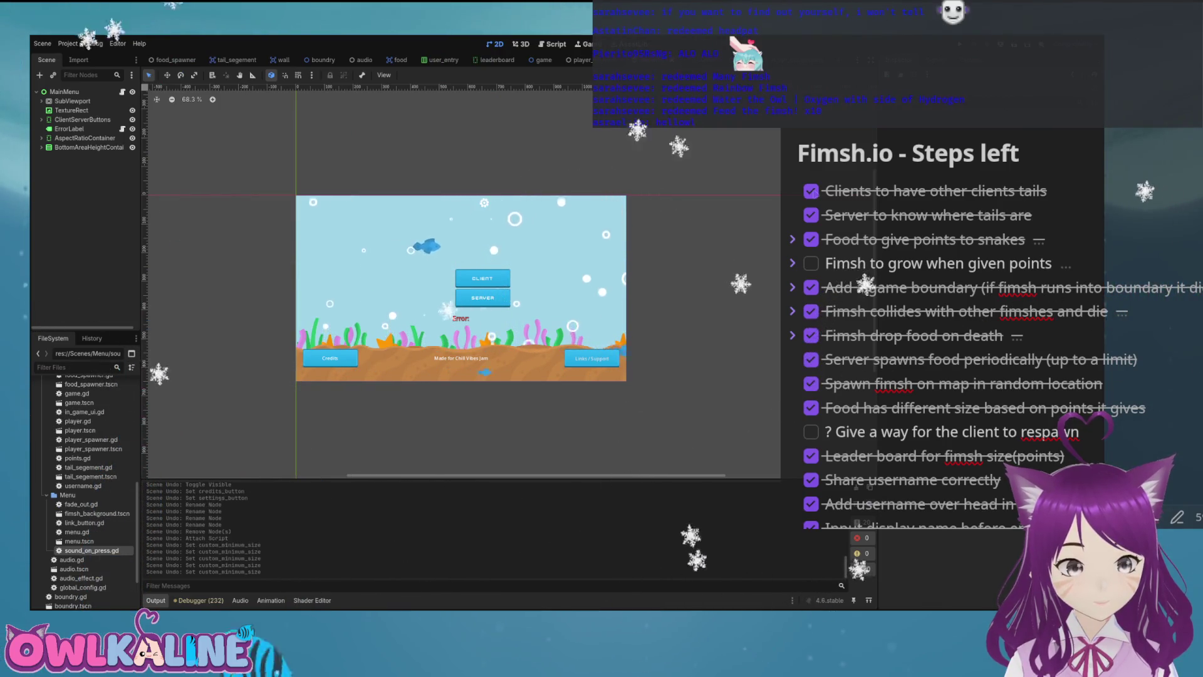
scroll(464, 282, up, 3)
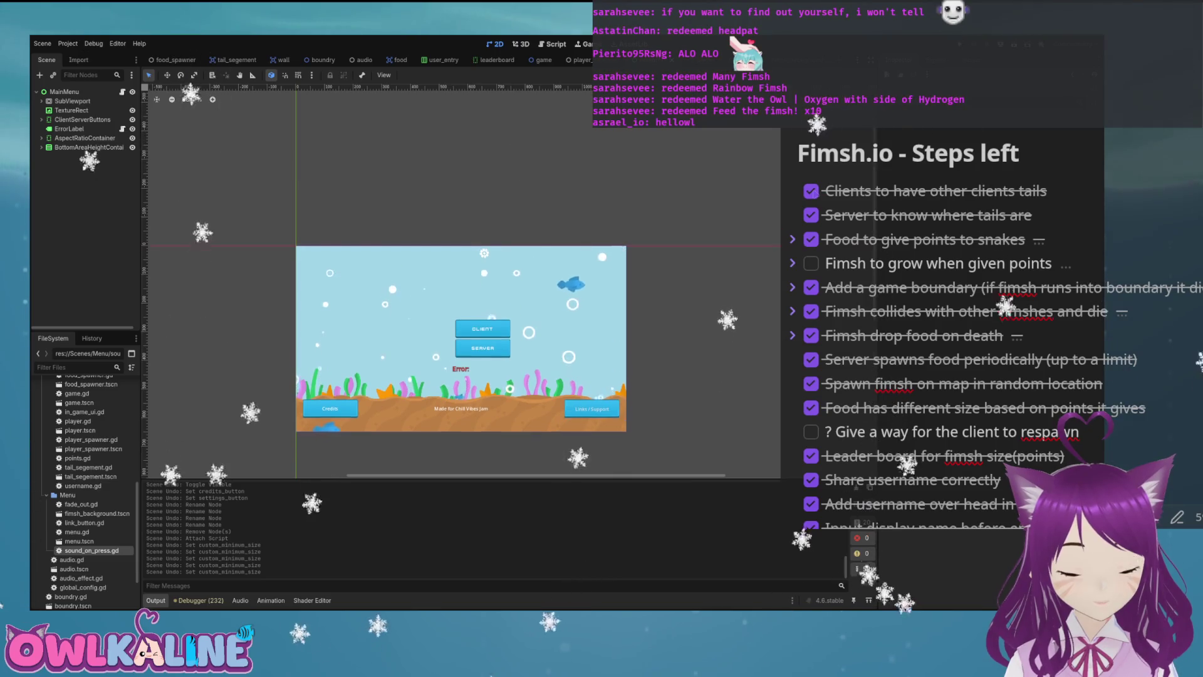
scroll(415, 446, up, 5)
key(ctrl+z)
Redo the SettingsButtonContainer rename and button assignments, unhide CLIENT/SERVER, then save and run
key(ctrl+shift+z)
key(ctrl+shift+z)
key(ctrl+shift+z)
key(ctrl+shift+z)
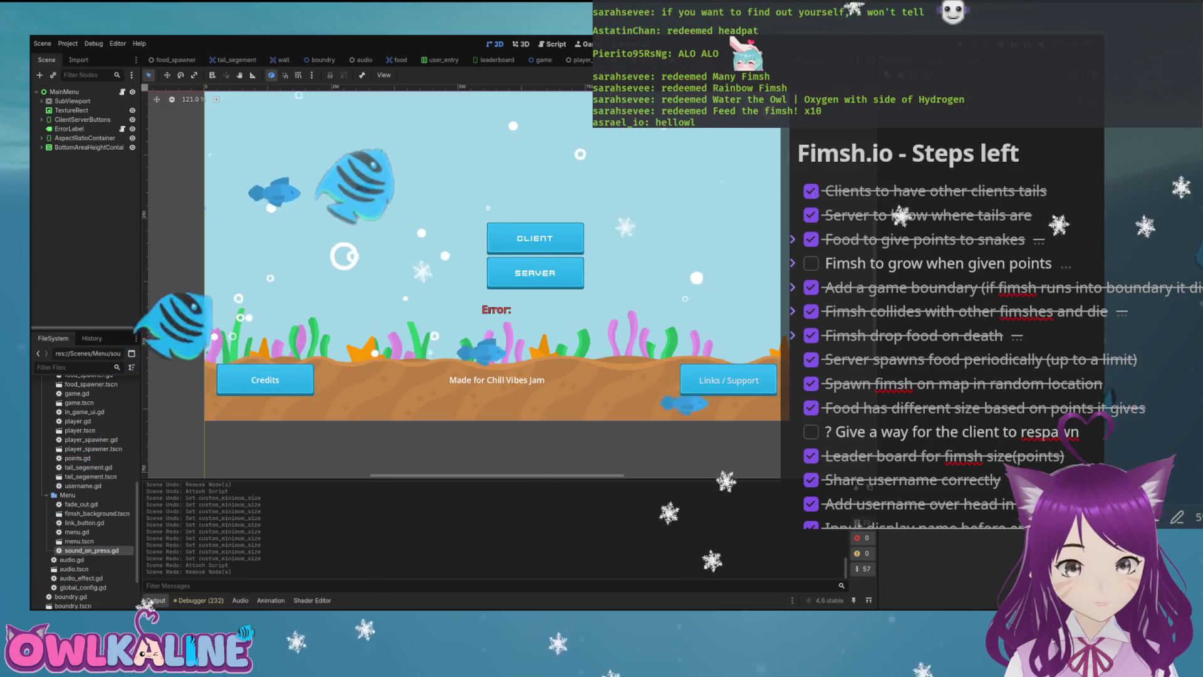
key(ctrl+shift+z)
key(ctrl+shift+z)
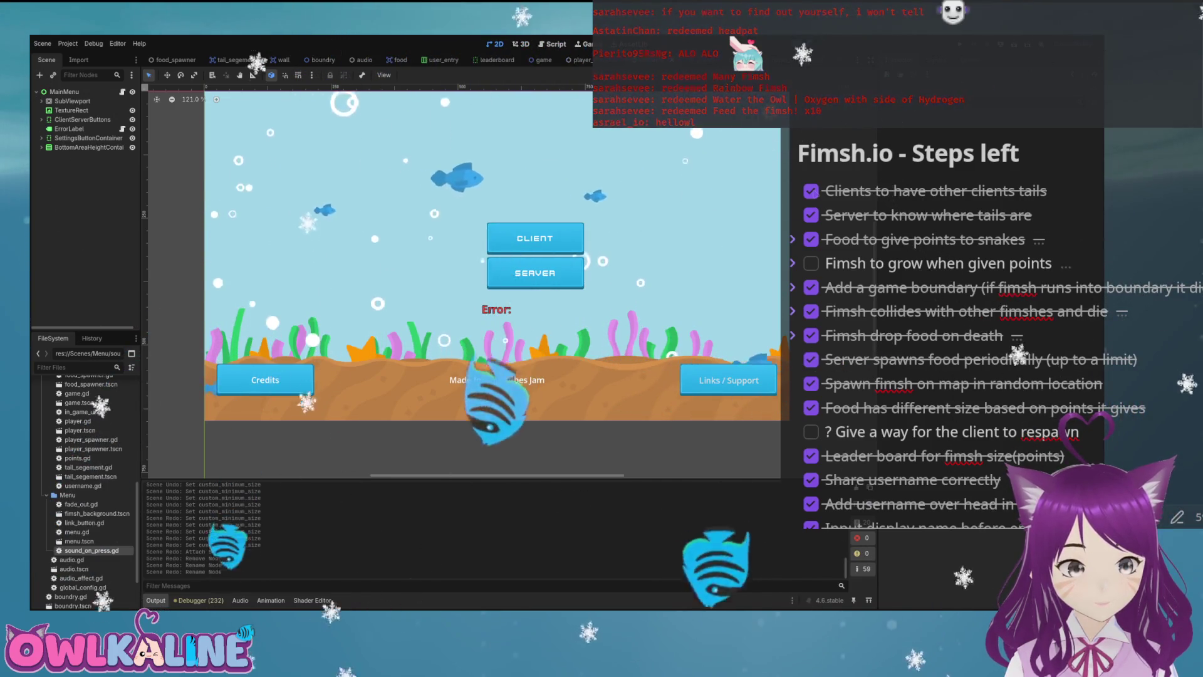
key(ctrl+shift+z)
key(ctrl+shift+z)
key(ctrl+shift+z)
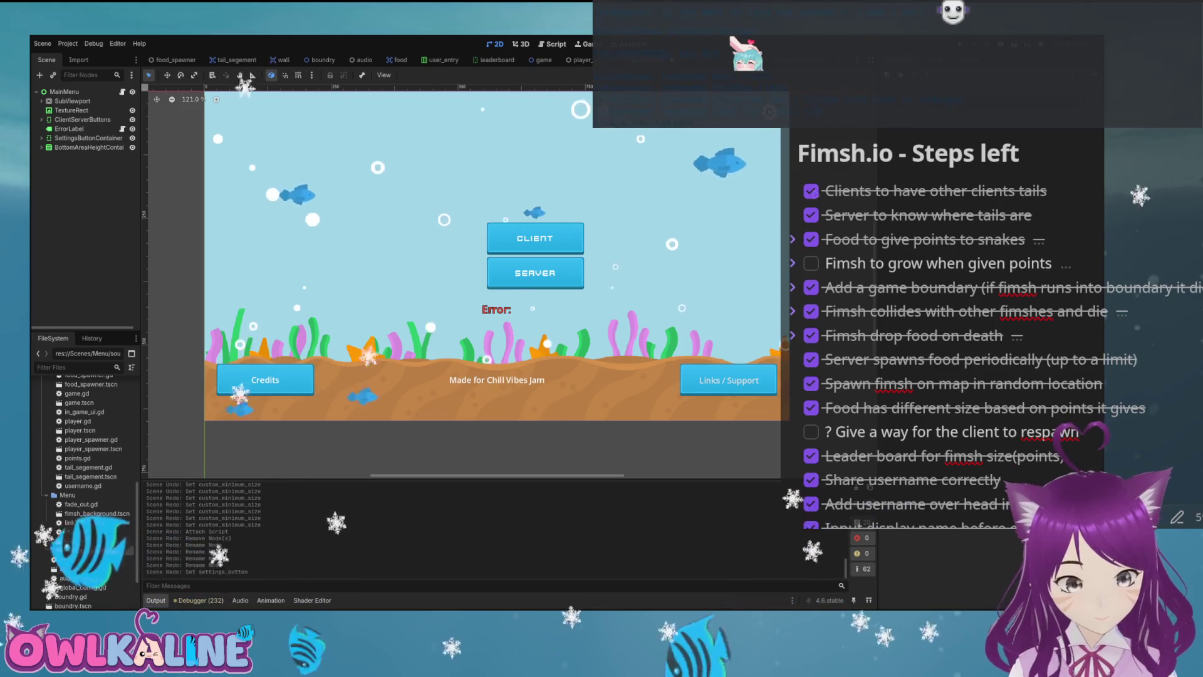
key(ctrl+z)
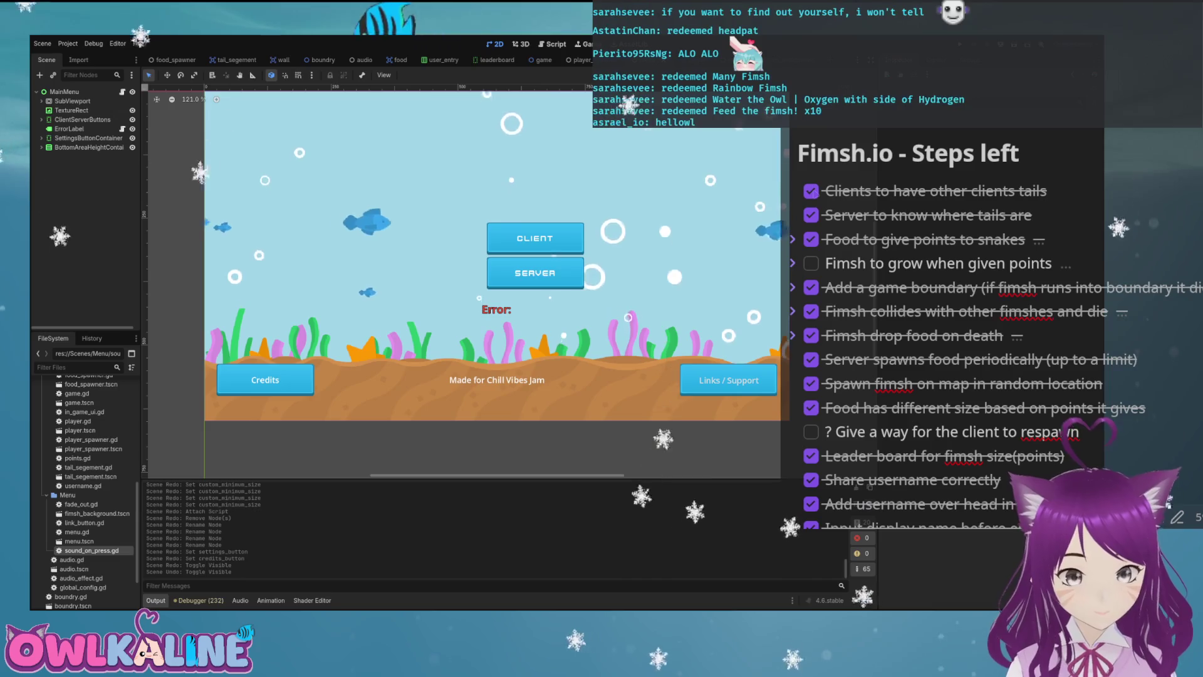
scroll(557, 298, down, 4)
key(ctrl+s)
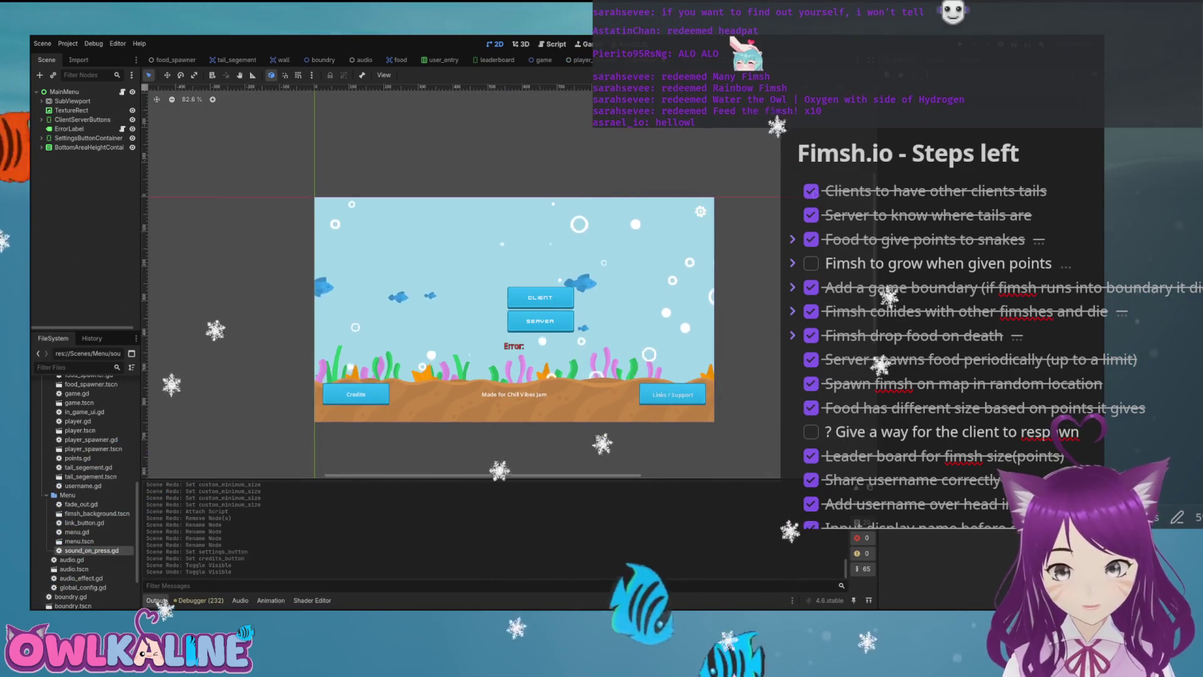
key(F5)
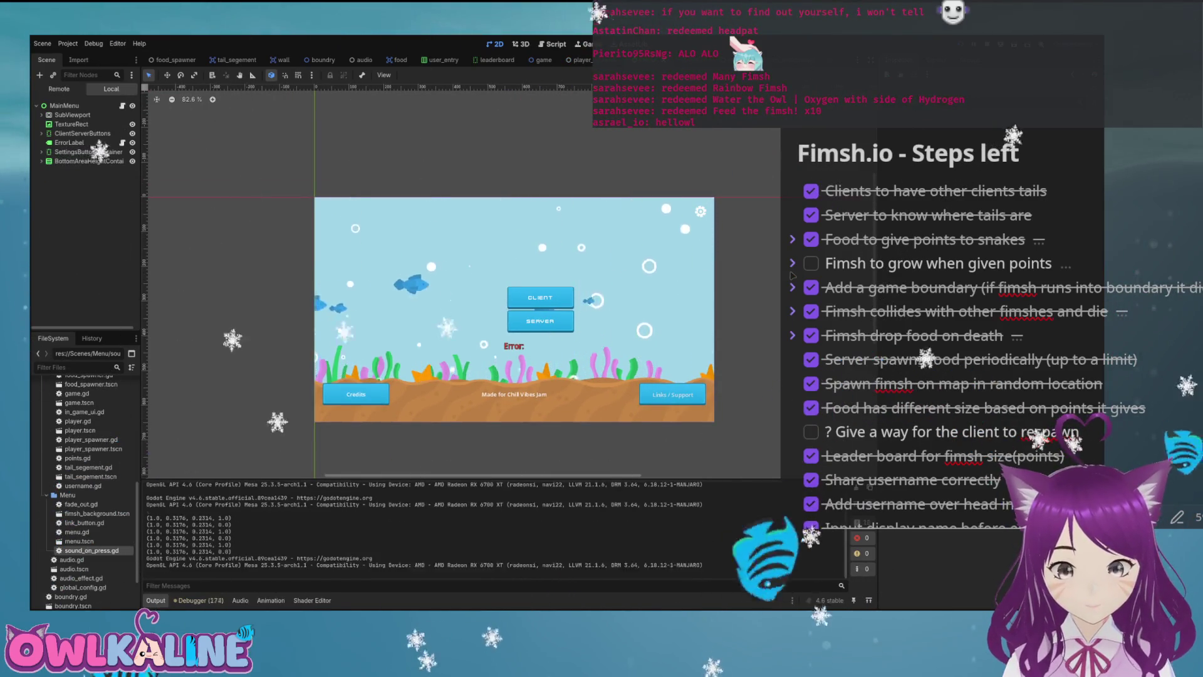
Stop the game and set ClientServerButtons' anchors preset to HCenter Wide
key(F8)
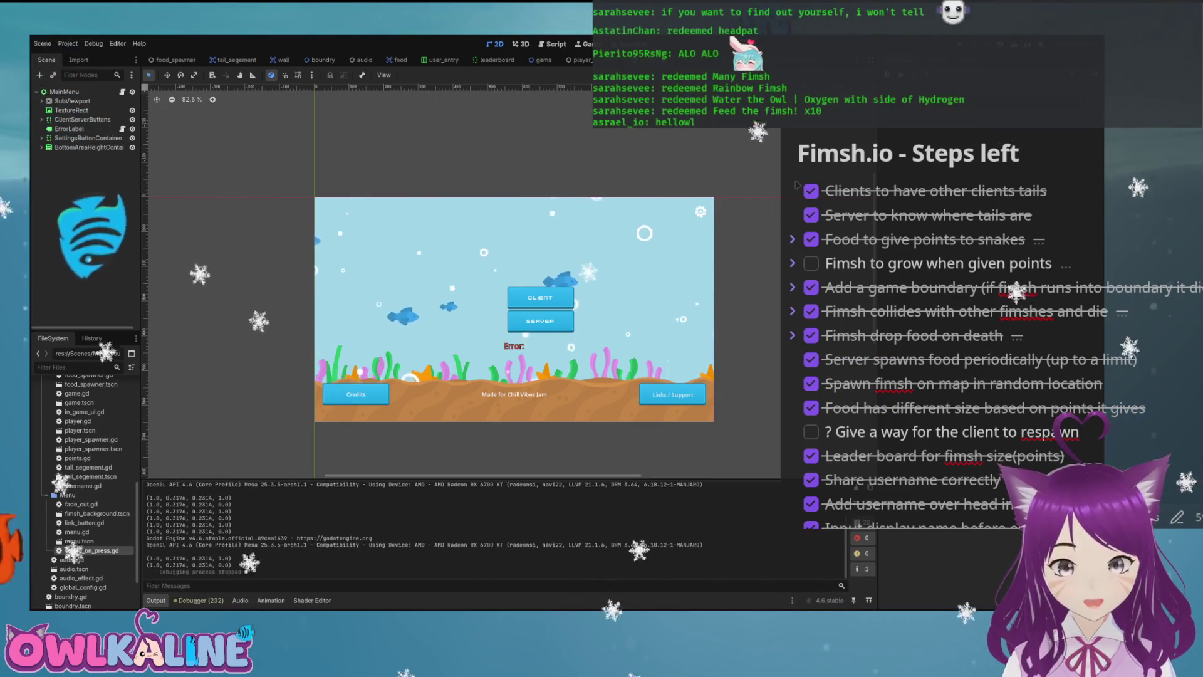
click(82, 120)
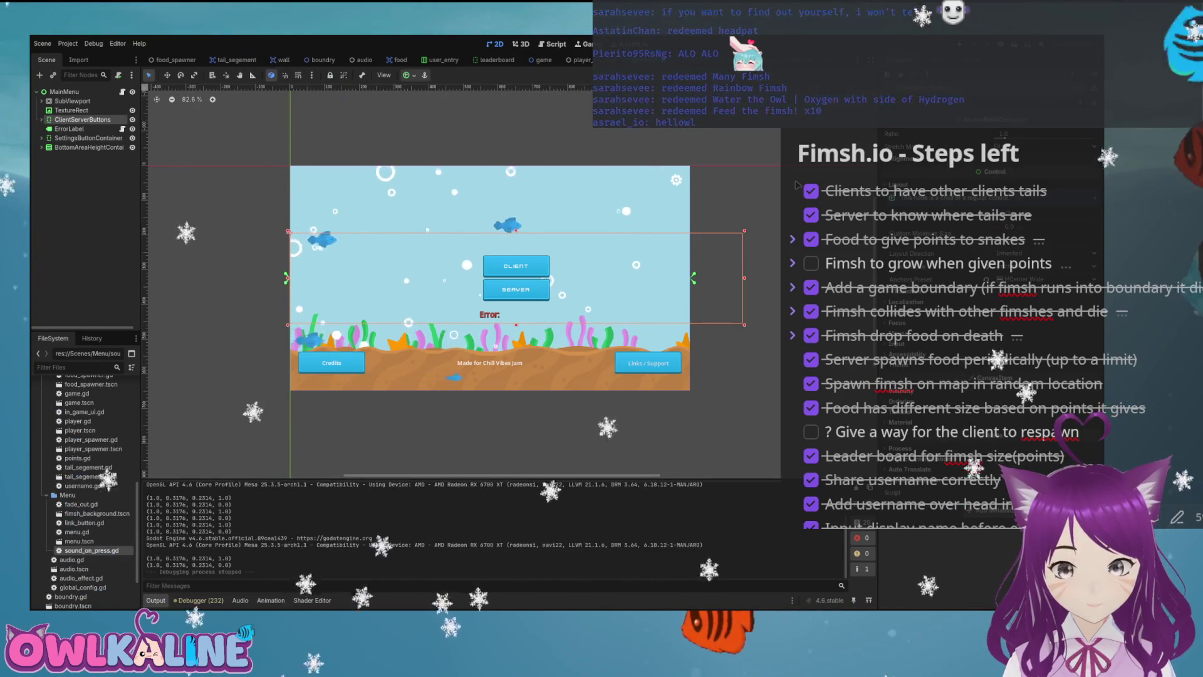
click(797, 186)
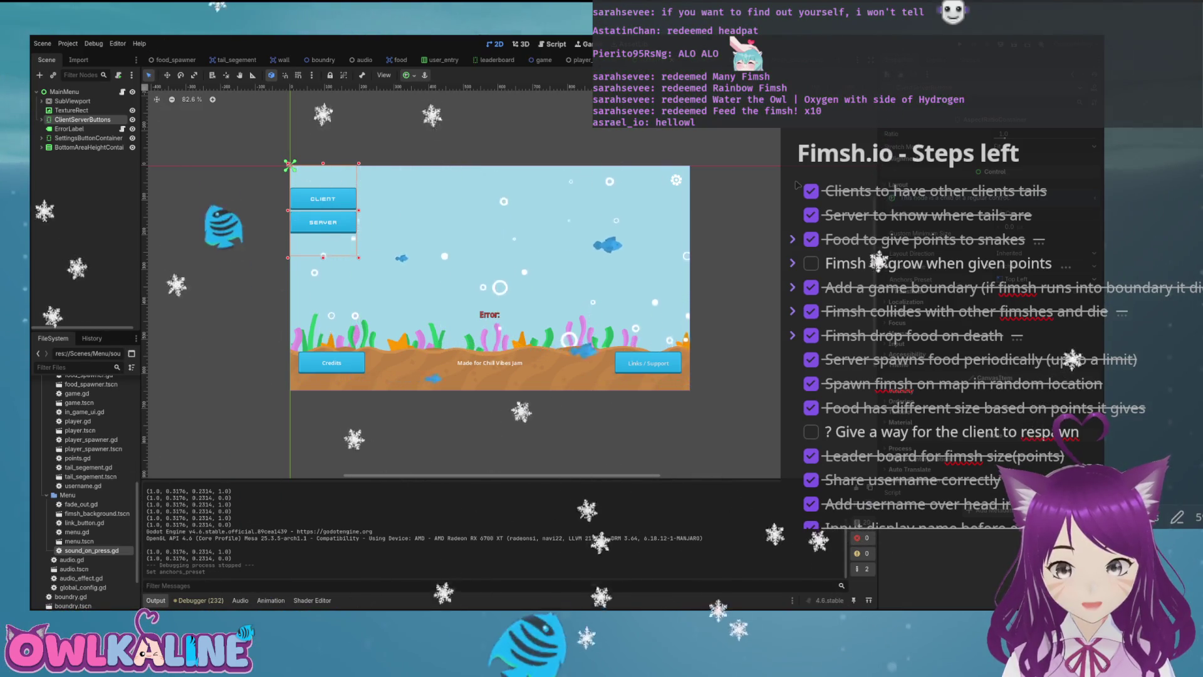
click(797, 185)
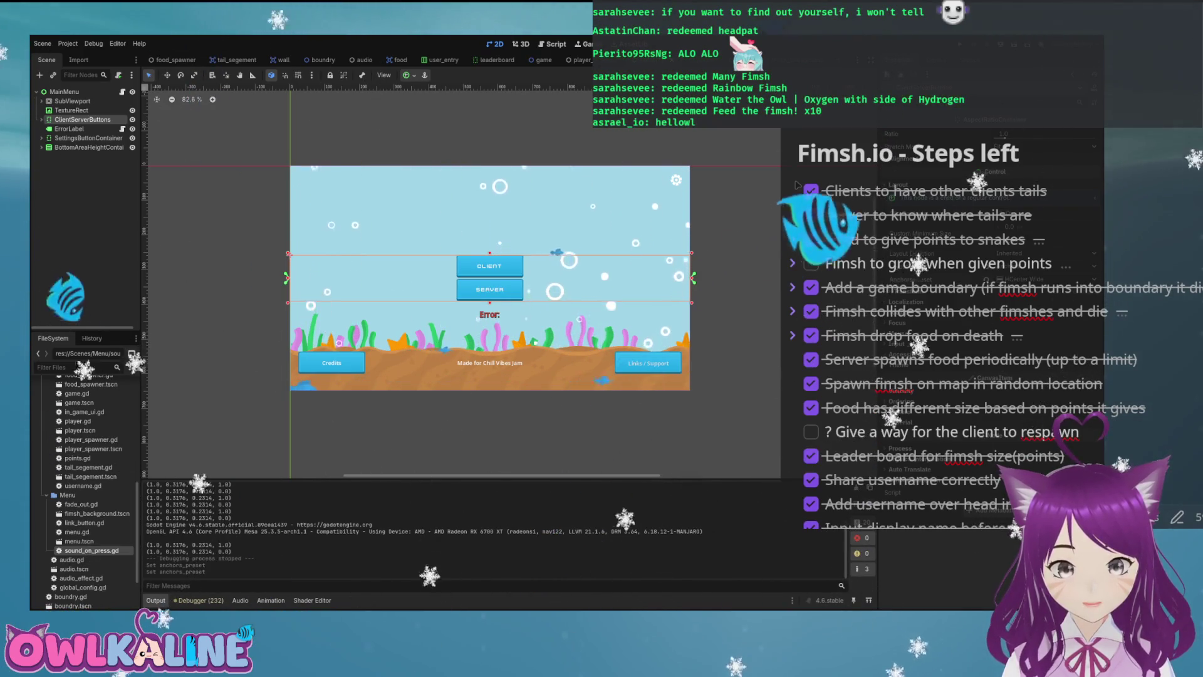
Add a new Control node under the MainMenu root
scroll(412, 238, up, 4)
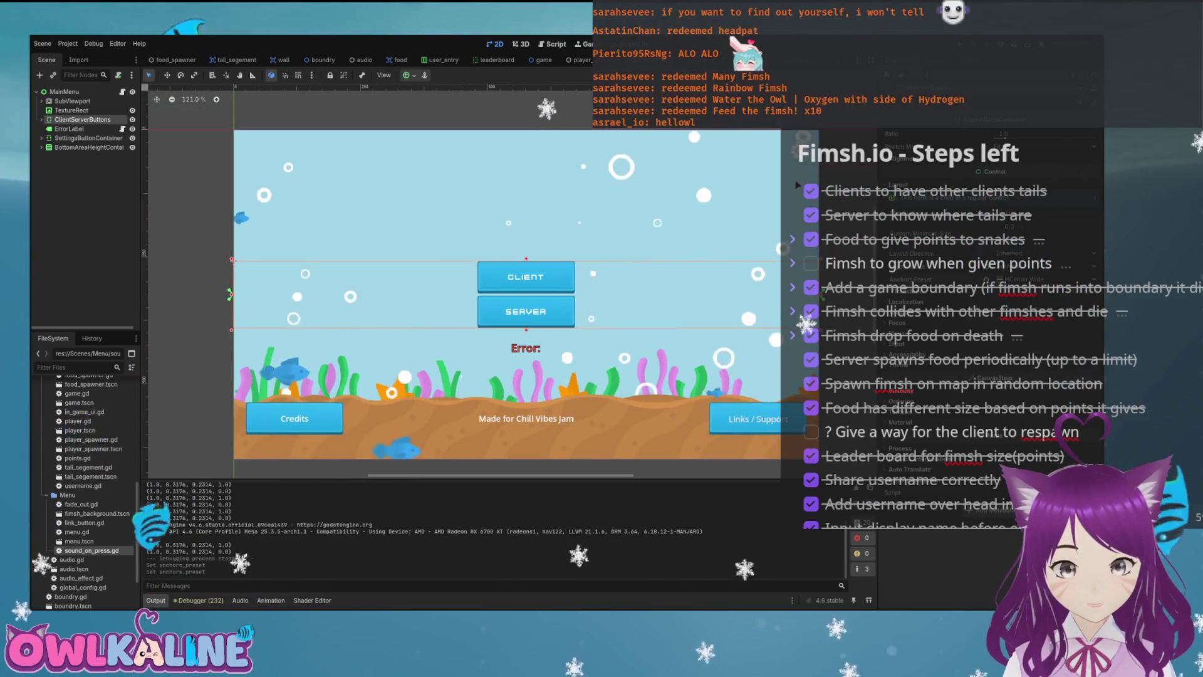
click(64, 92)
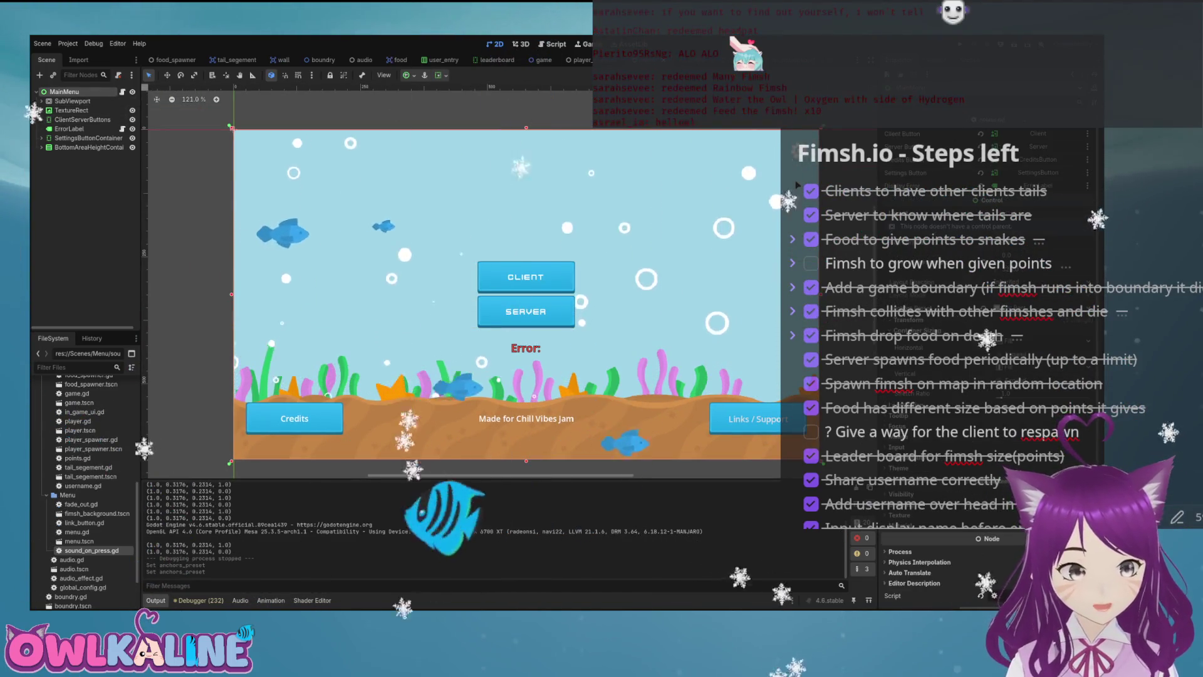
key(Return)
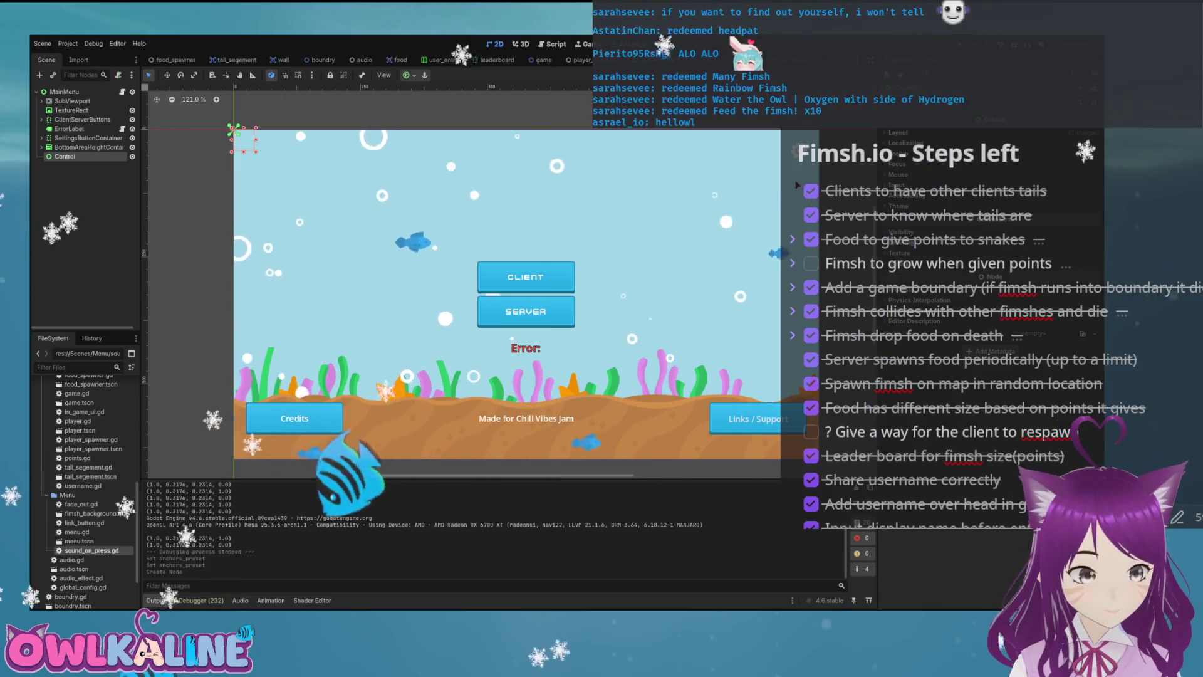
Rename the new Control to Menu, place it below TextureRect, and make it Full Rect
text(Menu)
key(Return)
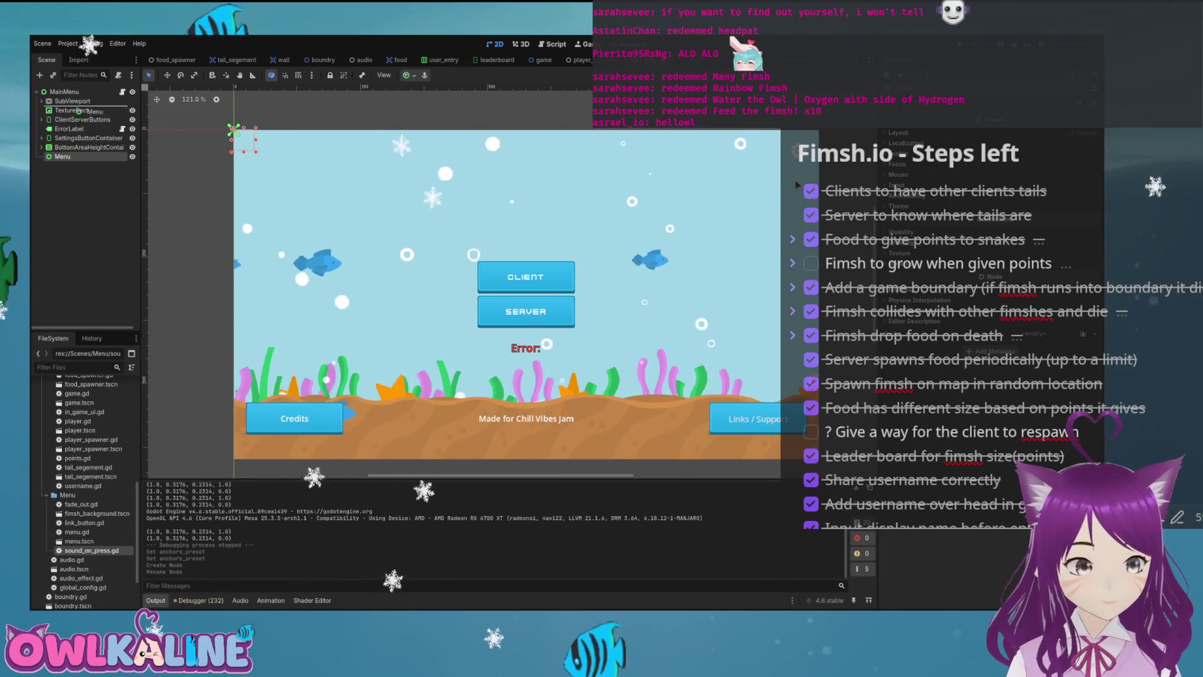
drag(78, 110, 78, 115)
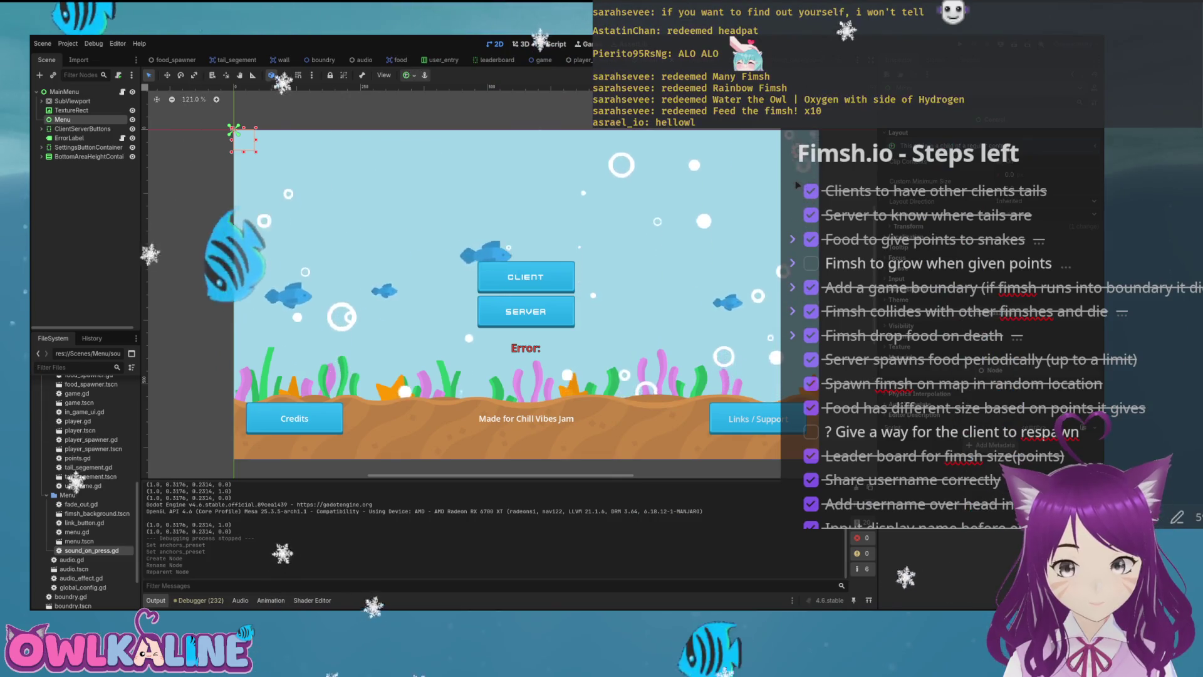
click(1059, 227)
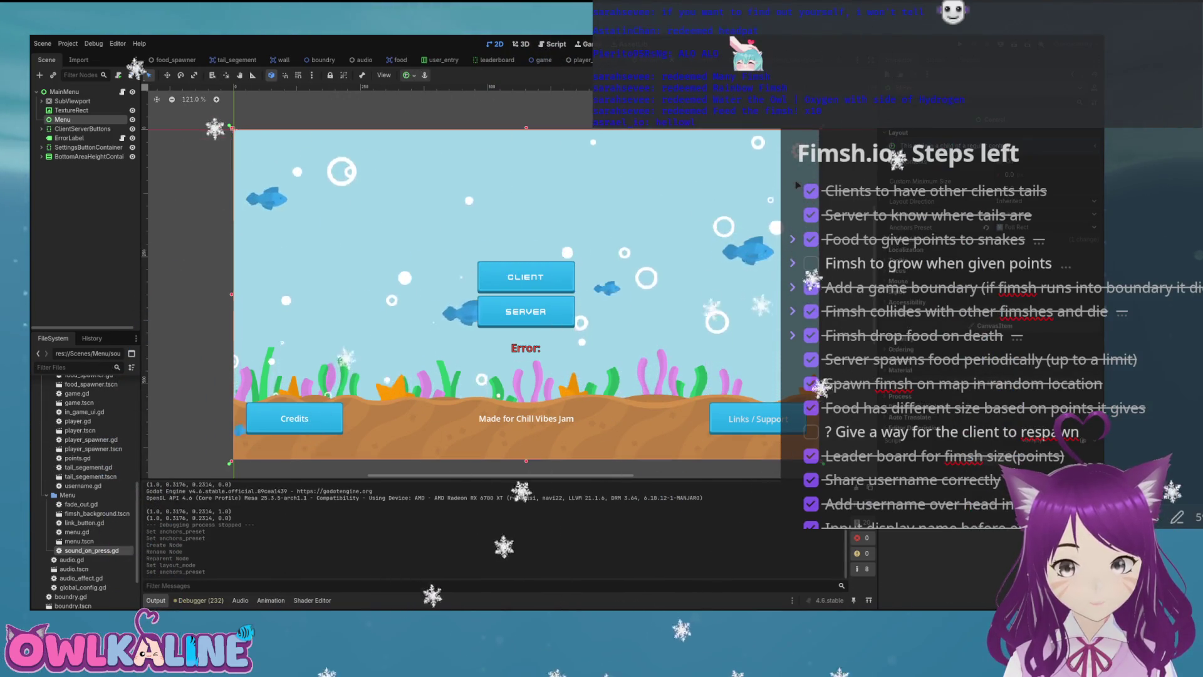
Move ClientServerButtons into Menu and toggle SettingsButtonContainer's visibility off and on to check it
scroll(687, 215, up, 1)
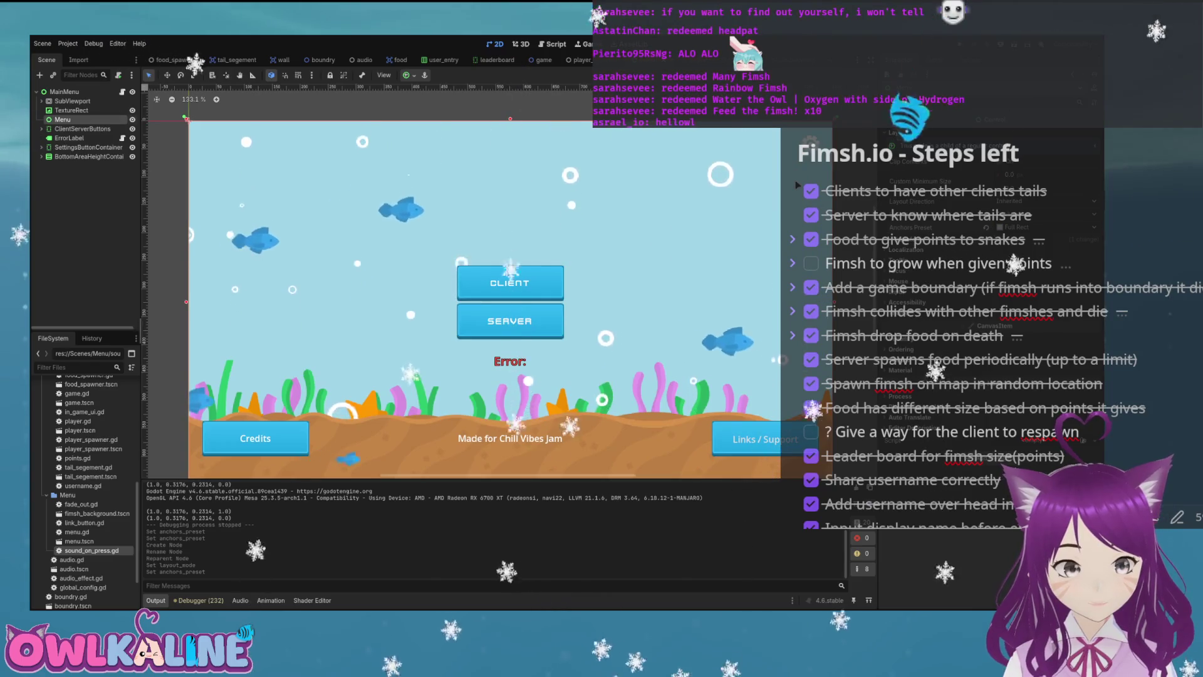
drag(82, 129, 63, 119)
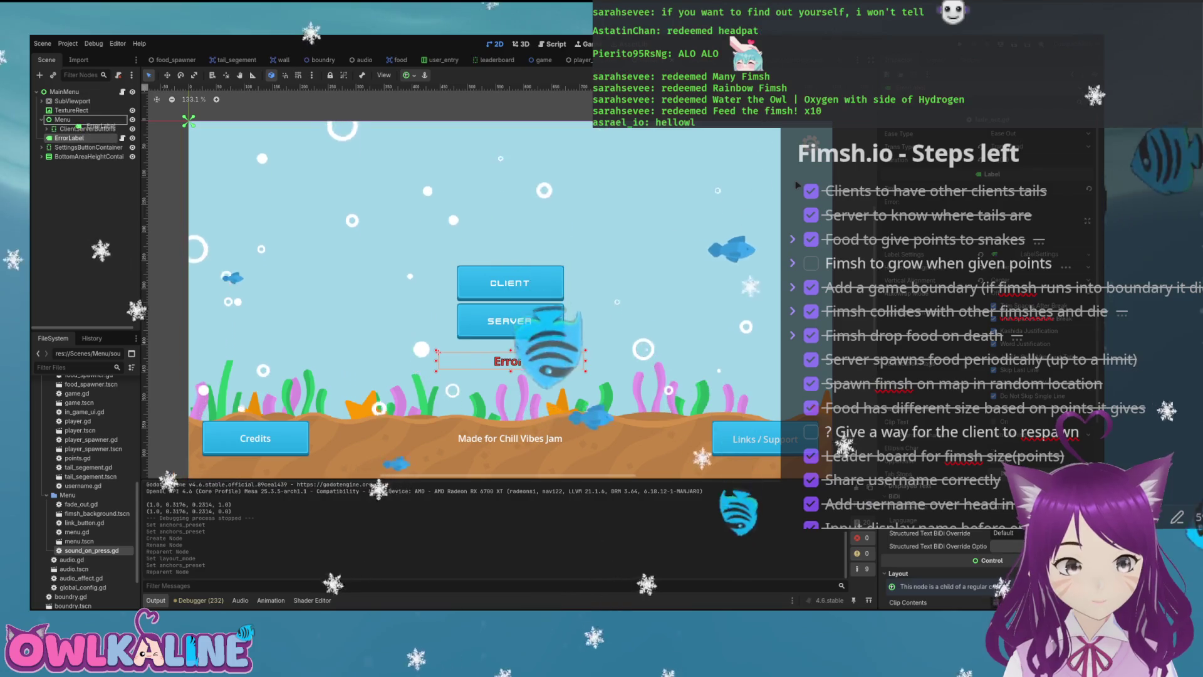
click(88, 147)
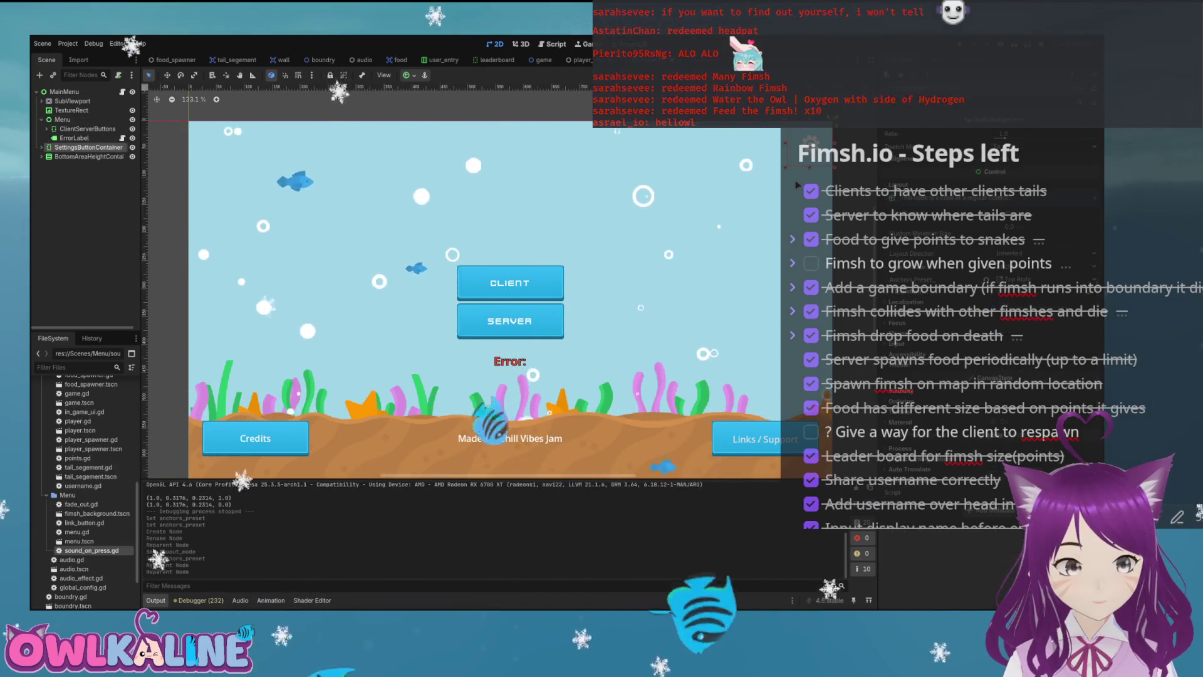
click(132, 147)
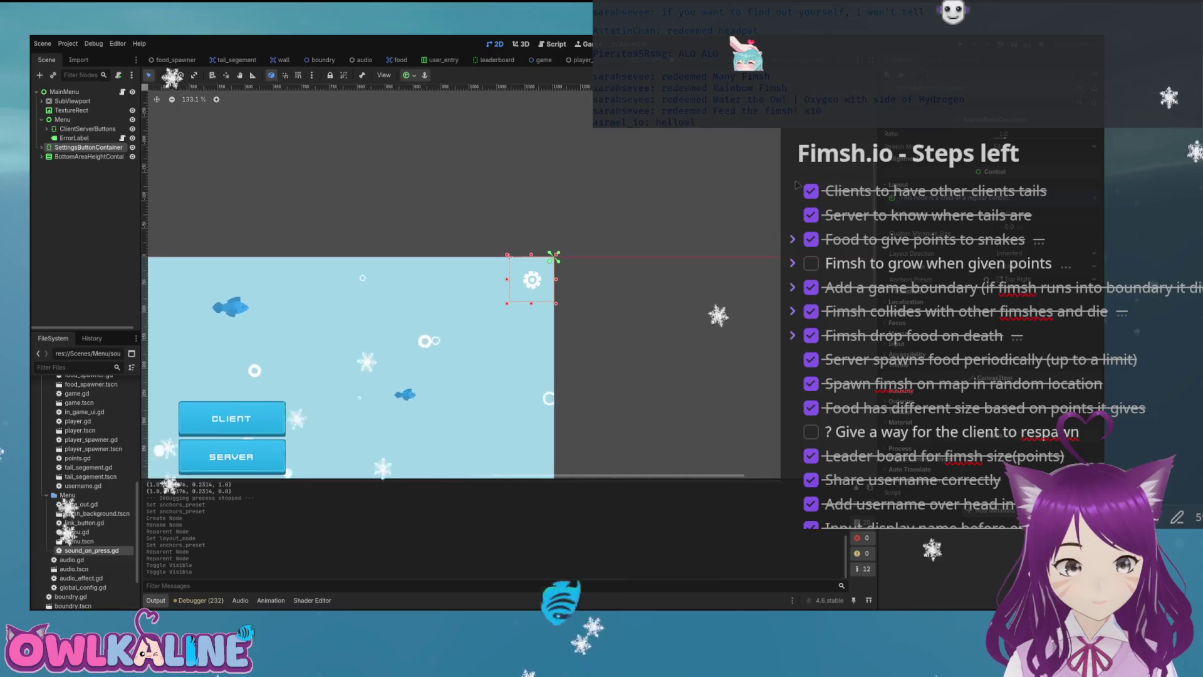
click(133, 148)
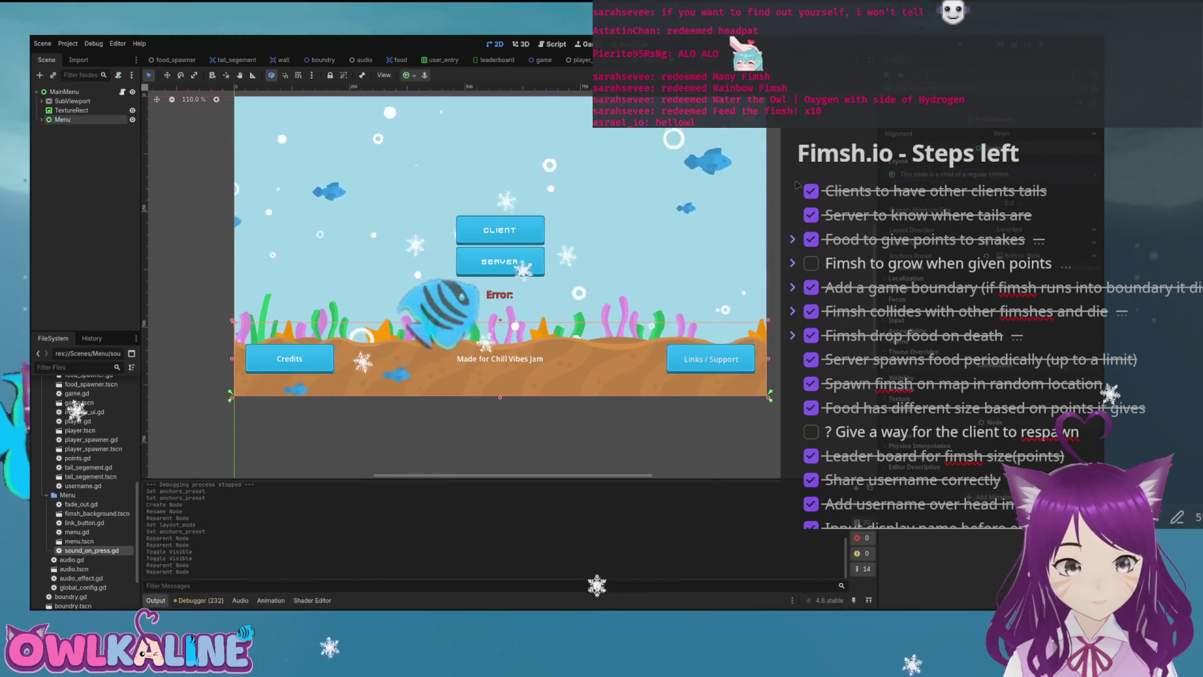
Toggle Menu's visibility off and on, then add a Control node named Settings under MainMenu
click(132, 119)
click(132, 119)
scroll(508, 282, up, 2)
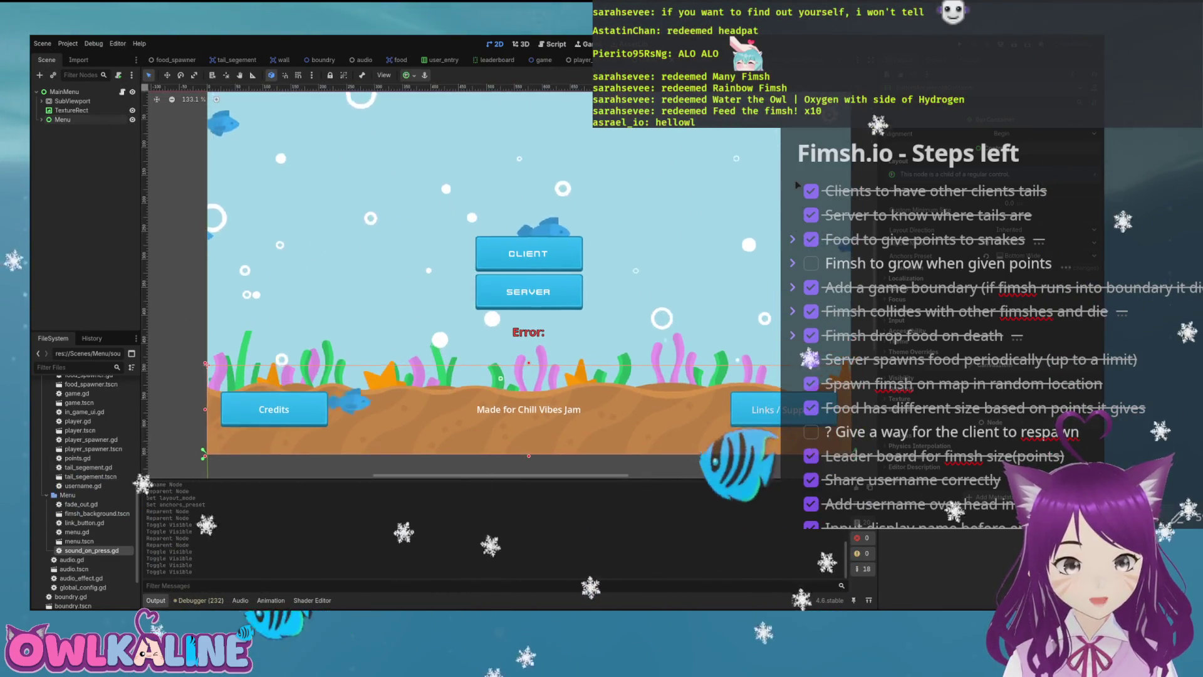
key(Return)
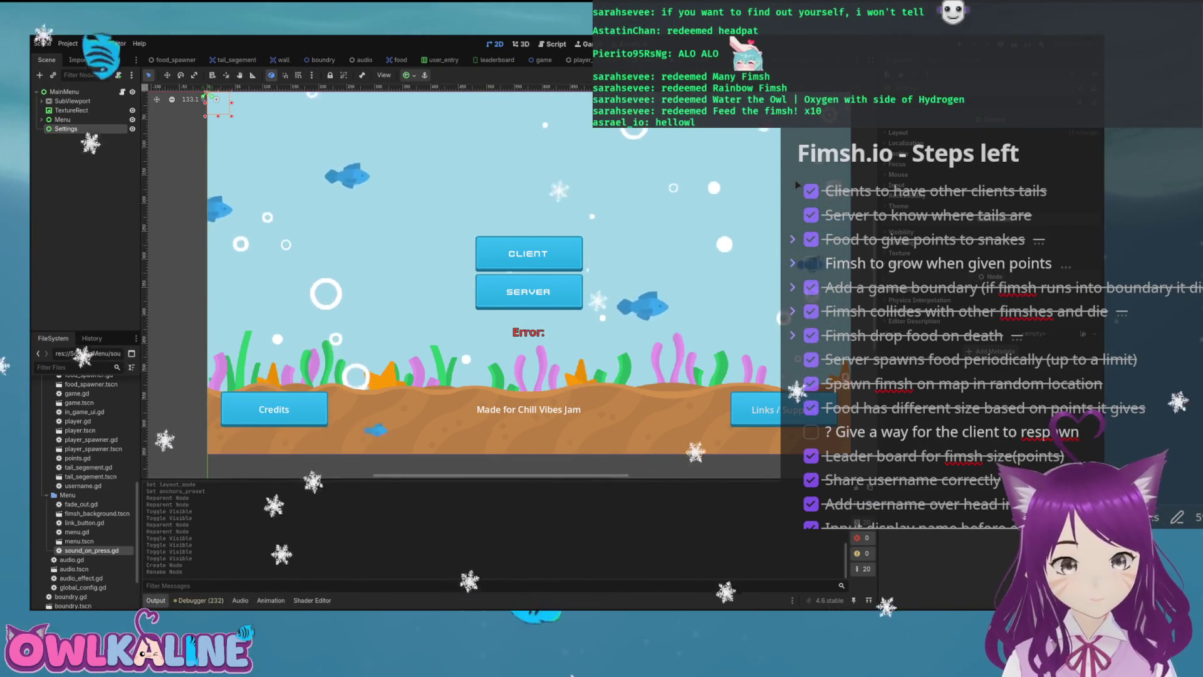
scroll(495, 282, left, 1)
scroll(495, 282, up, 1)
scroll(495, 282, right, 1)
scroll(462, 238, down, 1)
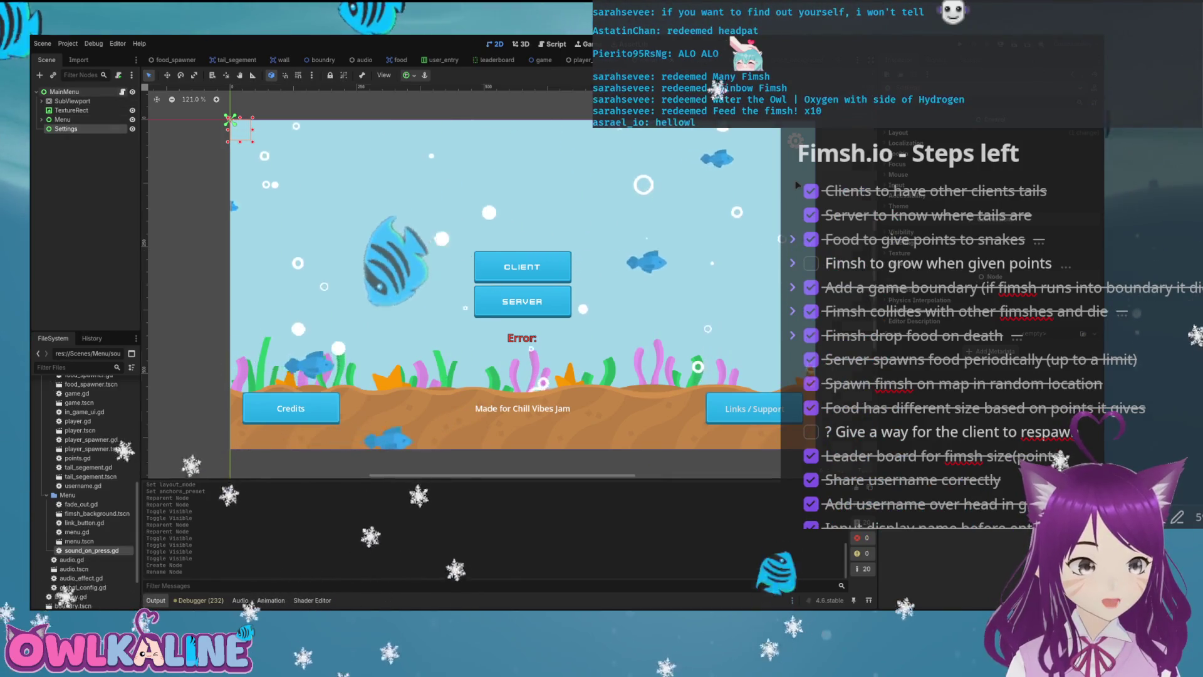
Review the menu.gd script, then return to the MainMenu scene's 2D view
key(ctrl+F3)
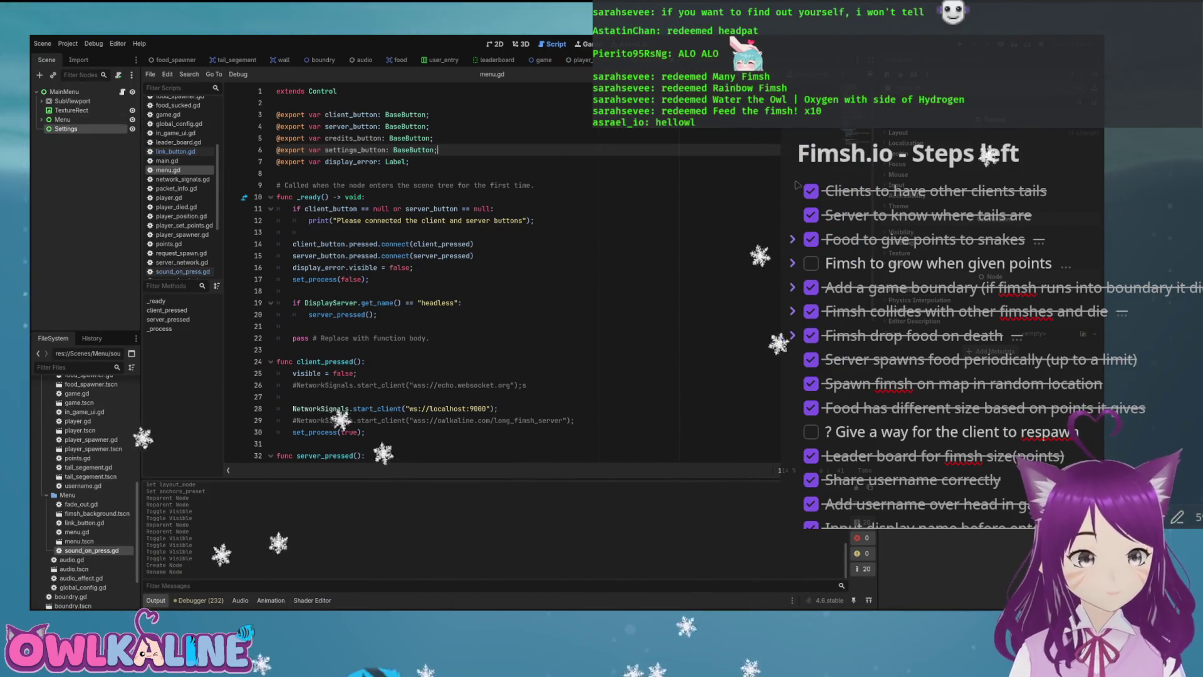
scroll(426, 276, down, 5)
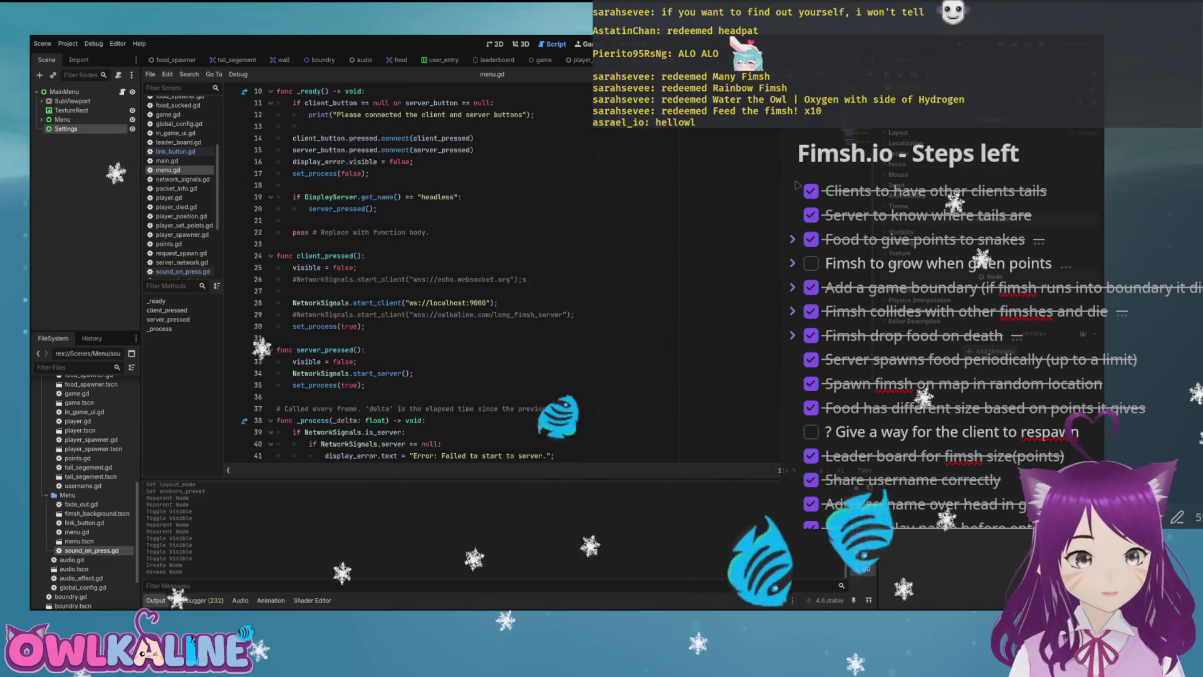
scroll(426, 276, down, 1)
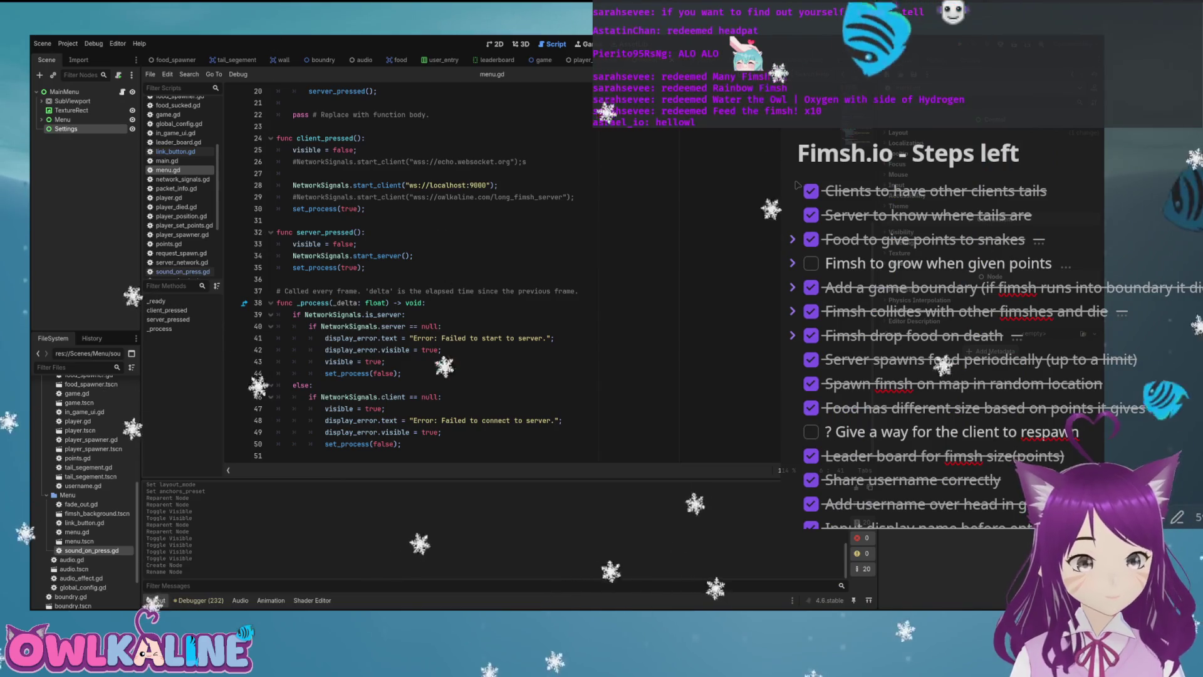
scroll(426, 275, up, 2)
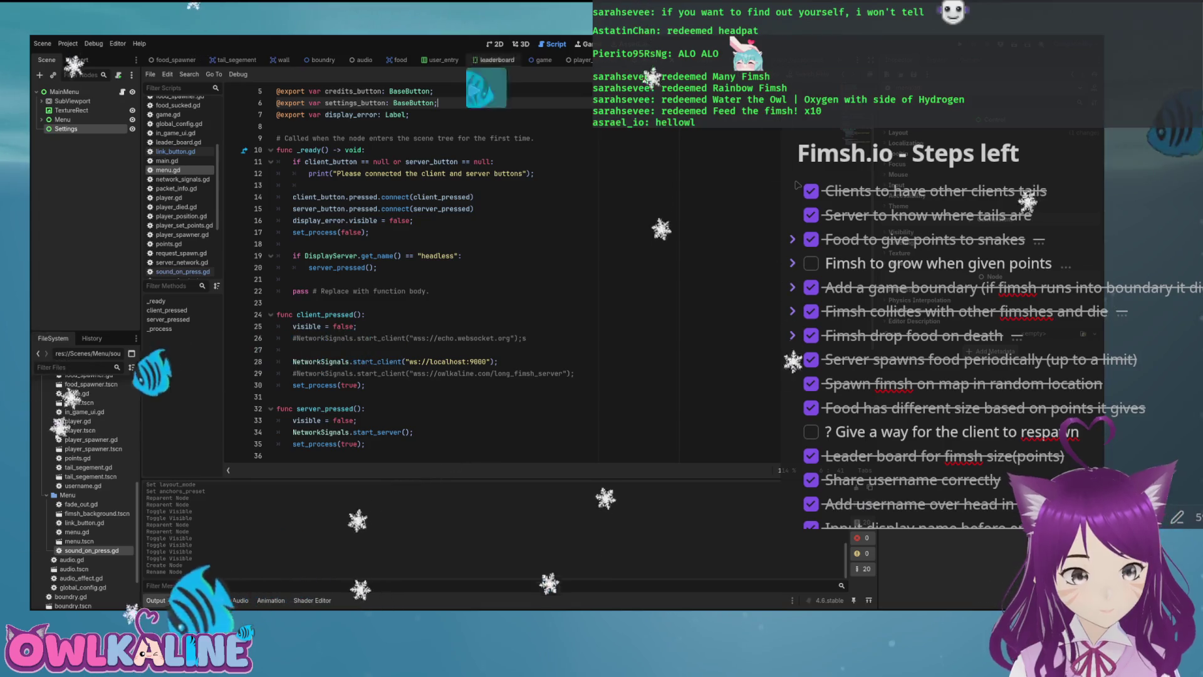
key(ctrl+F1)
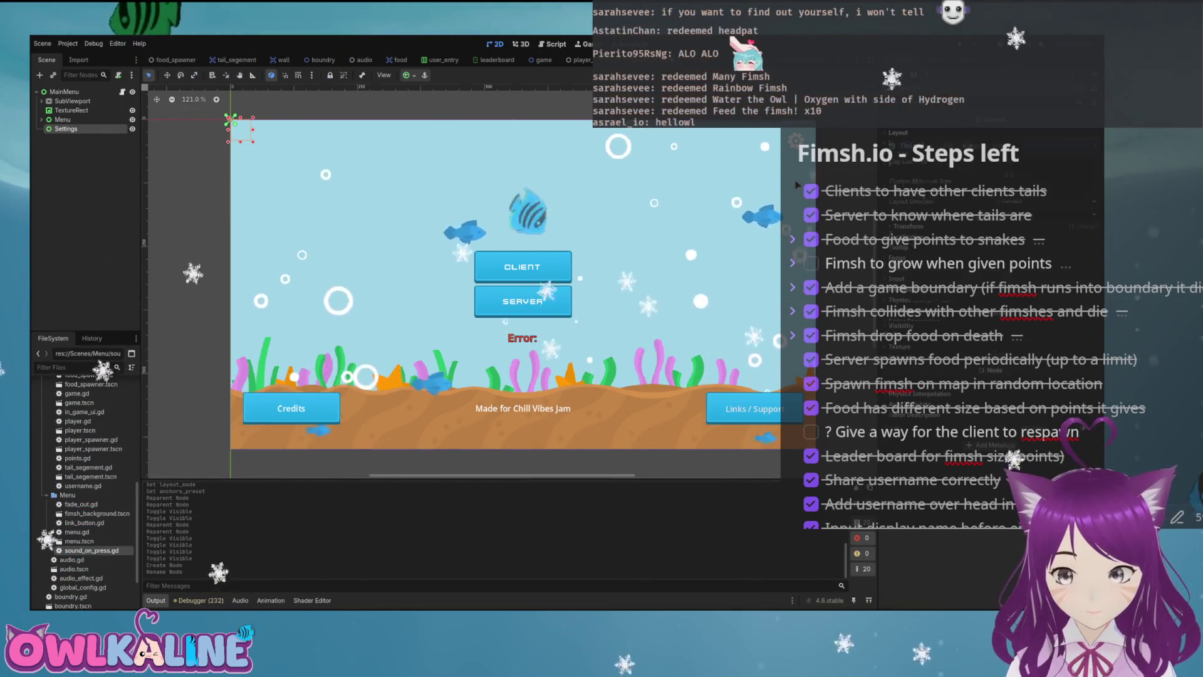
Set Settings to Full Rect and give it a PanelContainer child holding a Label
click(1015, 227)
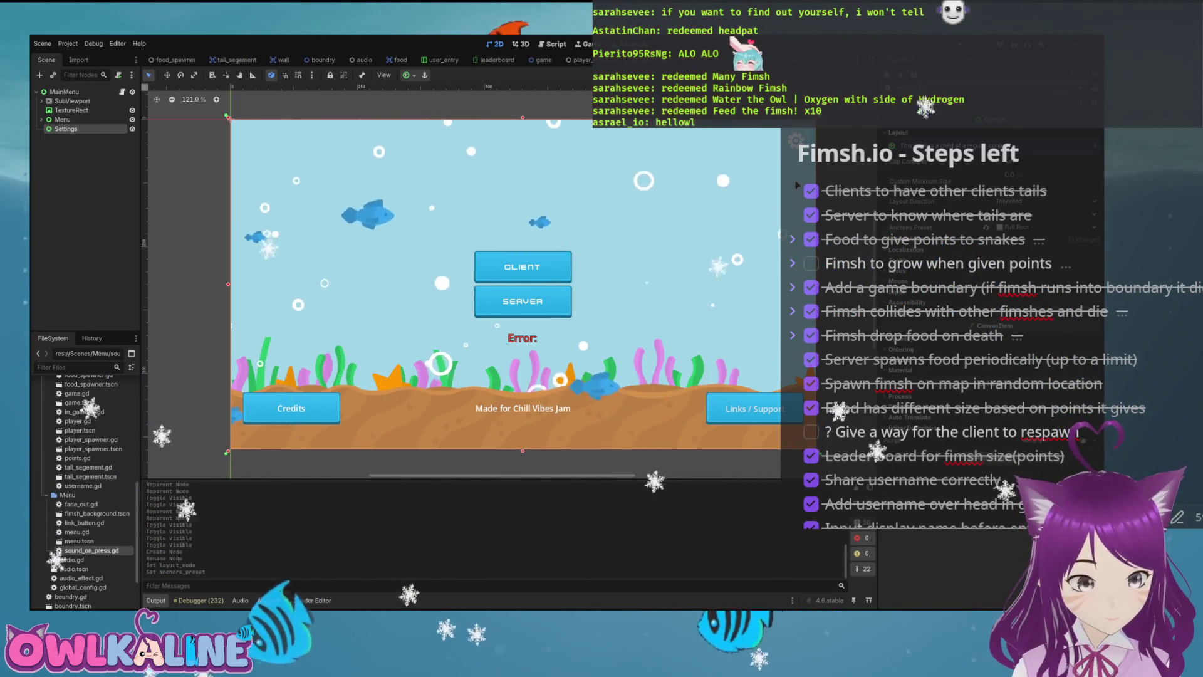
key(Return)
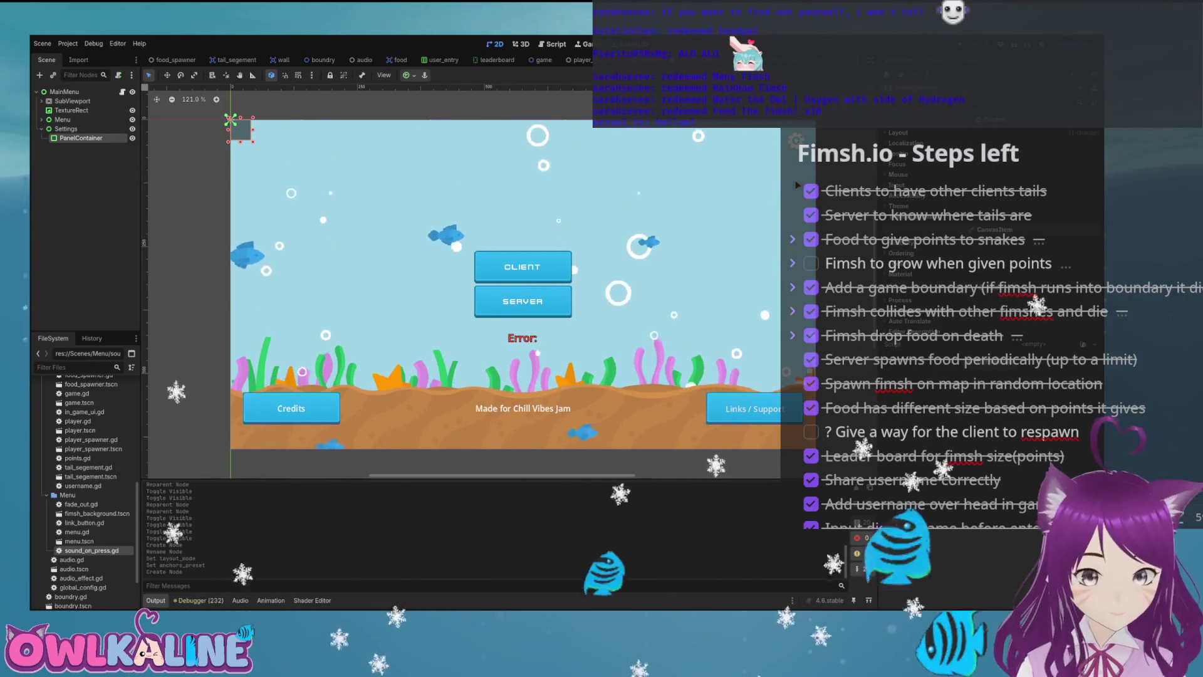
click(898, 133)
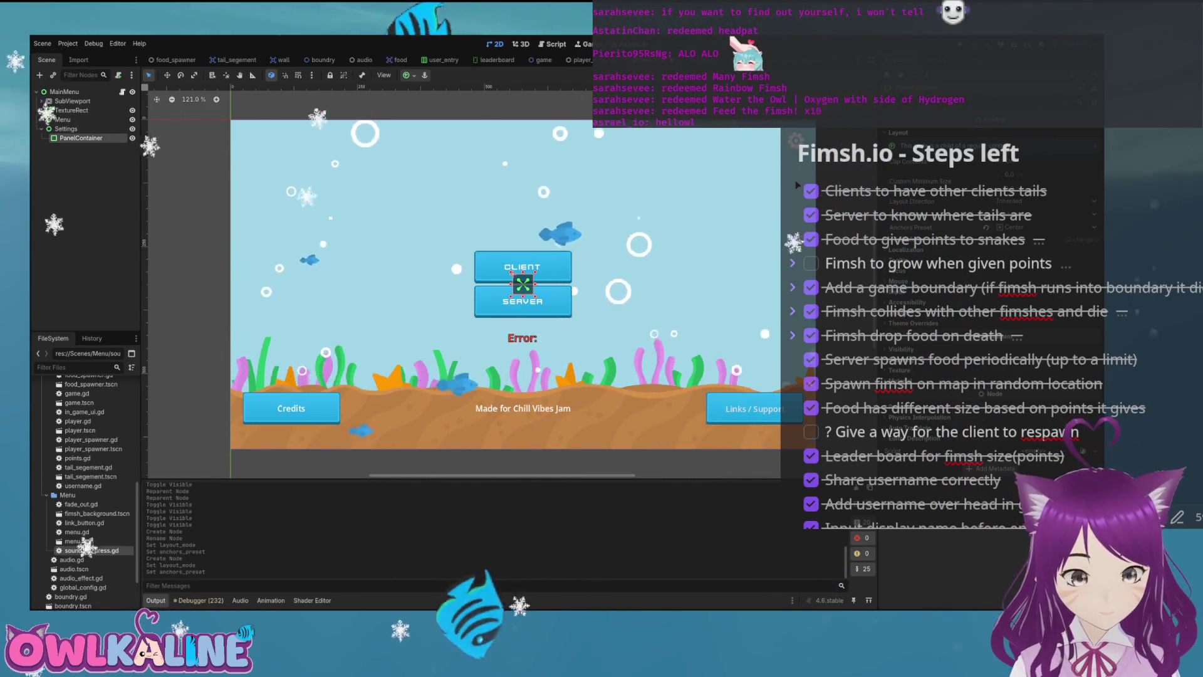
key(Return)
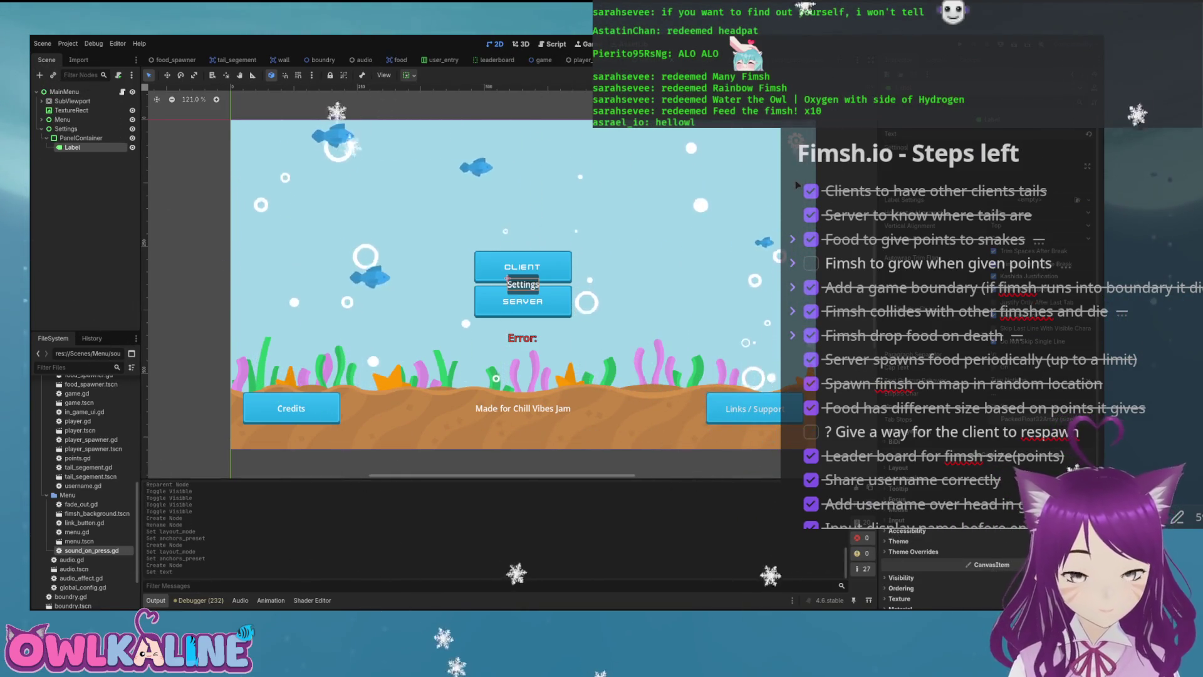
Add an HSeparator child to the Settings PanelContainer next to the title Label
click(81, 138)
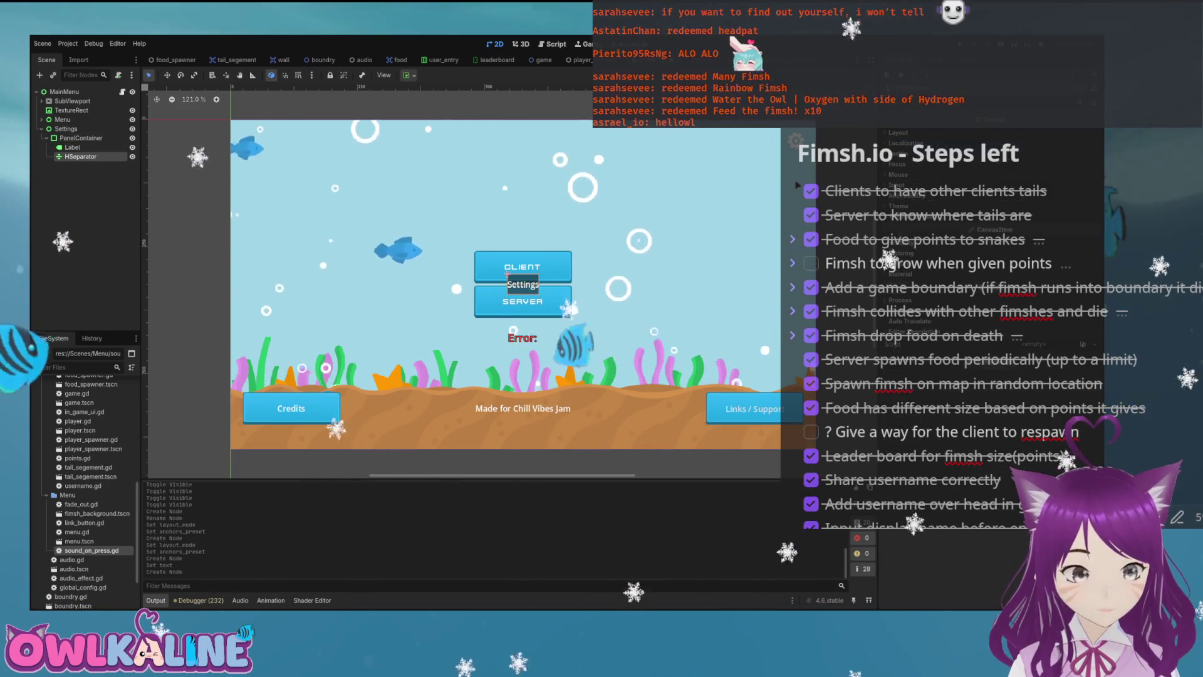
key(Return)
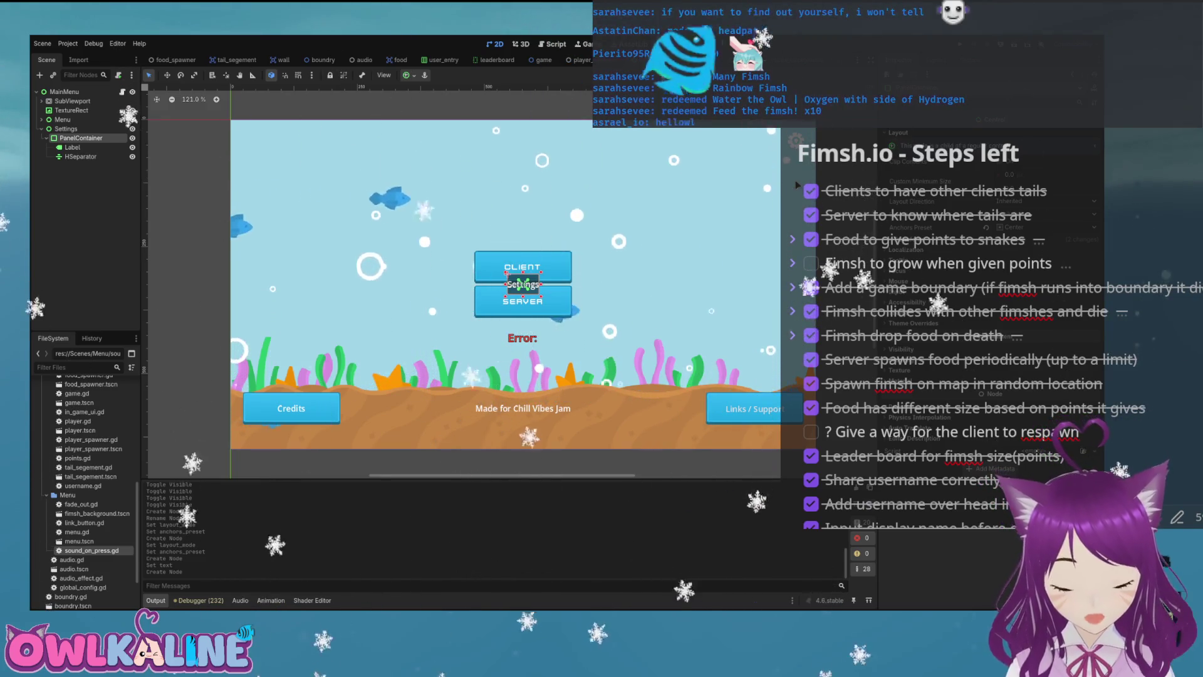
click(80, 156)
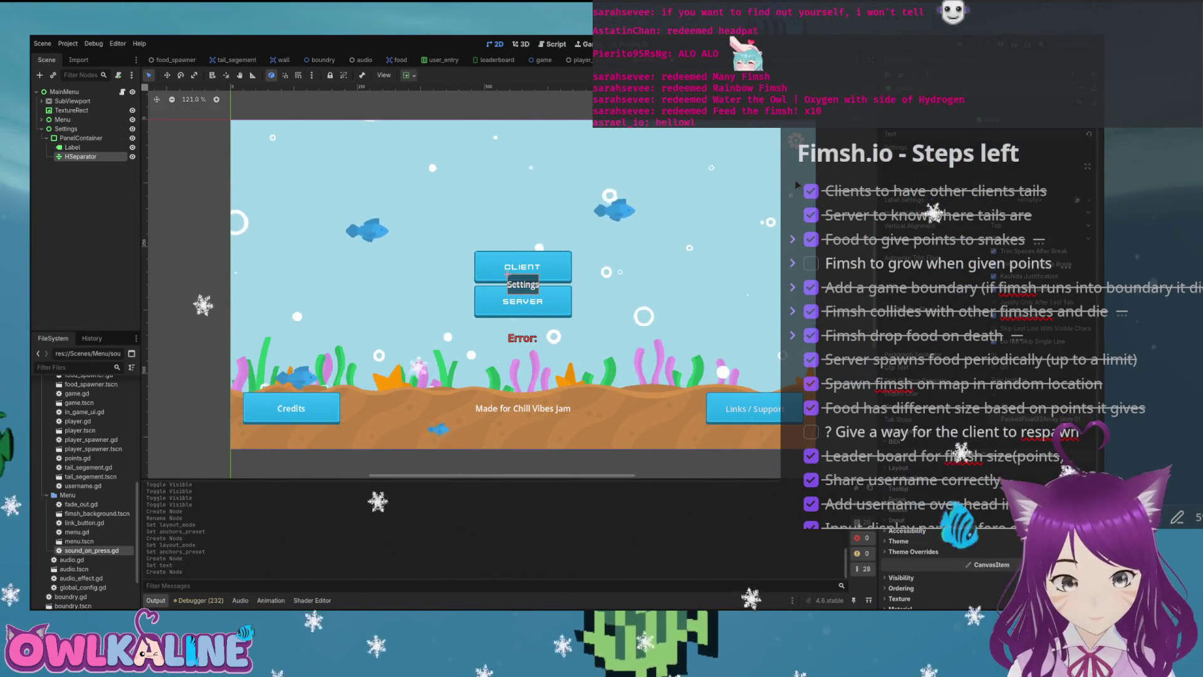
click(81, 138)
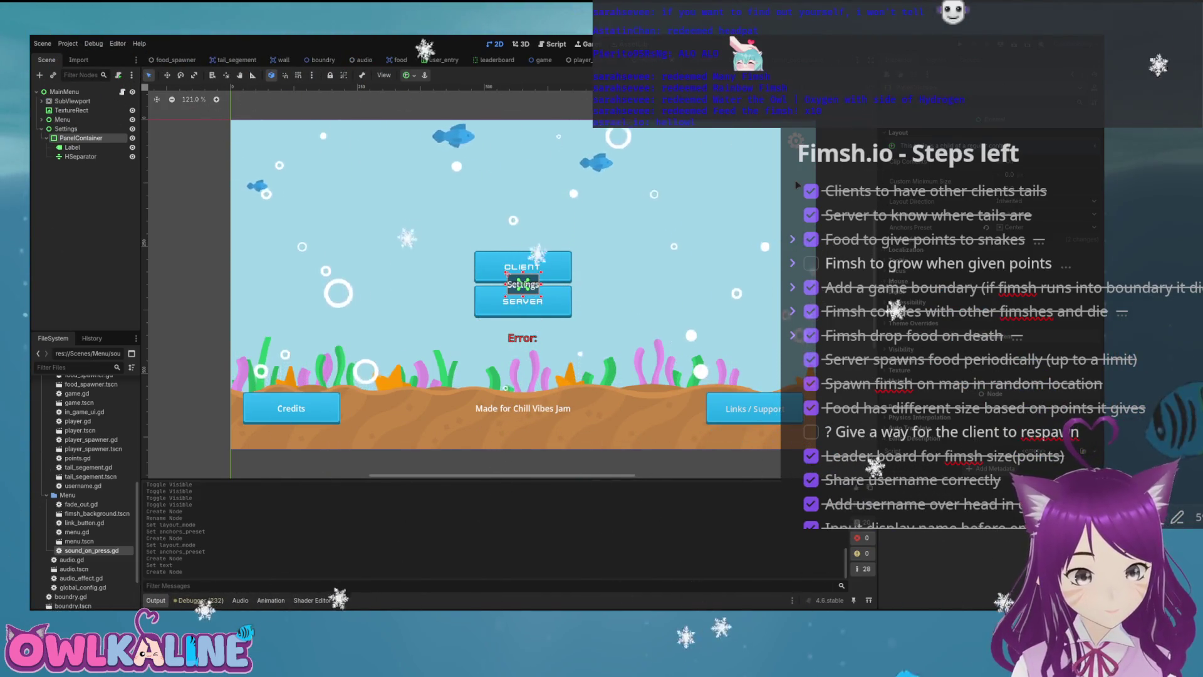
Add a VBoxContainer as the panel's first child, move Label and HSeparator into it, and add an HBoxContainer
key(Return)
drag(86, 165, 86, 143)
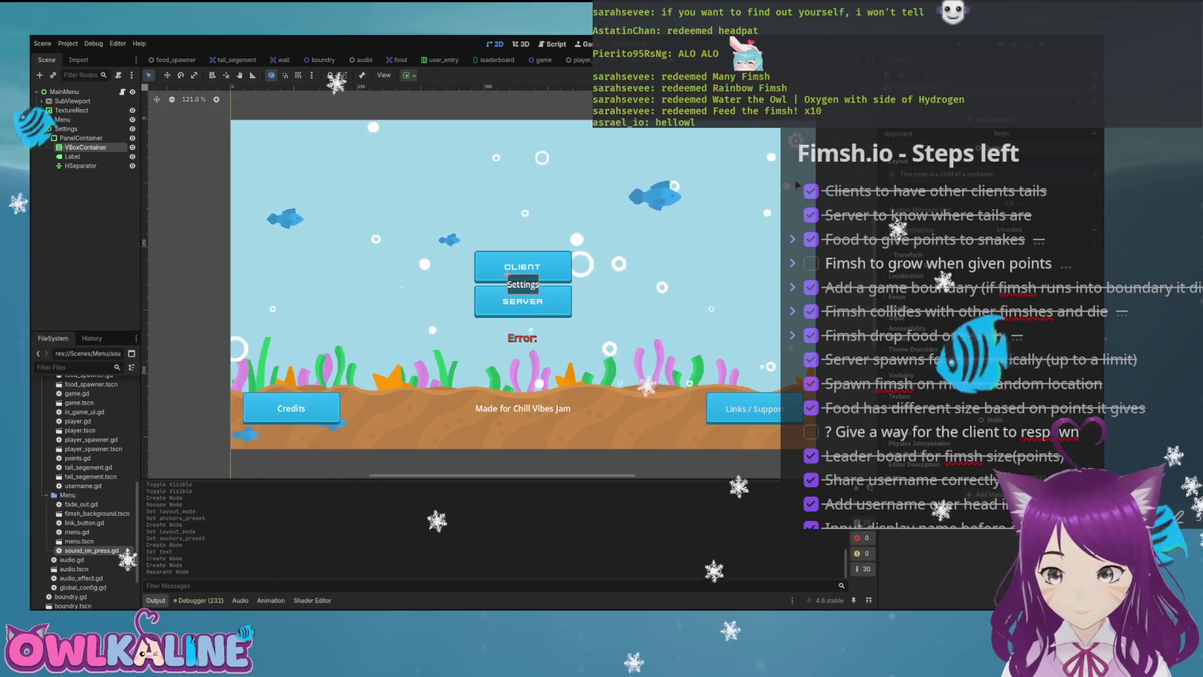
drag(72, 156, 94, 150)
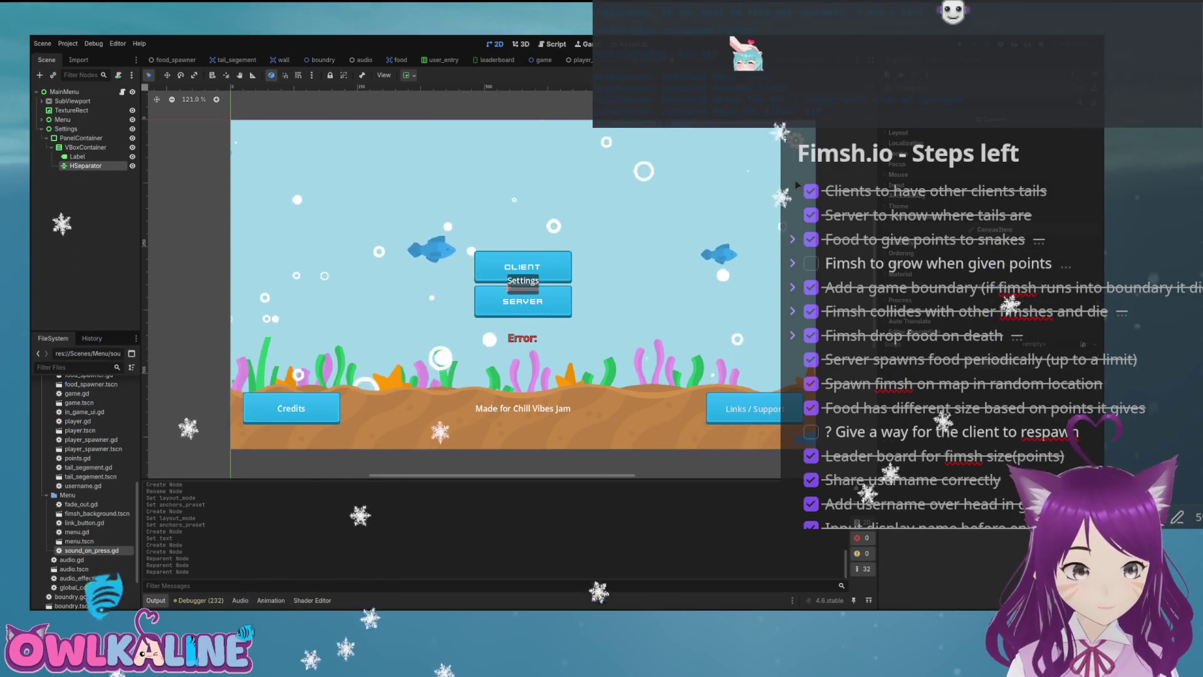
click(85, 147)
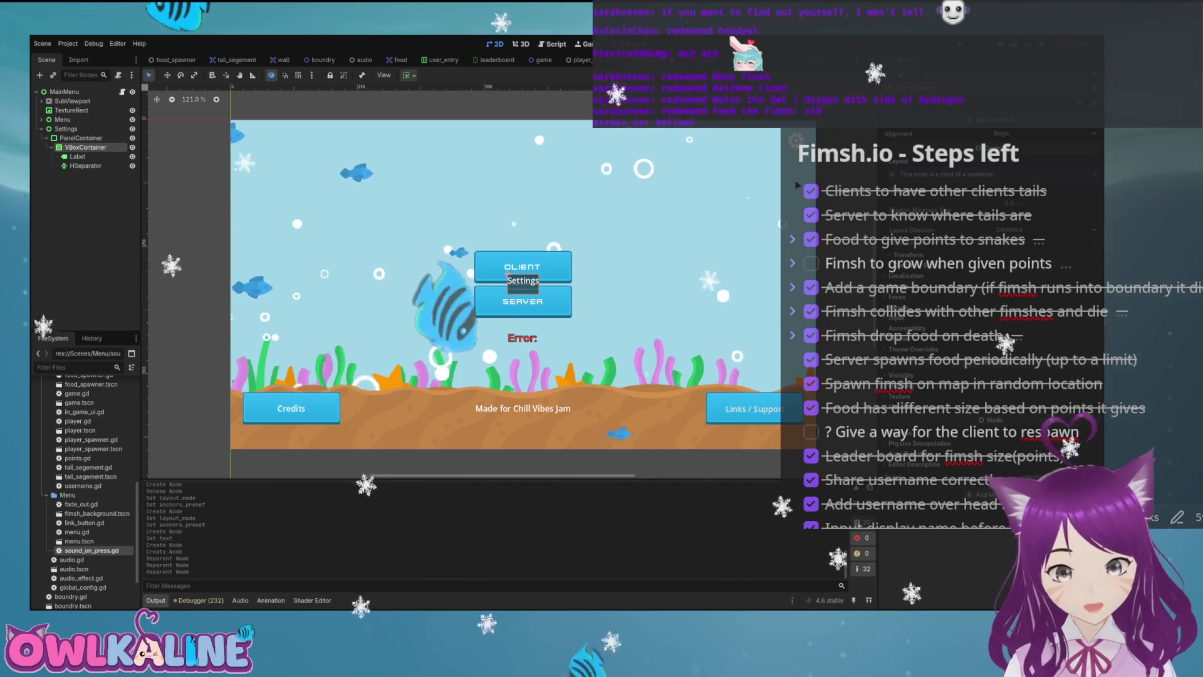
key(Return)
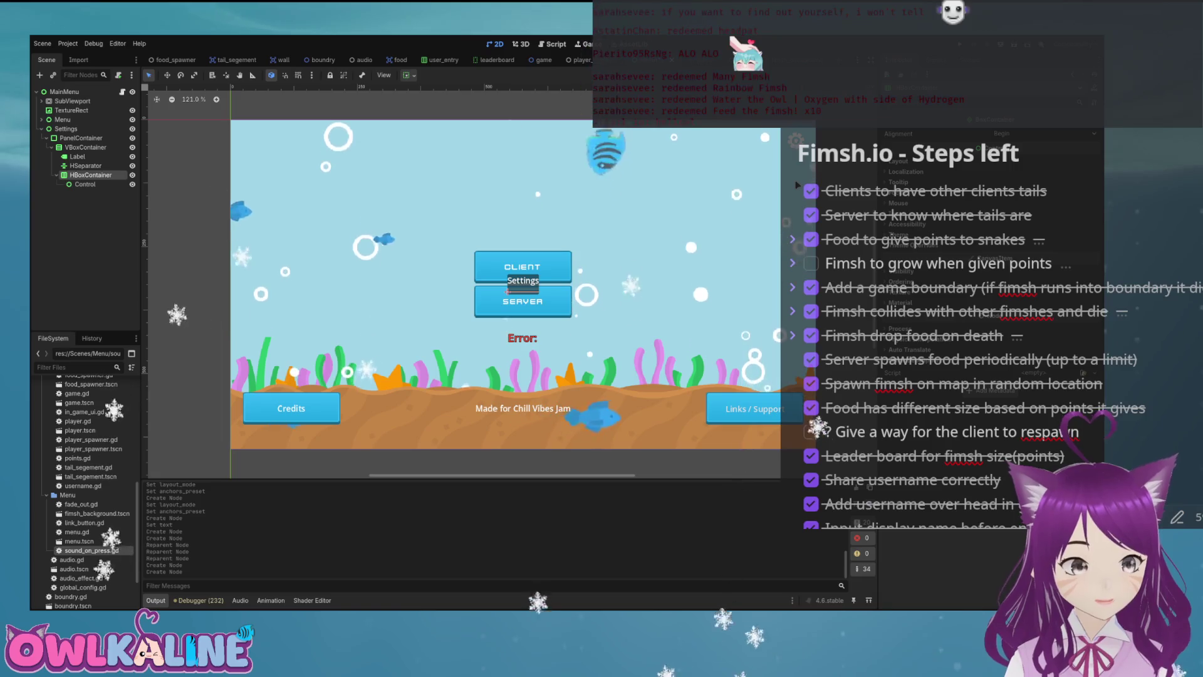
Fill the HBoxContainer with a Label, an Expand-flagged spacer Control and an HSlider; label it 'Setting 1'
key(Return)
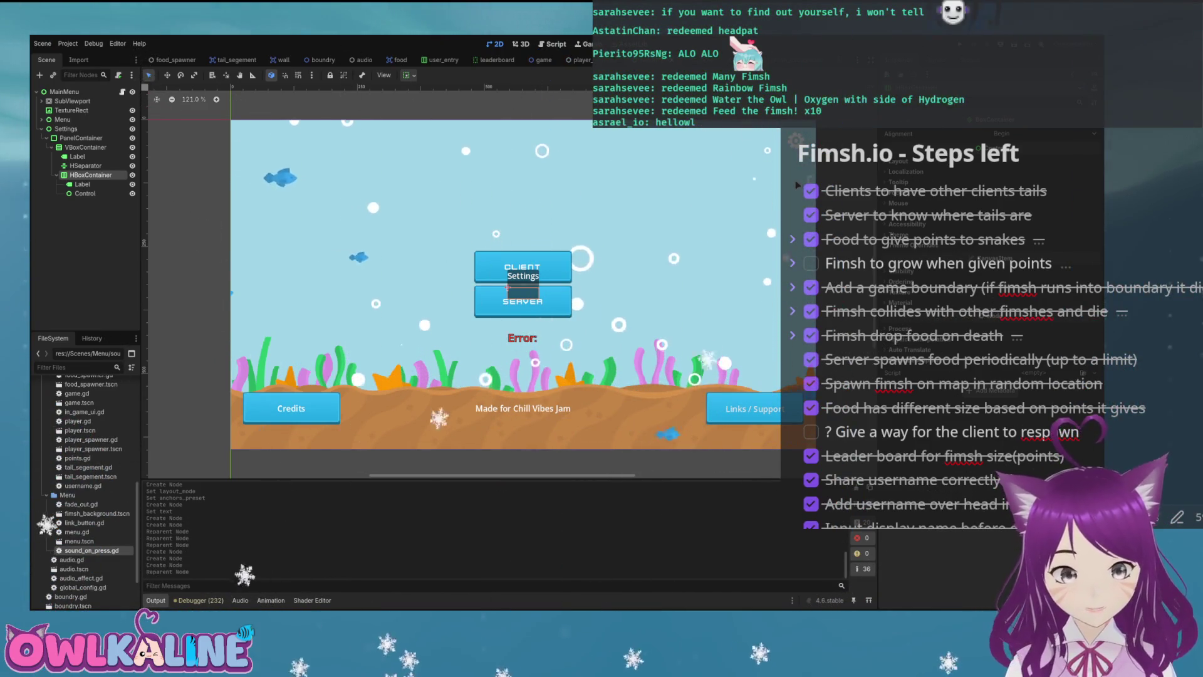
double_click(509, 288)
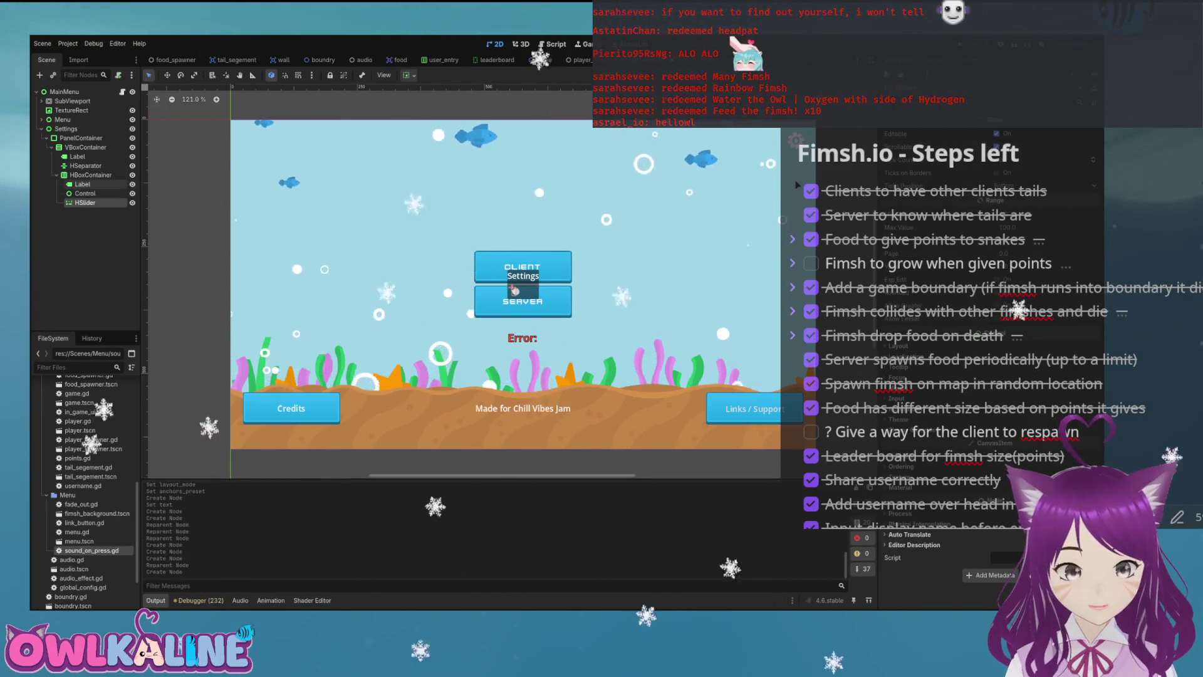
click(510, 288)
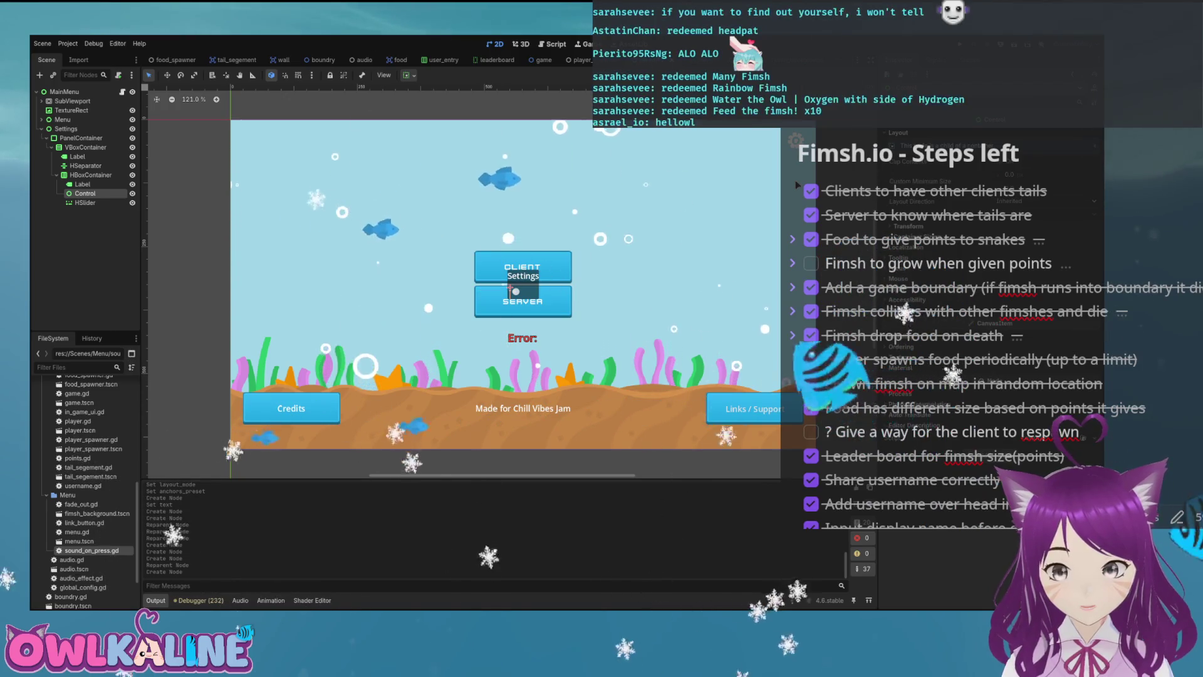
click(903, 253)
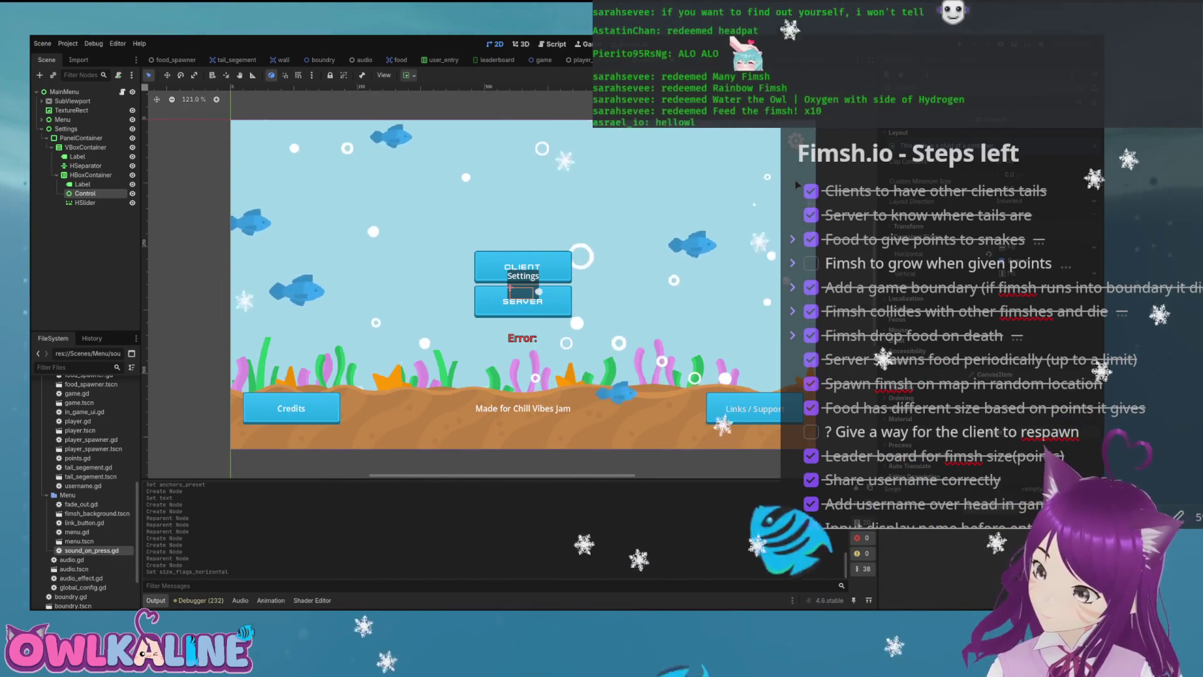
click(82, 184)
text(Settings)
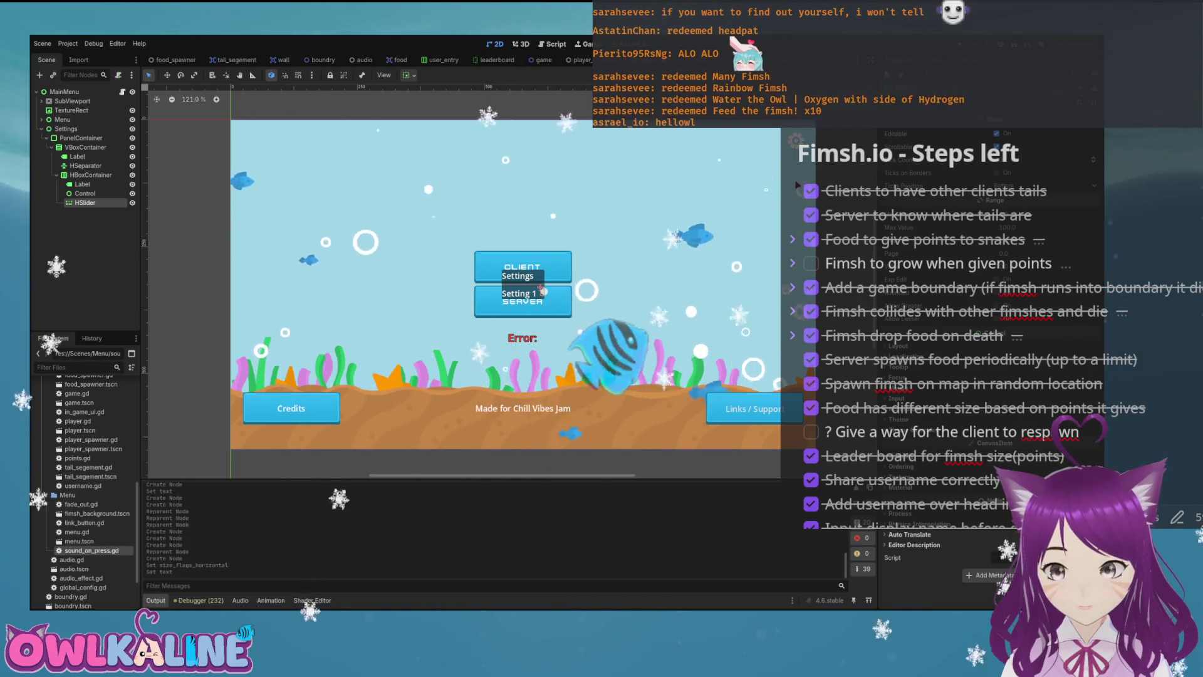
click(898, 345)
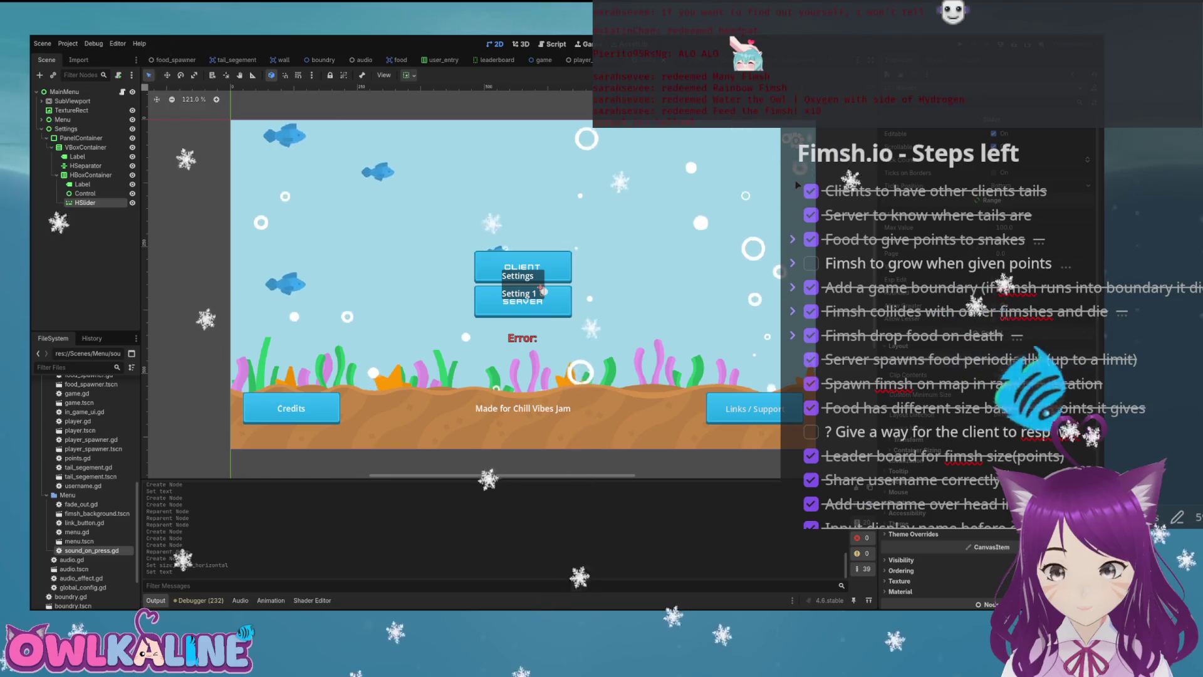
click(901, 440)
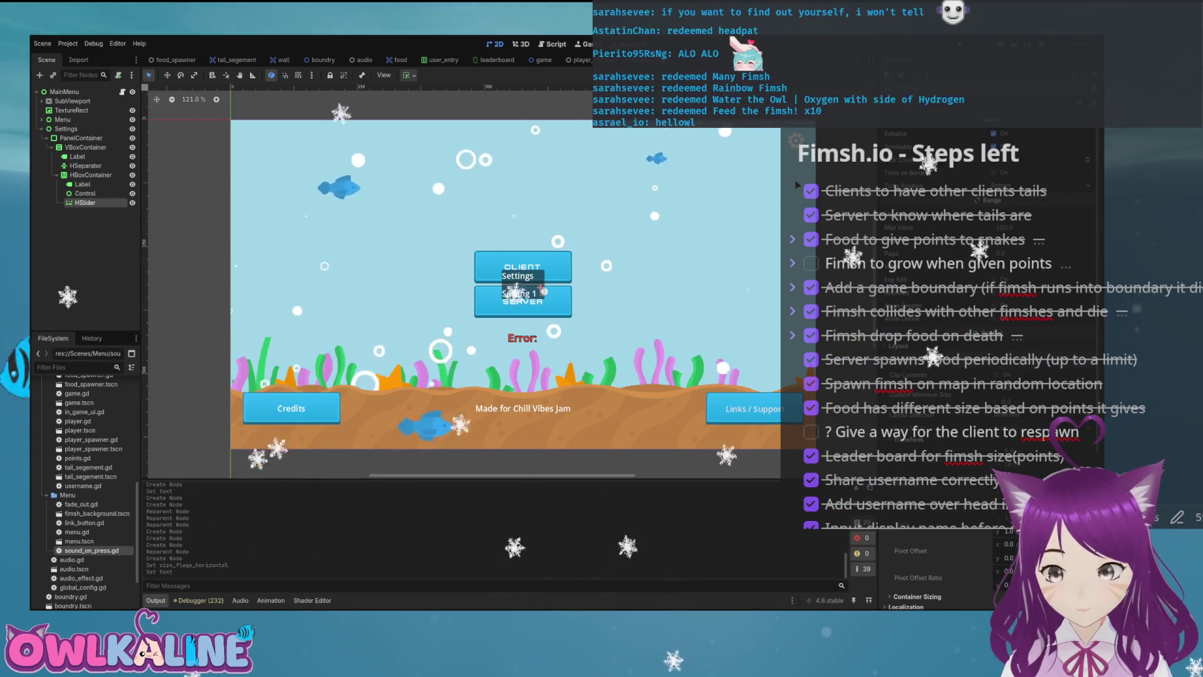
click(1003, 476)
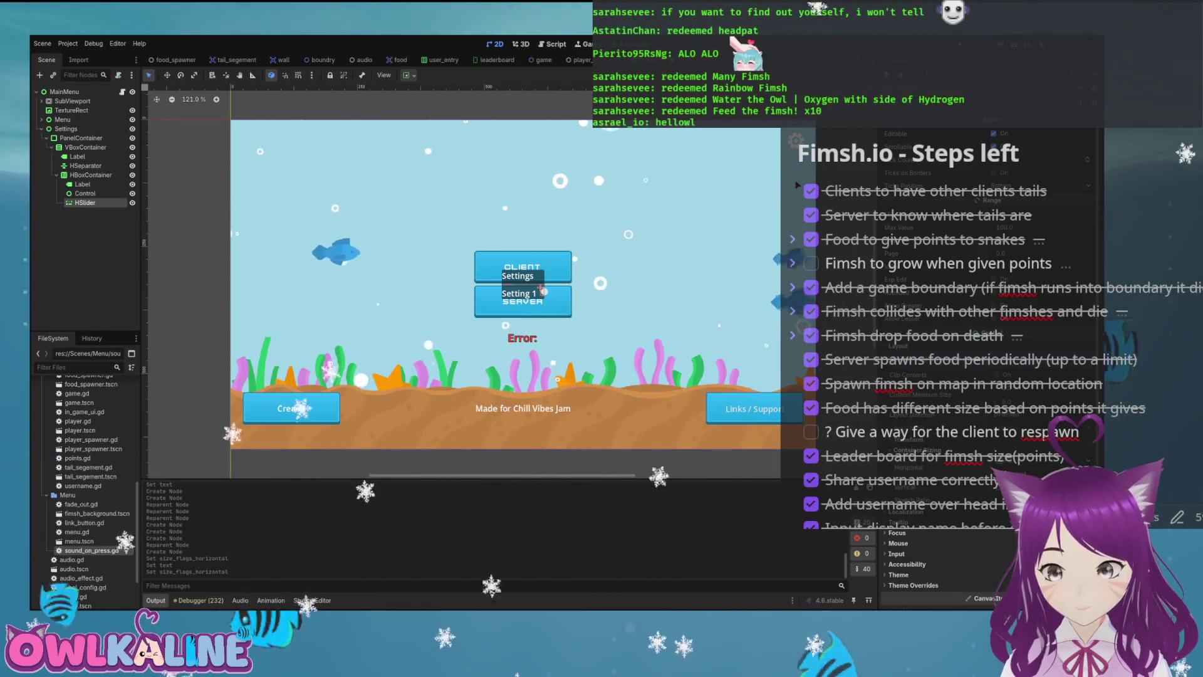
scroll(990, 376, down, 5)
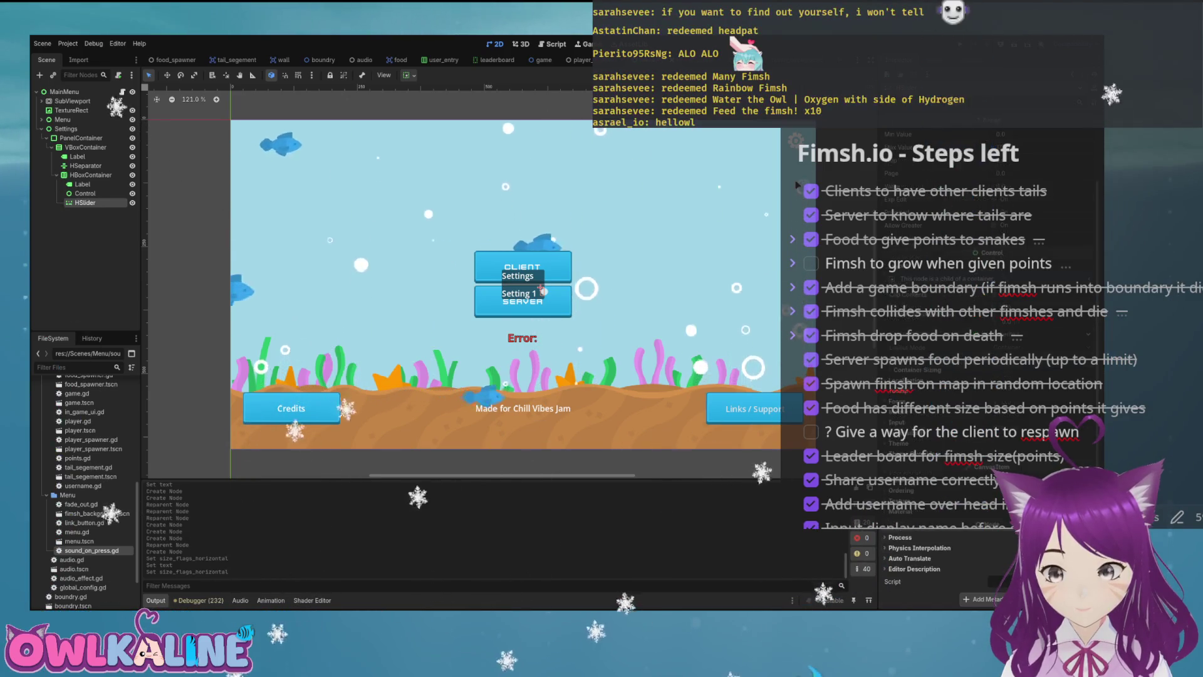
scroll(940, 563, up, 1)
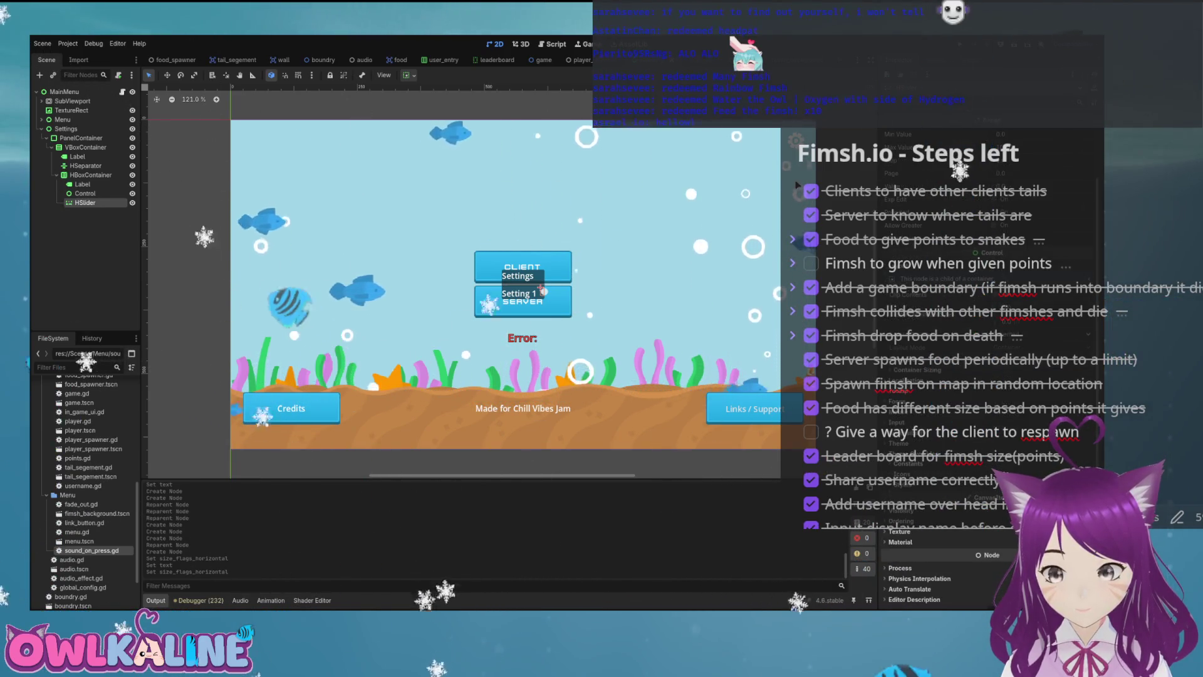
scroll(947, 564, up, 1)
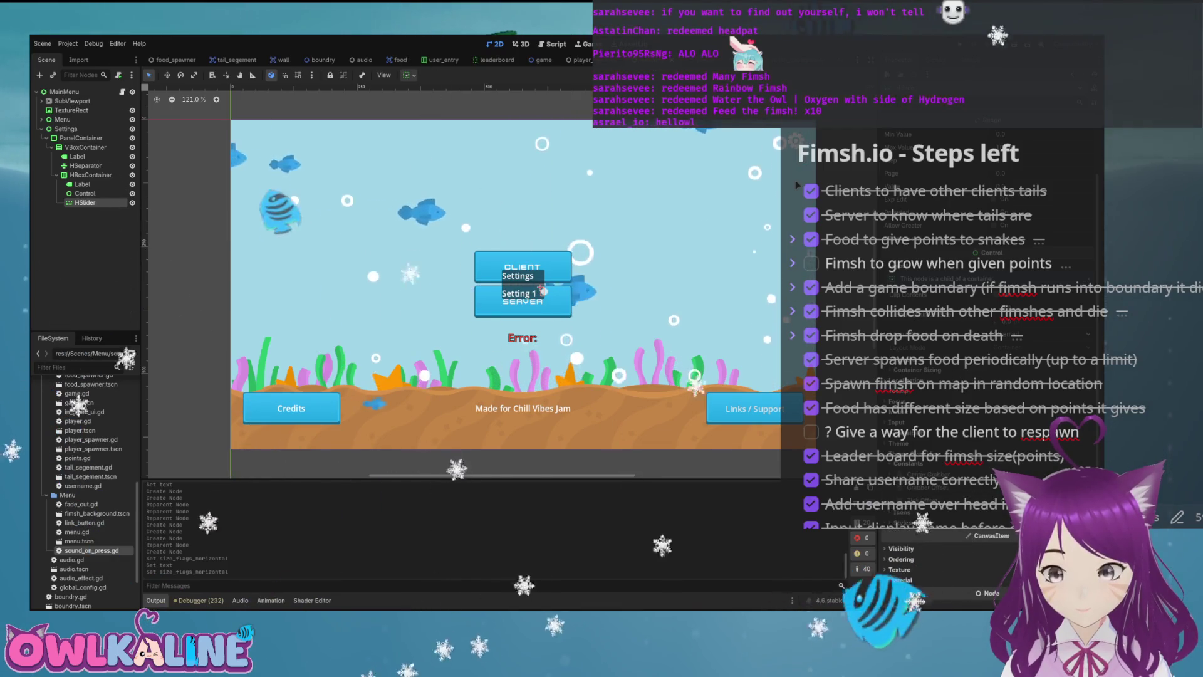
scroll(940, 564, down, 2)
scroll(940, 564, down, 1)
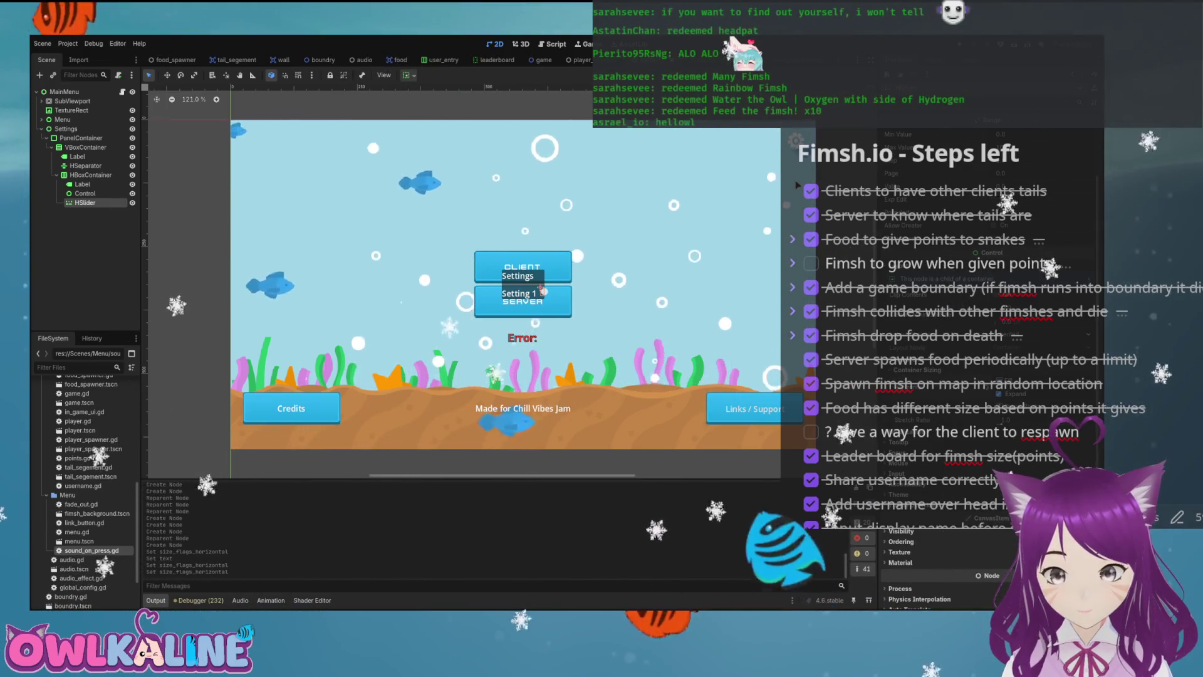
click(1009, 407)
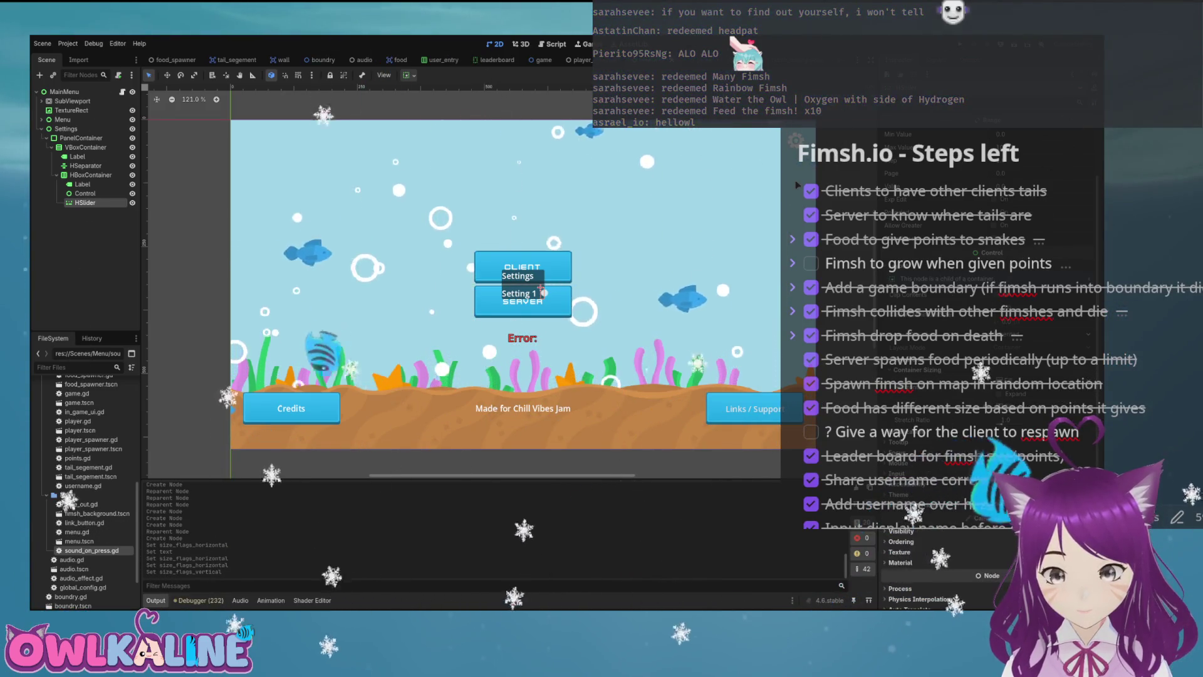
scroll(1003, 376, up, 3)
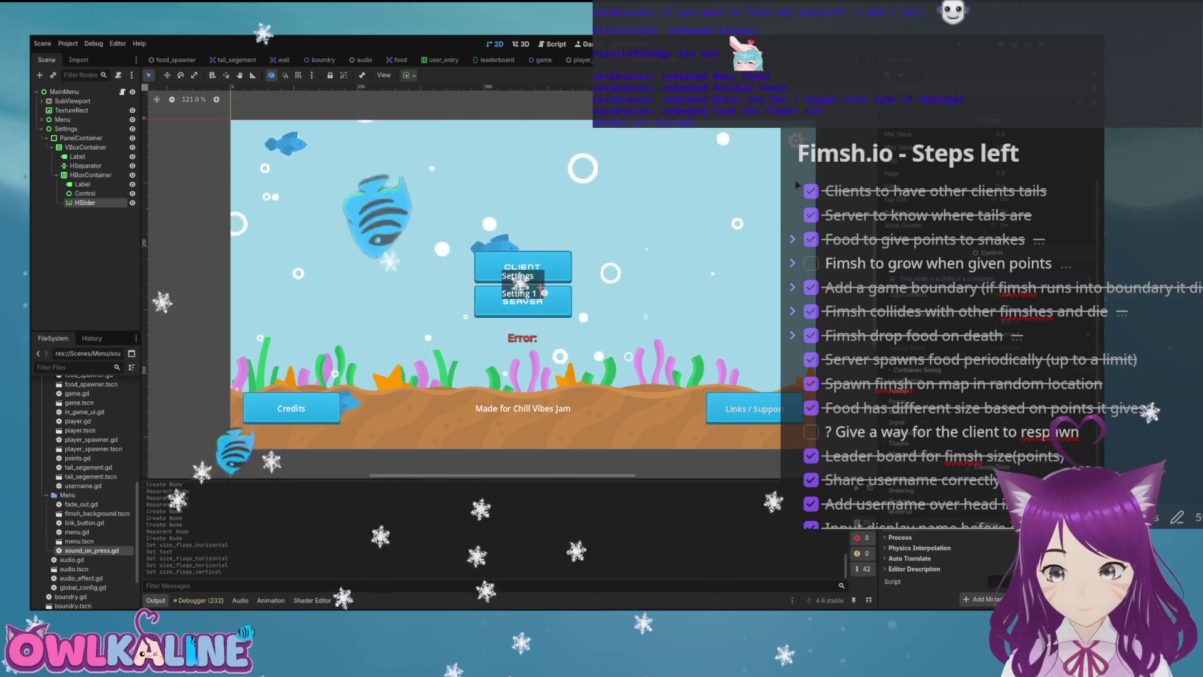
scroll(946, 501, down, 3)
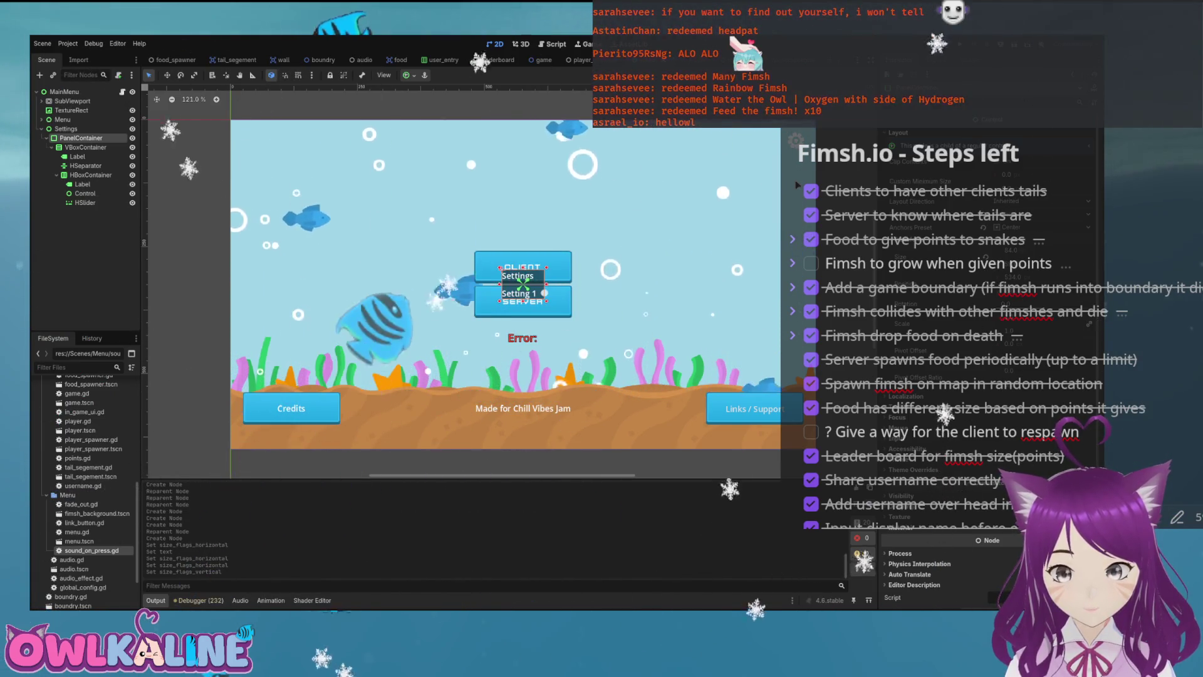
Set the PanelContainer's Custom Minimum Size width to 280
scroll(940, 376, up, 1)
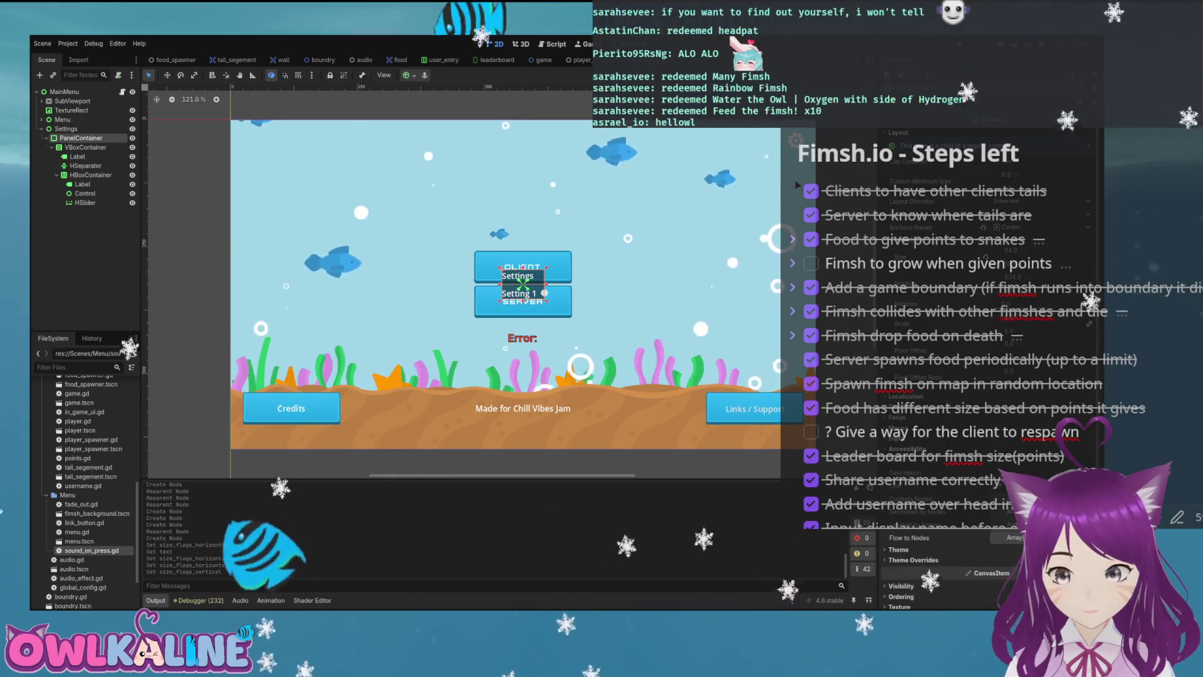
scroll(940, 564, up, 3)
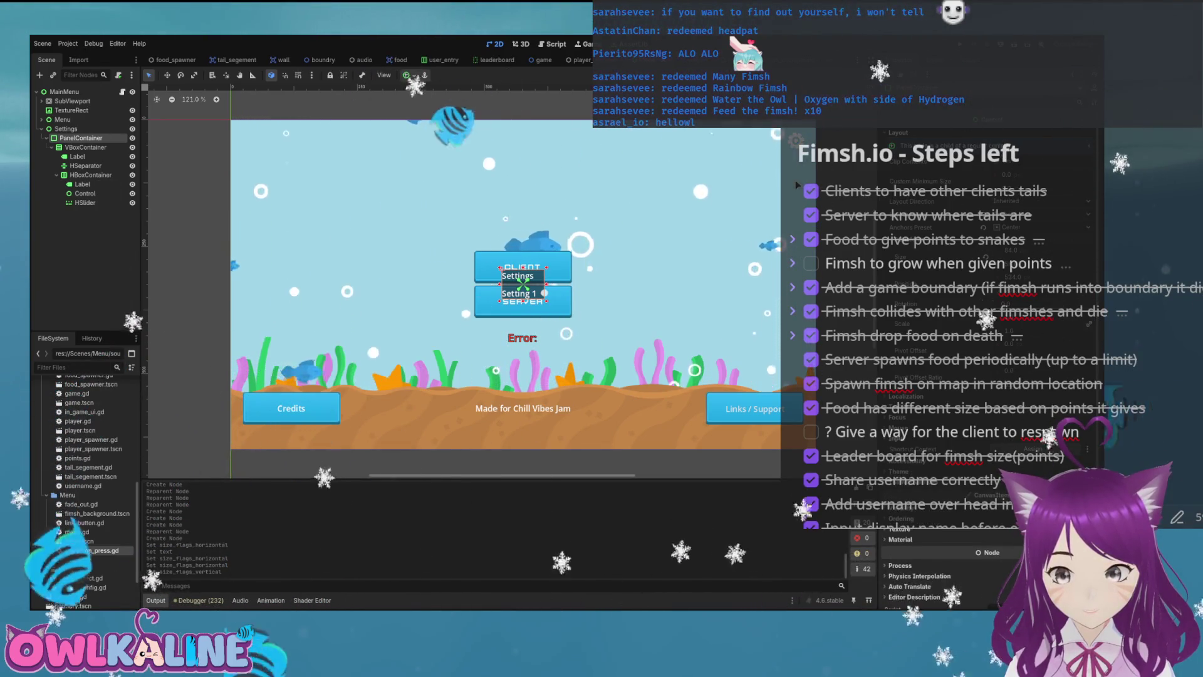
scroll(940, 563, up, 3)
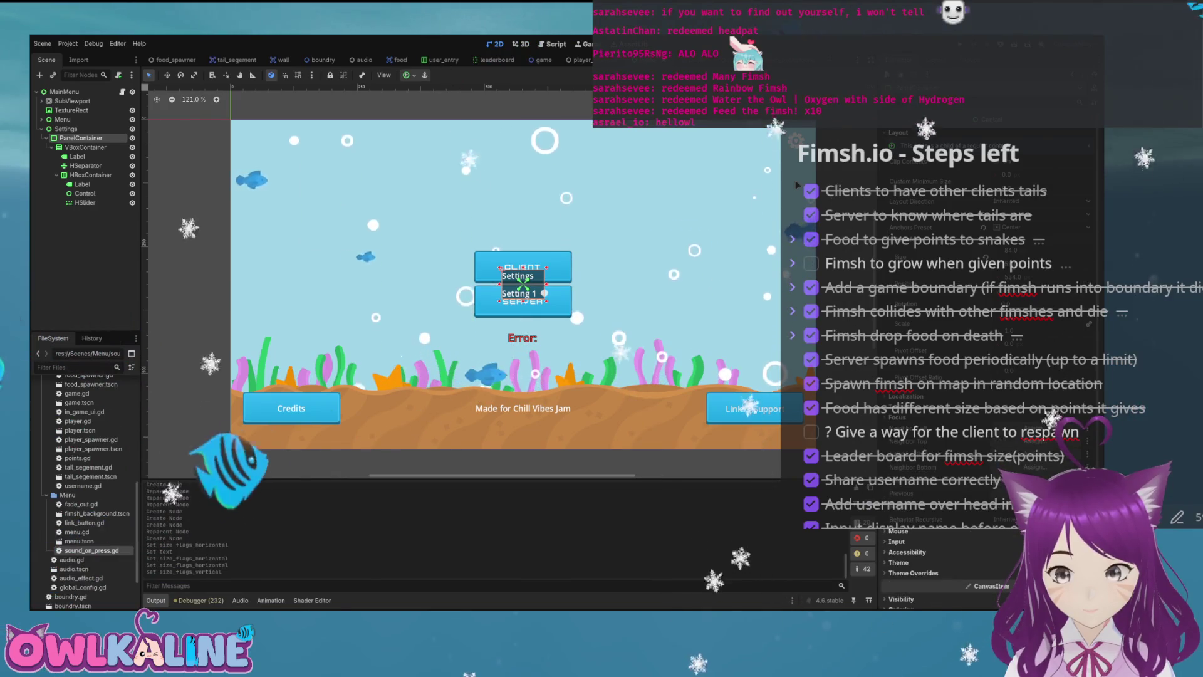
scroll(940, 564, down, 3)
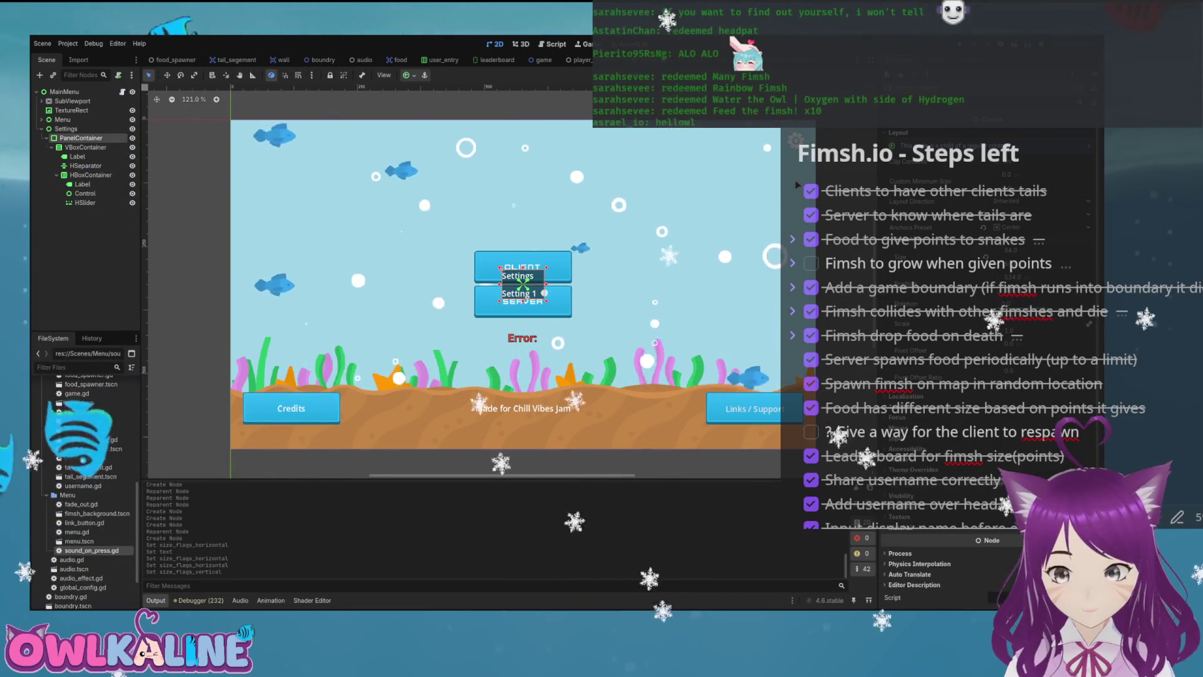
scroll(940, 564, down, 1)
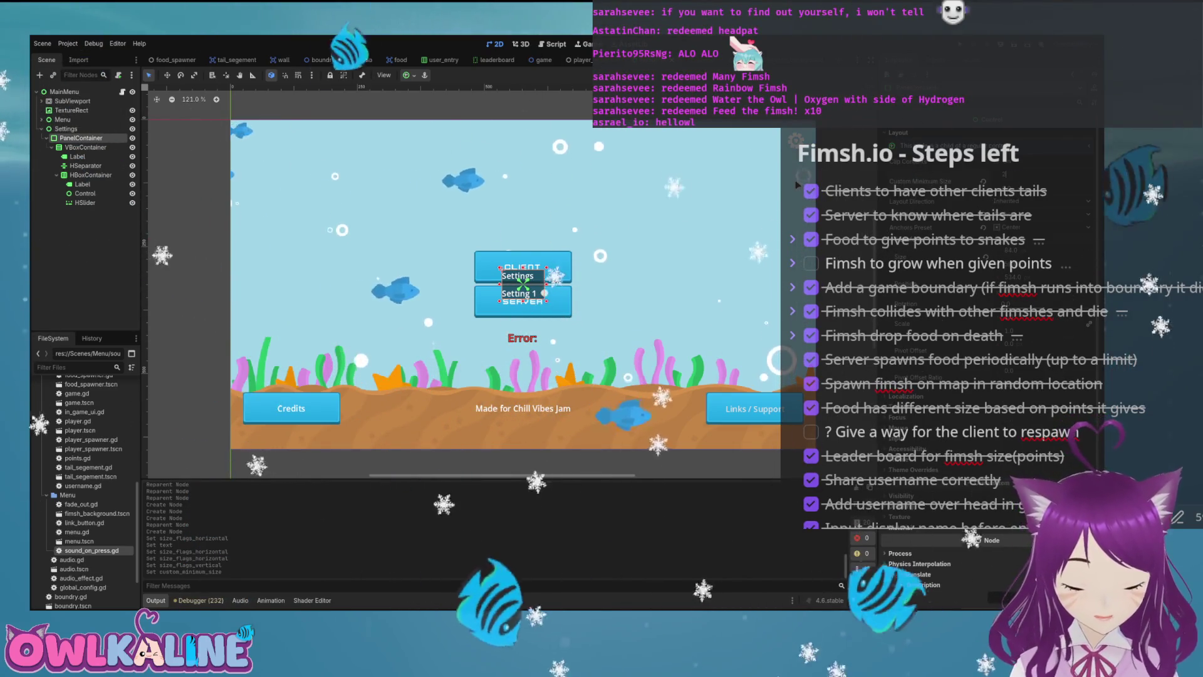
text(0)
key(Return)
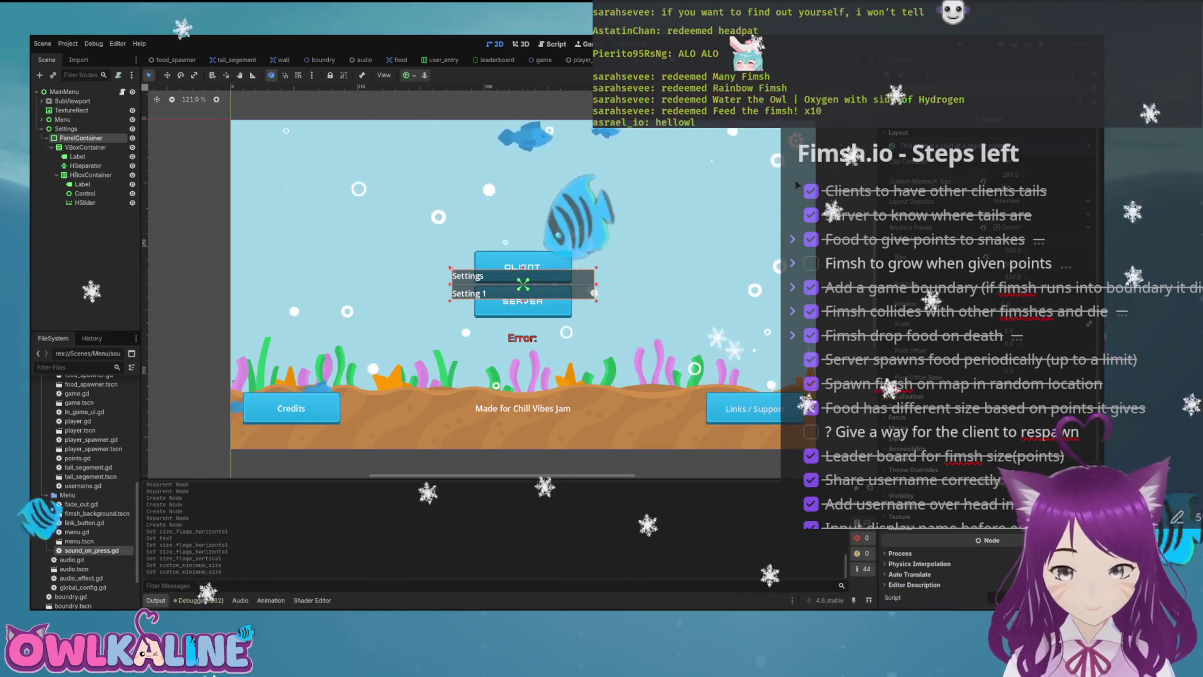
Set the panel's minimum height to 550 and reduce it, then select the spacer and slider
text(550)
key(Return)
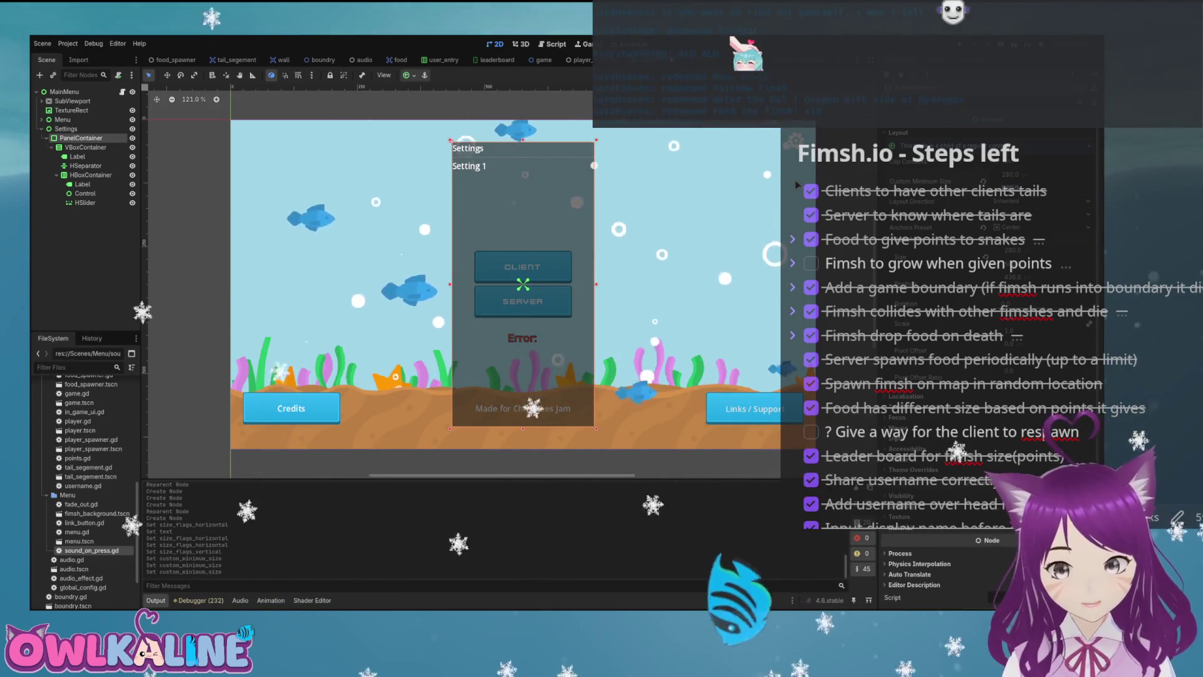
key(Return)
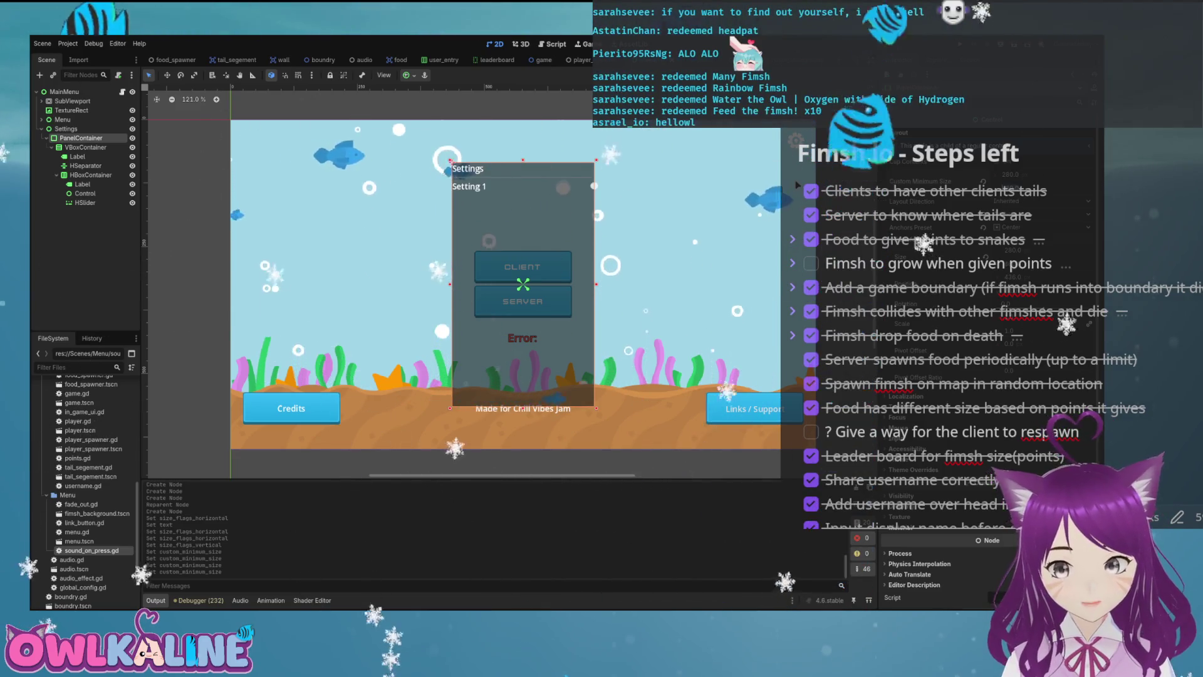
key(Return)
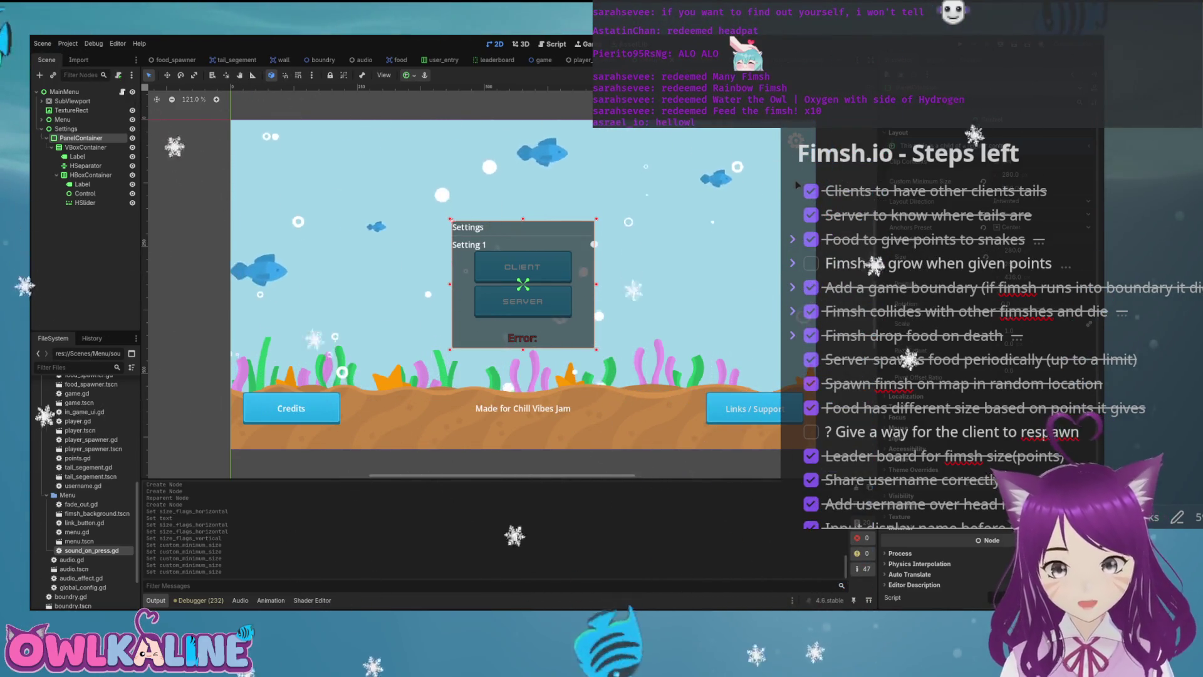
click(84, 193)
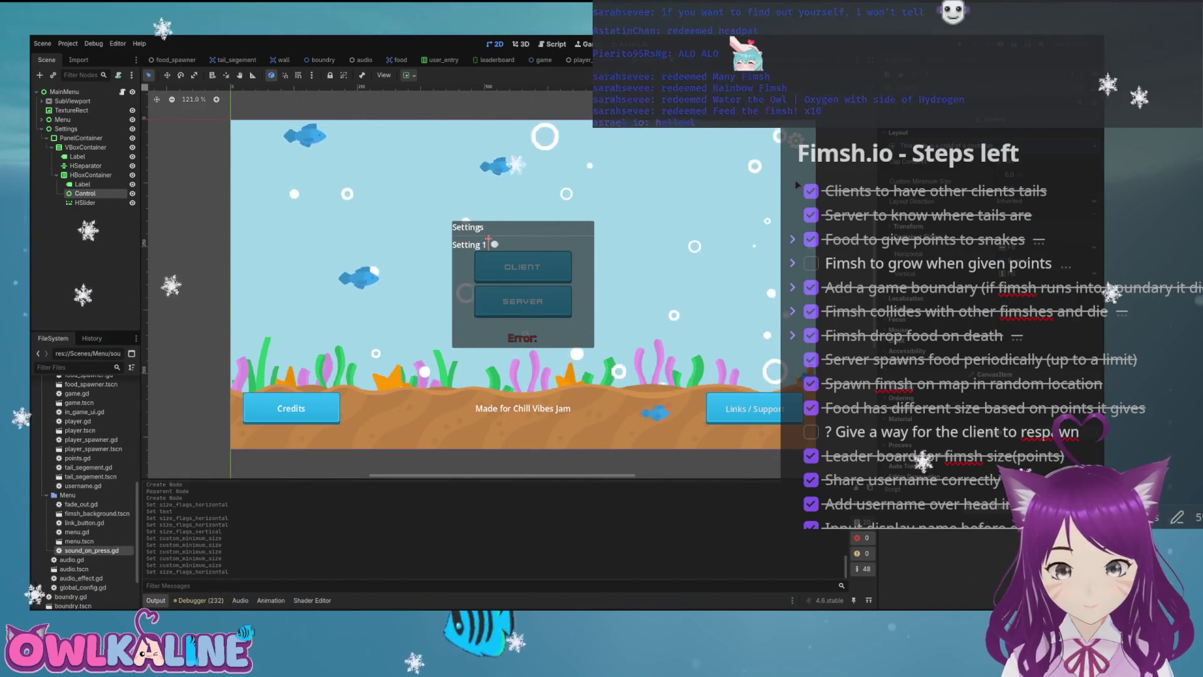
click(85, 202)
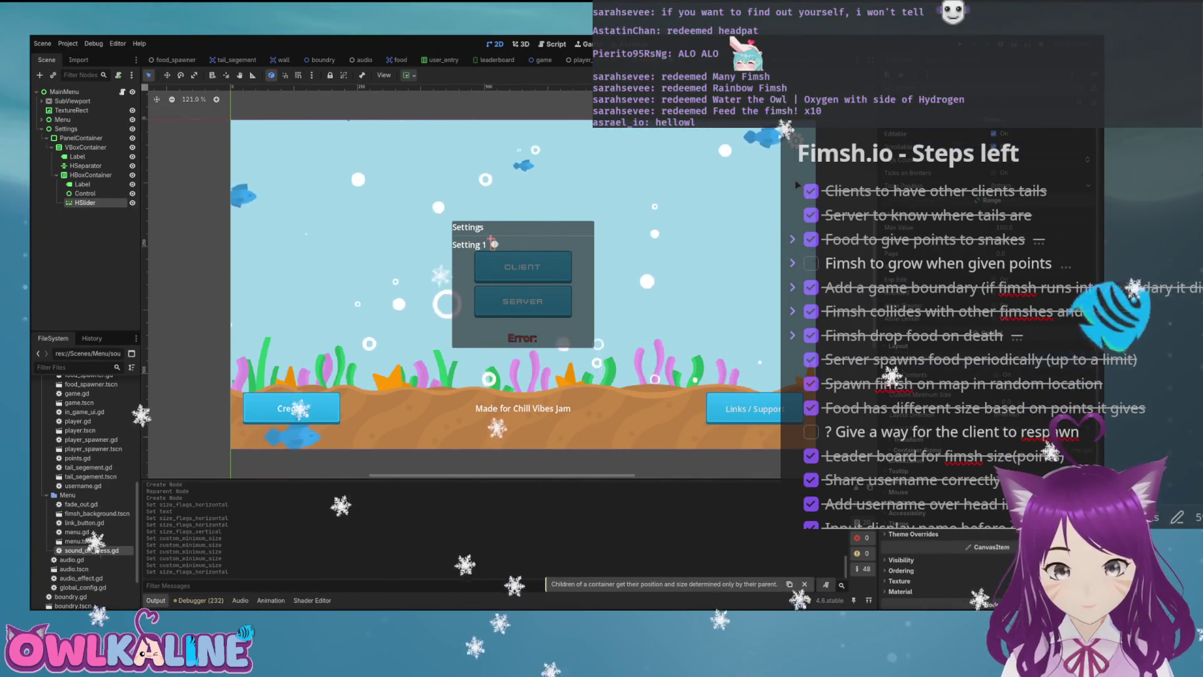
Test-run the game, then enable Ticks on Borders on the Setting 1 HSlider
key(F5)
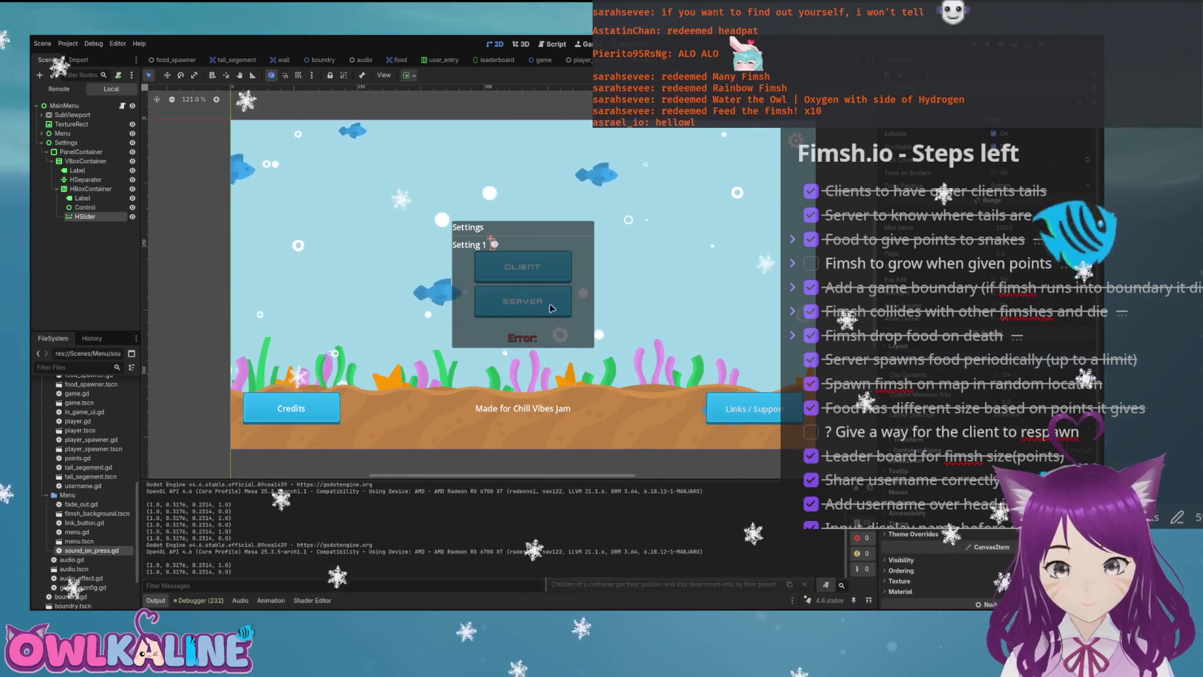
key(F8)
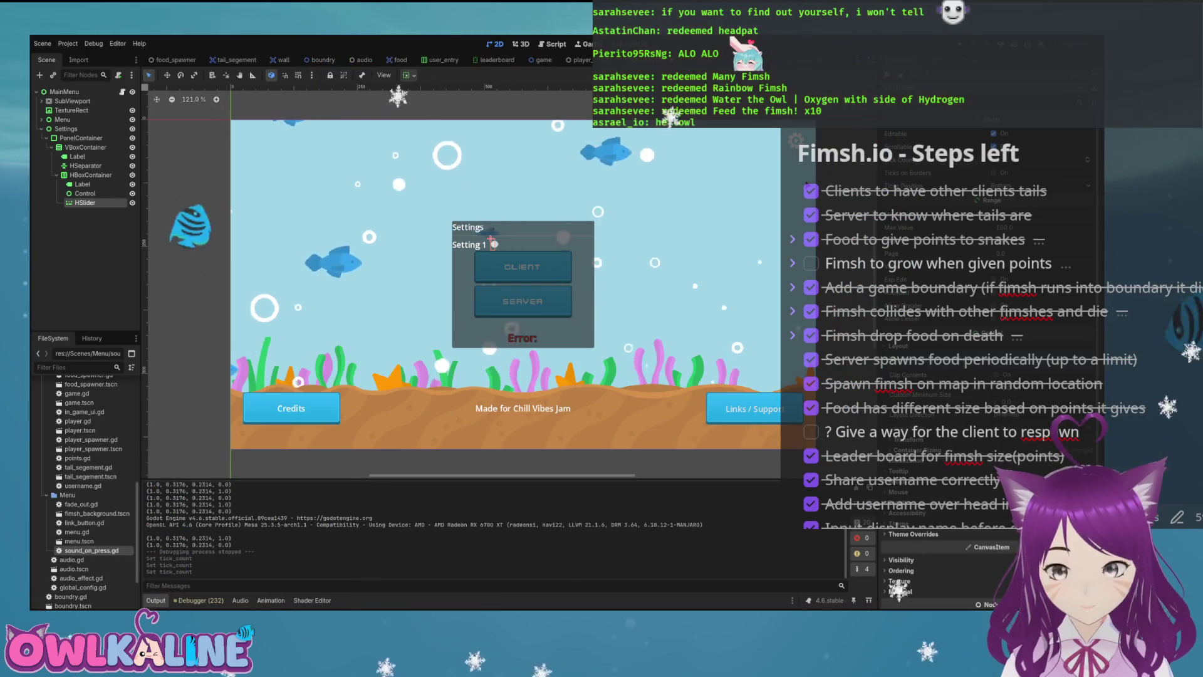
click(995, 172)
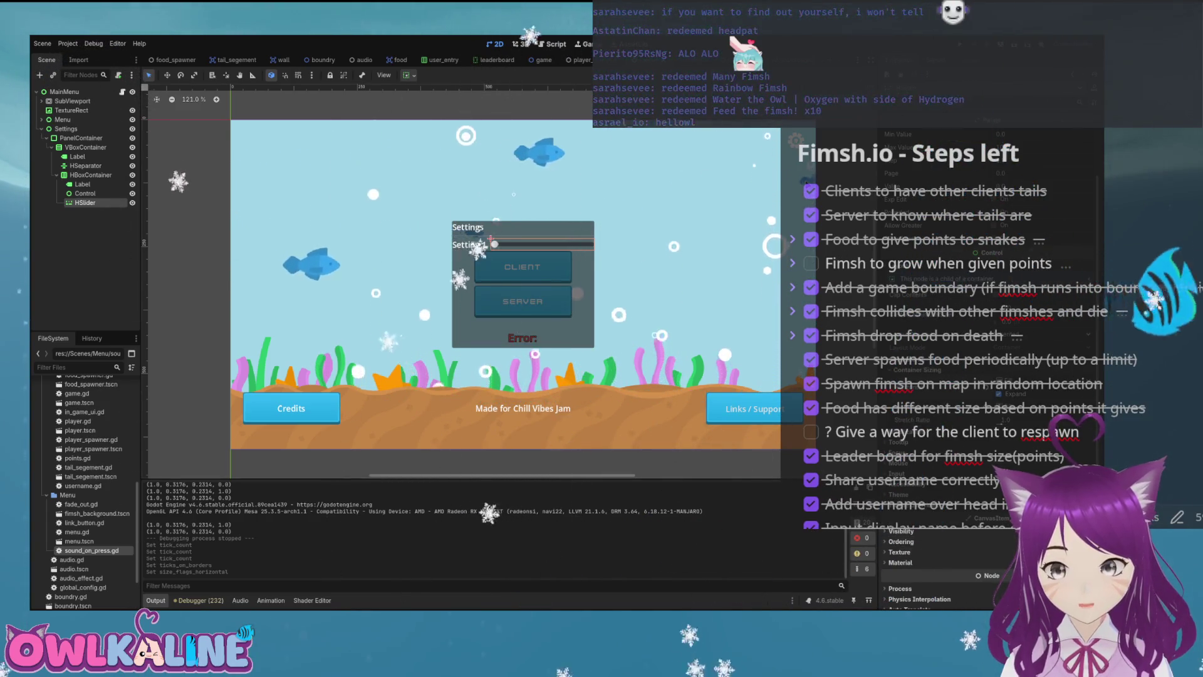
Re-run the game to check the slider, then add a Control2 spacer to the slider row
key(F5)
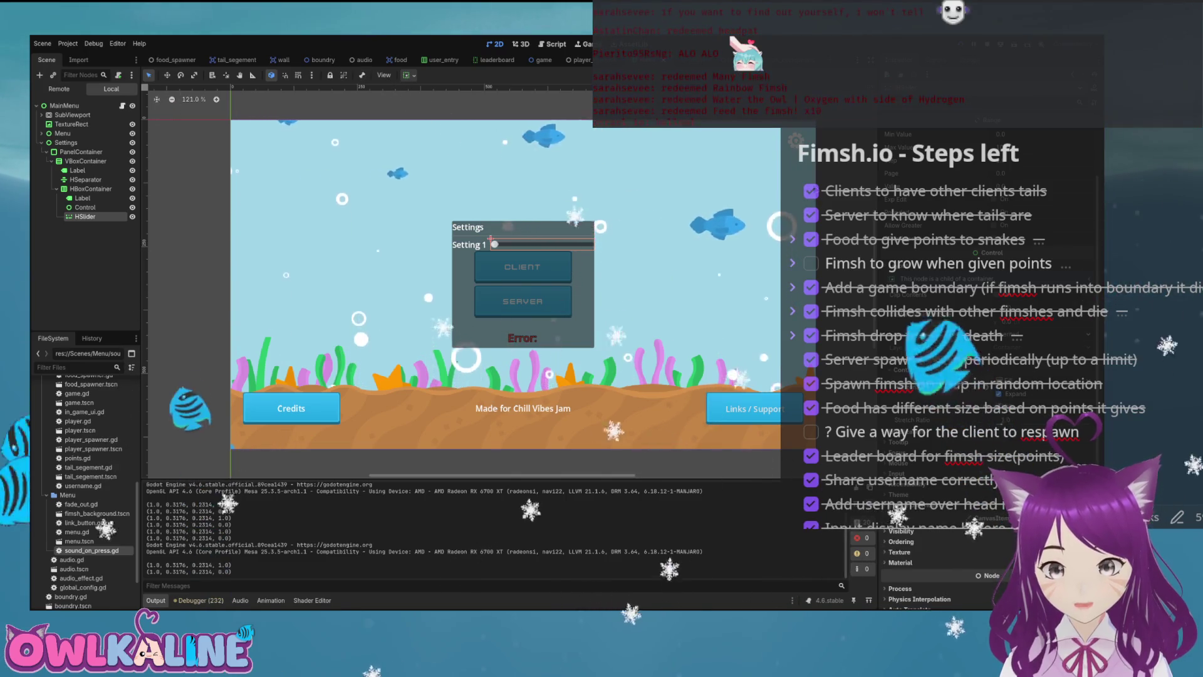
key(F8)
click(90, 175)
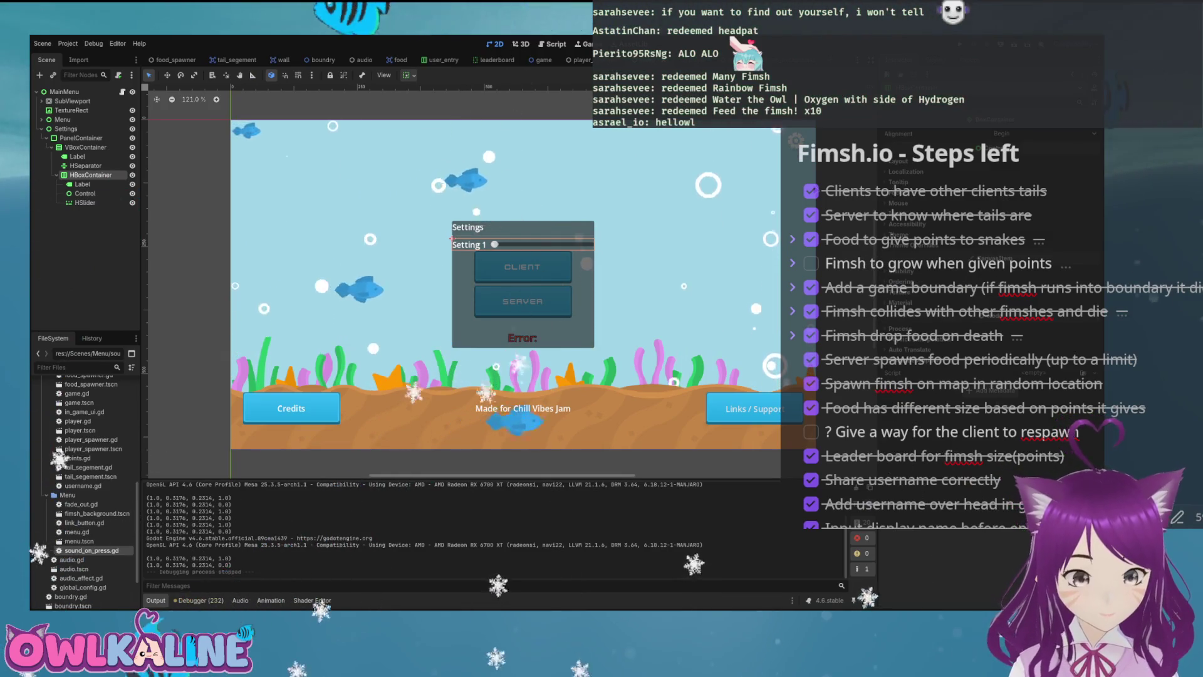
key(ctrl+shift+z)
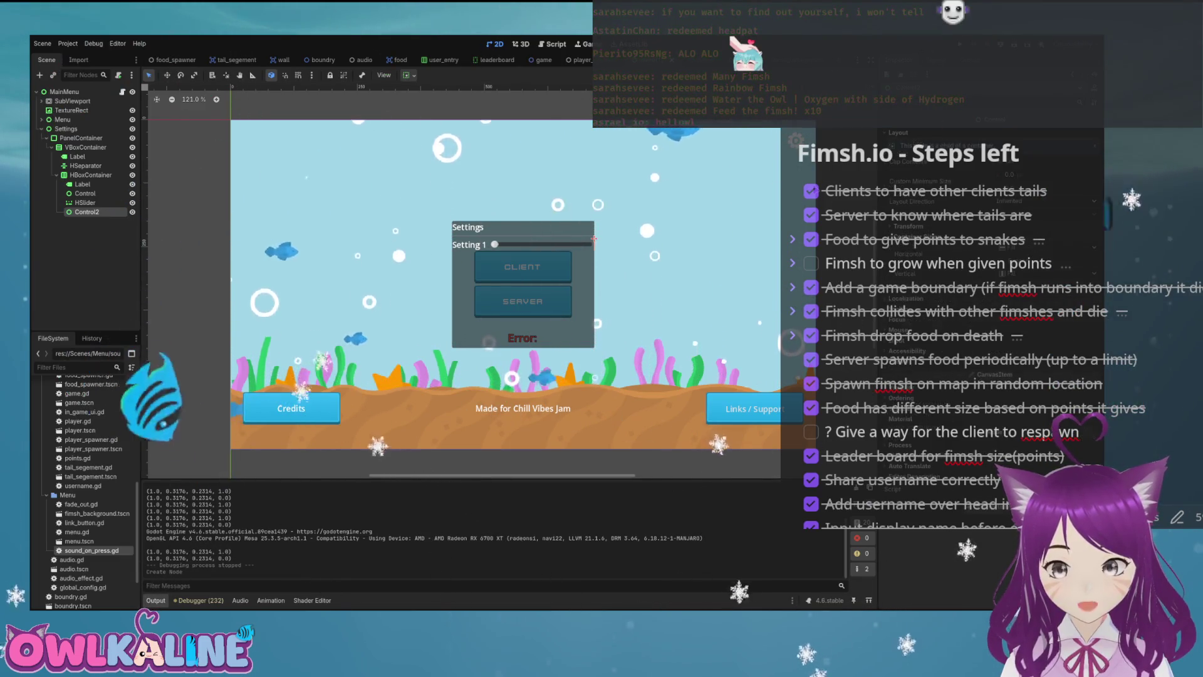
Leave Control2 non-expanding and give Control2 and Control a Custom Minimum Size x of 10
click(990, 255)
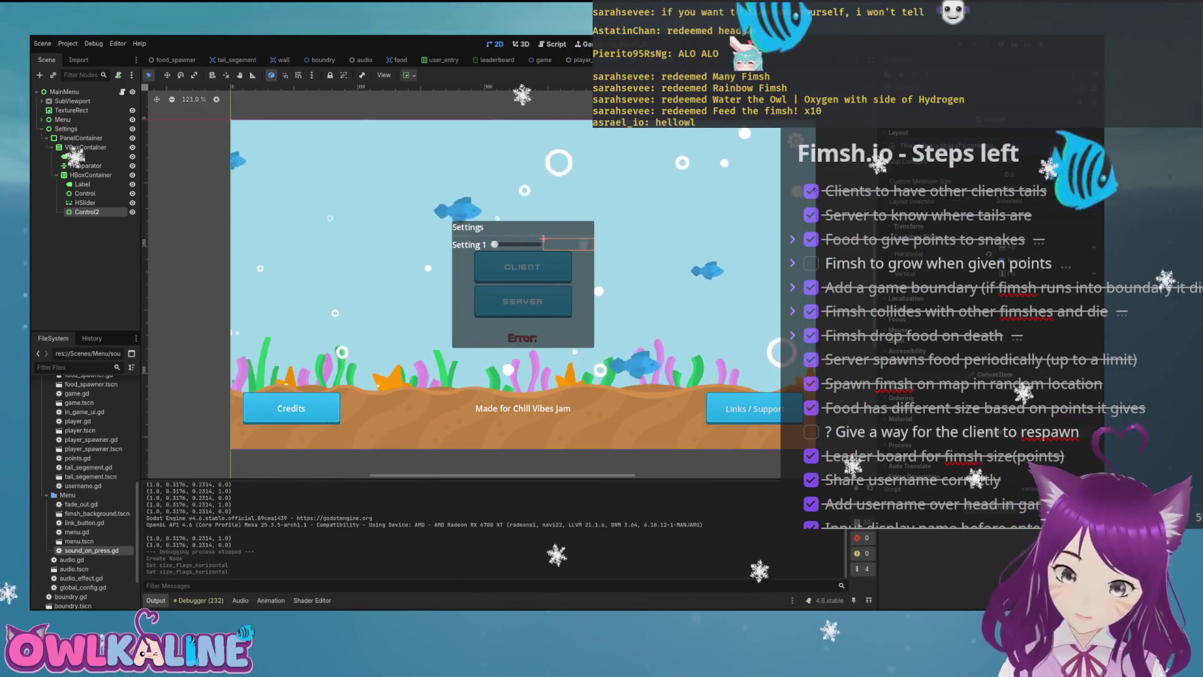
click(990, 254)
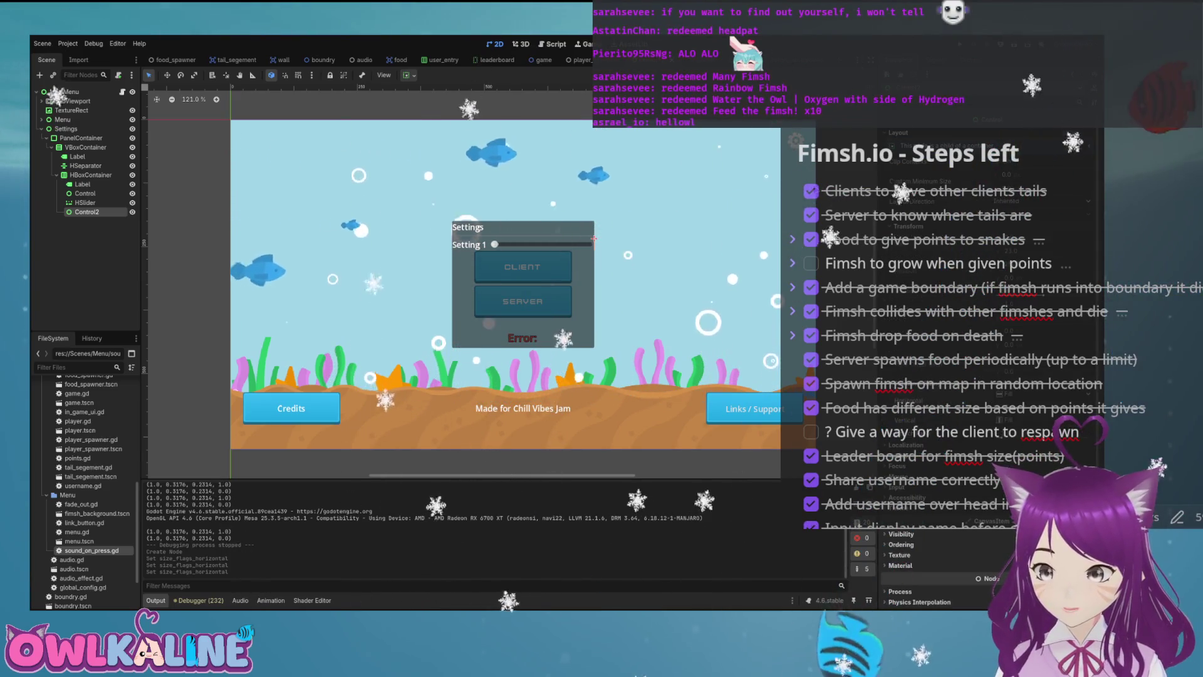
drag(1005, 174, 1020, 174)
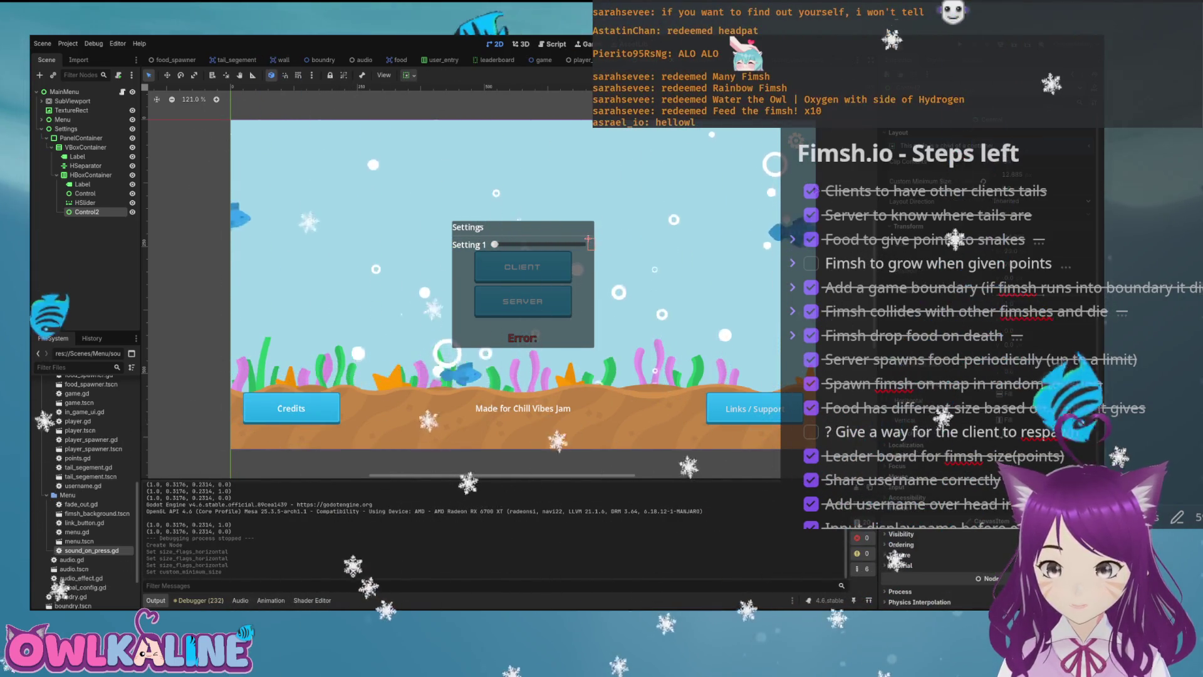
click(1011, 174)
text(10)
key(Return)
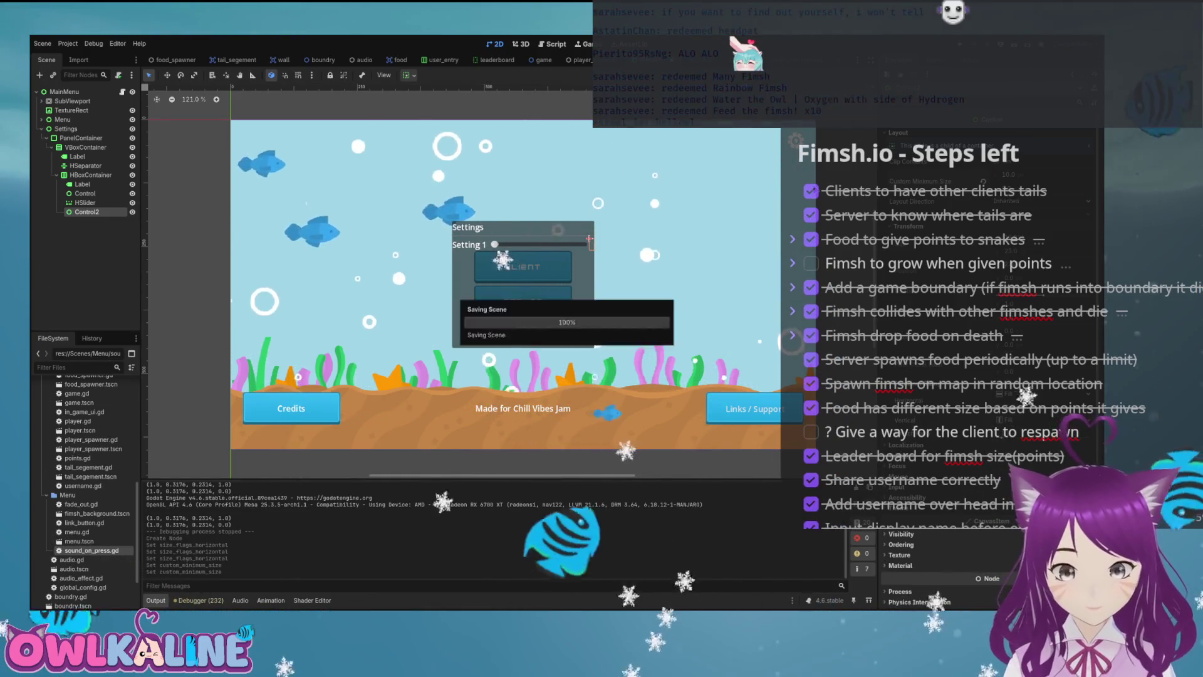
click(85, 193)
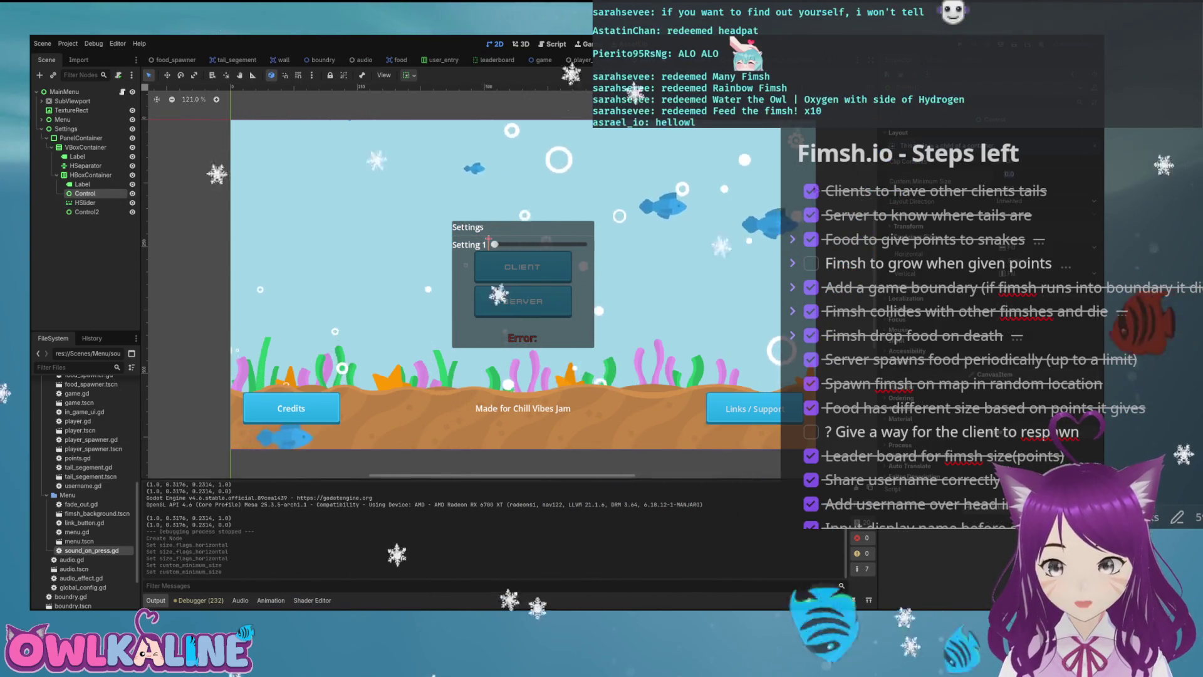
key(Return)
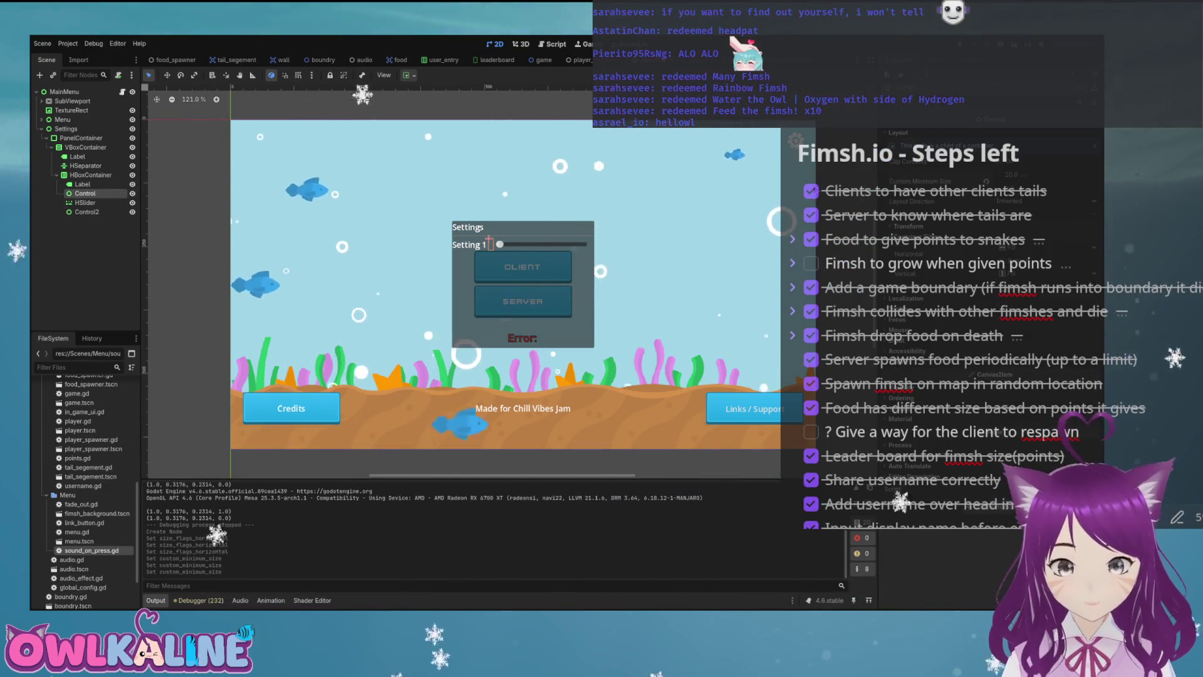
Test-run the menu to preview the stretched Setting 1 slider row, then stop it
key(F5)
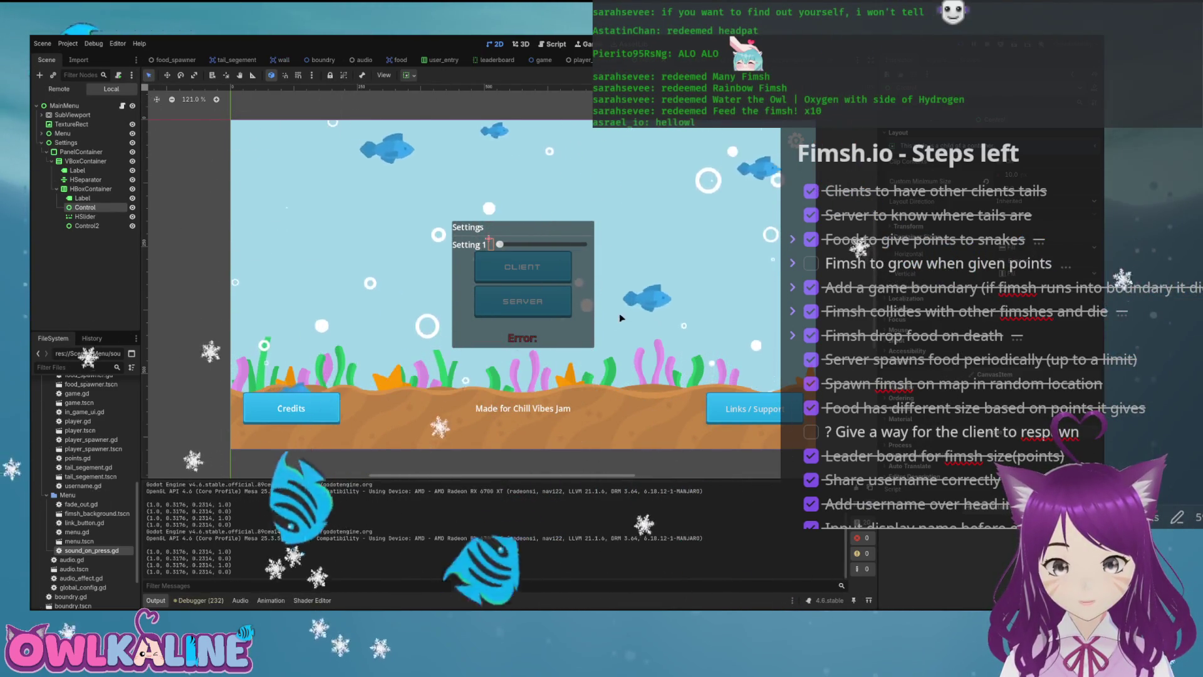
key(F8)
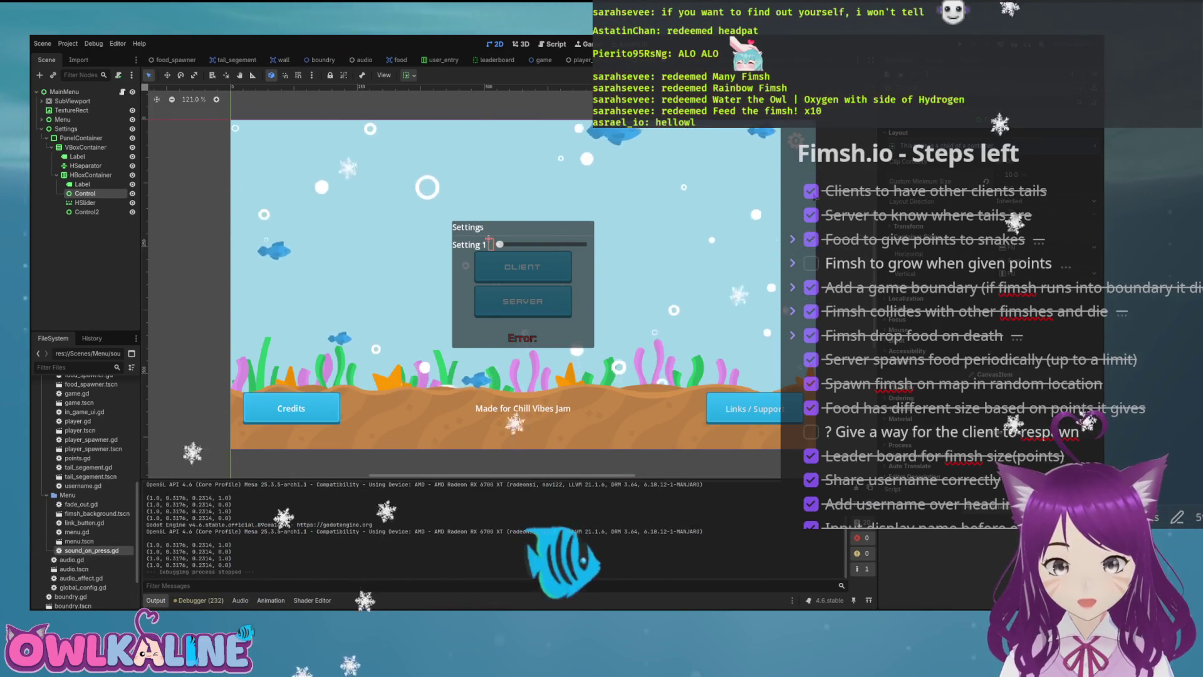
click(452, 220)
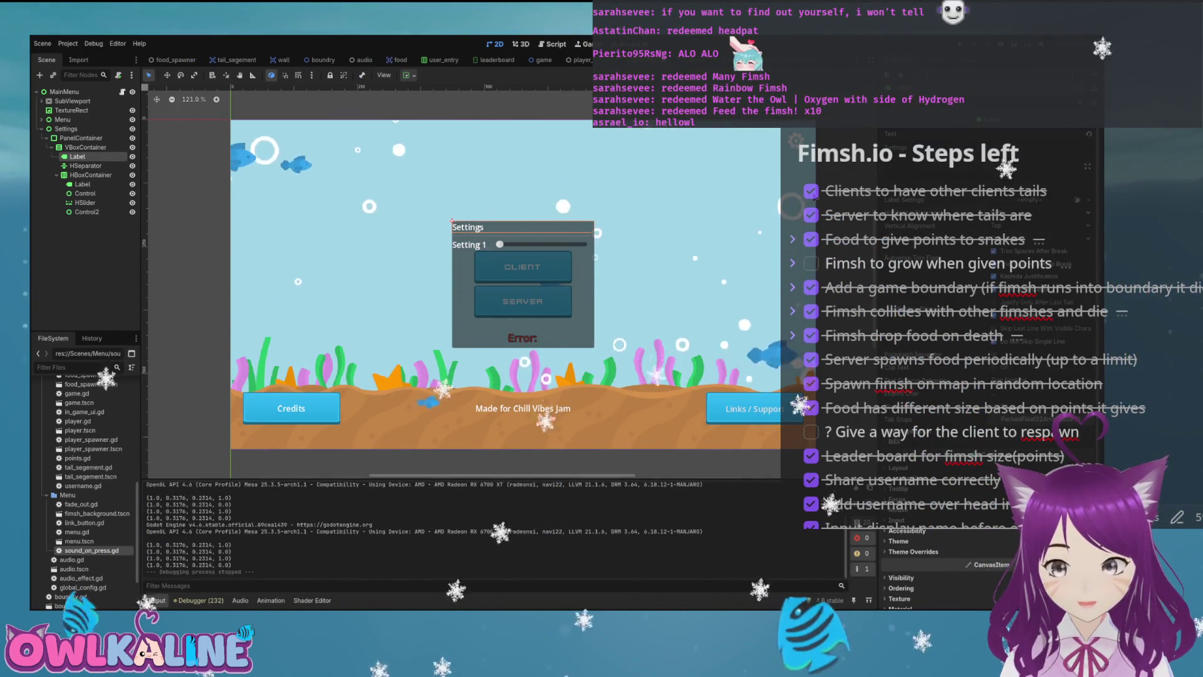
click(1059, 213)
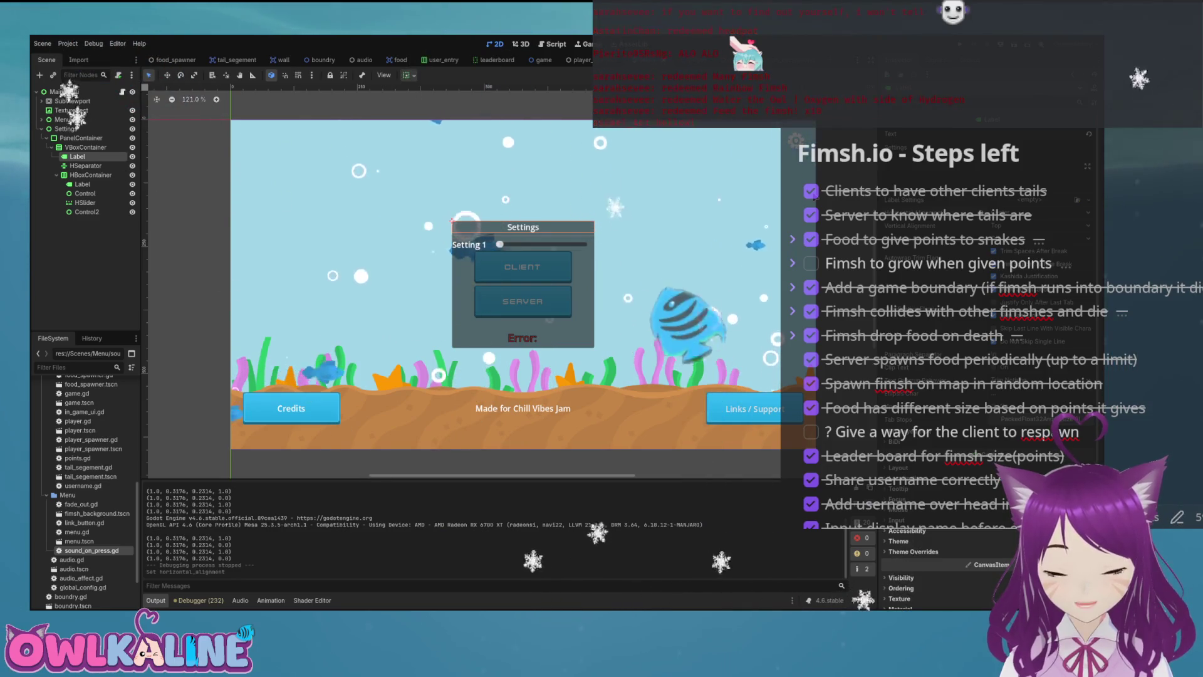
click(80, 137)
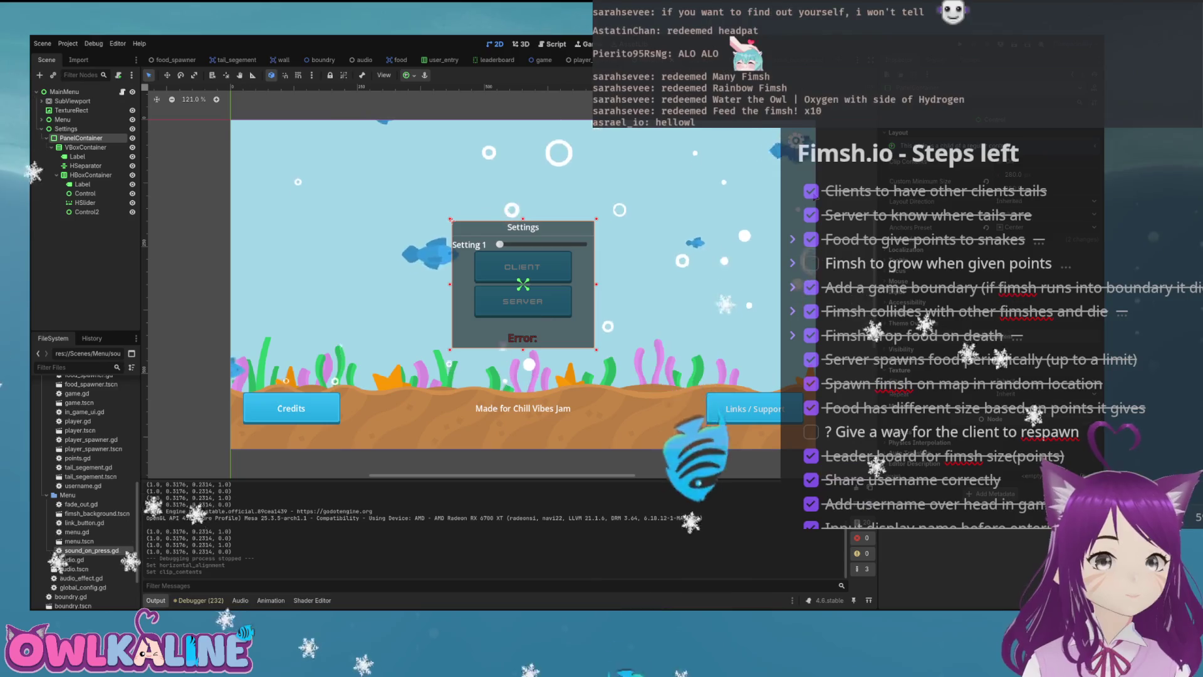
click(902, 349)
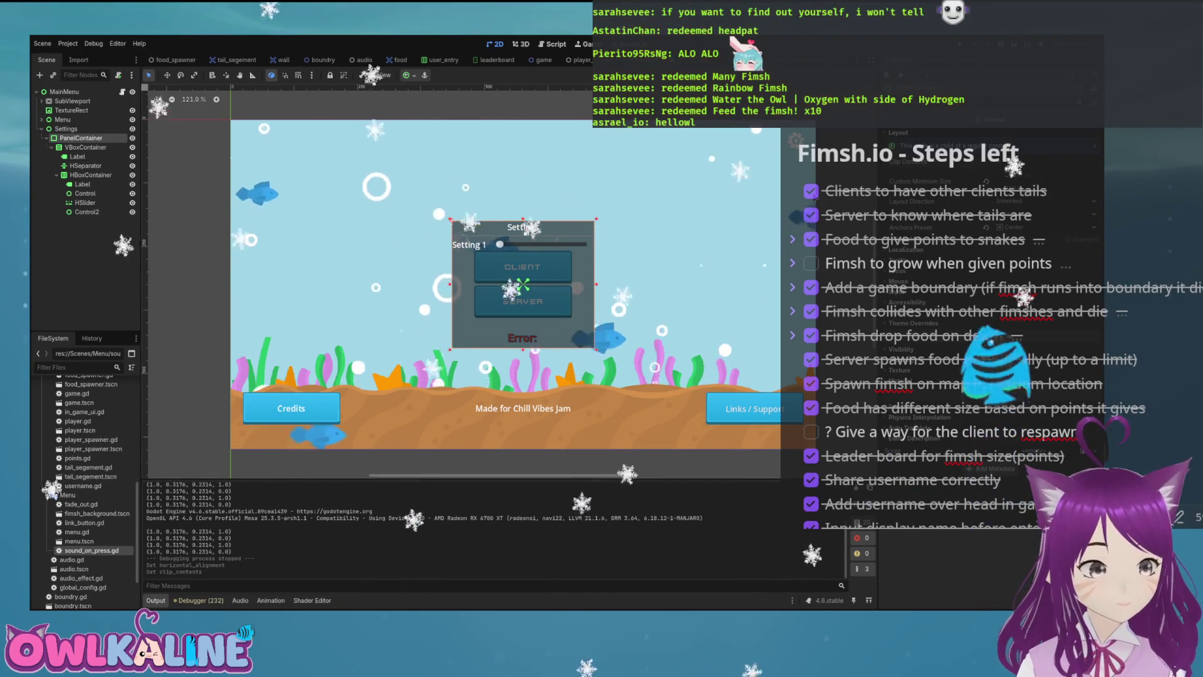
click(52, 147)
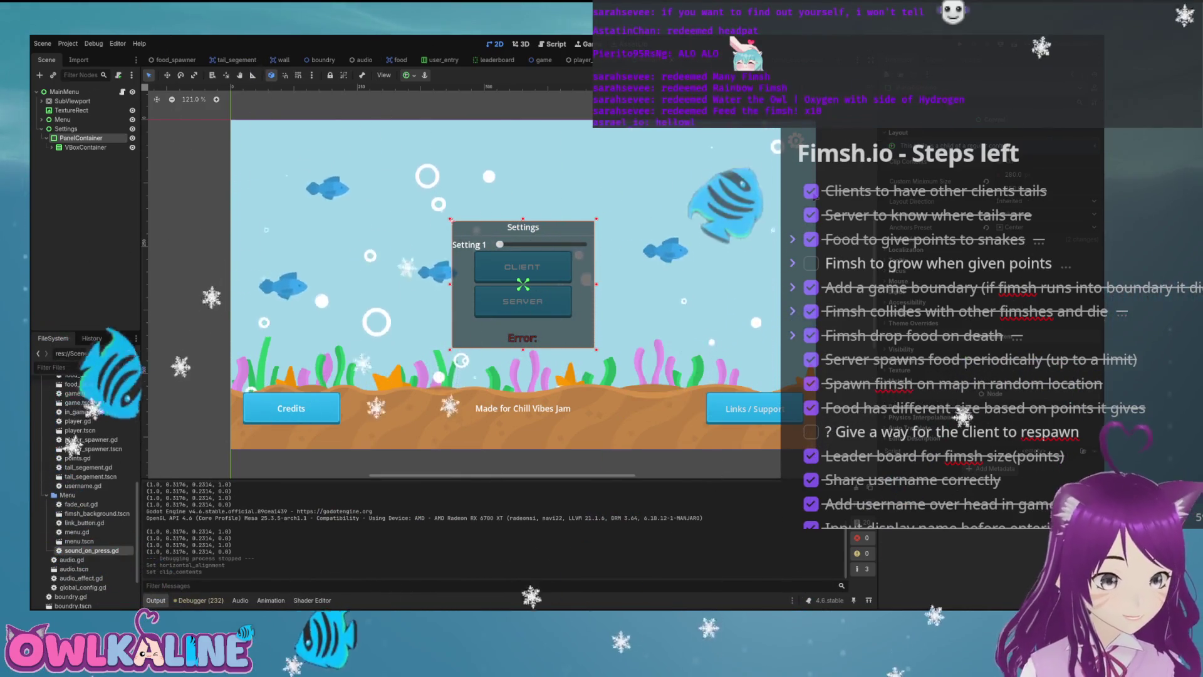
Add a CenterContainer under PanelContainer and nest the VBoxContainer inside it, with Use Top Left off
key(Return)
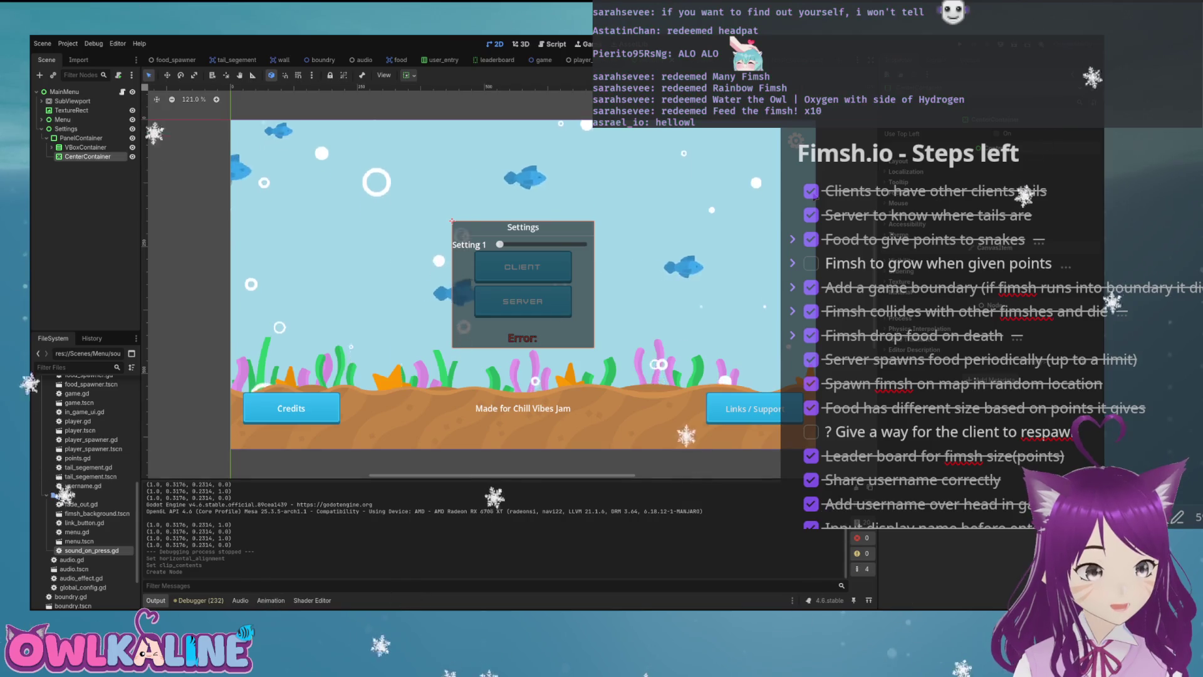
drag(79, 150, 94, 147)
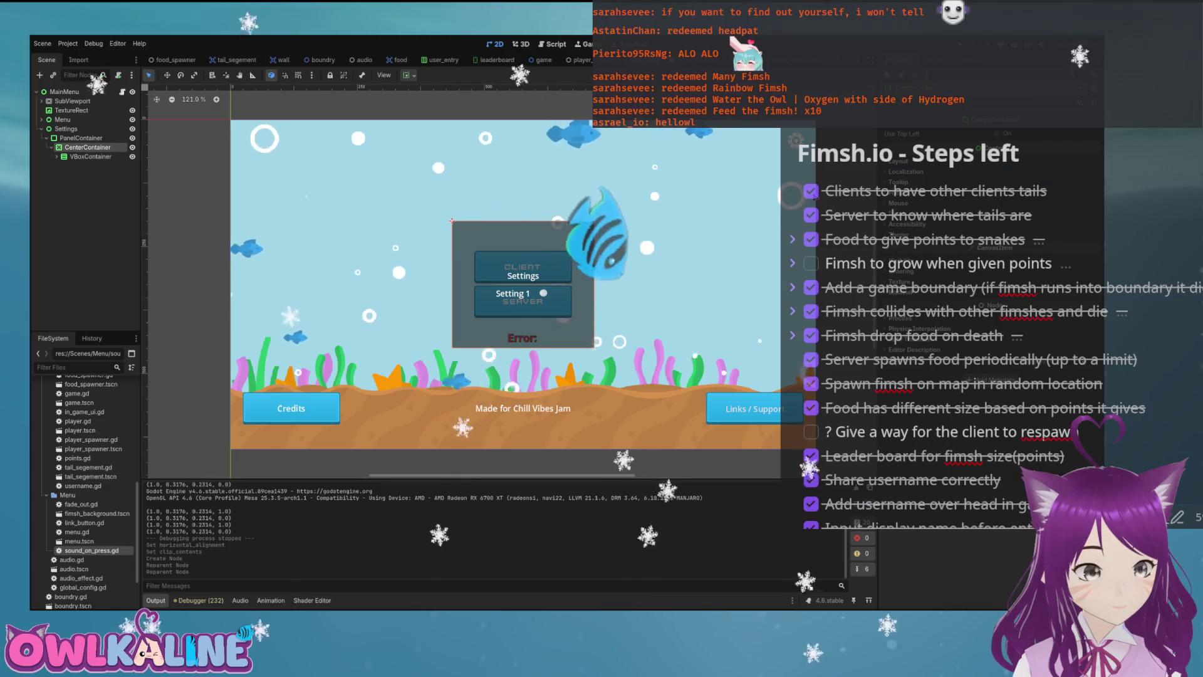
click(997, 134)
click(996, 133)
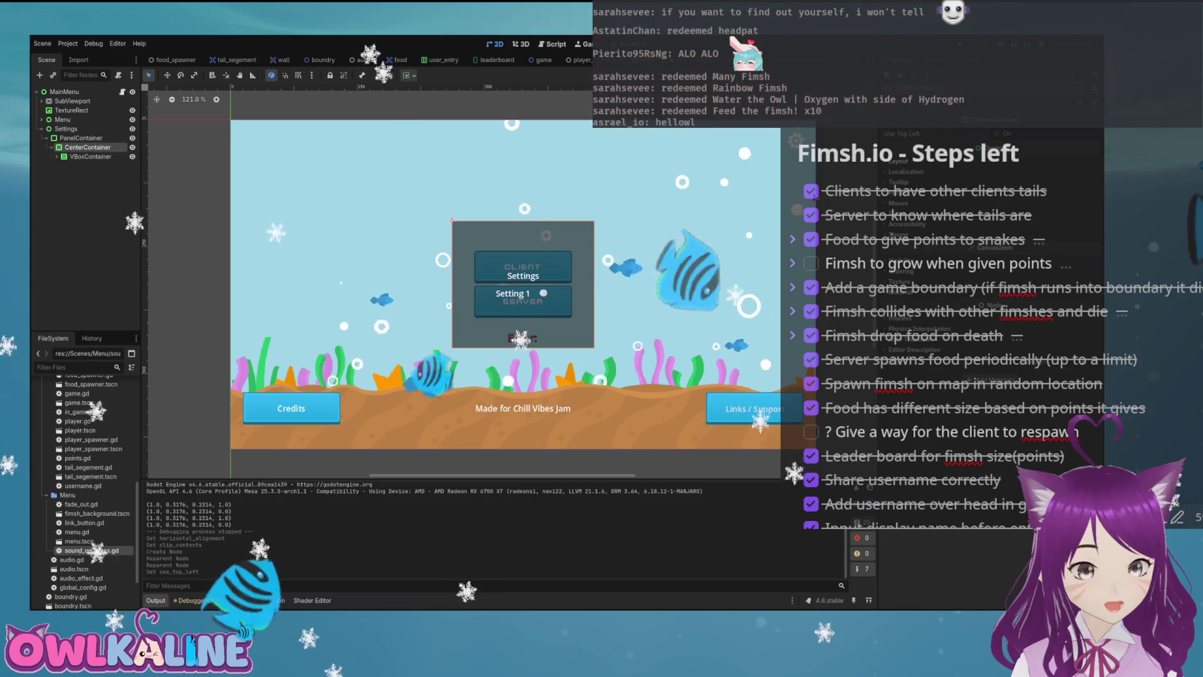
Tune the CenterContainer's layout: clip contents, minimum size 0, and horizontal/vertical size flags
click(898, 161)
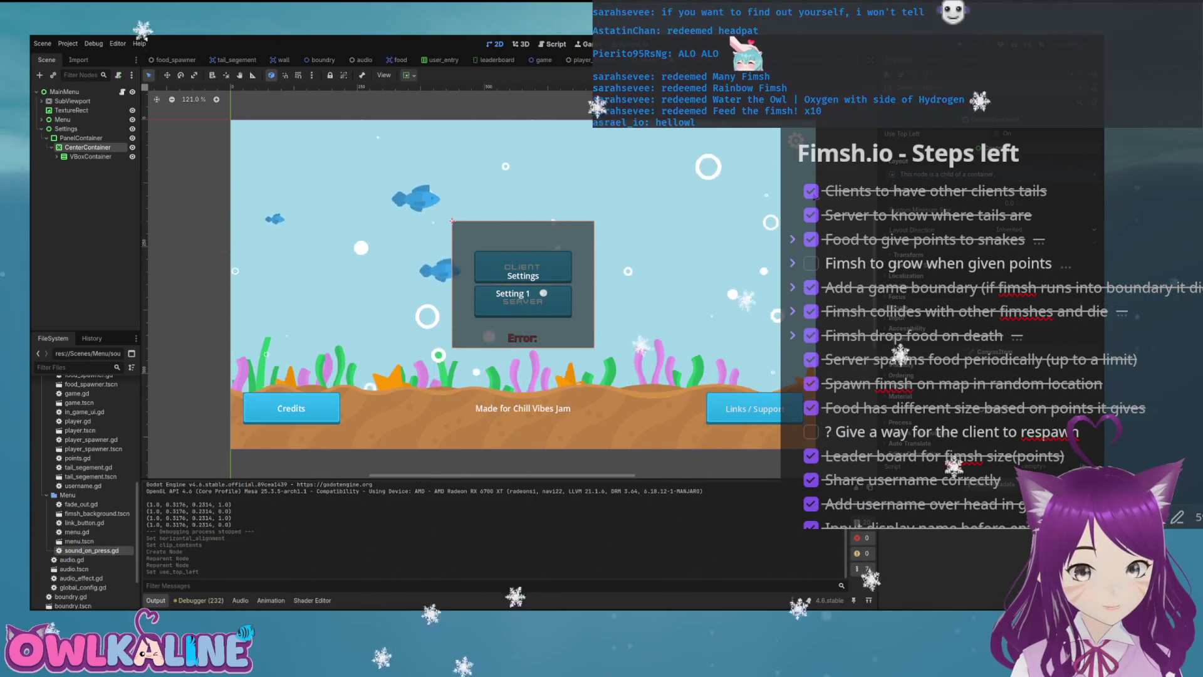
click(1003, 188)
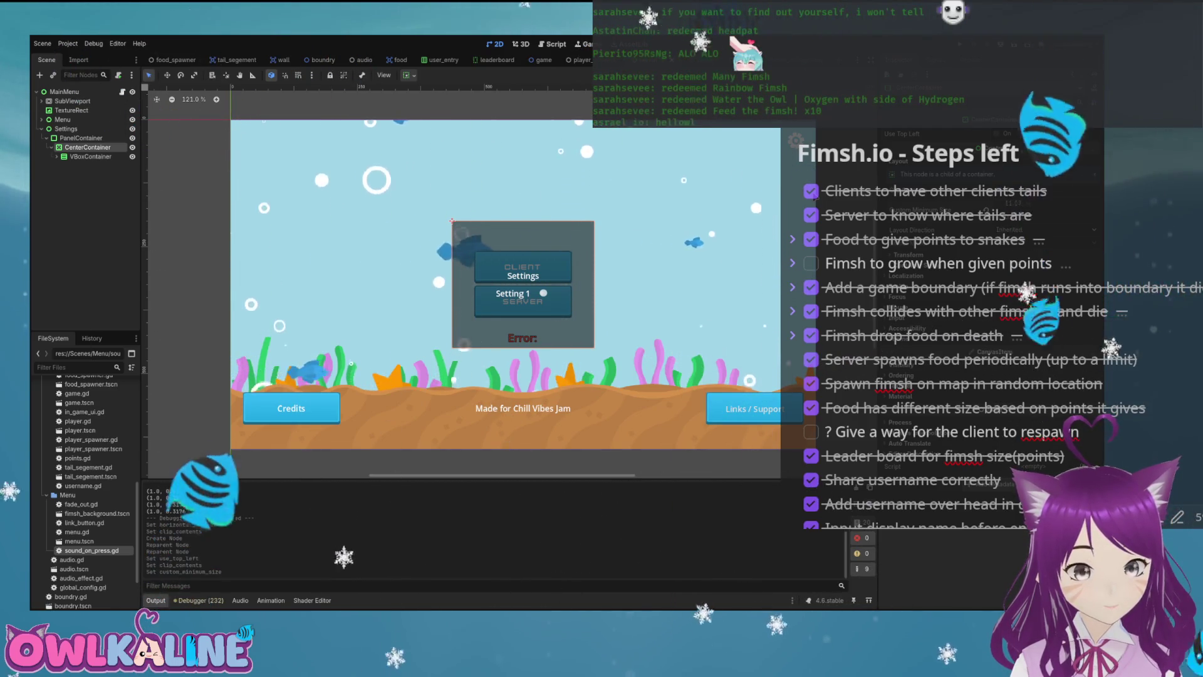
drag(1012, 202, 977, 202)
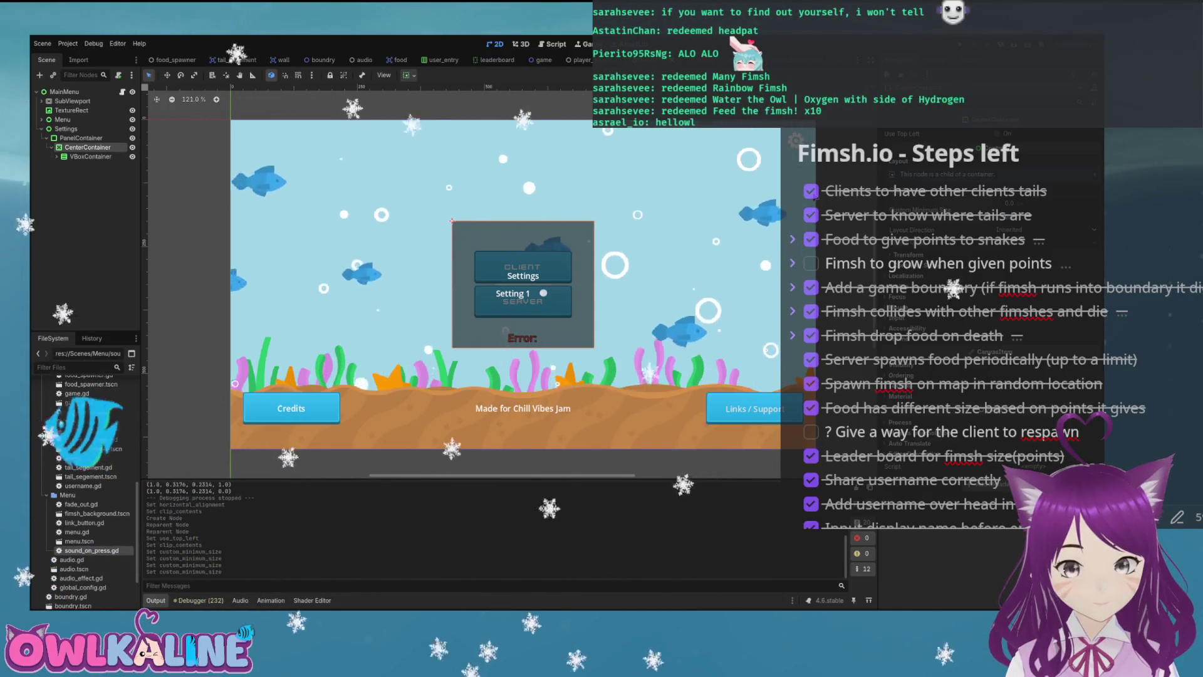
mouse_move(1012, 212)
mouse_down()
mouse_move(1040, 212)
mouse_move(1012, 212)
mouse_up()
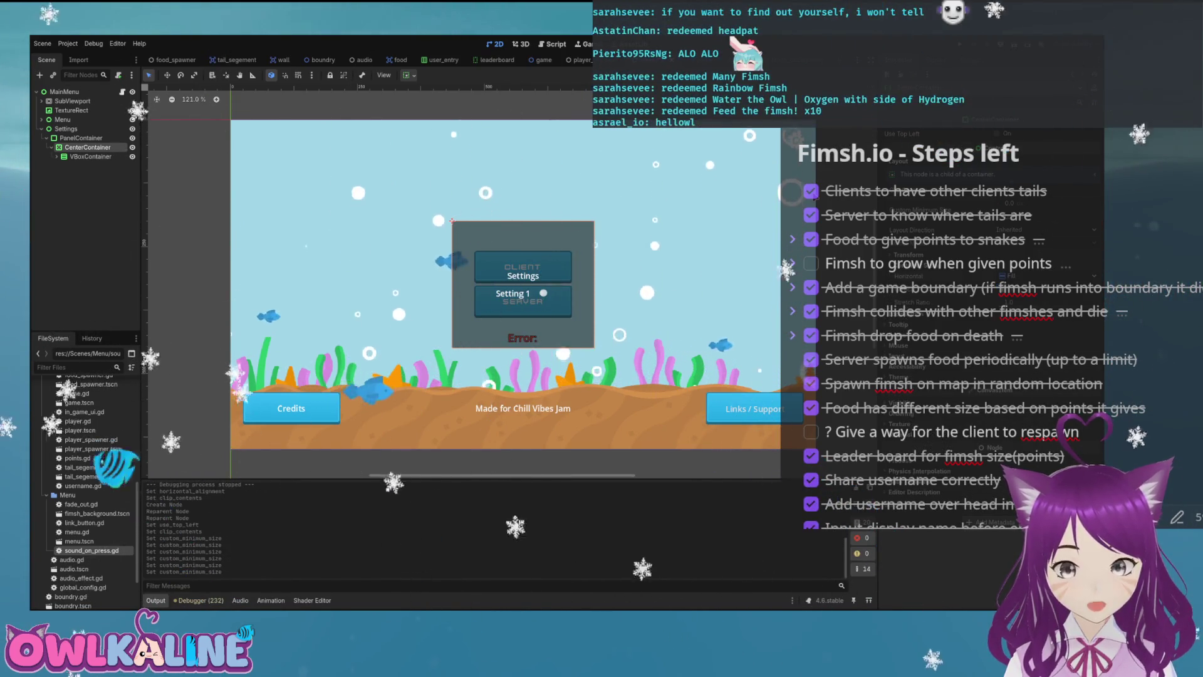
click(1041, 276)
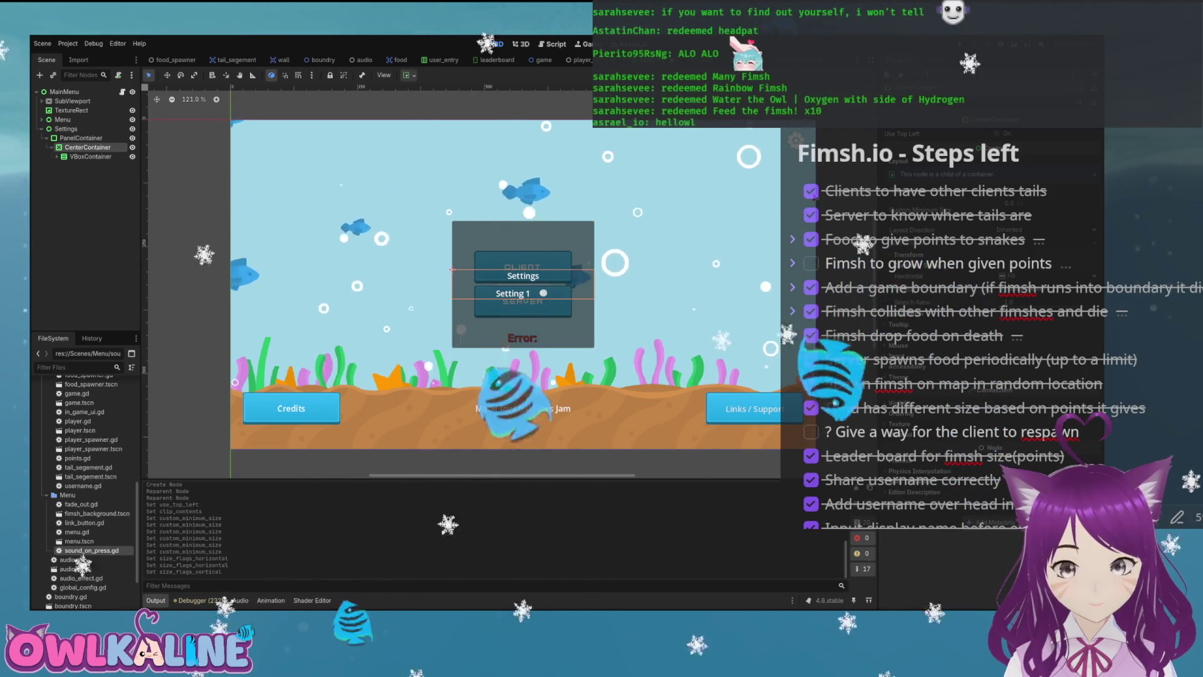
click(1040, 314)
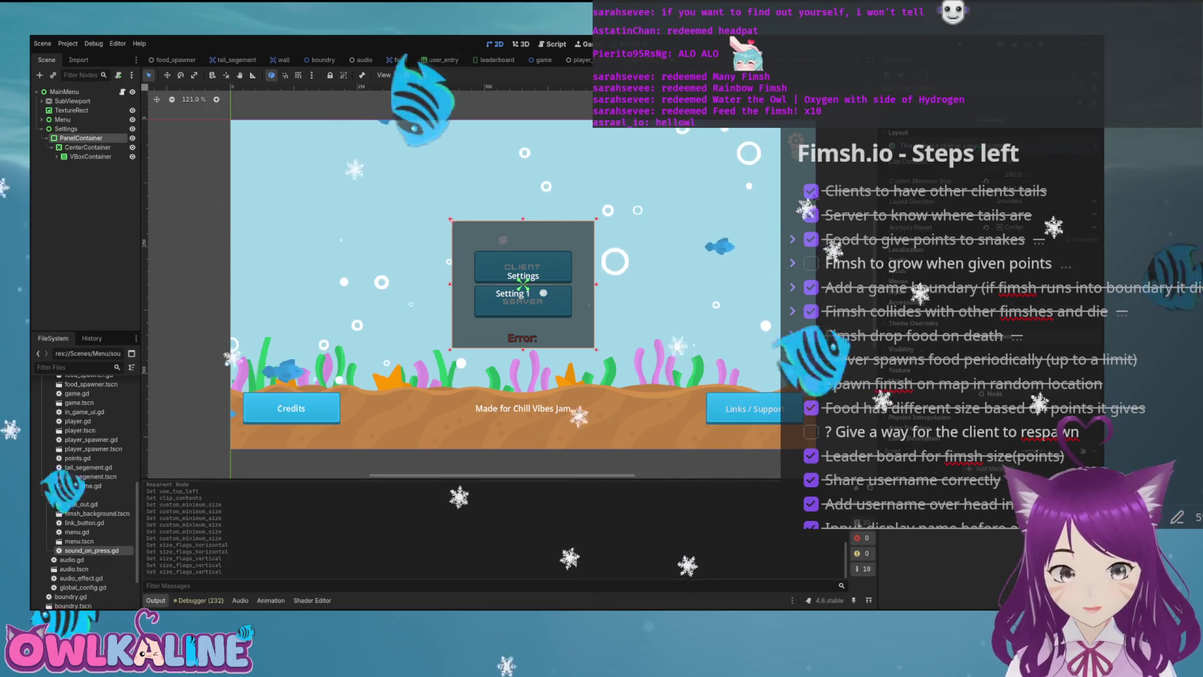
Undo the panel's minimum size change, setting it back to 0
key(Return)
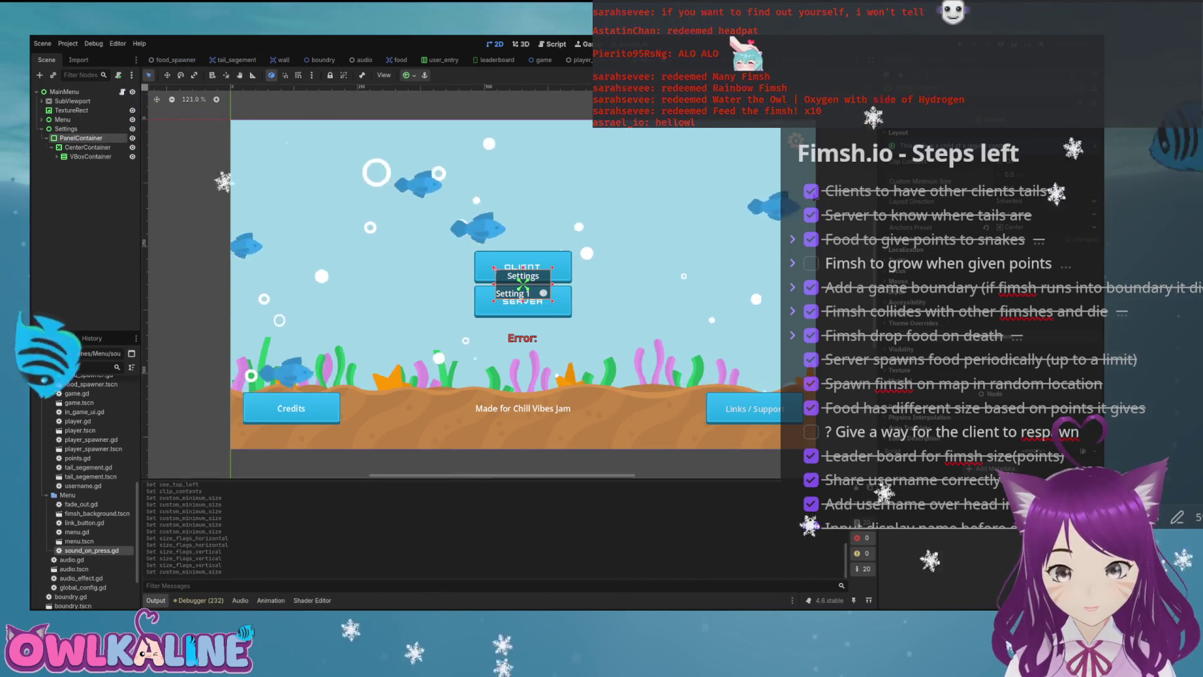
key(ctrl+z)
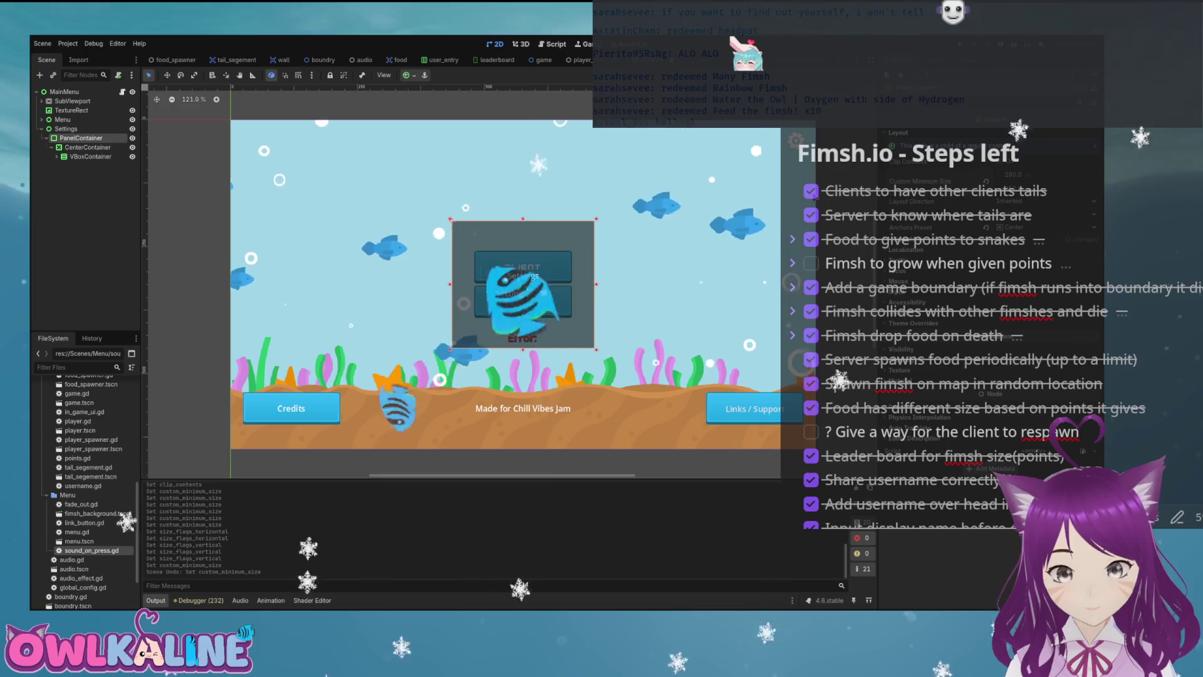
click(986, 181)
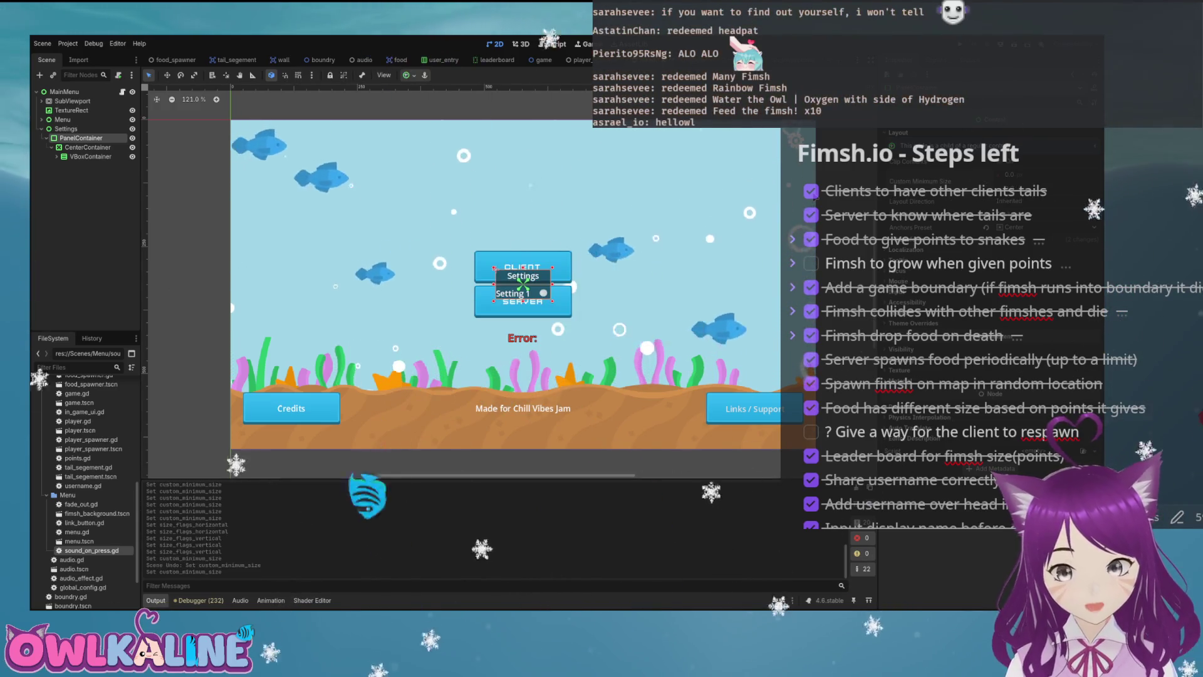
Try a 200 minimum size on CenterContainer, then move VBoxContainer back under PanelContainer and delete CenterContainer
click(87, 147)
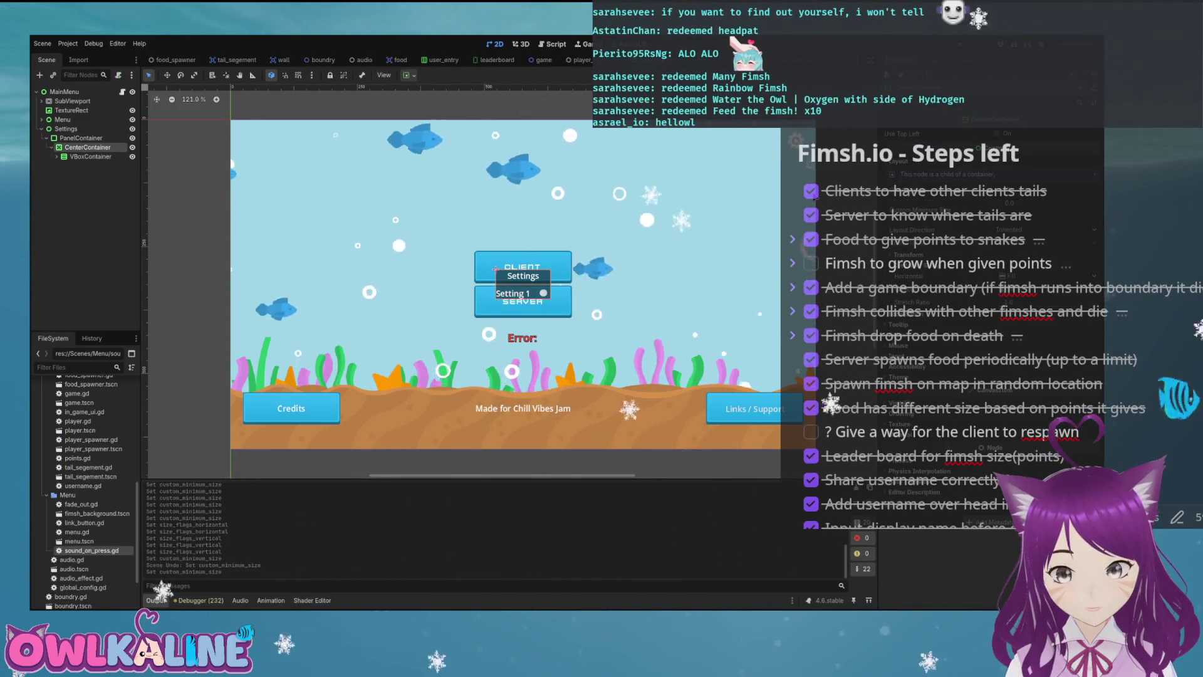
text(200)
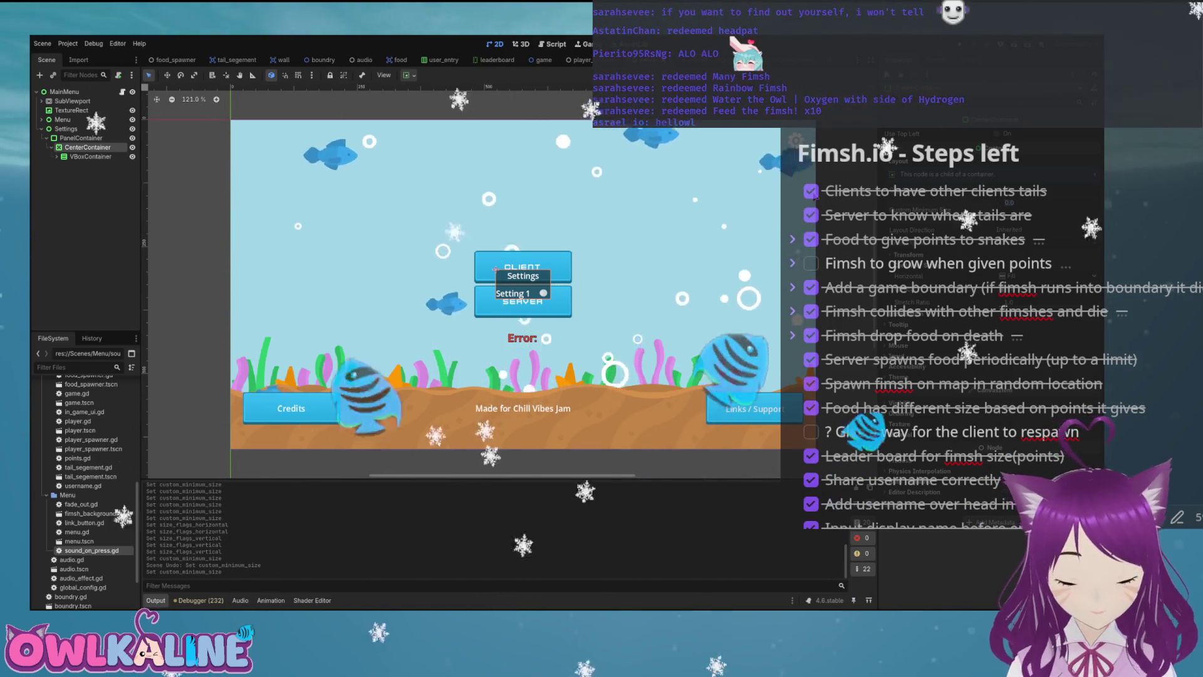
key(Return)
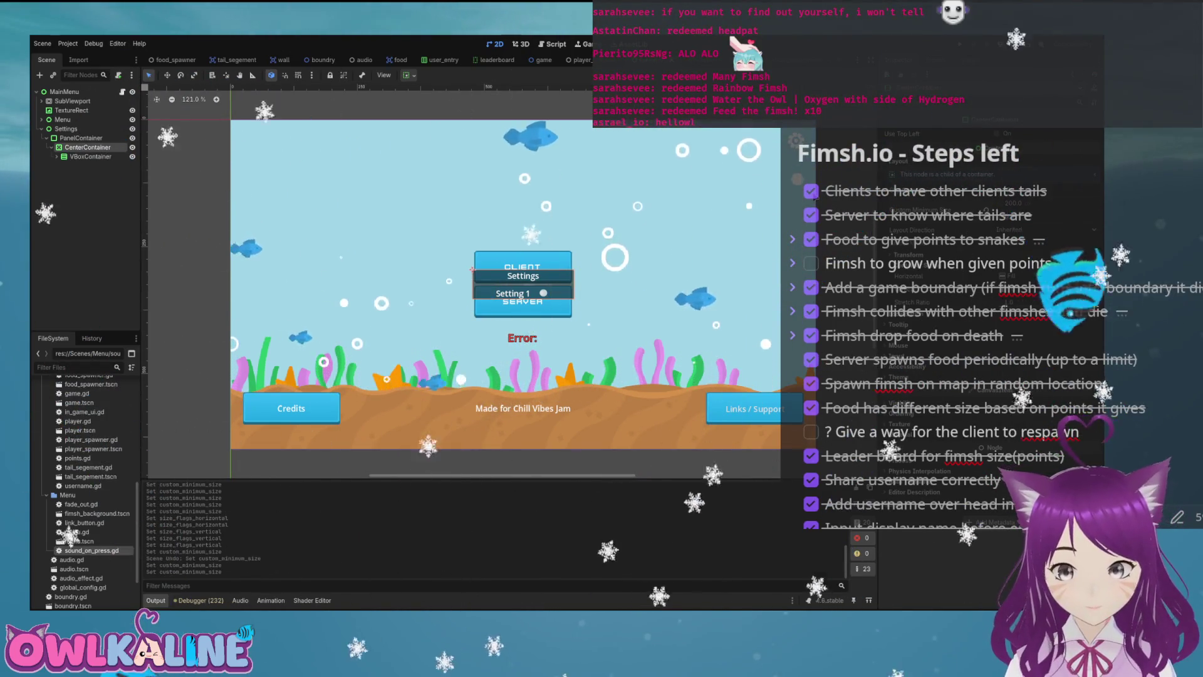
key(Return)
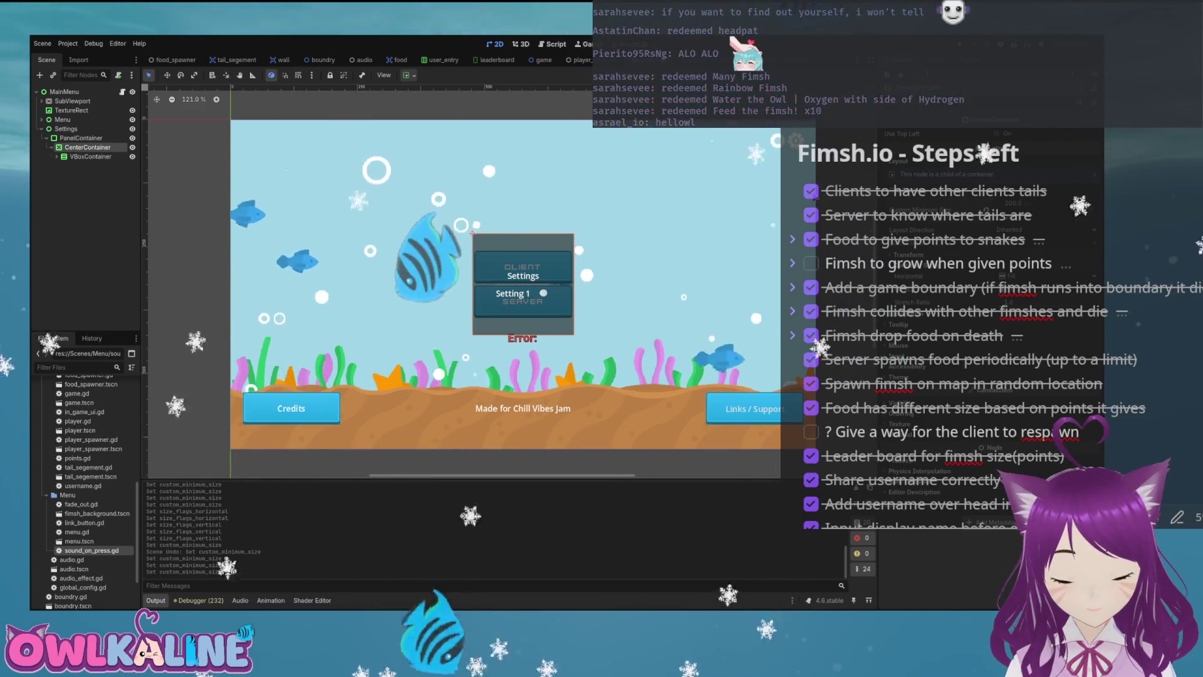
drag(90, 156, 87, 144)
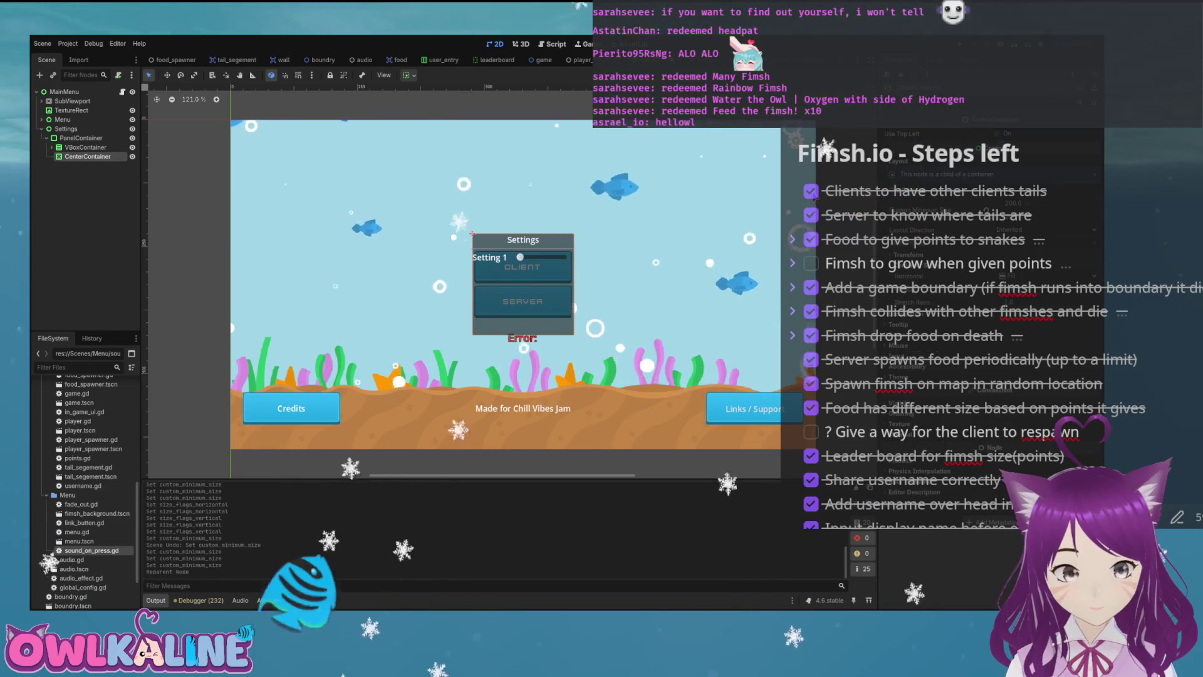
key(Delete)
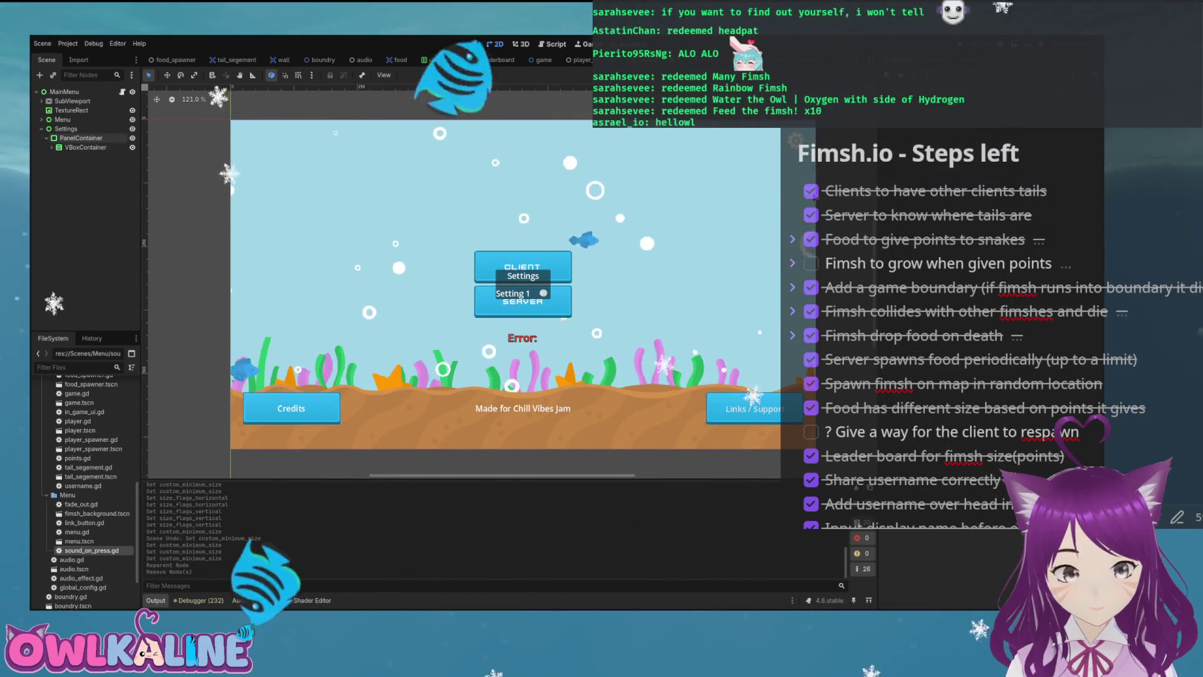
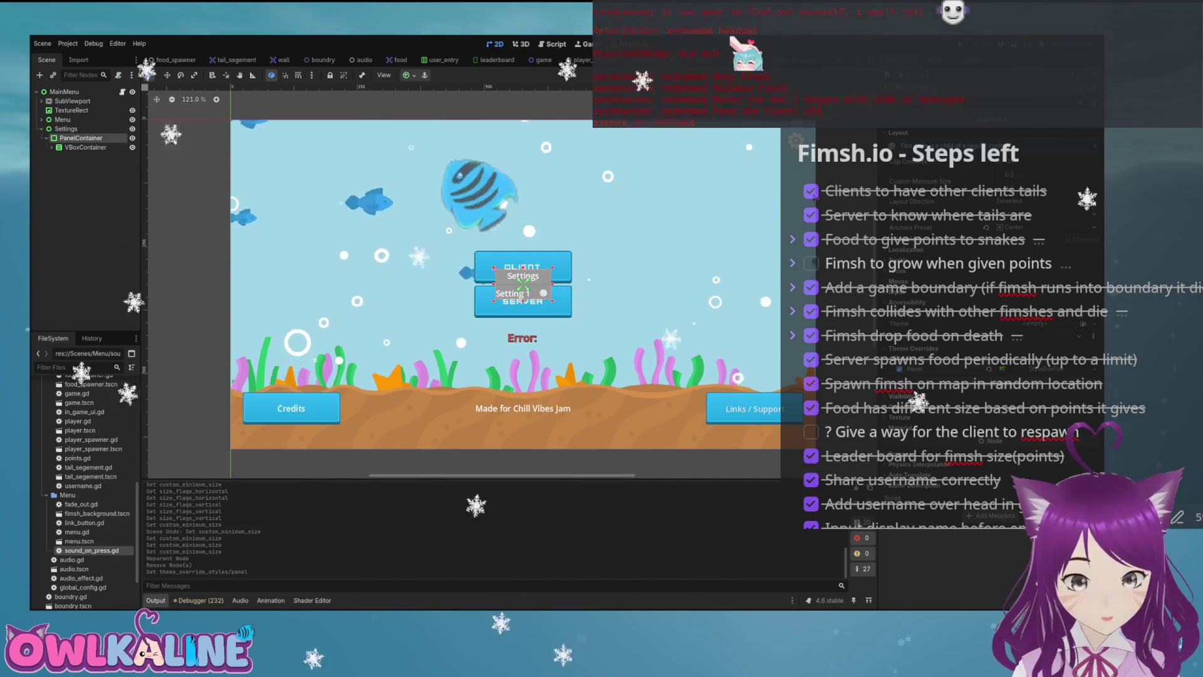
In the panel's StyleBoxFlat, set the top border width and try style values 170, 104 and 0
click(1044, 369)
scroll(1002, 313, down, 4)
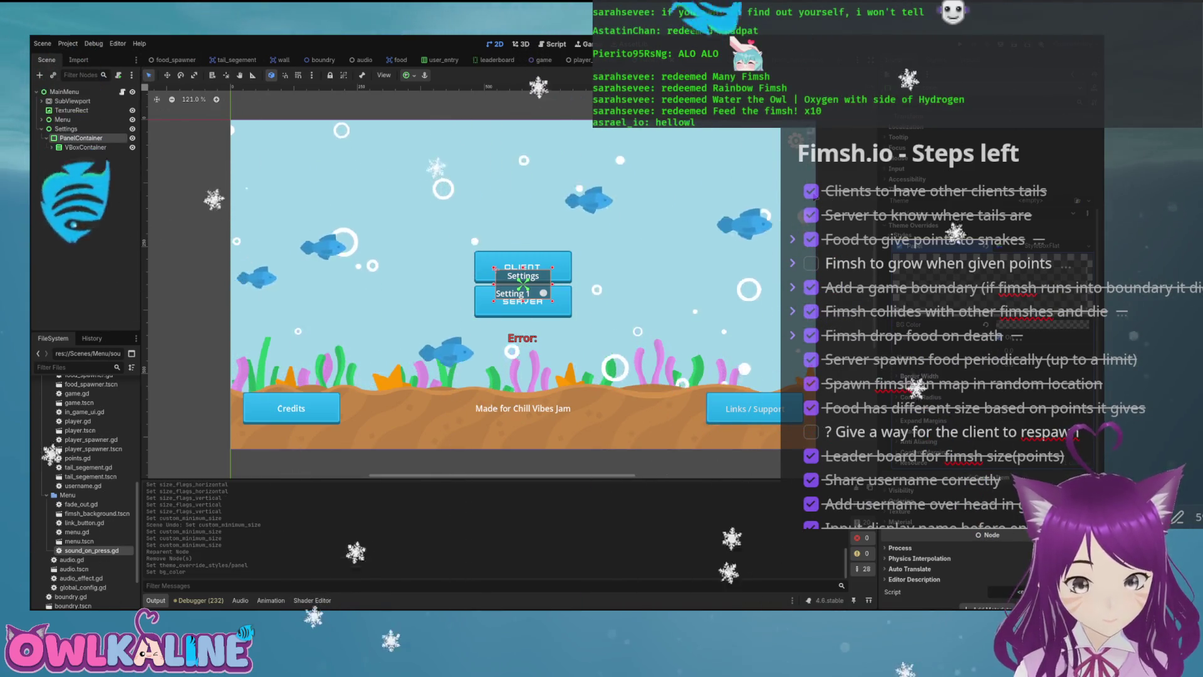
scroll(953, 564, up, 3)
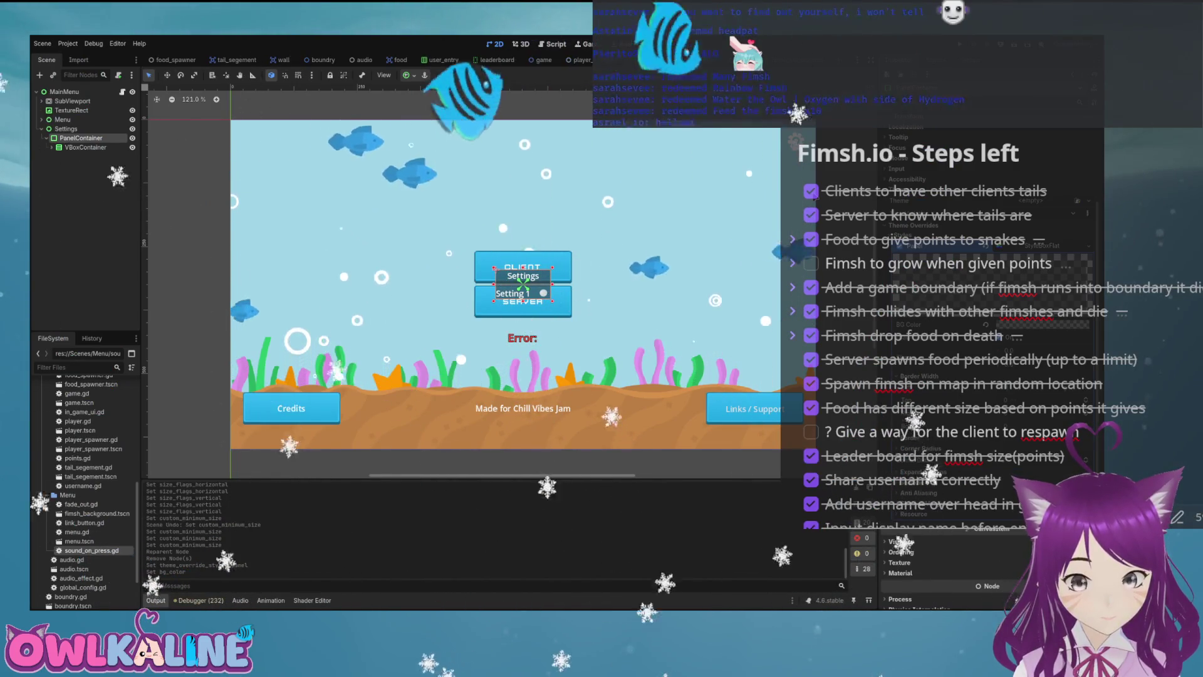
key(Return)
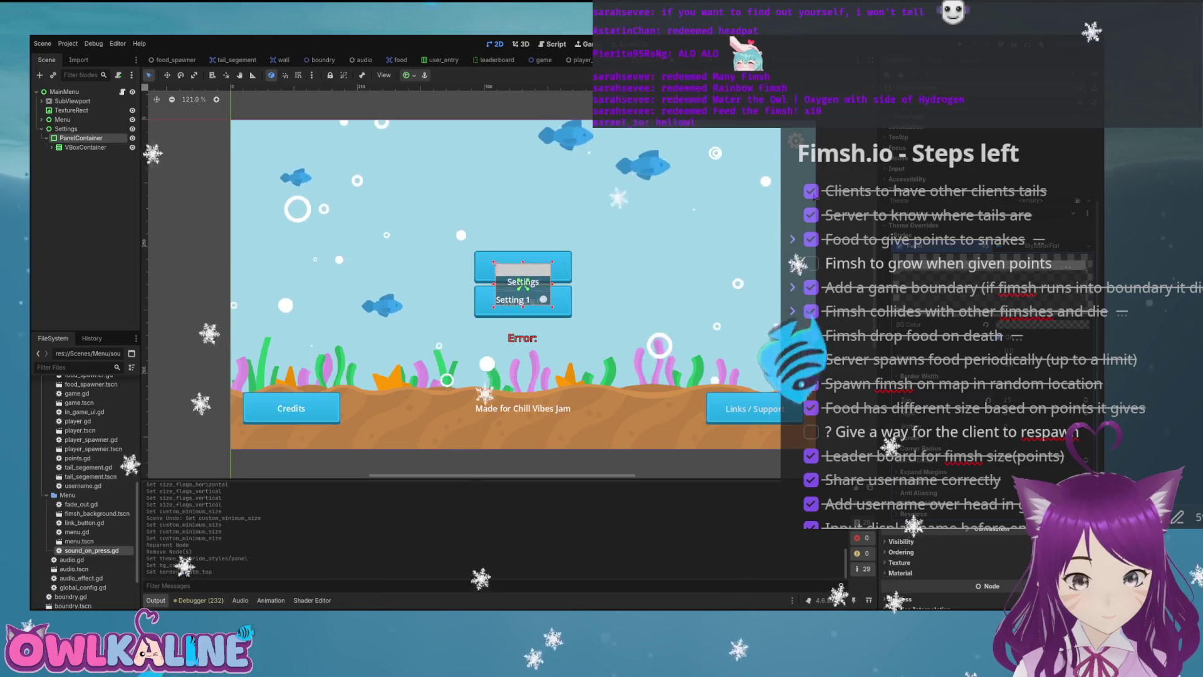
text(170)
key(Return)
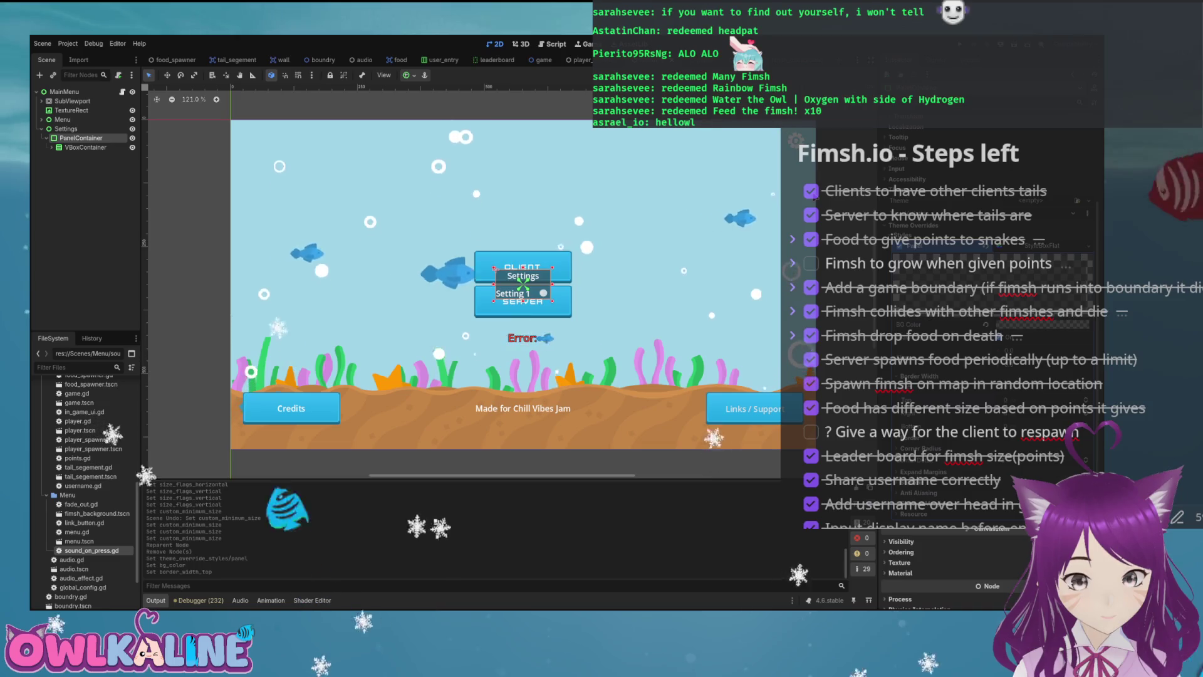
text(104)
key(Return)
text(0)
key(Return)
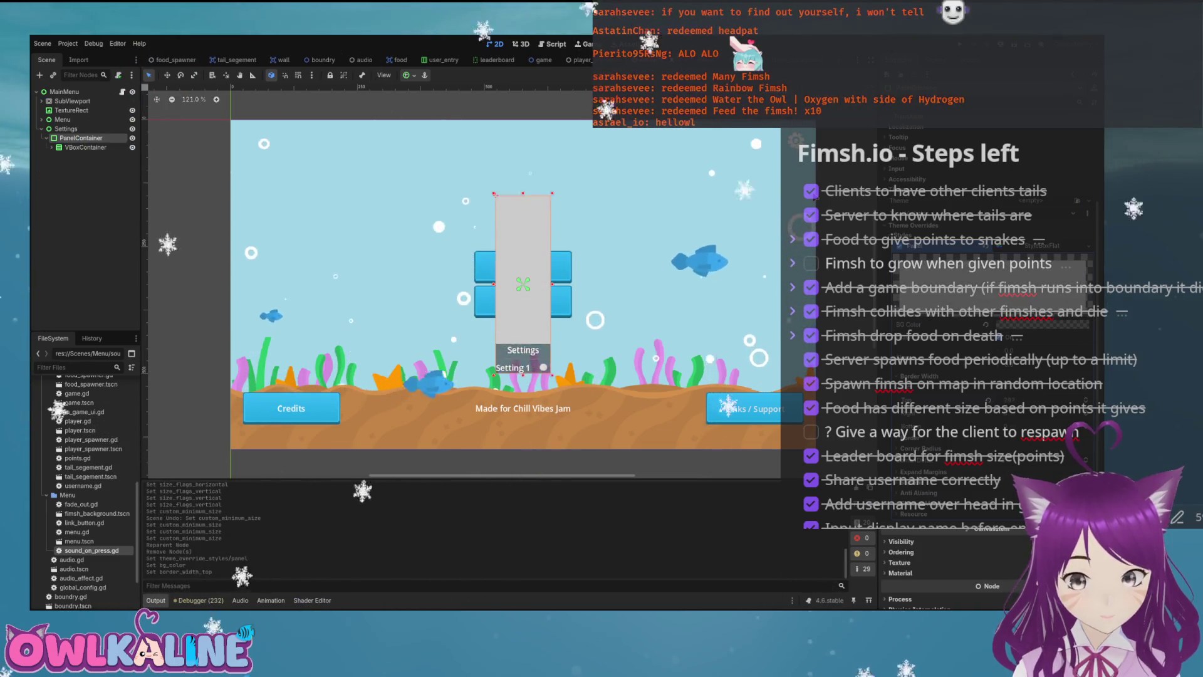
Set the panel's top expand margin, then select the HSeparator under Settings
mouse_move(992, 288)
mouse_down()
mouse_move(1027, 289)
mouse_move(978, 288)
mouse_up()
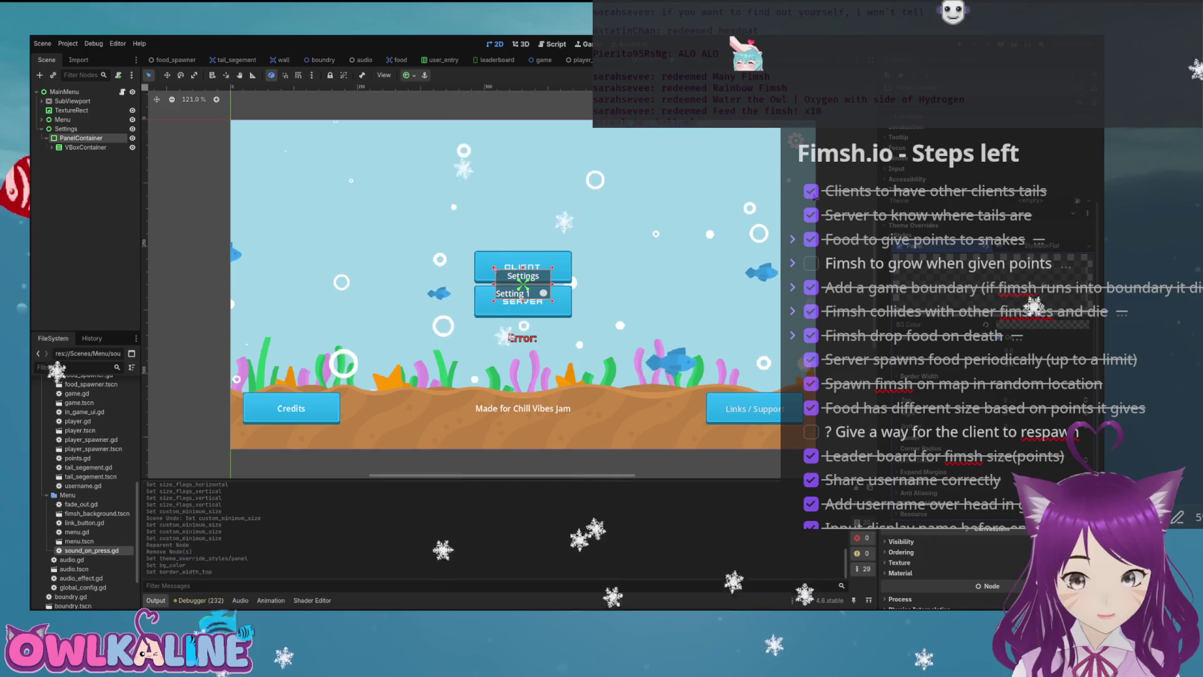
scroll(990, 376, down, 3)
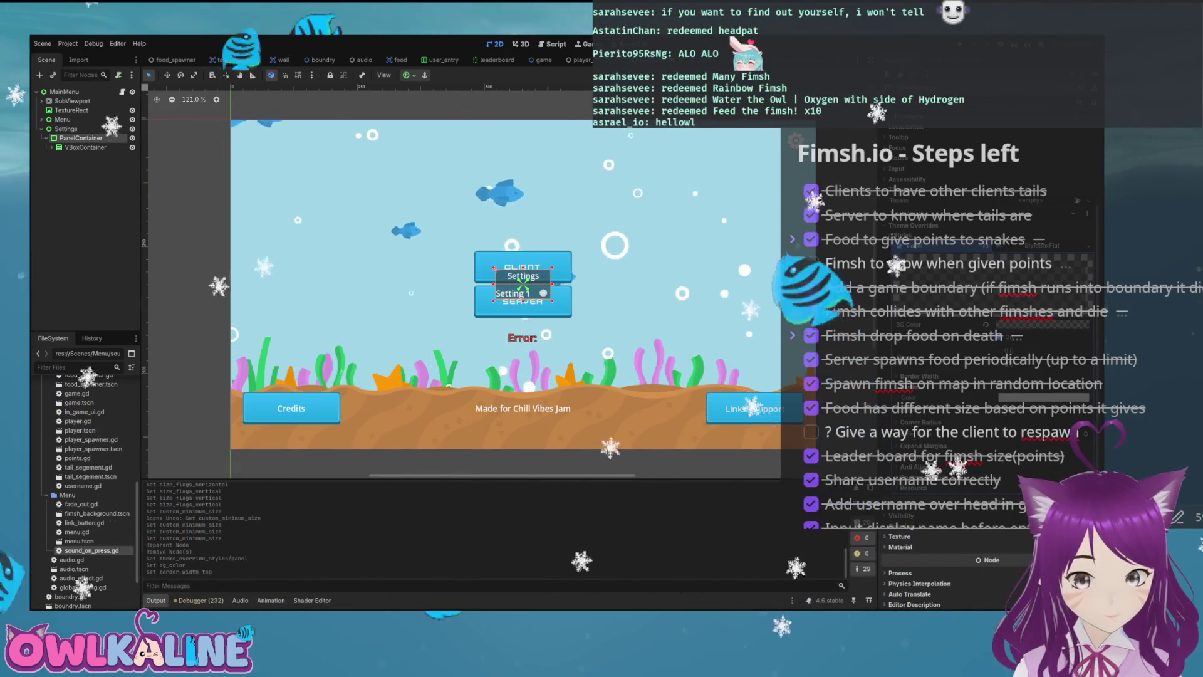
scroll(953, 564, up, 3)
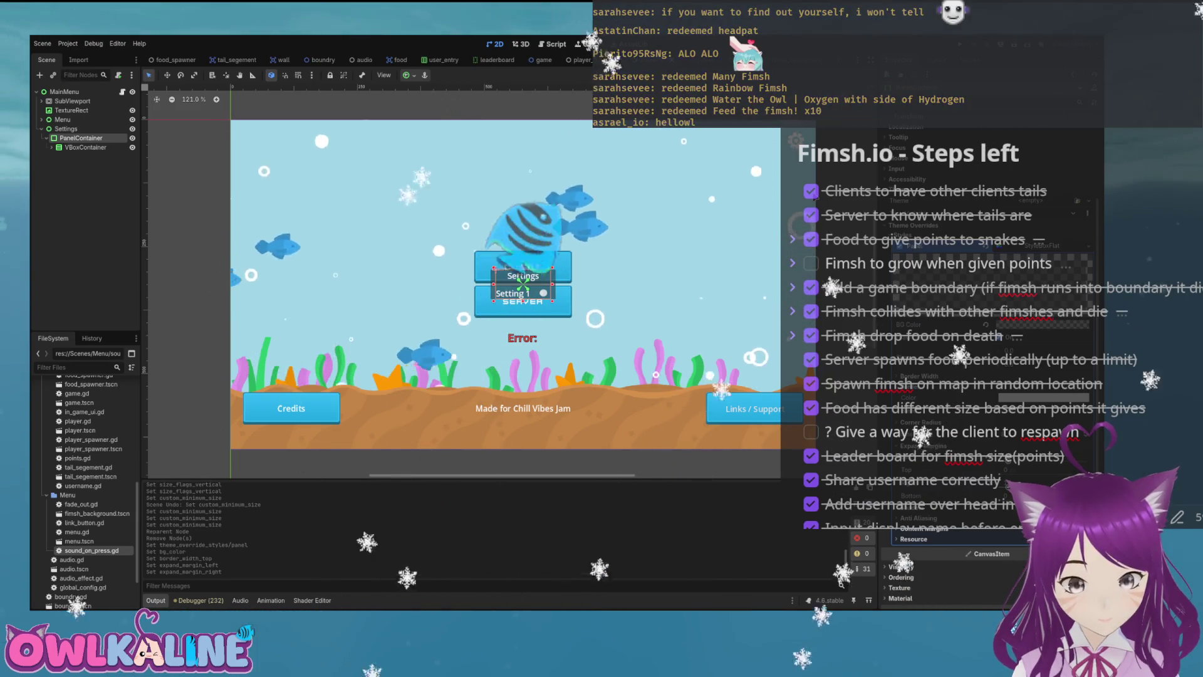
key(Return)
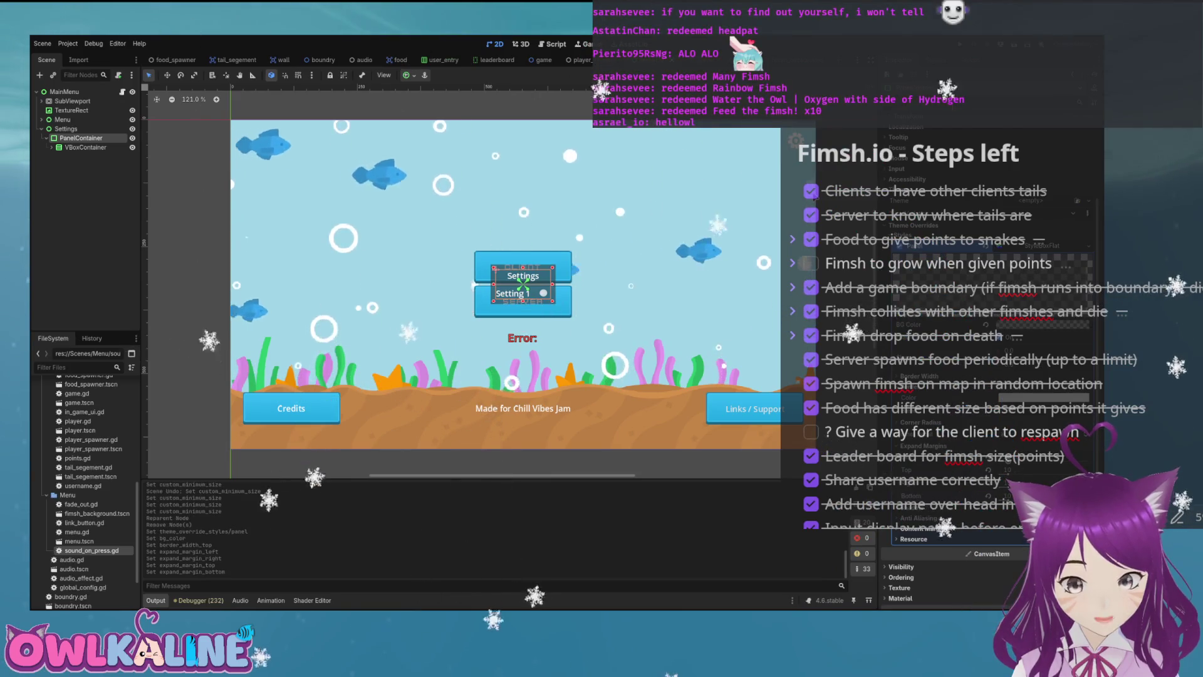
click(66, 128)
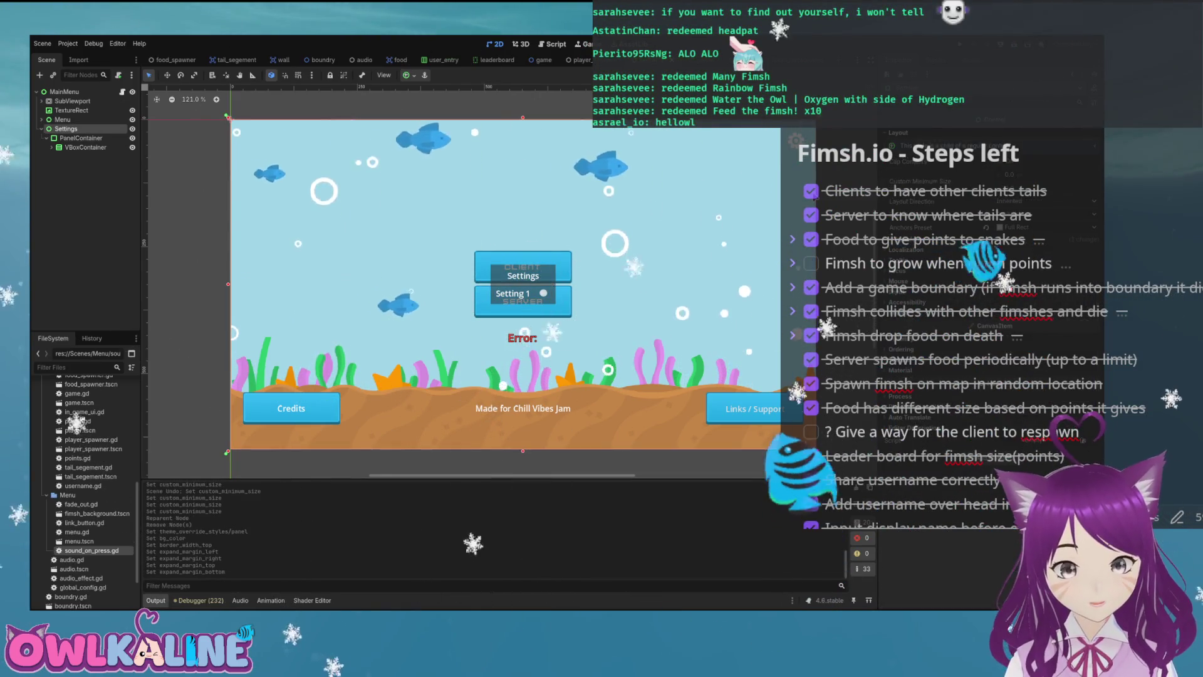
click(84, 166)
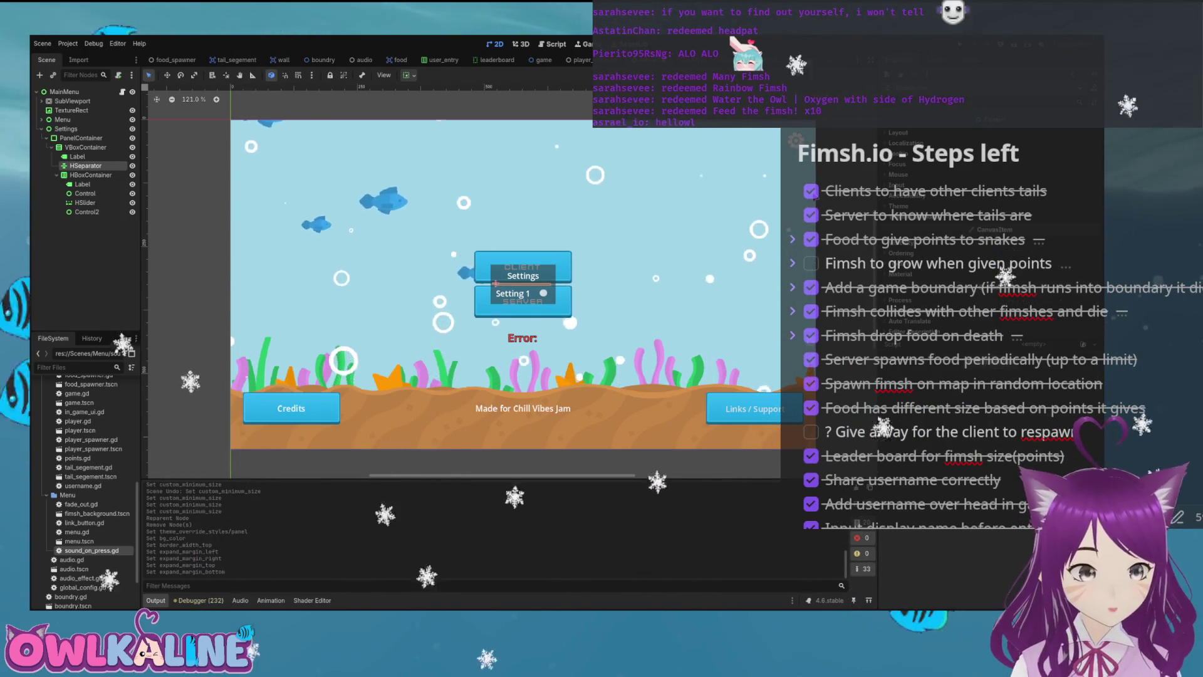
Duplicate the HSeparator, preview the panel in a test run, then delete the extra copy
key(ctrl+d)
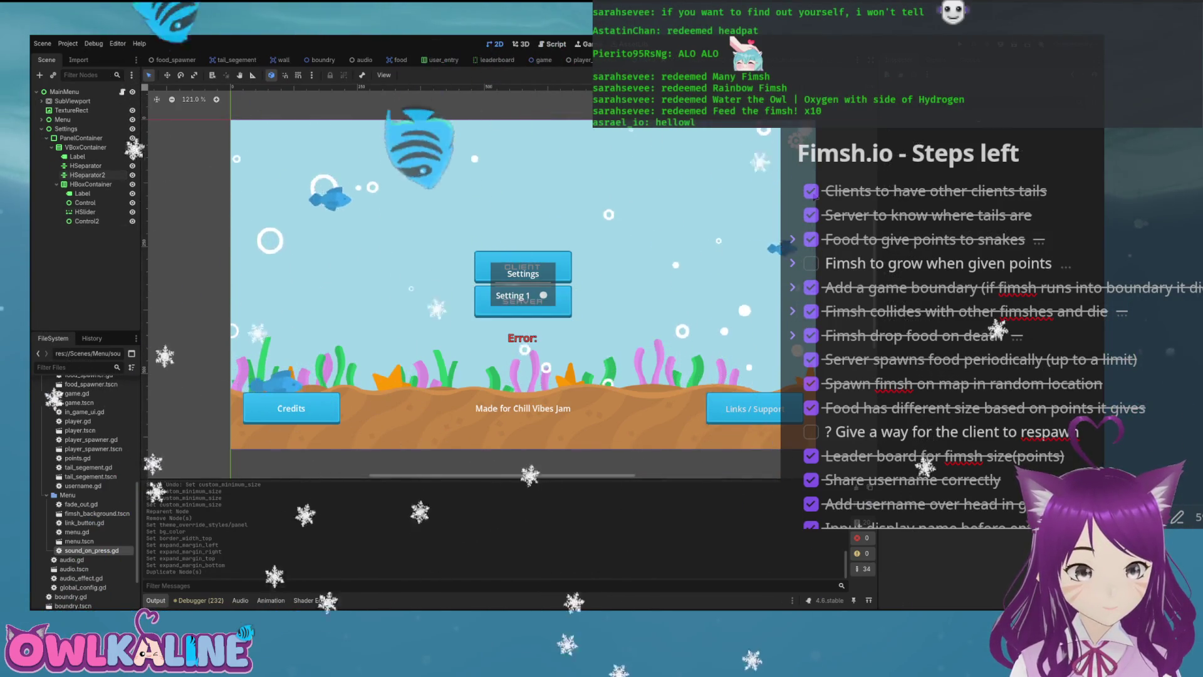
key(F5)
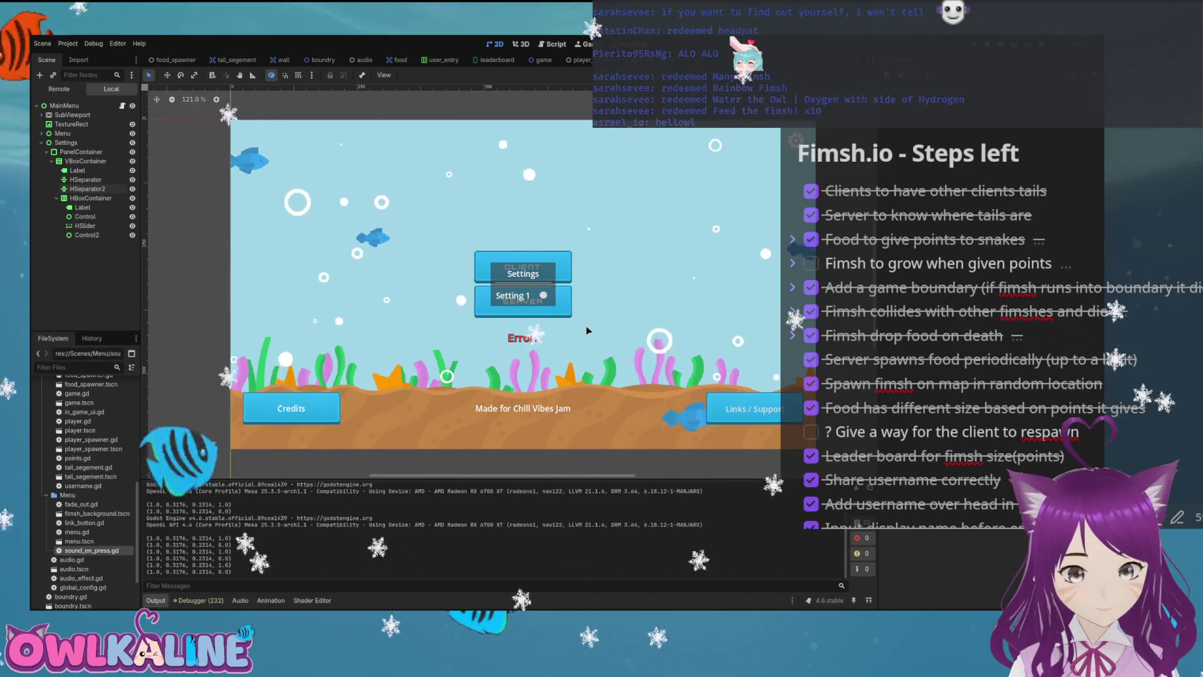
key(F8)
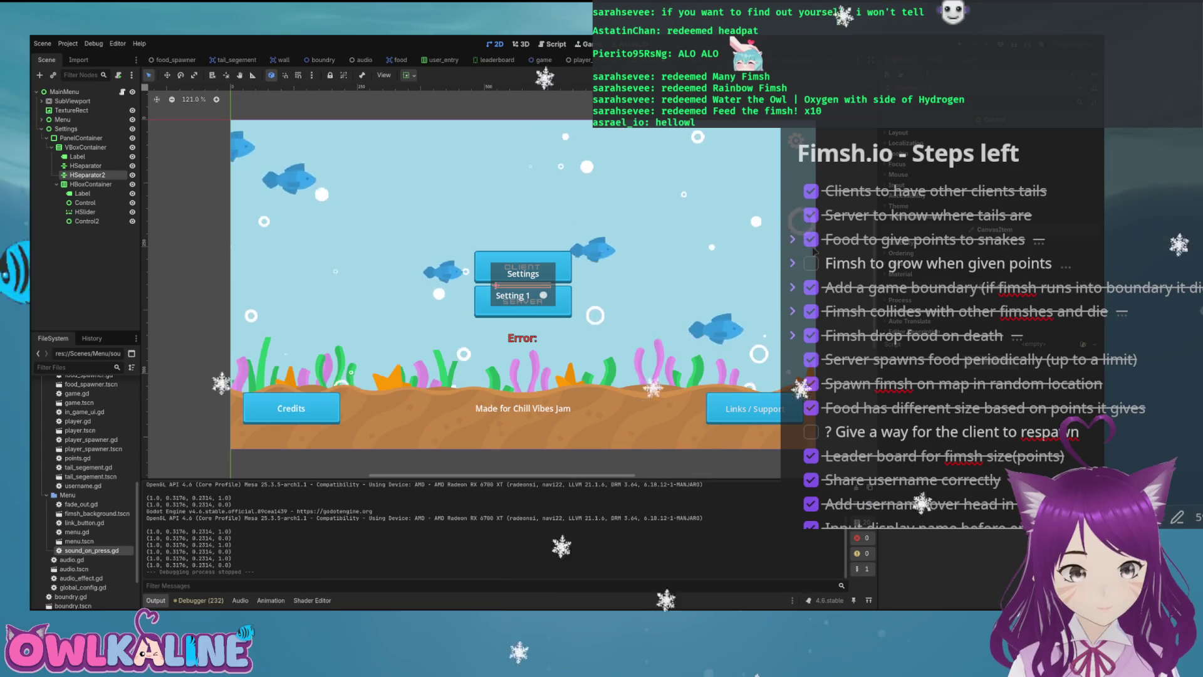
key(Delete)
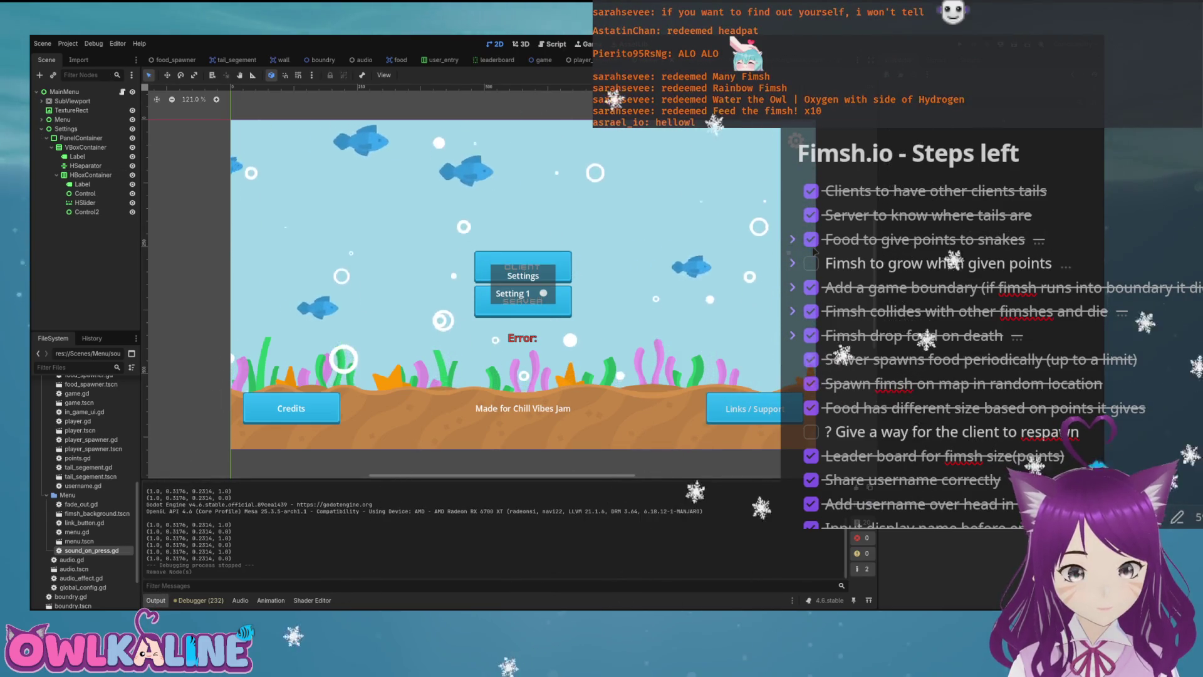
Give the HSlider a custom minimum size and test-run the menu to check it
click(85, 202)
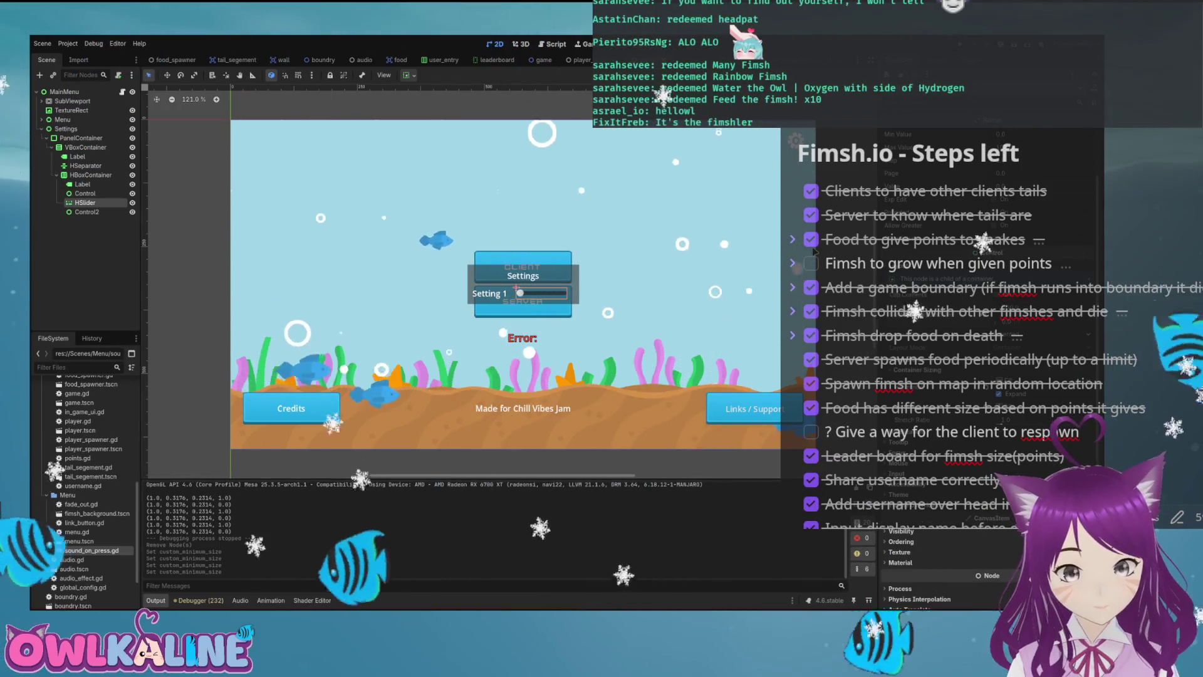
key(F5)
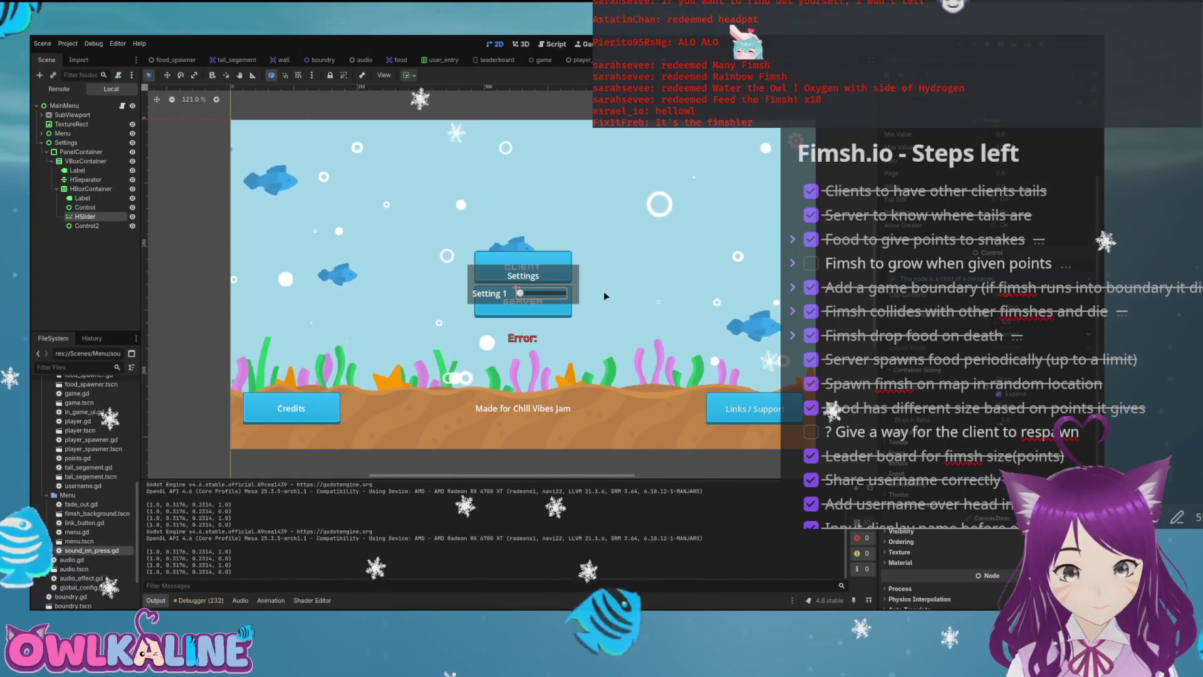
key(F8)
key(Left)
key(Left)
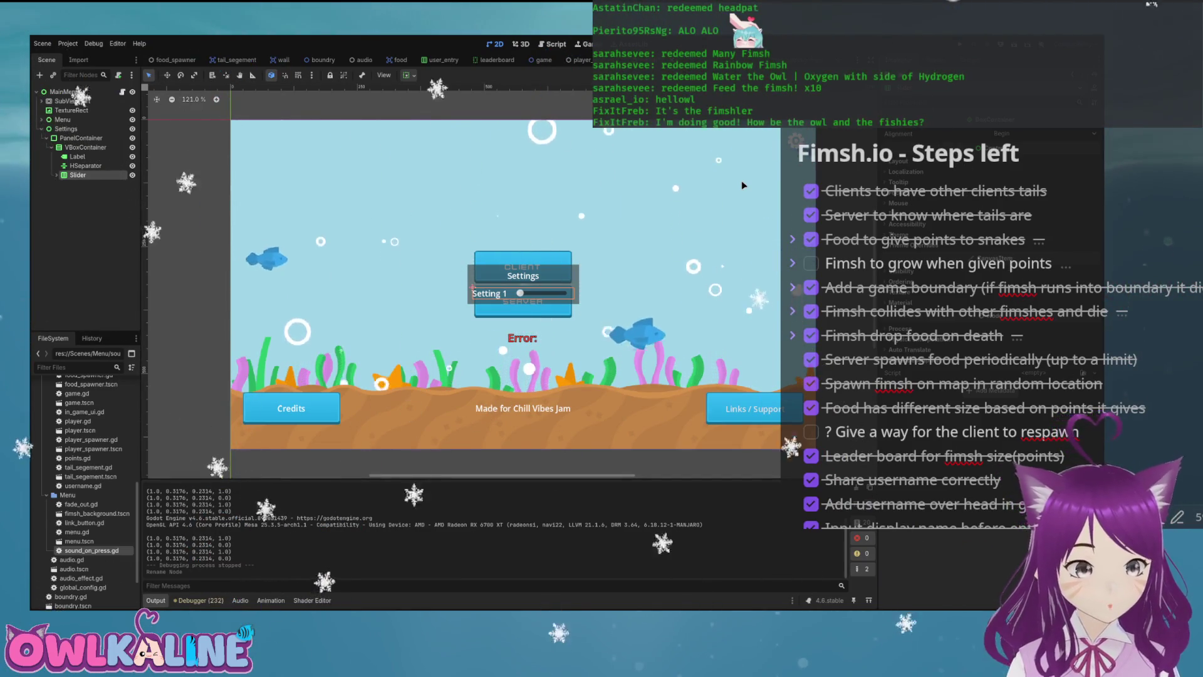
Duplicate the Slider row twice into Slider2 and Slider3
key(ctrl+d)
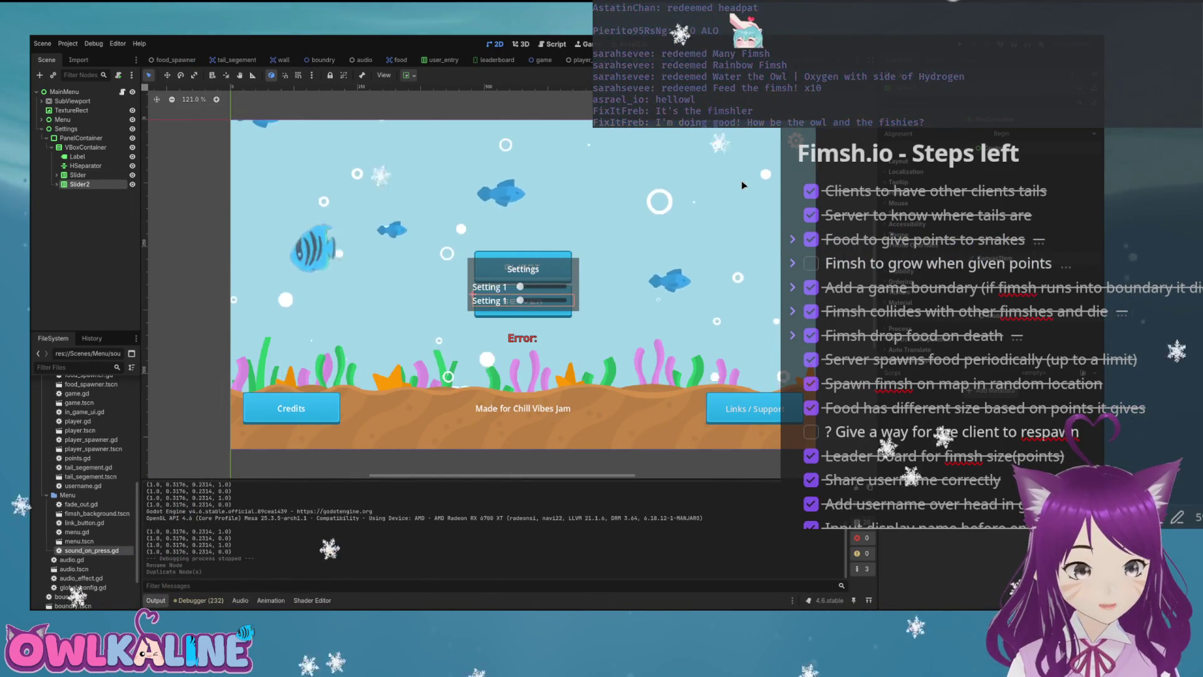
key(ctrl+d)
key(Left)
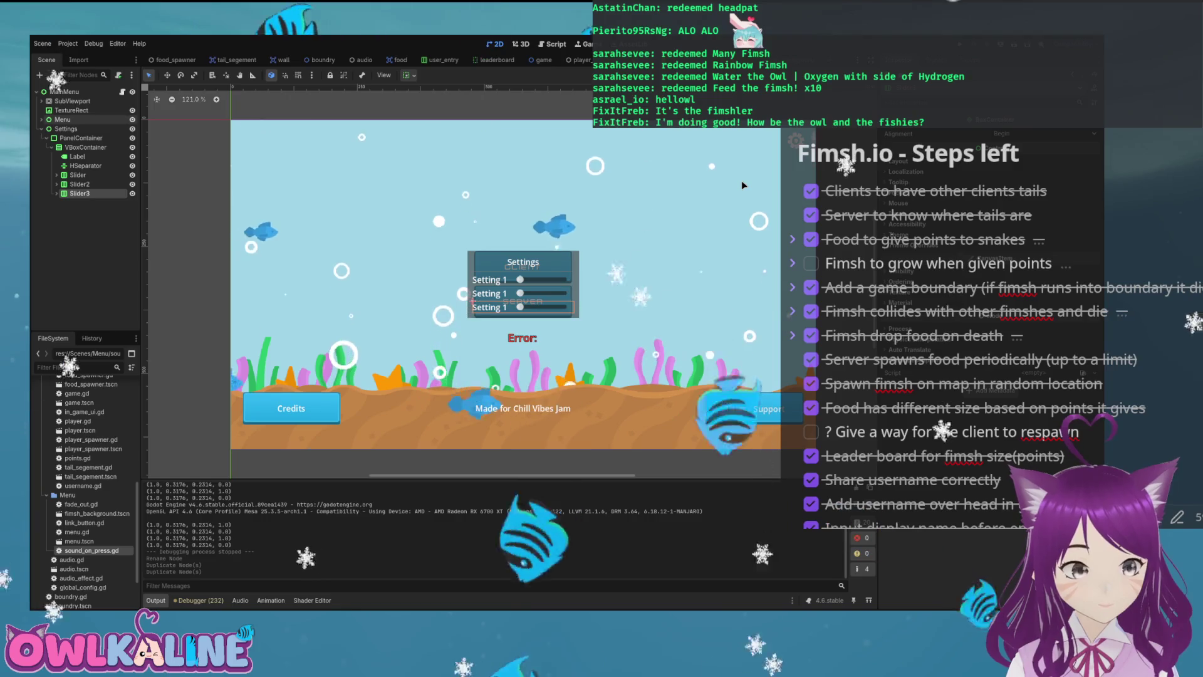
Keep the Menu node visible and hide the Settings panel
click(132, 119)
click(66, 129)
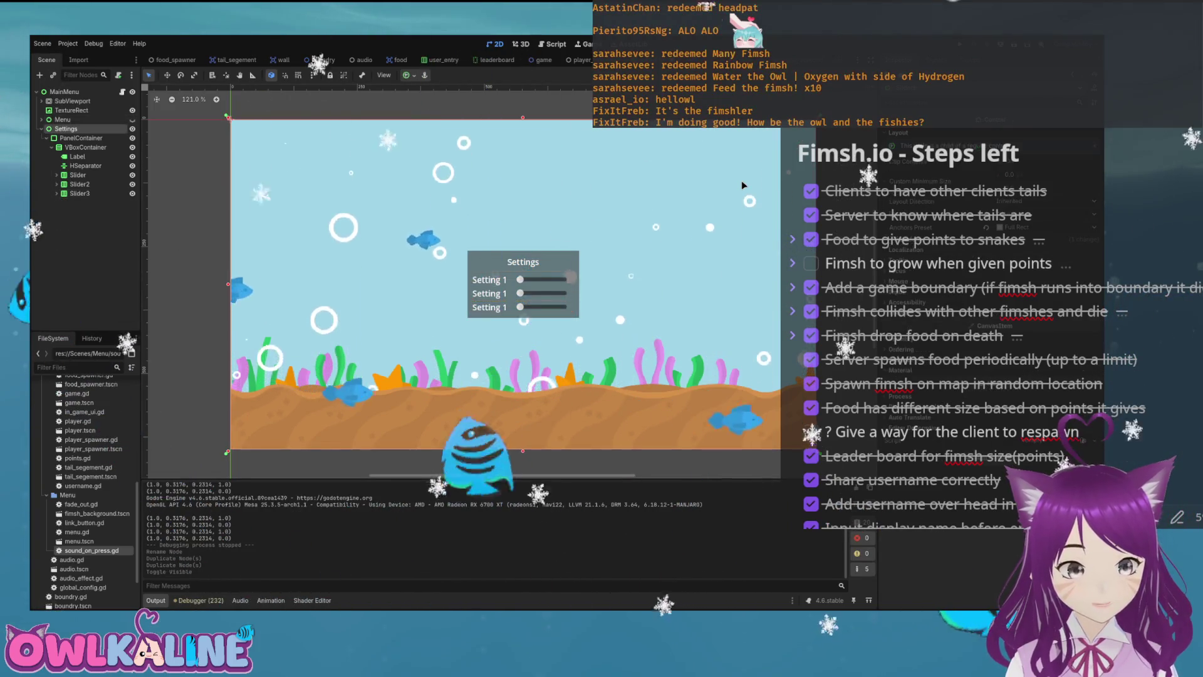
click(132, 119)
click(132, 129)
key(Left)
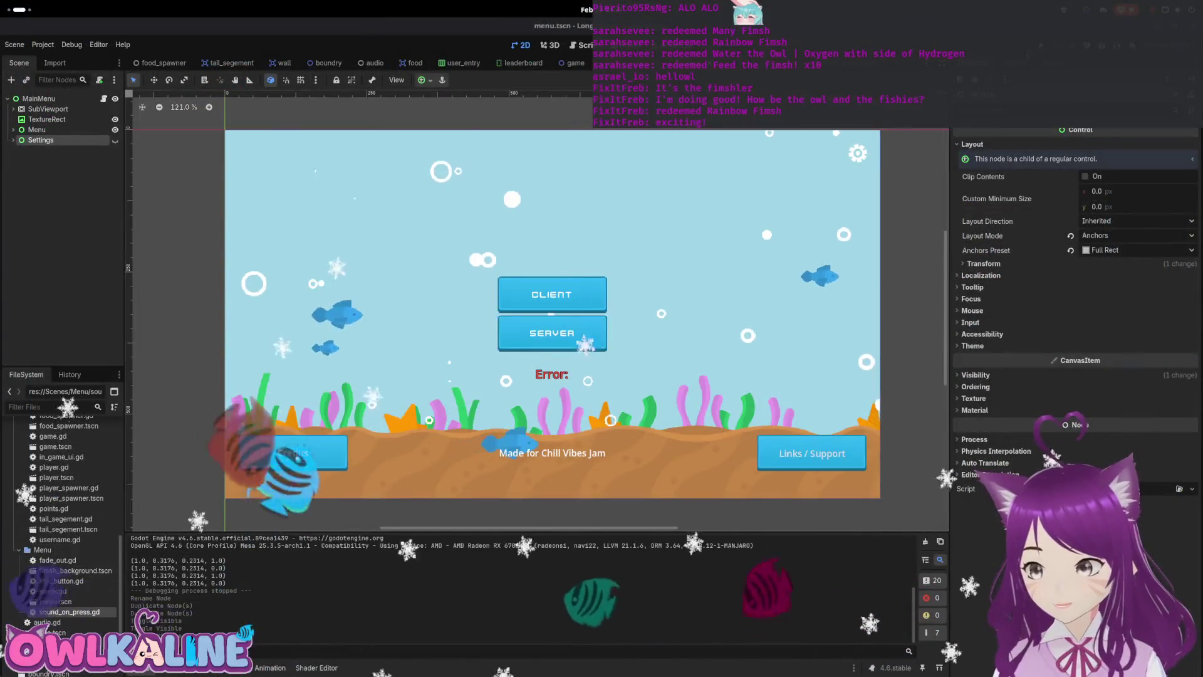
key(F5)
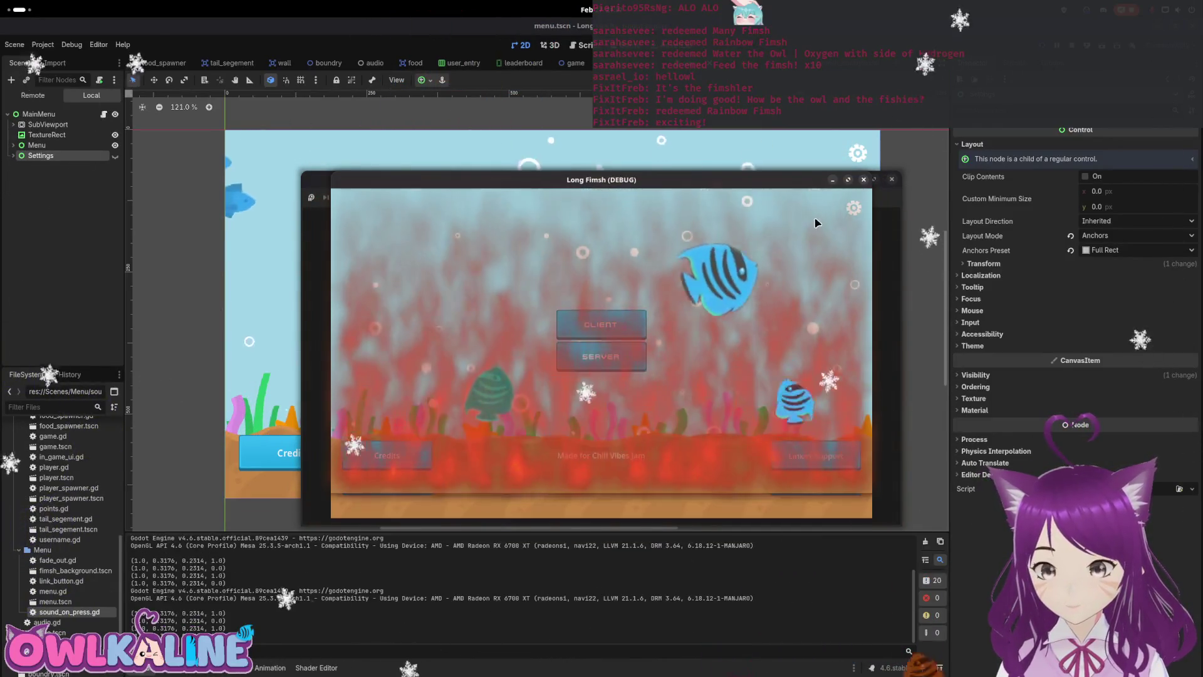
drag(619, 185, 740, 349)
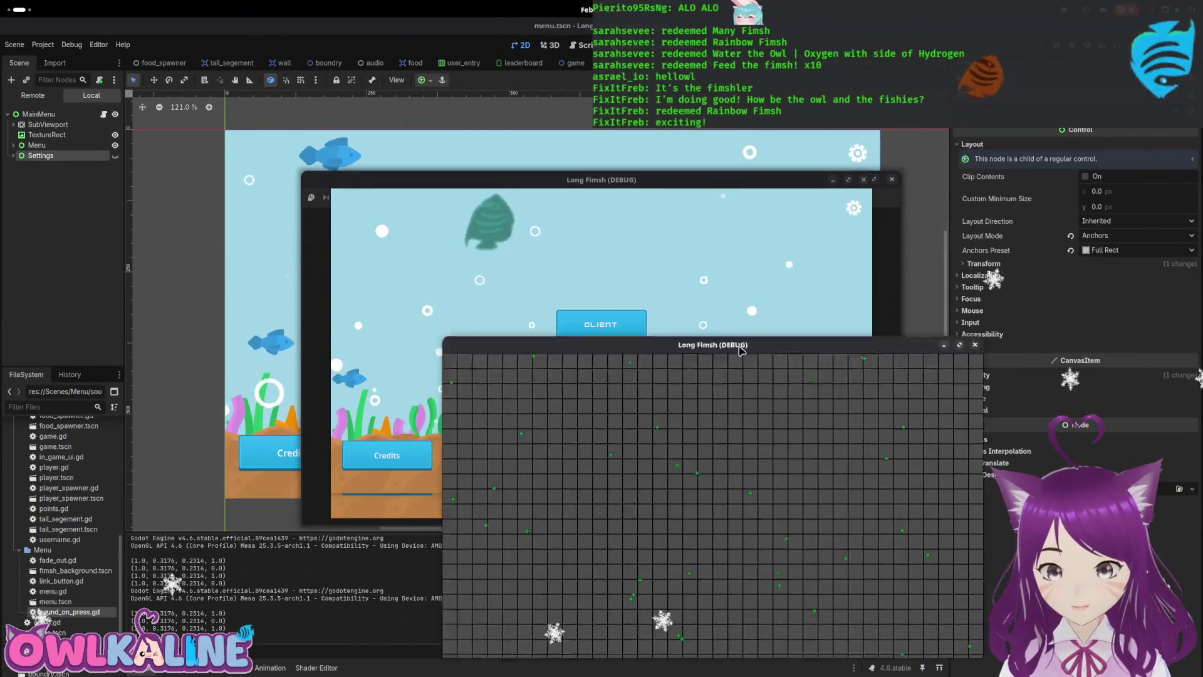
mouse_move(686, 176)
mouse_down()
mouse_move(611, 145)
mouse_move(438, 254)
mouse_up()
drag(438, 179, 450, 70)
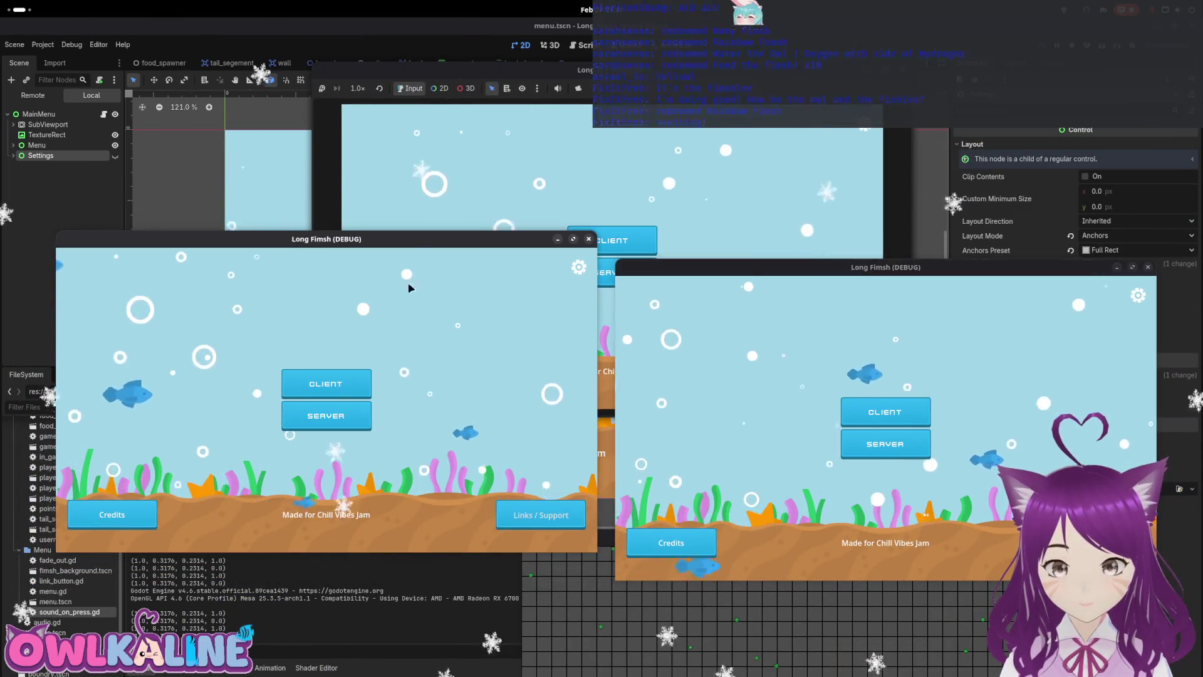
drag(407, 239, 376, 337)
mouse_move(815, 537)
mouse_down()
mouse_move(930, 348)
mouse_move(887, 369)
mouse_up()
click(852, 427)
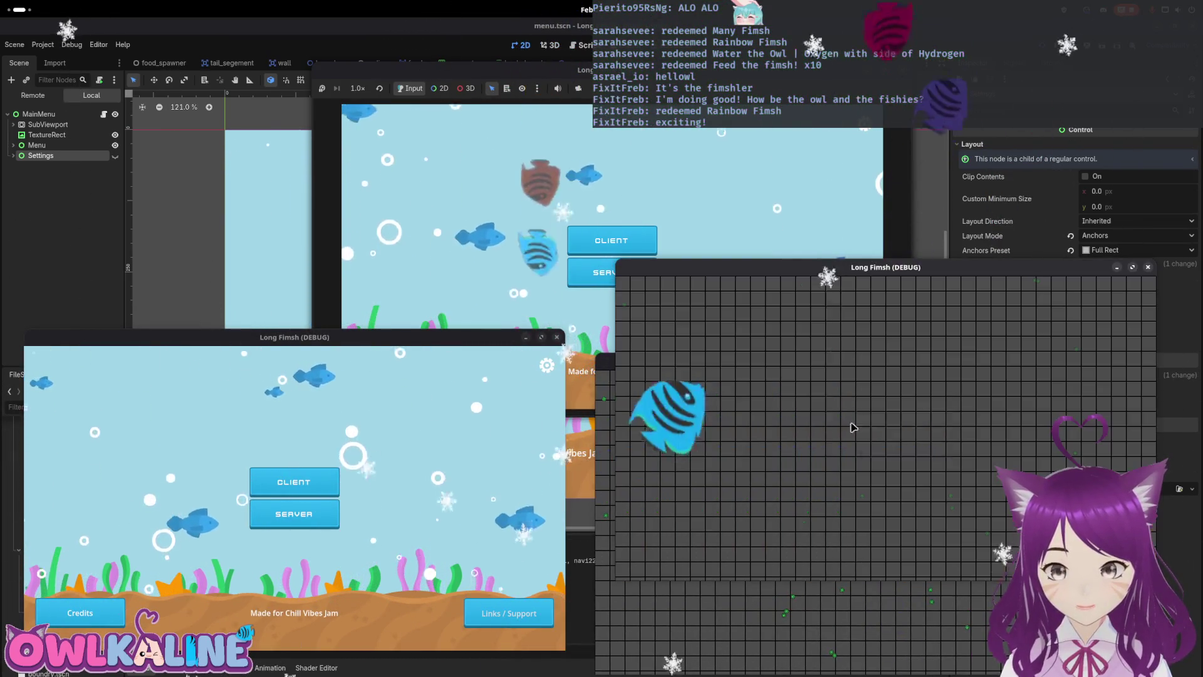
click(886, 440)
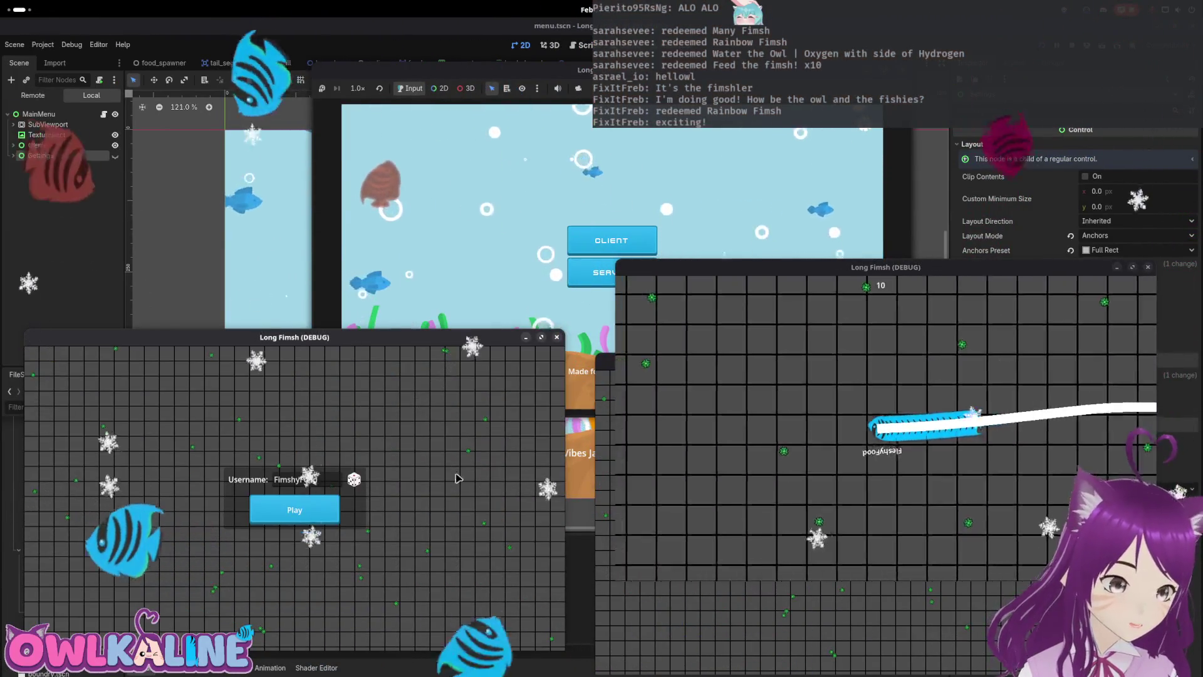
click(354, 479)
click(354, 479)
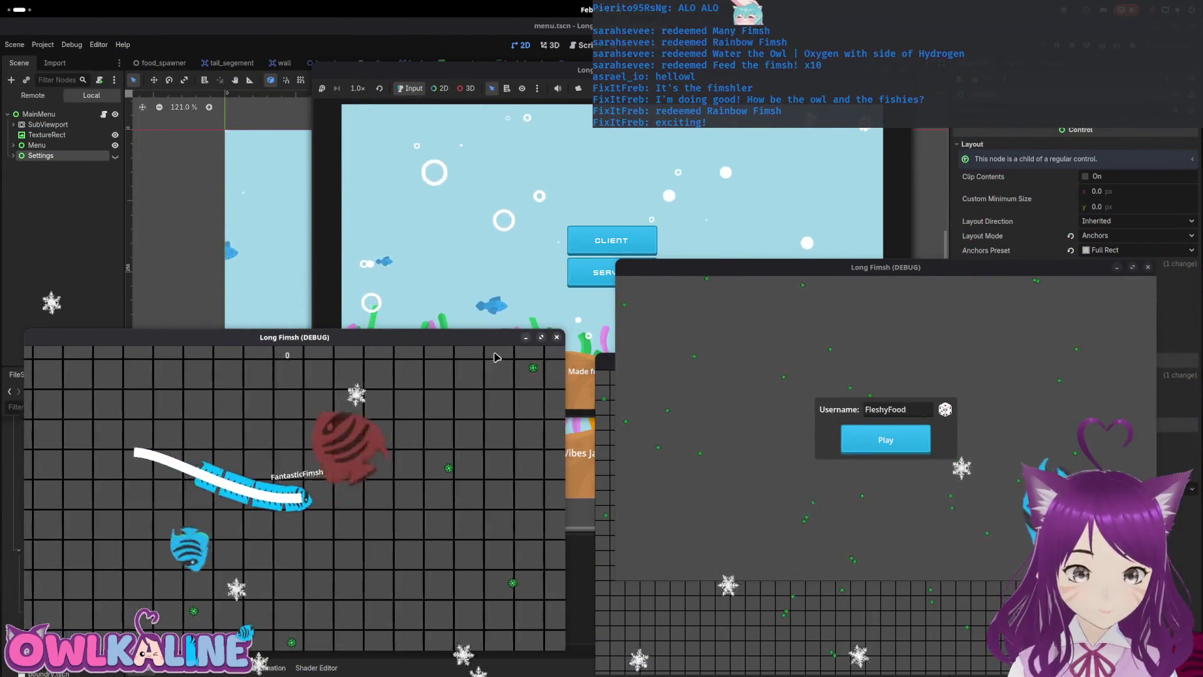
click(604, 244)
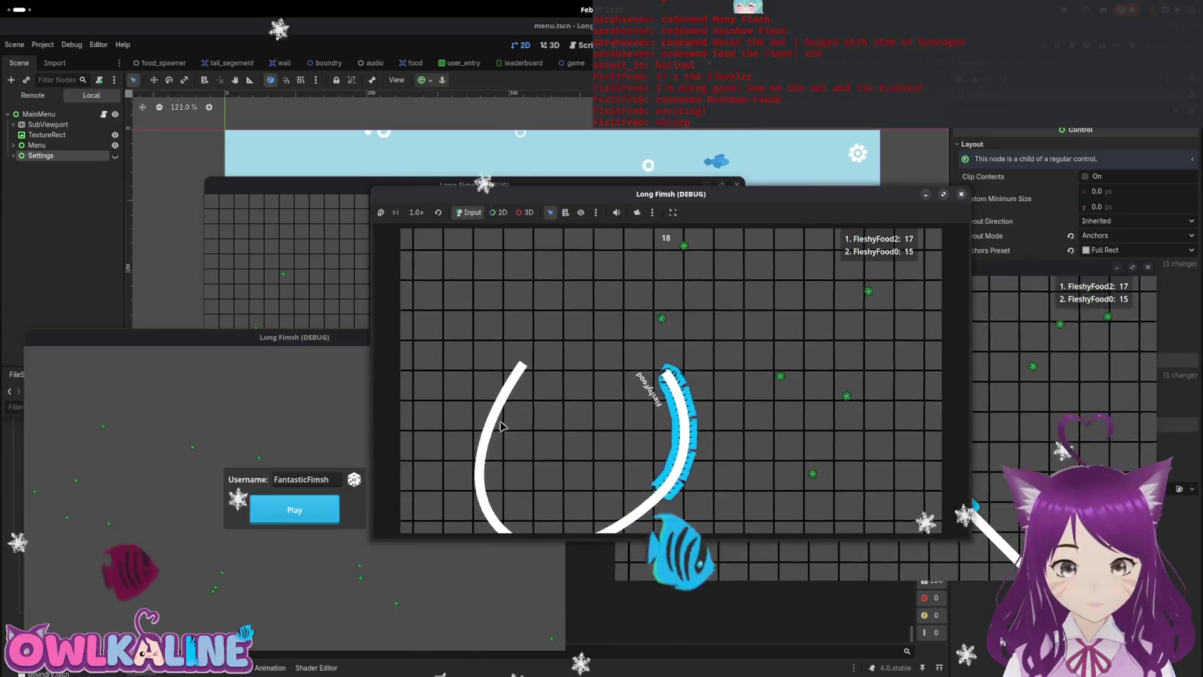
click(296, 434)
click(1073, 47)
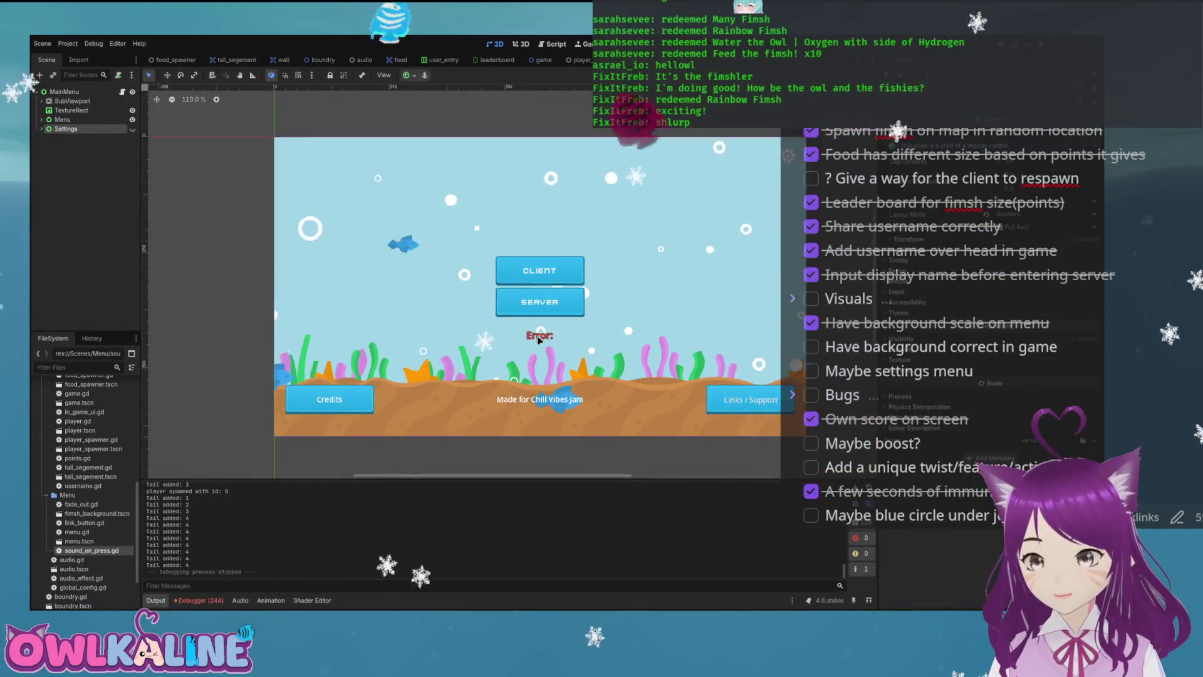
Show the Settings panel with its three slider rows and select its VBoxContainer
scroll(537, 340, up, 10)
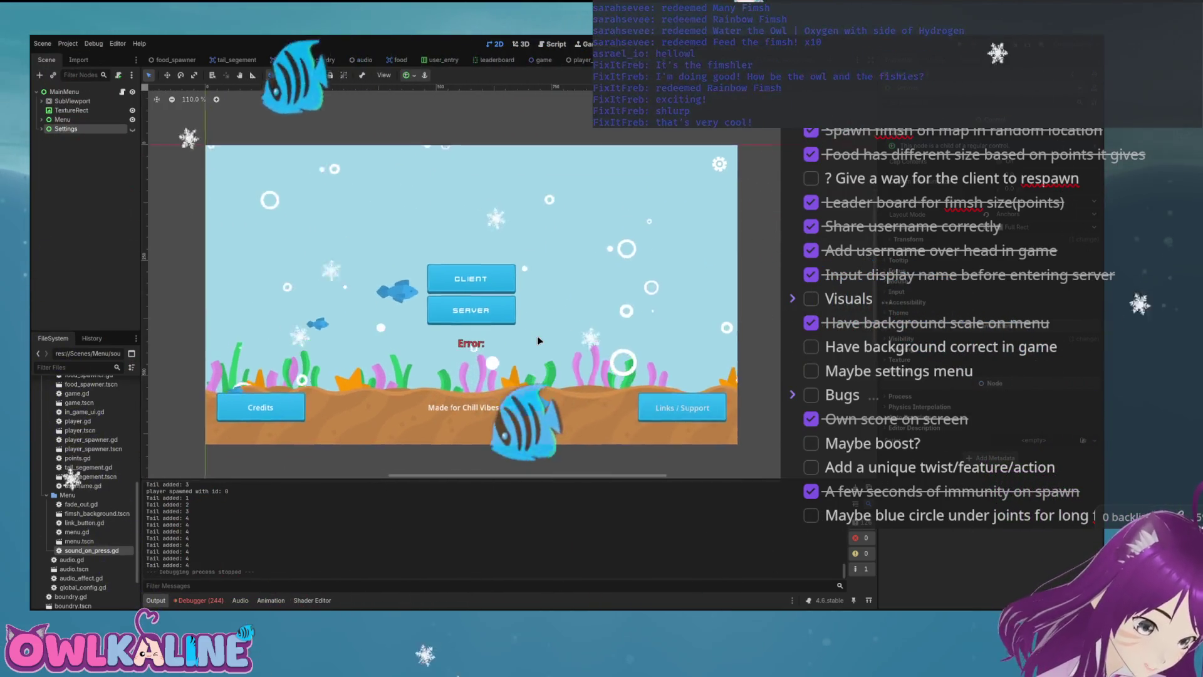
scroll(537, 340, down, 2)
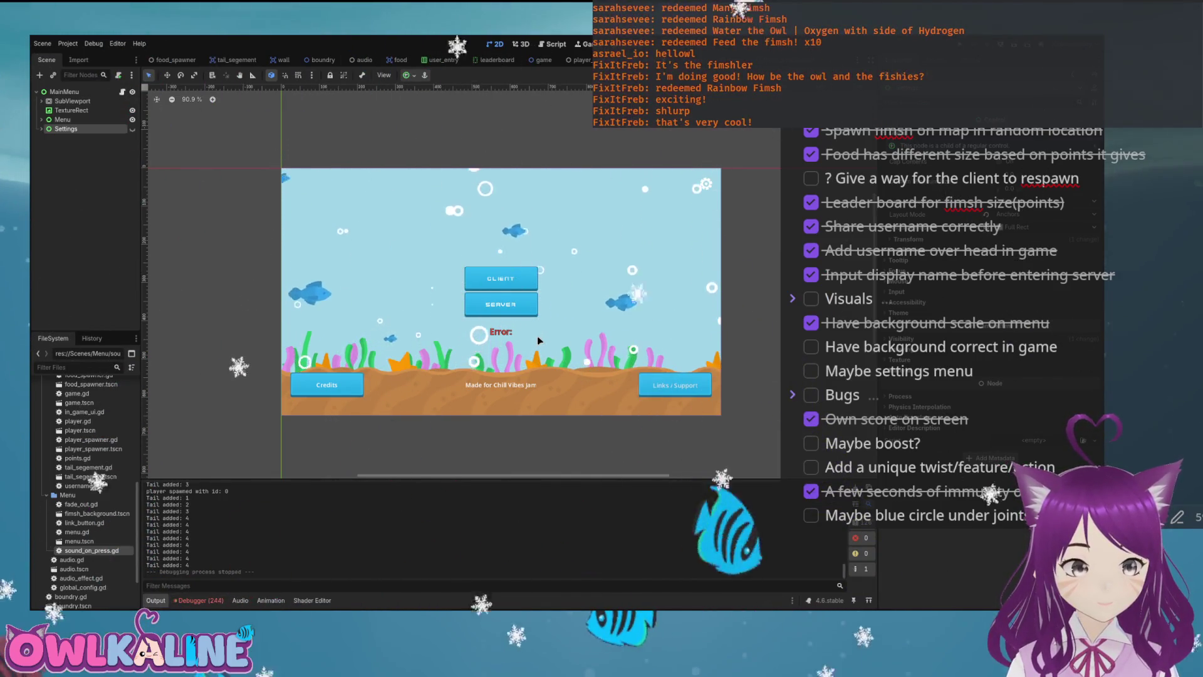
scroll(538, 341, up, 4)
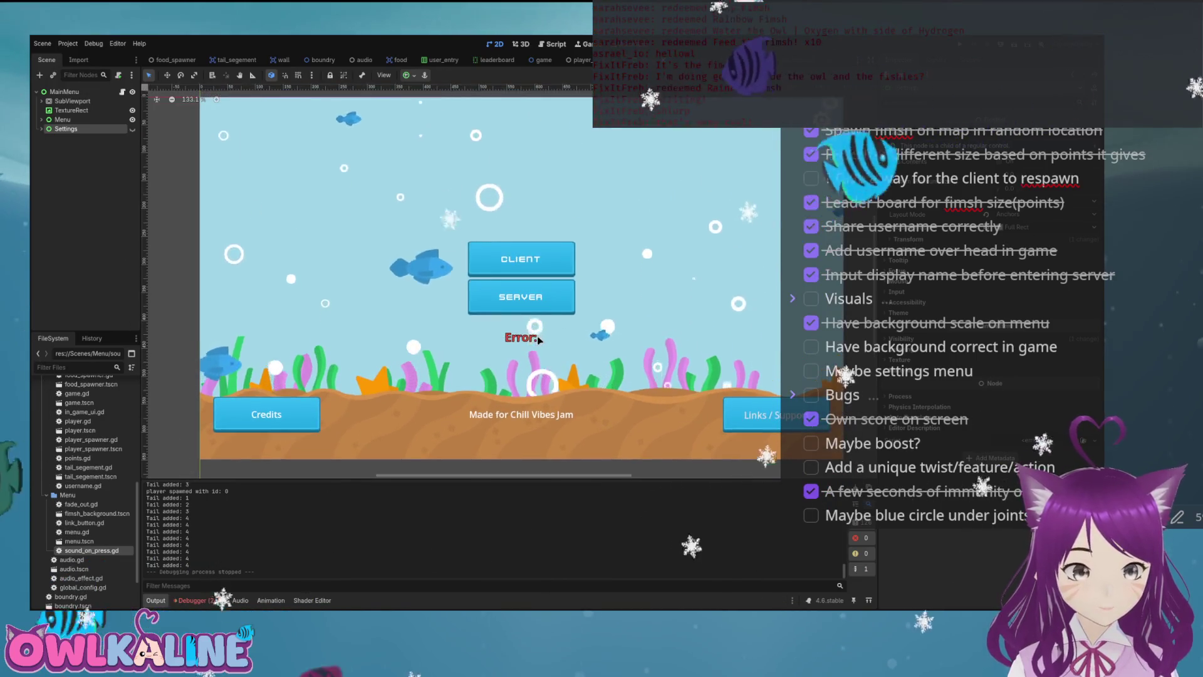
scroll(538, 340, down, 2)
key(v)
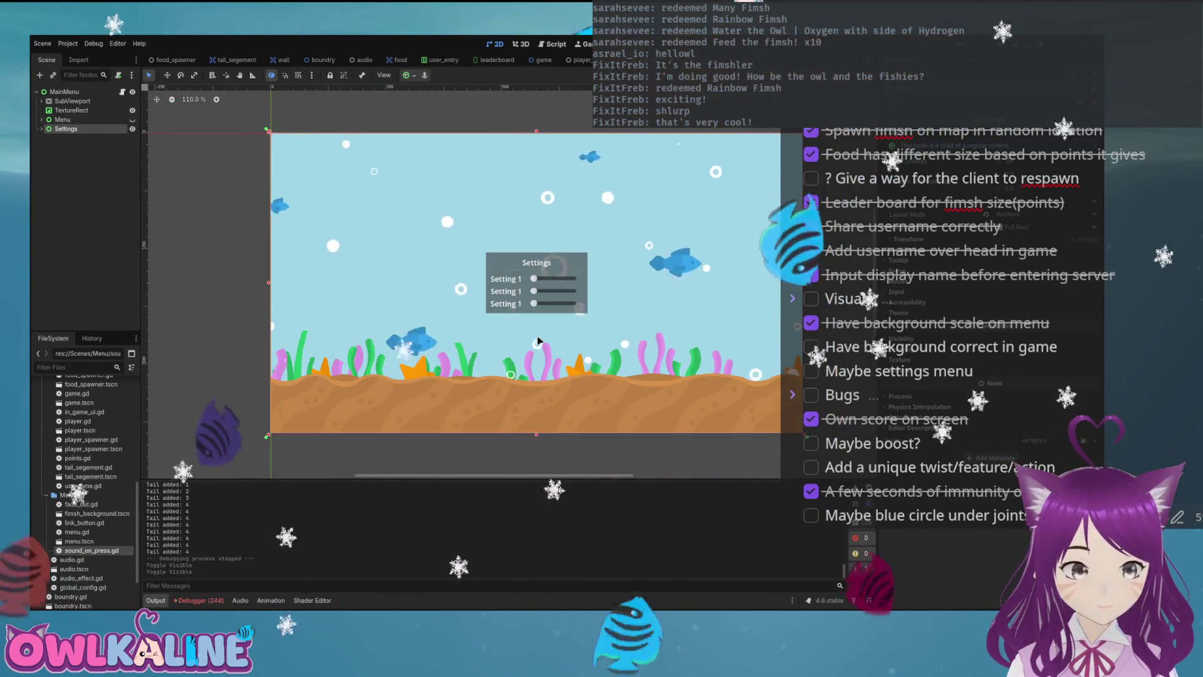
scroll(538, 340, up, 2)
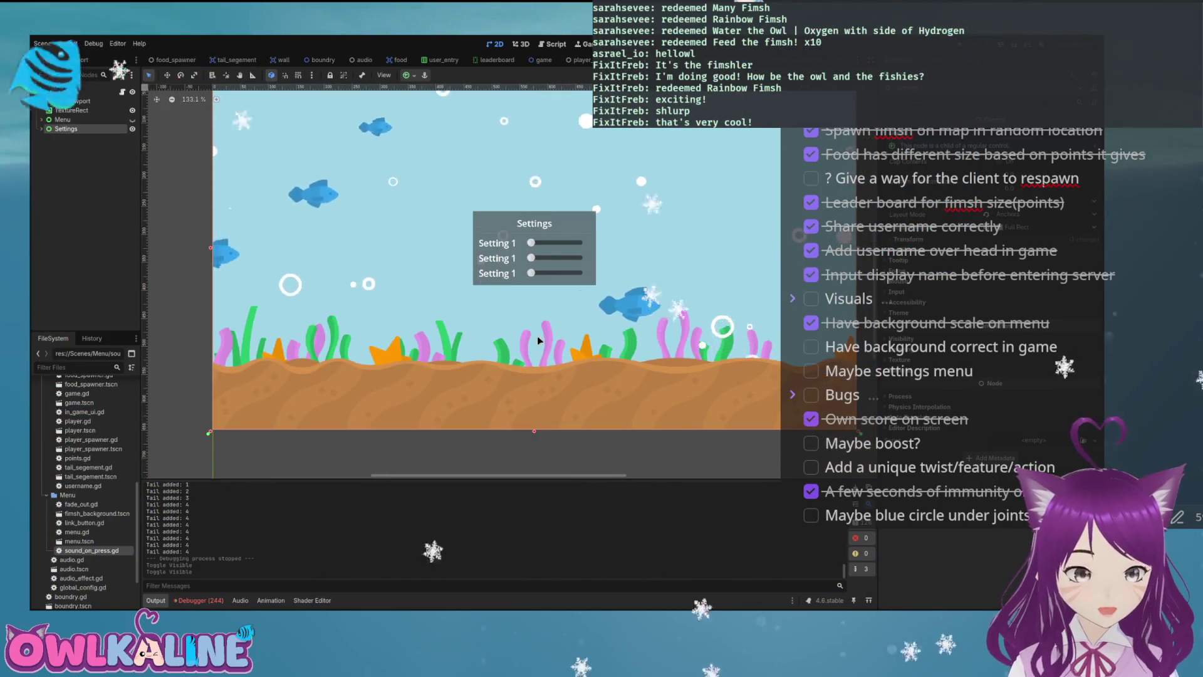
scroll(538, 340, down, 1)
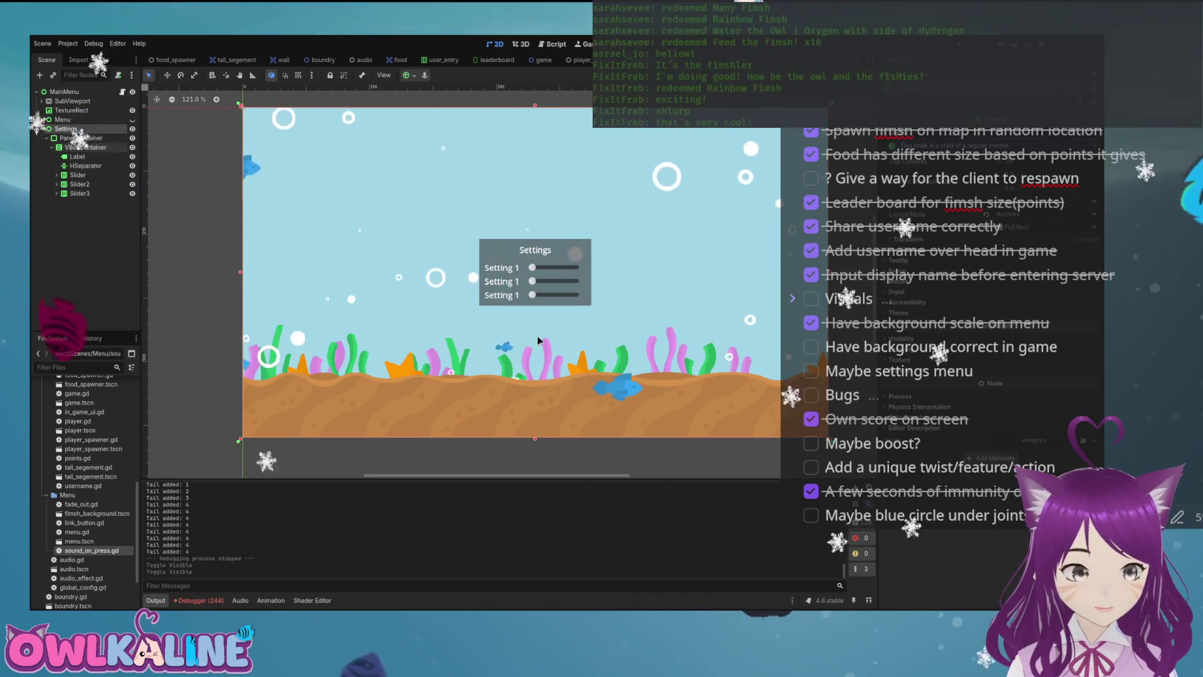
key(Down)
key(Down)
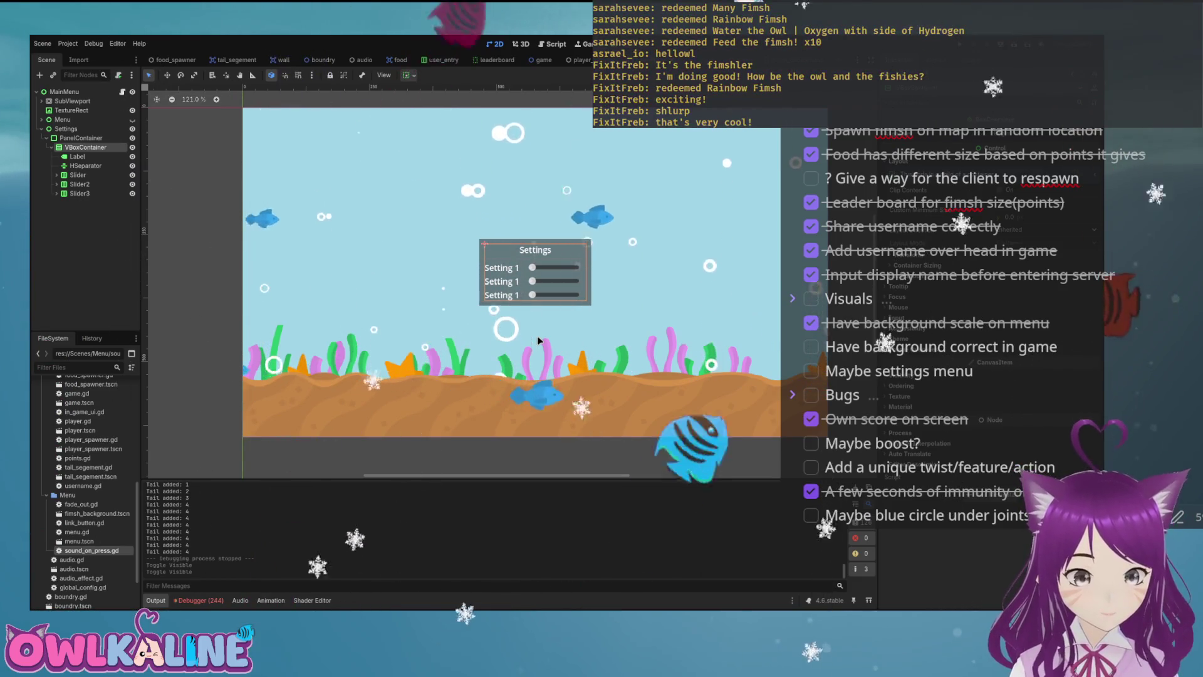
Add a TextureButton with sound_on_press.gd under the sliders, with a child Label reading Return
key(Return)
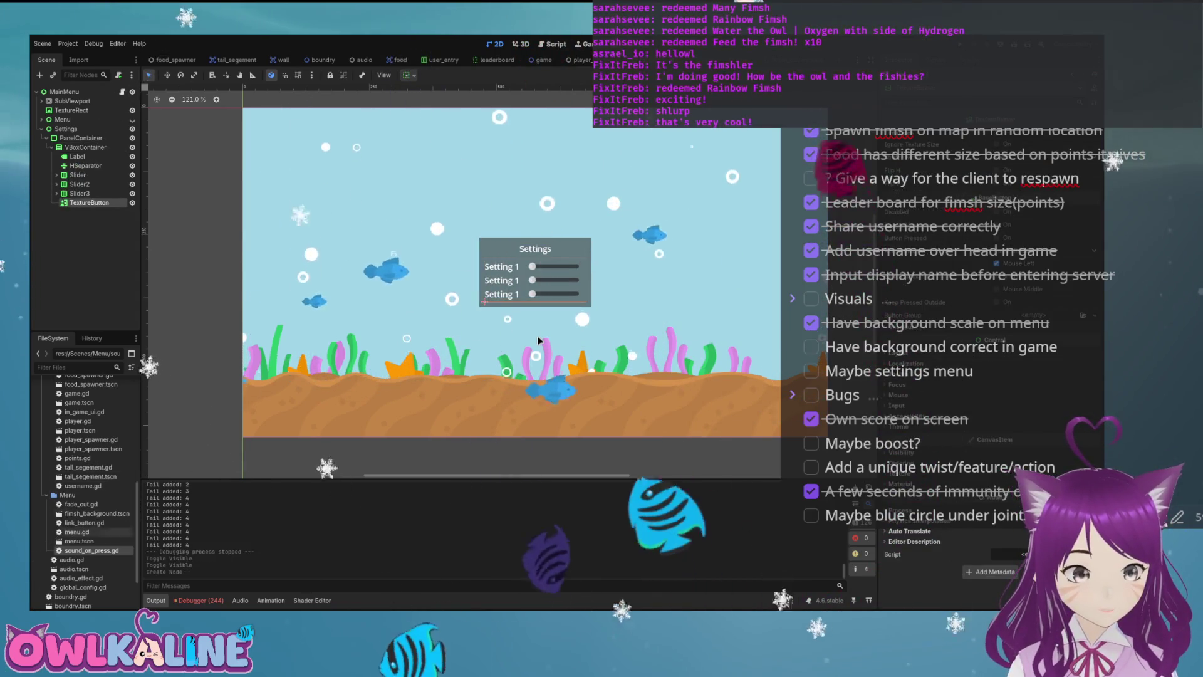
mouse_move(92, 551)
mouse_down()
mouse_move(116, 207)
mouse_move(94, 202)
mouse_up()
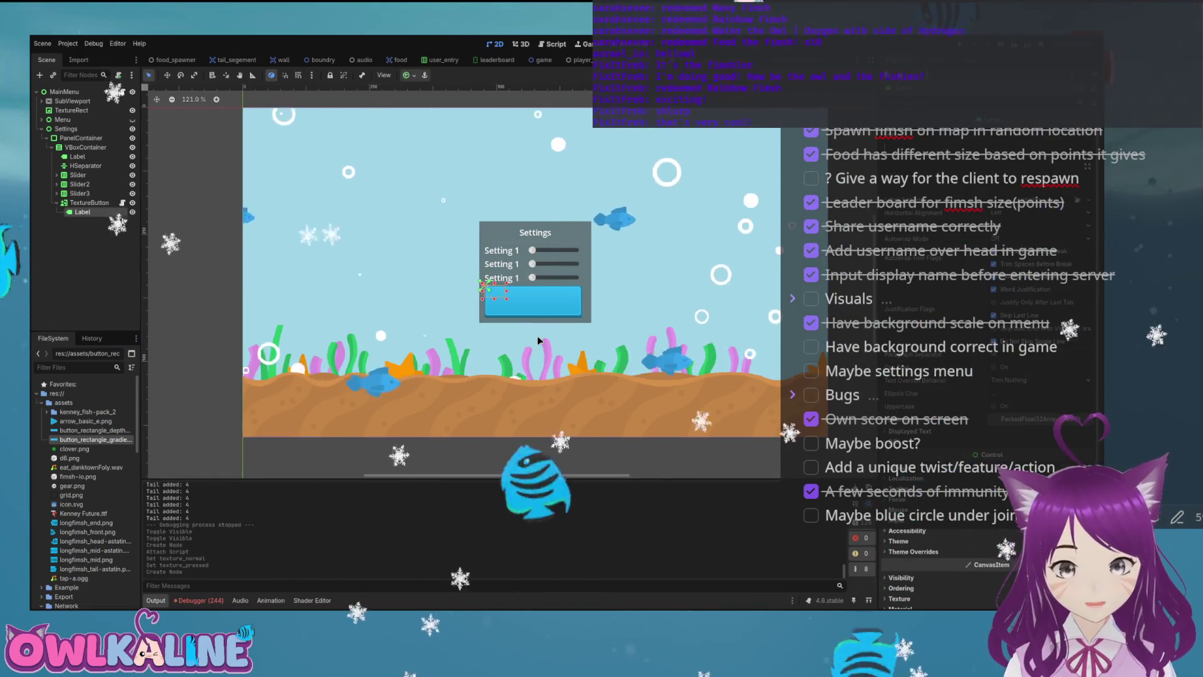
key(ctrl+a)
key(Return)
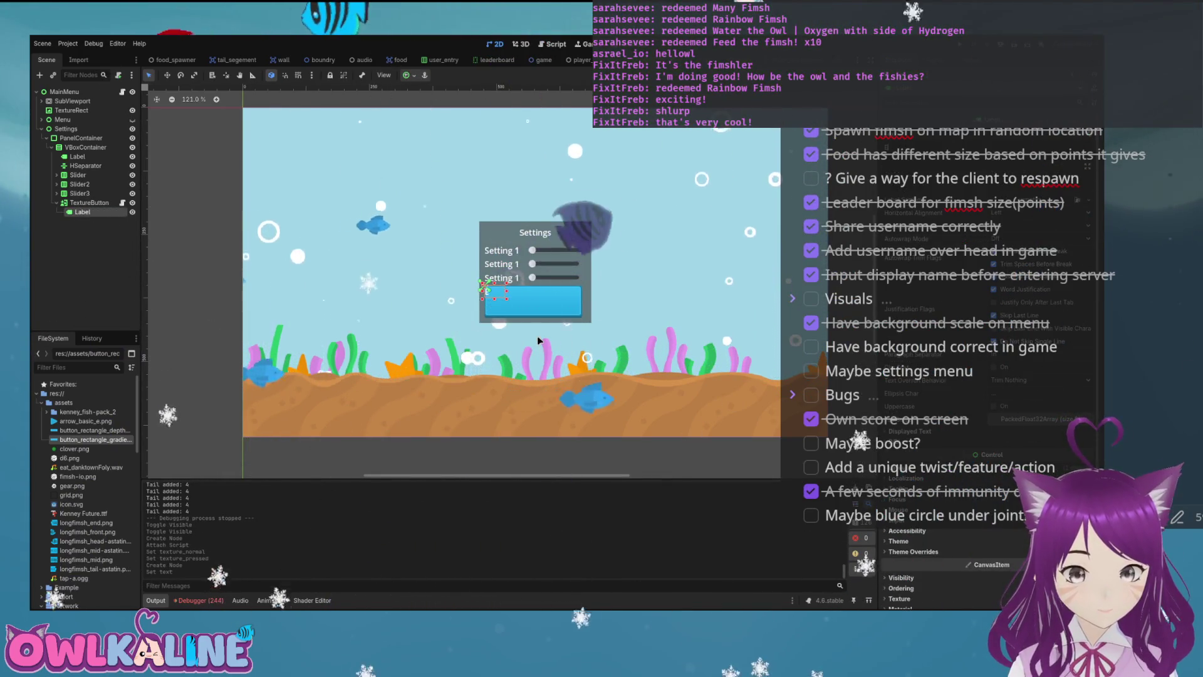
text(BaRet)
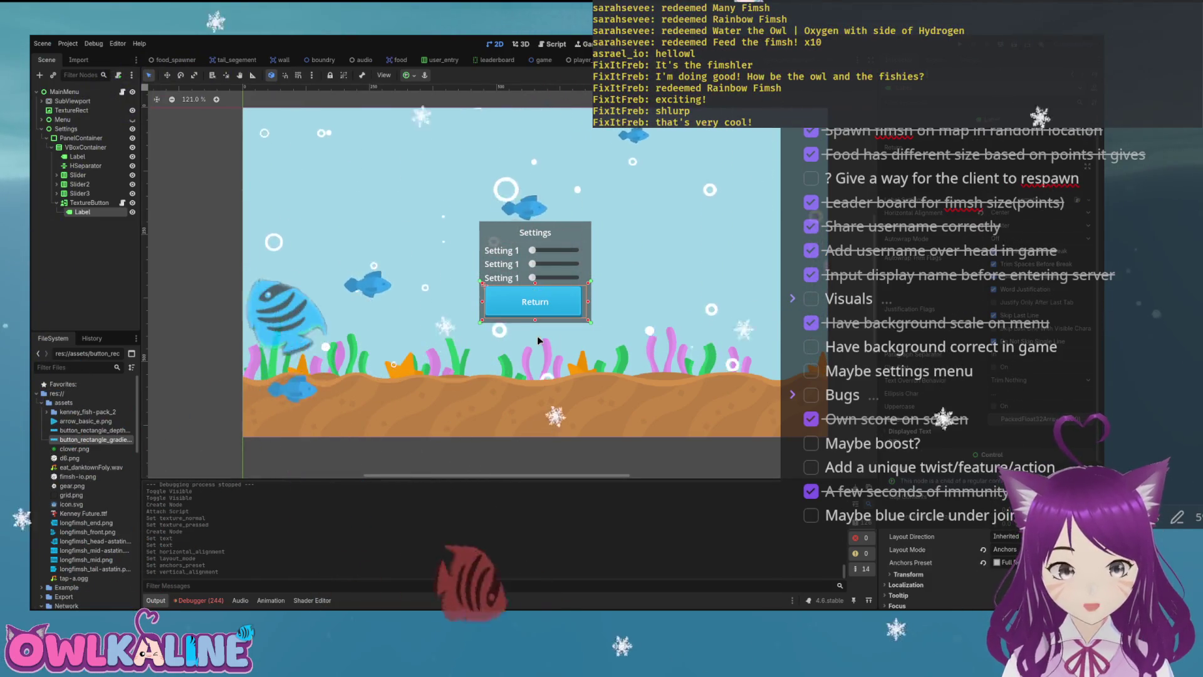
key(Up)
key(f)
scroll(537, 335, up, 7)
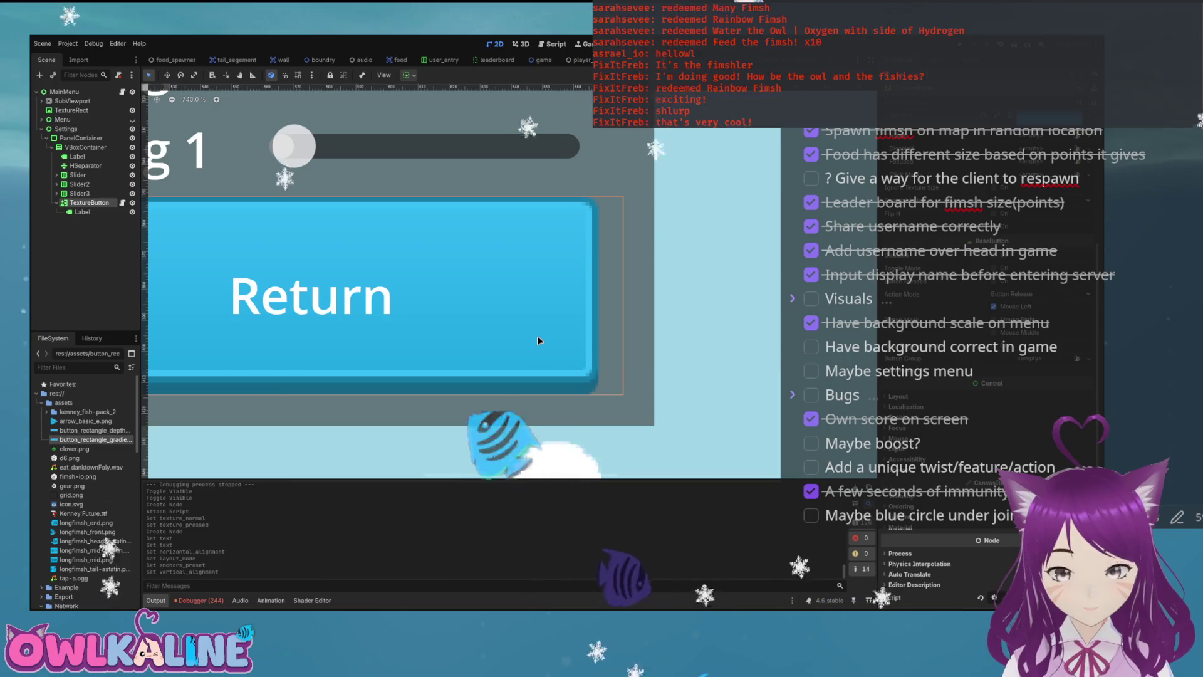
Add an HBoxContainer below the sliders and move the Return button into it
scroll(536, 336, down, 3)
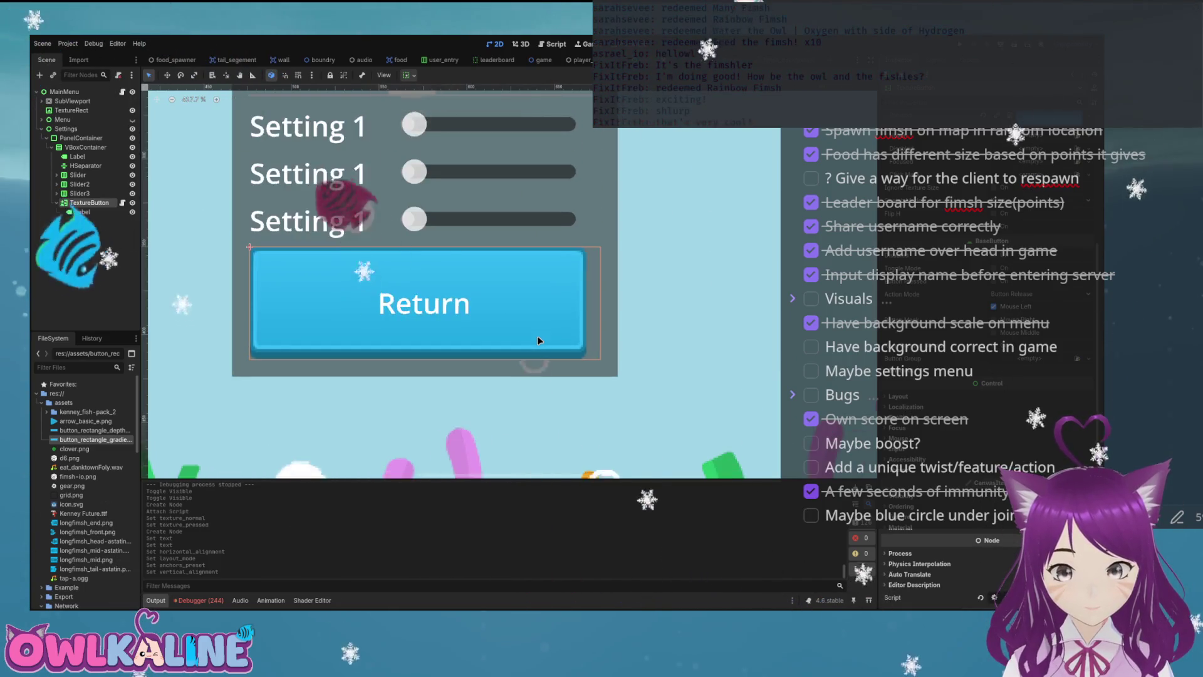
scroll(537, 335, up, 4)
scroll(537, 336, down, 2)
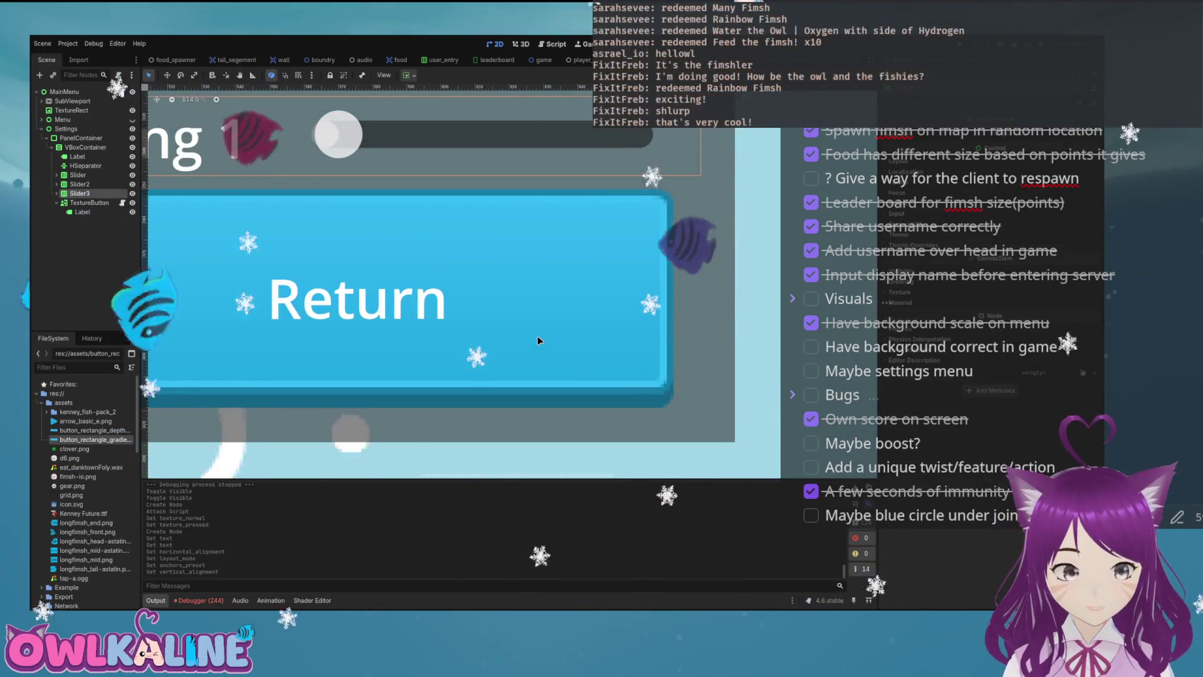
scroll(536, 336, down, 3)
scroll(537, 340, down, 3)
scroll(537, 340, up, 2)
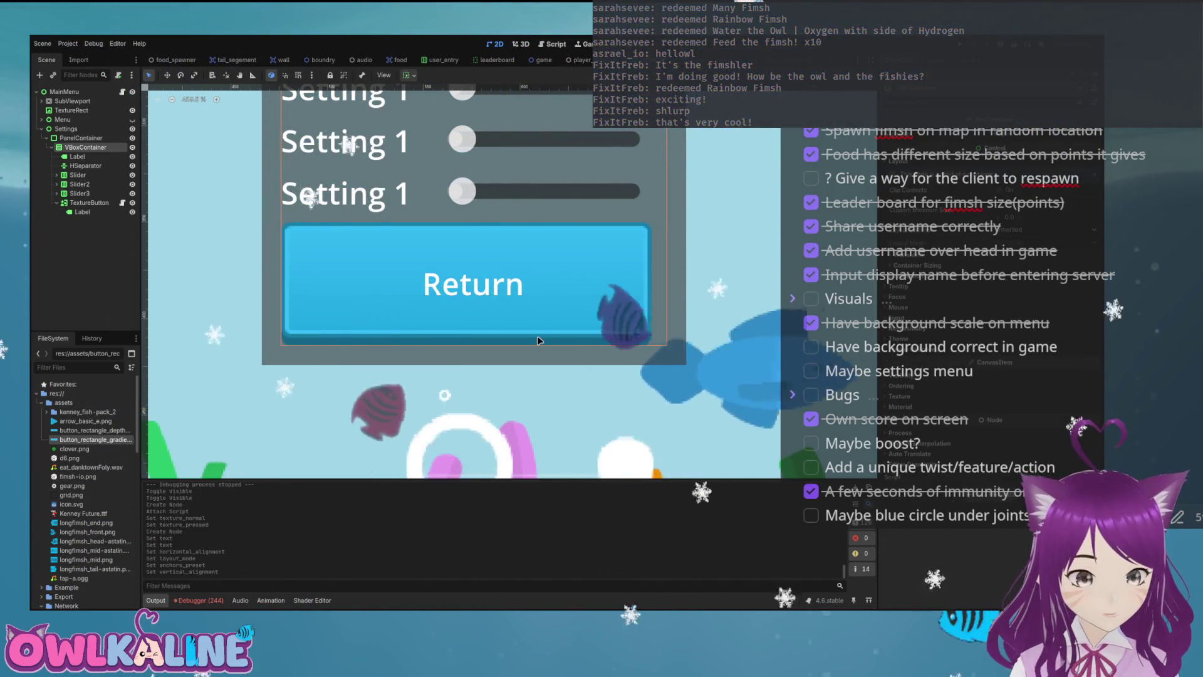
key(Return)
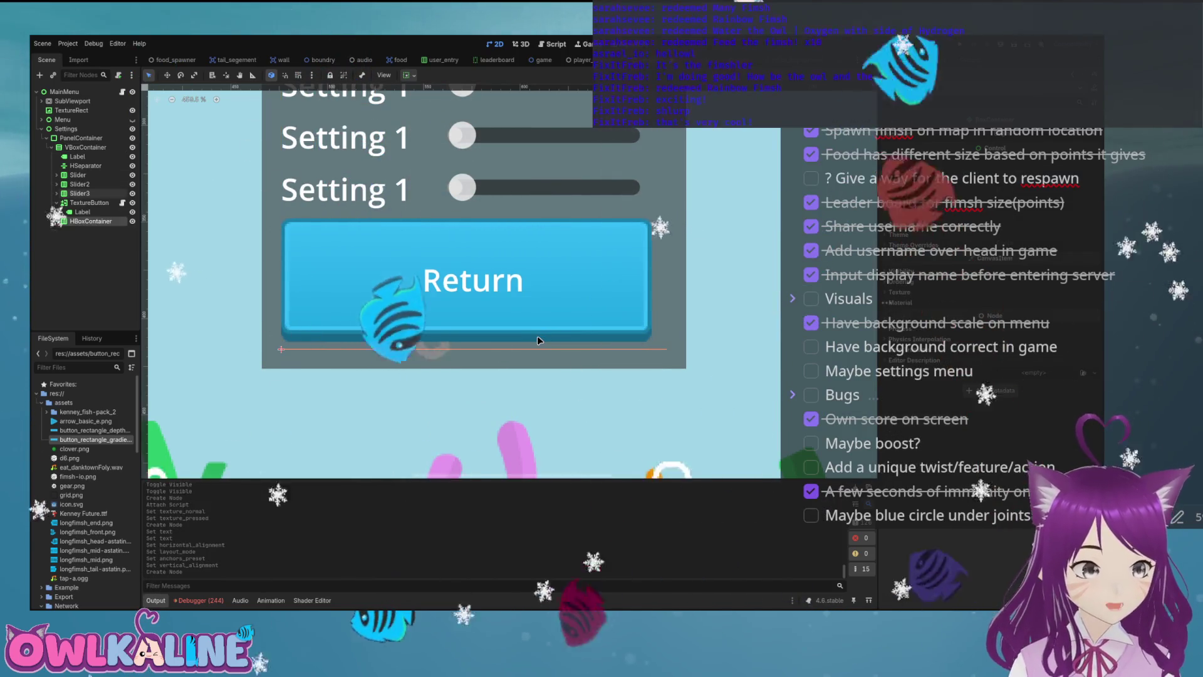
mouse_move(90, 203)
mouse_down()
mouse_move(91, 221)
mouse_move(90, 202)
mouse_up()
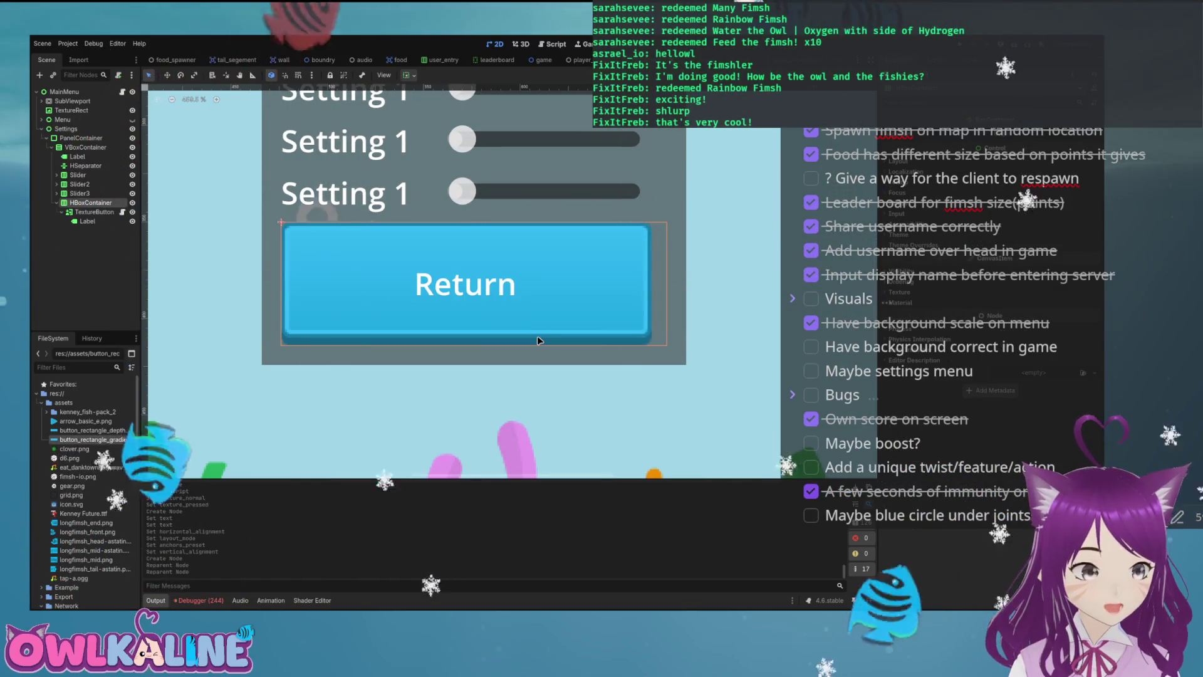
Add a Control spacer before the Return button, undoing an accidental move into the button
key(ctrl+a)
key(Return)
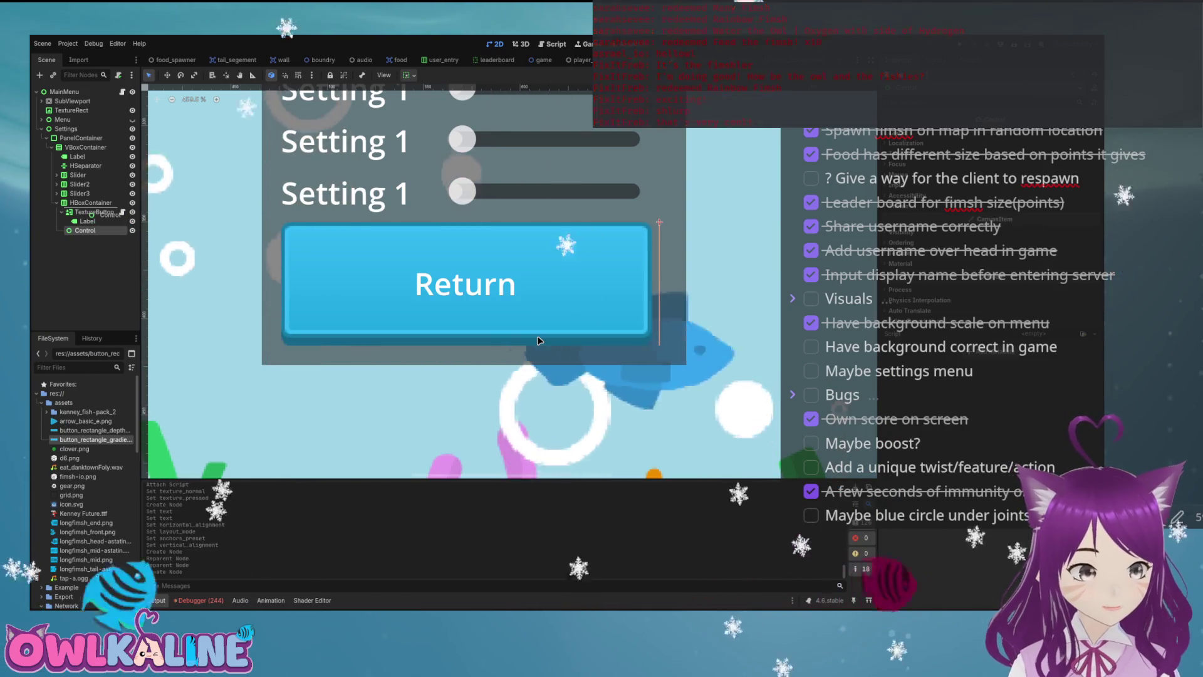
key(ctrl+Up)
scroll(538, 341, down, 3)
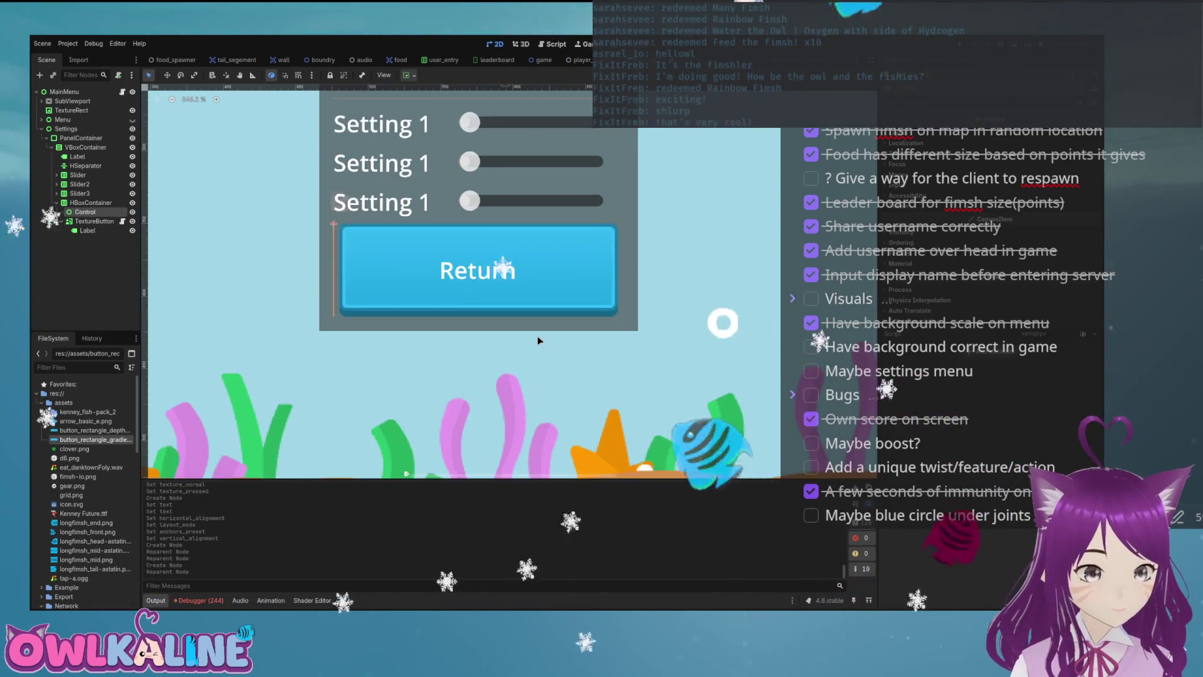
scroll(537, 340, down, 1)
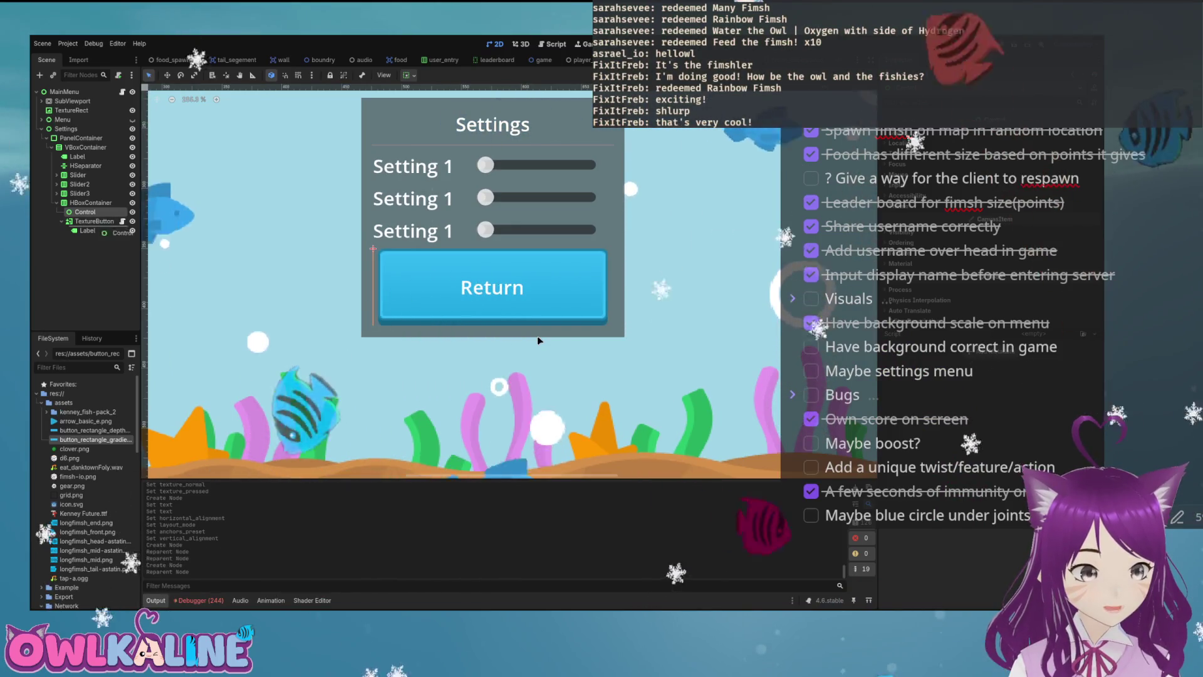
drag(110, 241, 94, 235)
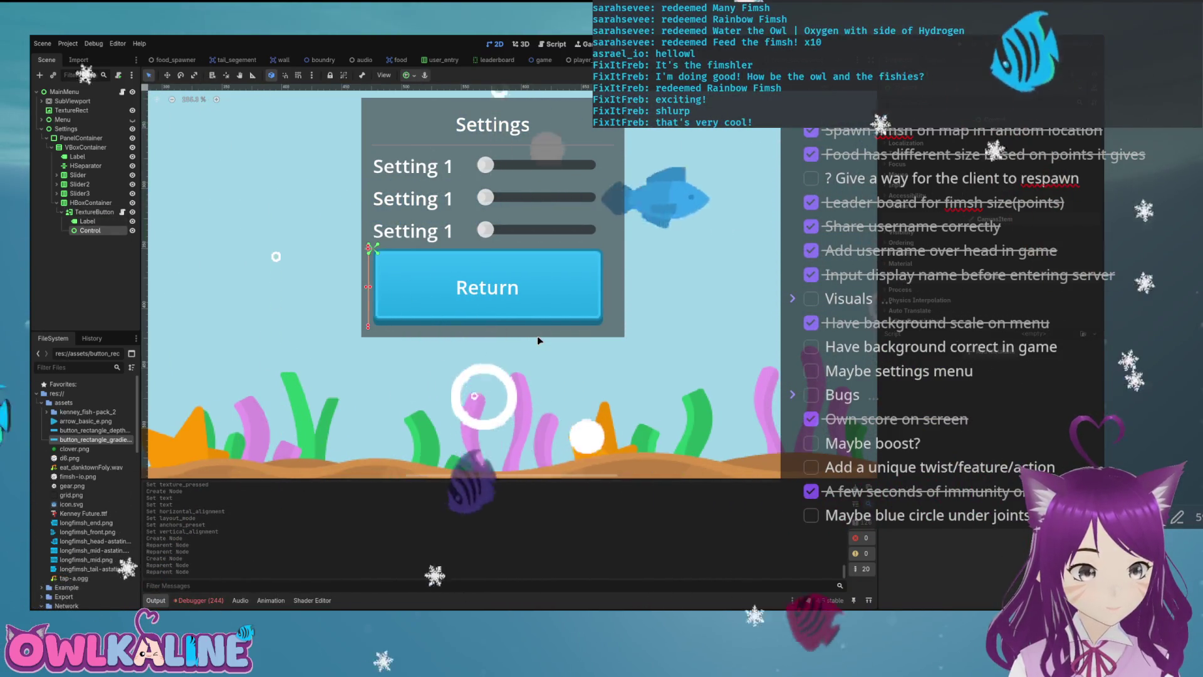
key(ctrl+z)
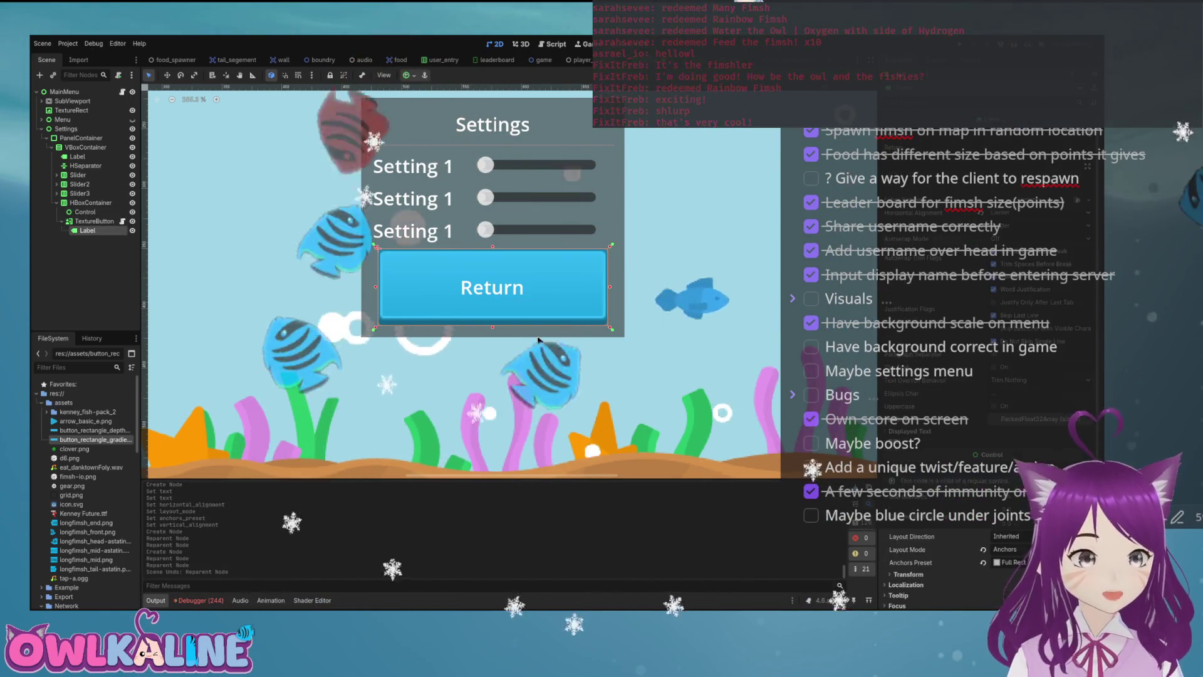
Frame the Return label in view, then select the separator under the Settings title
key(Down)
key(Down)
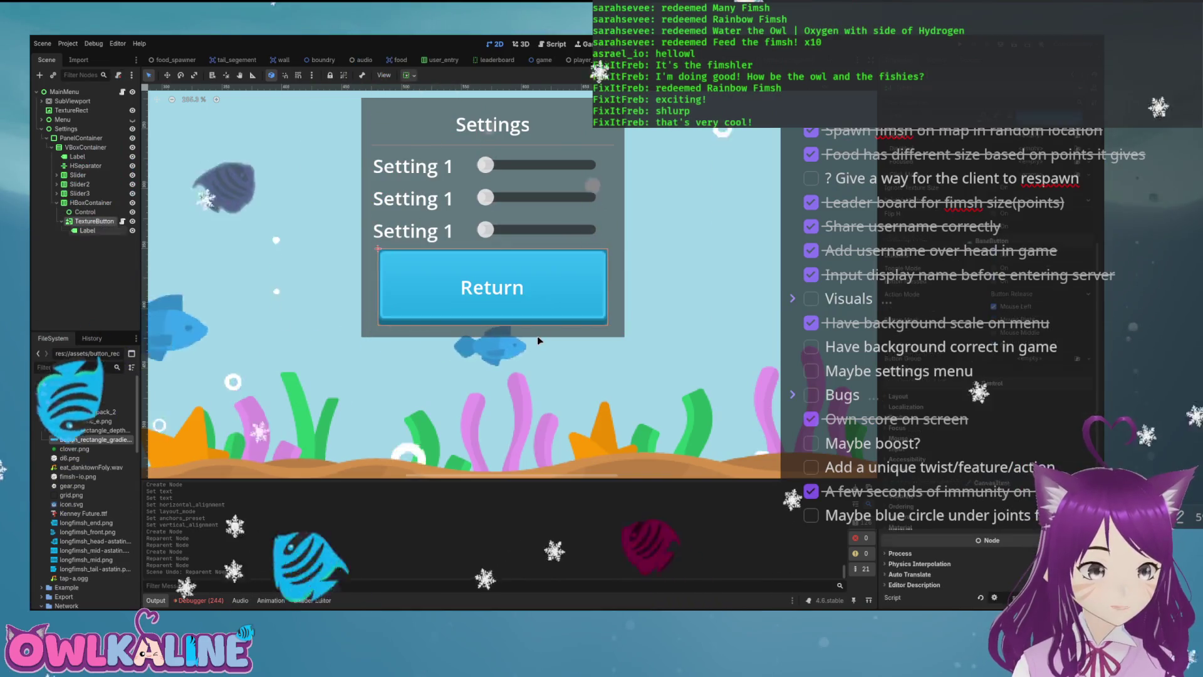
key(f)
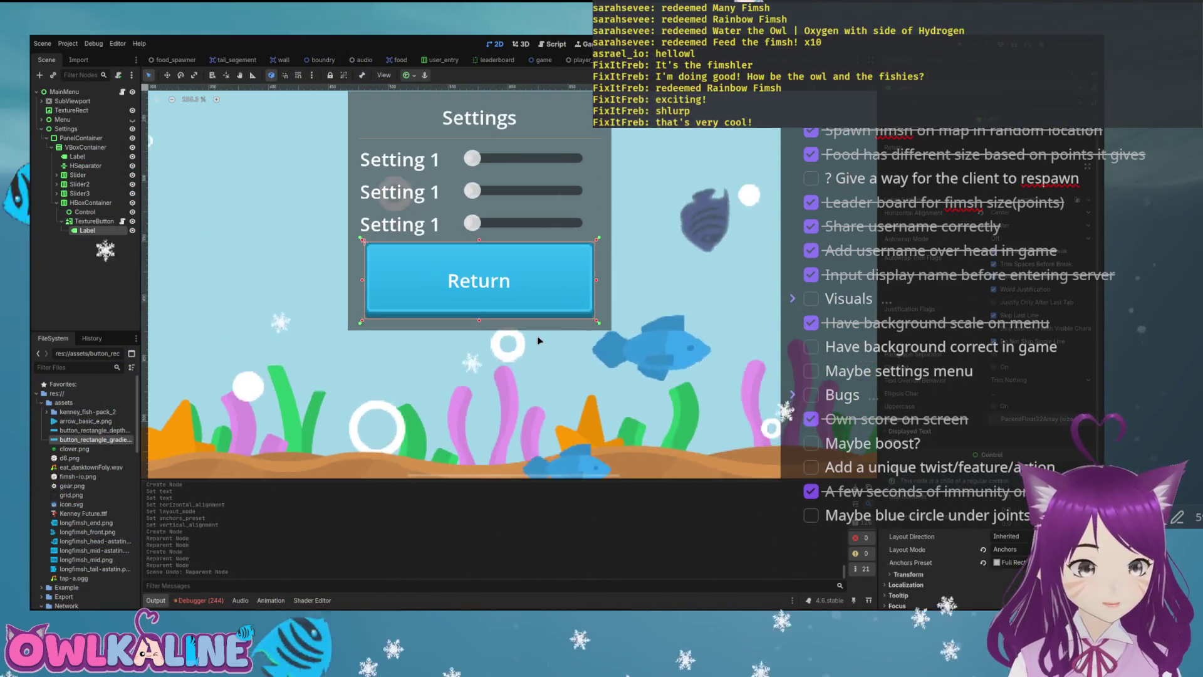
key(Up)
key(Up)
key(Up)
key(Left)
key(Up)
key(Up)
key(Up)
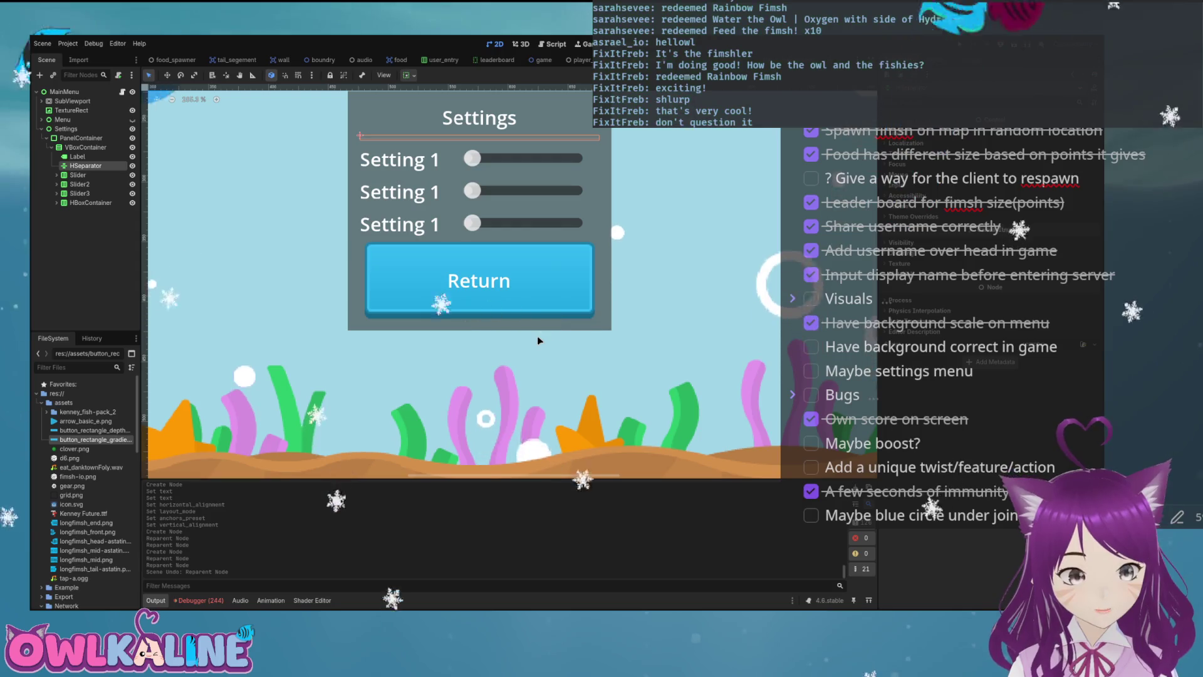
Duplicate the separator to sit above the Return button row and frame the Settings panel
key(ctrl+d)
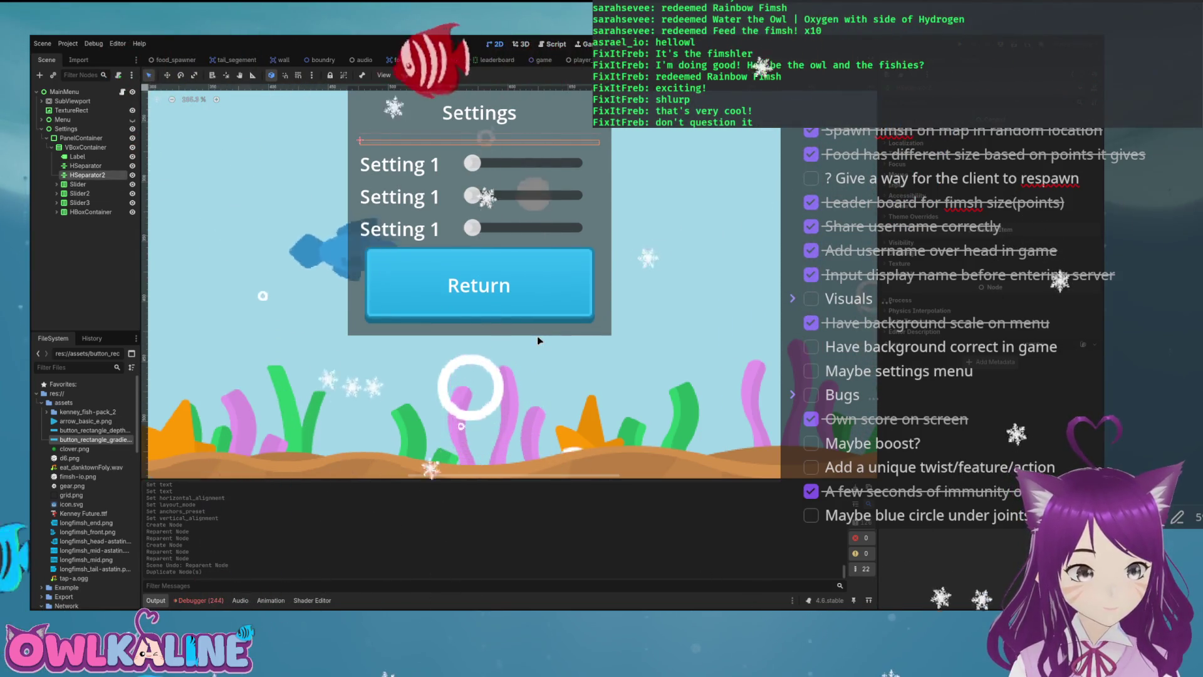
drag(101, 209, 100, 207)
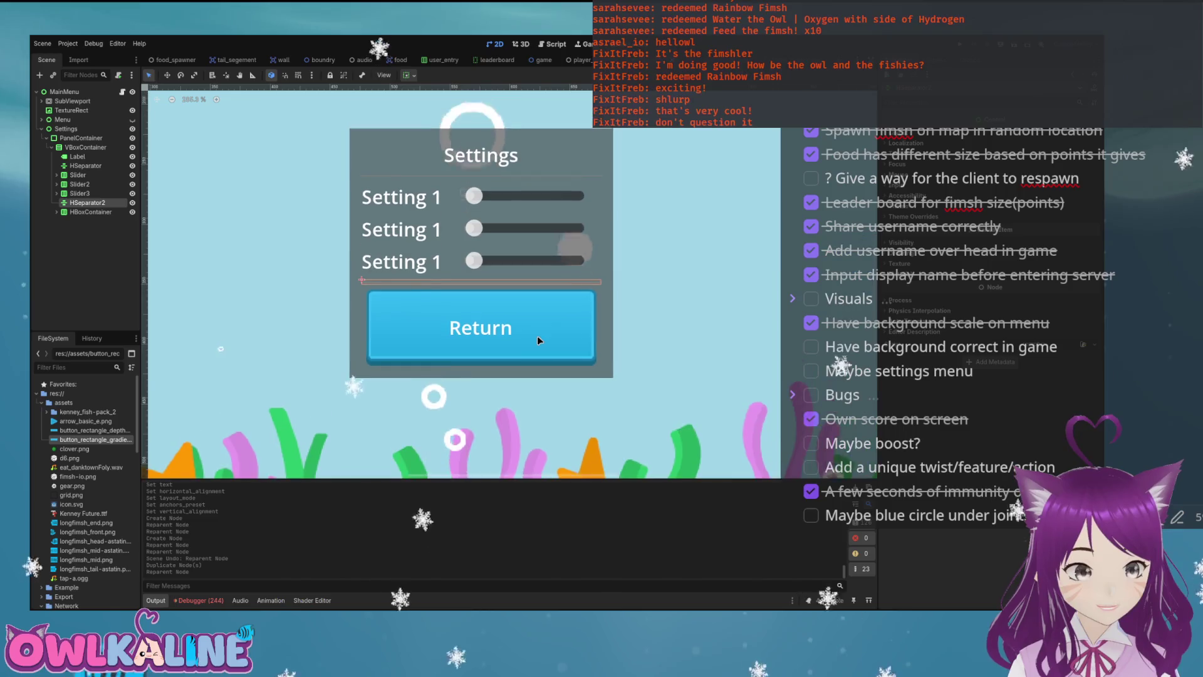
click(65, 128)
key(f)
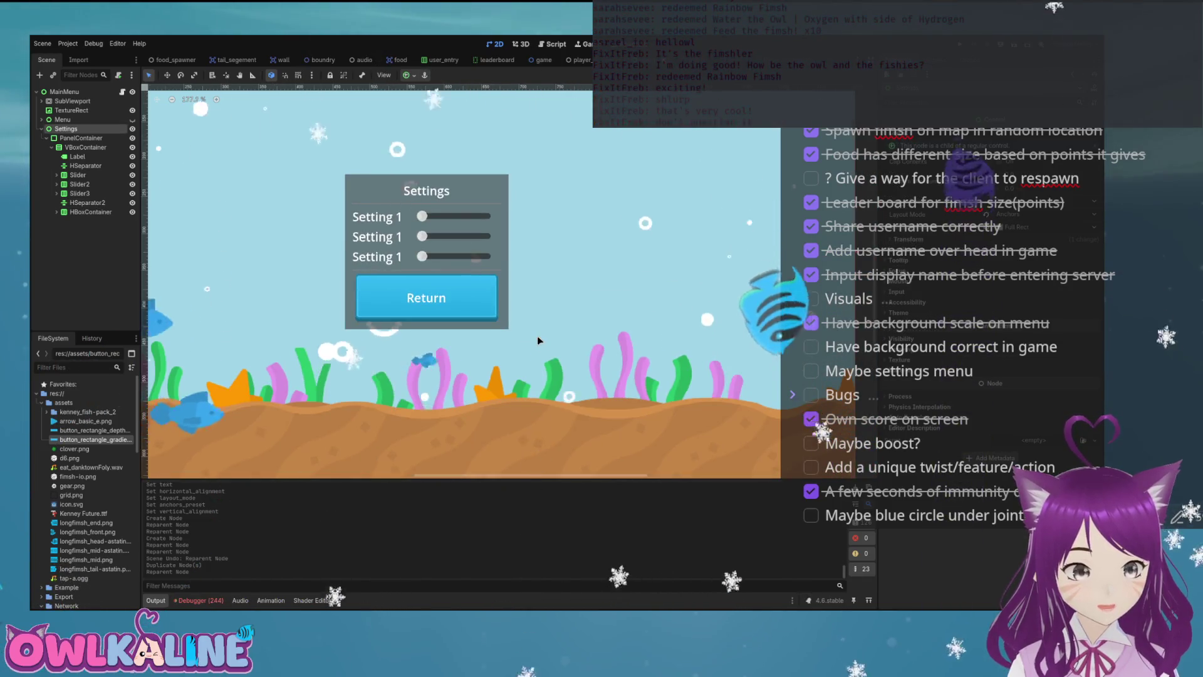
Run the project to try out the Settings menu
scroll(538, 341, up, 3)
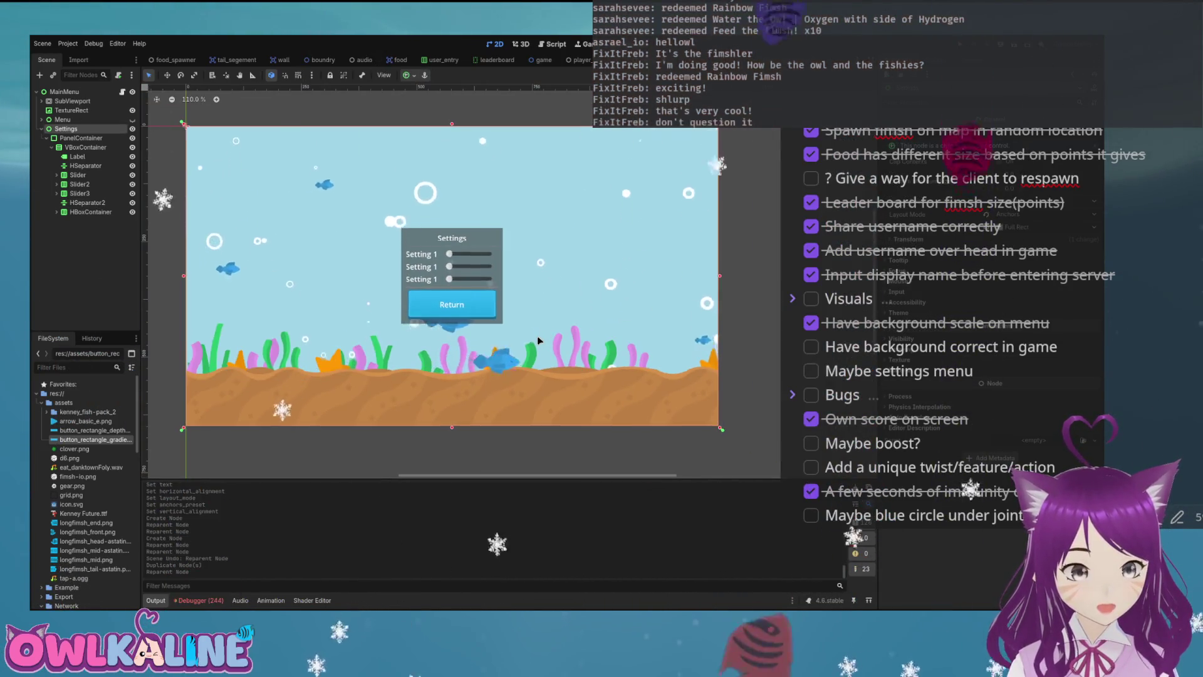
scroll(536, 335, up, 3)
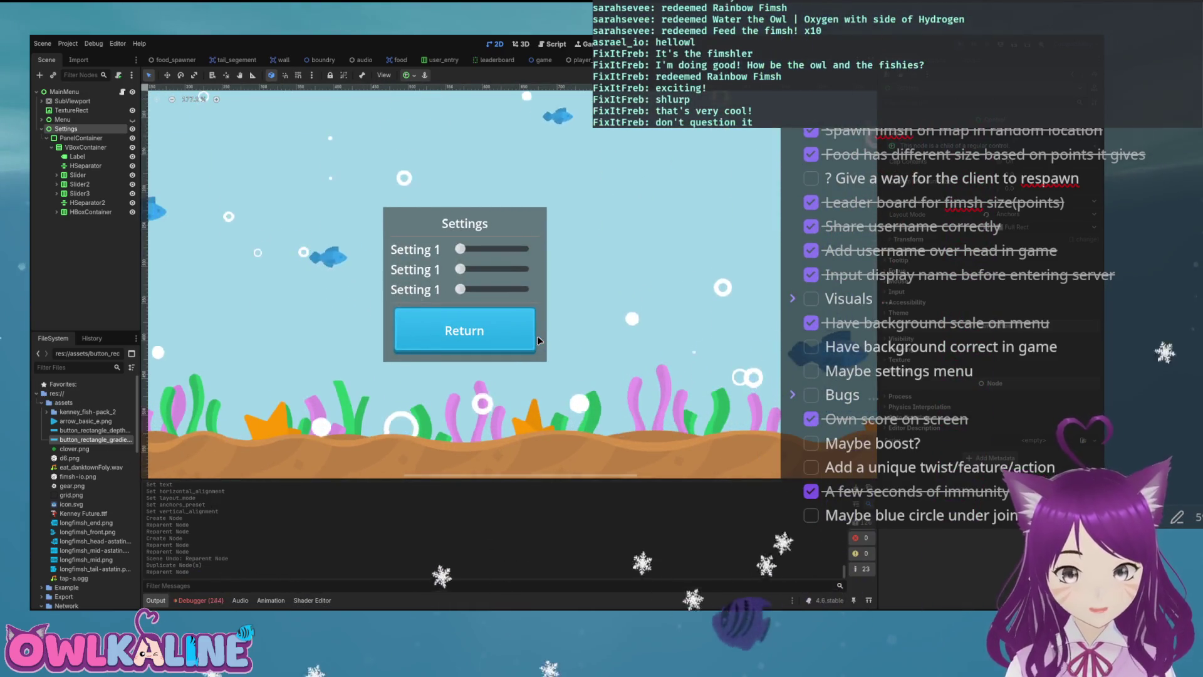
key(F5)
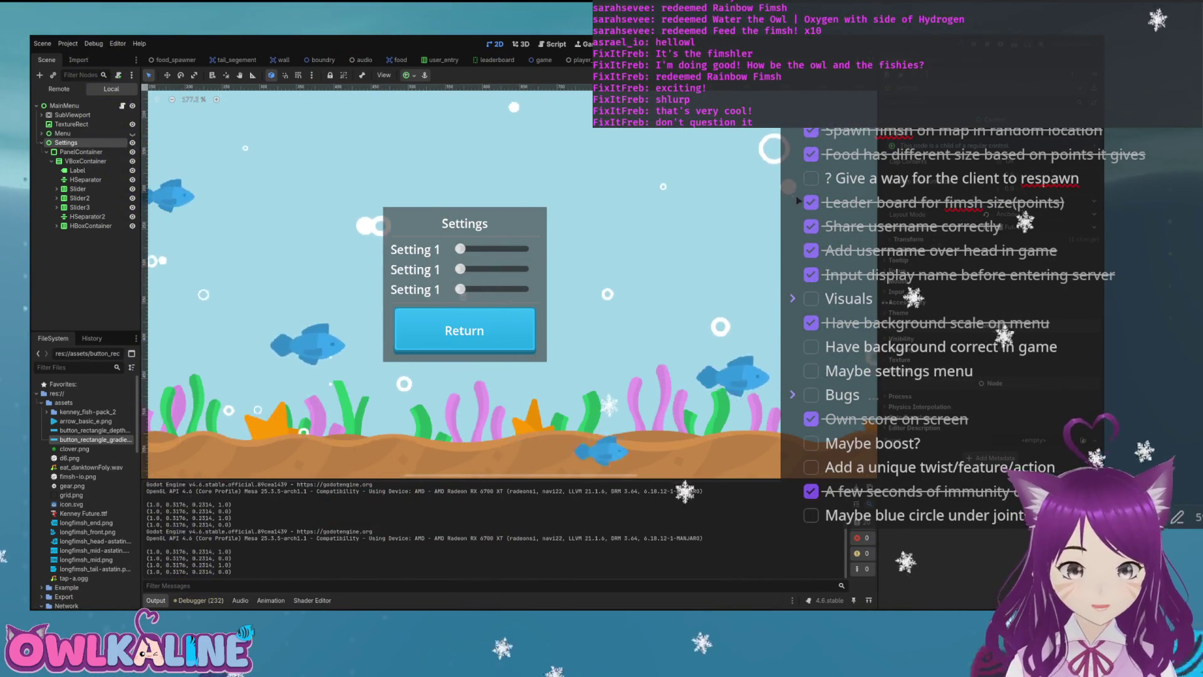
Stop the game and rename the first Slider row to MasterVolume
key(F8)
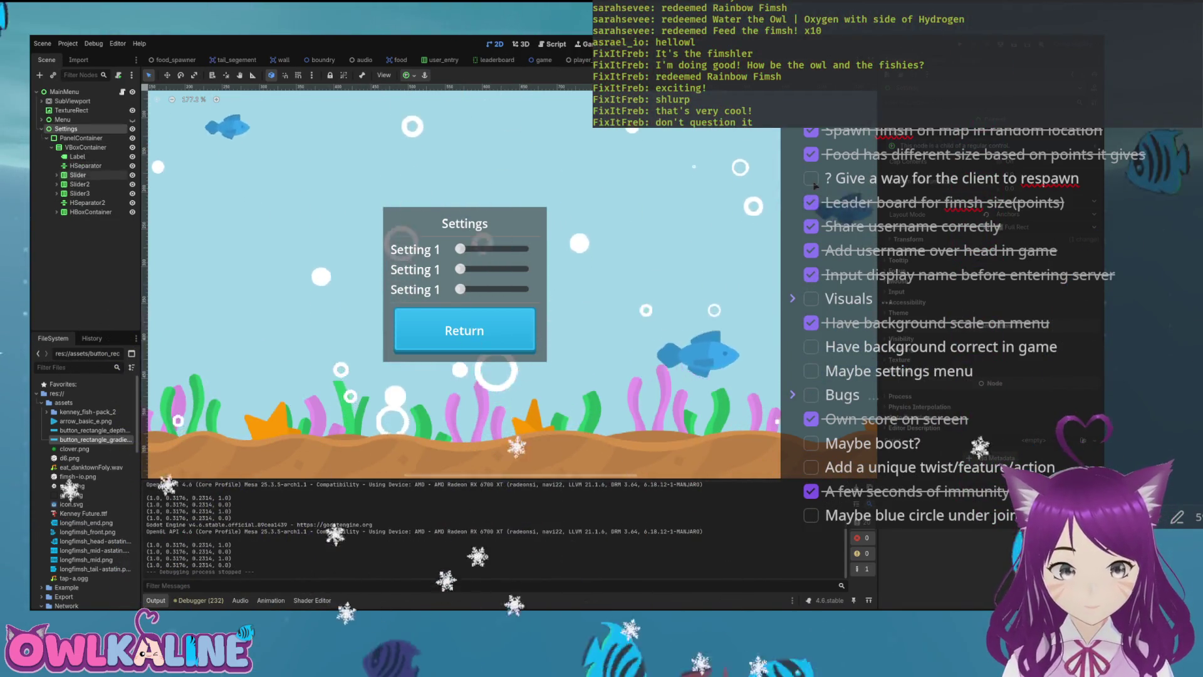
click(78, 175)
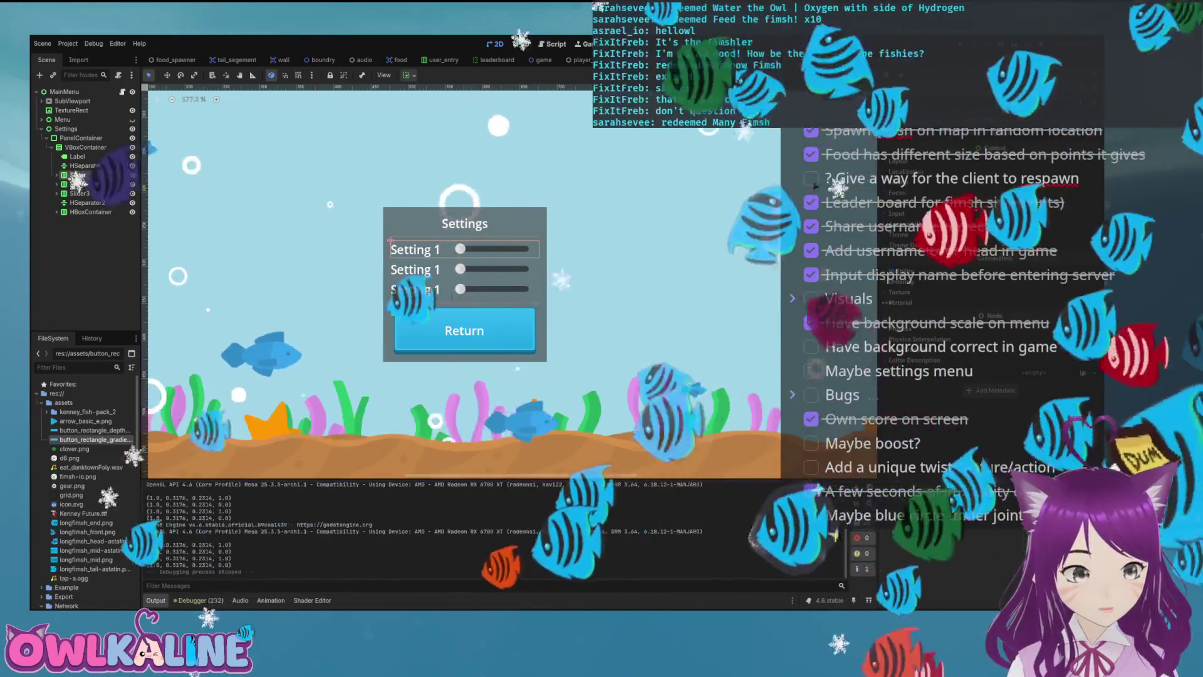
key(ctrl+z)
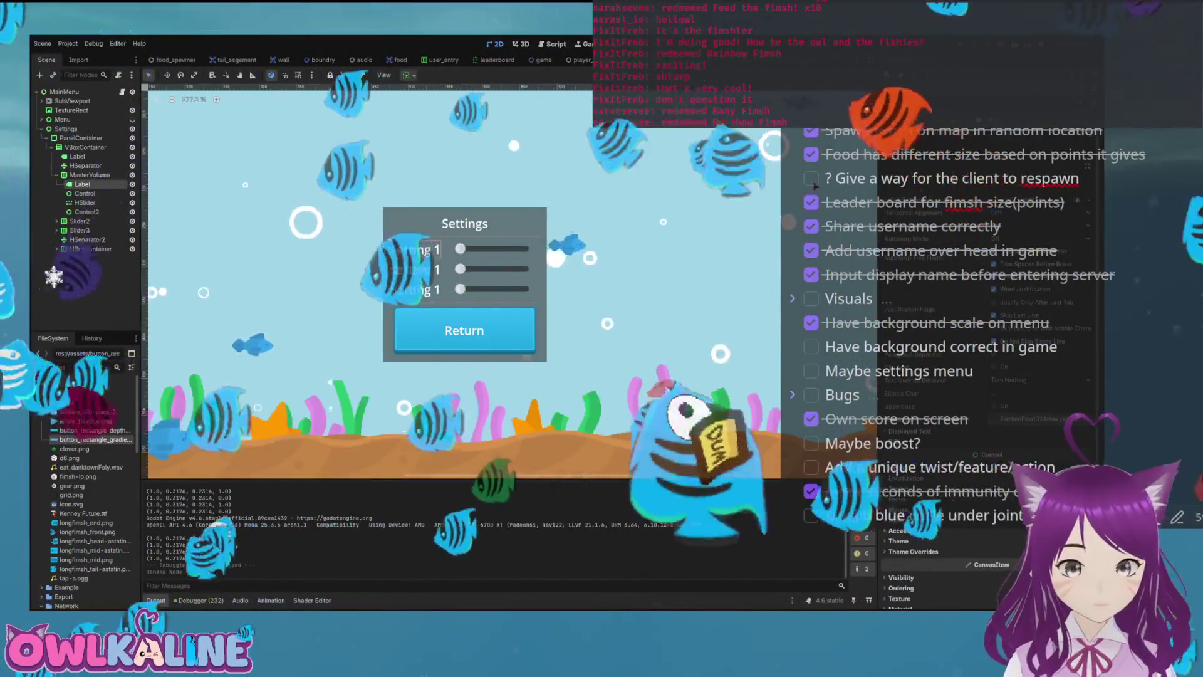
Set the first row's label text to 'Master Volume' and inspect the other rows' sliders
text(Master V)
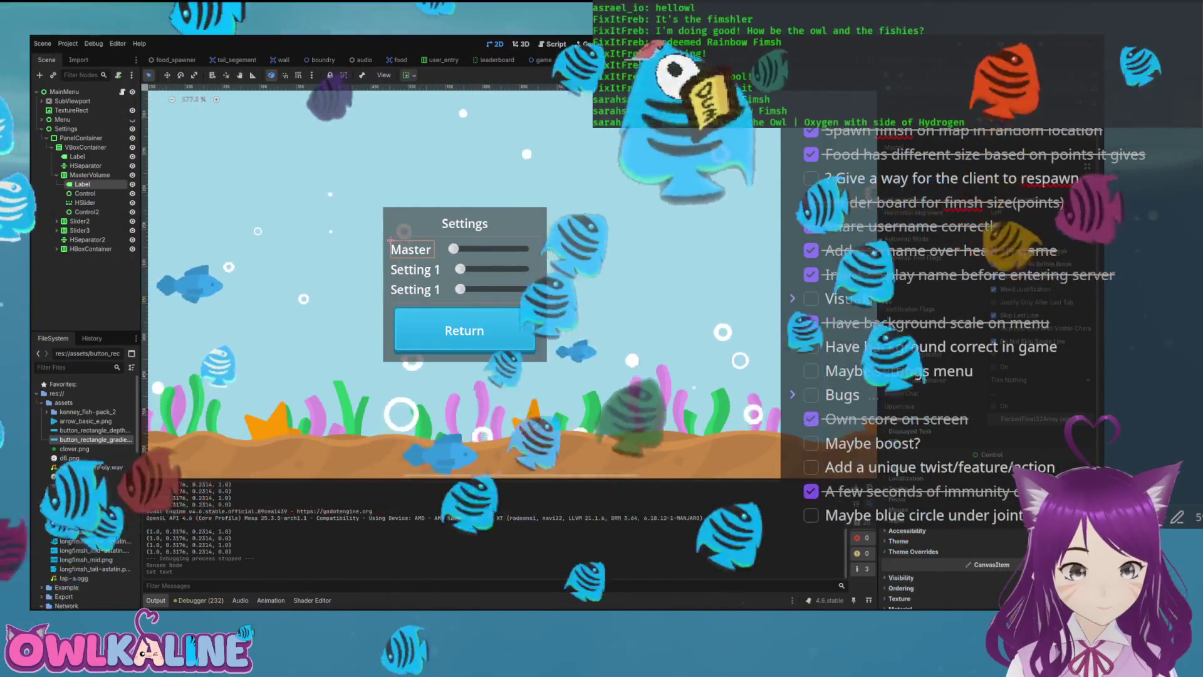
text(olume)
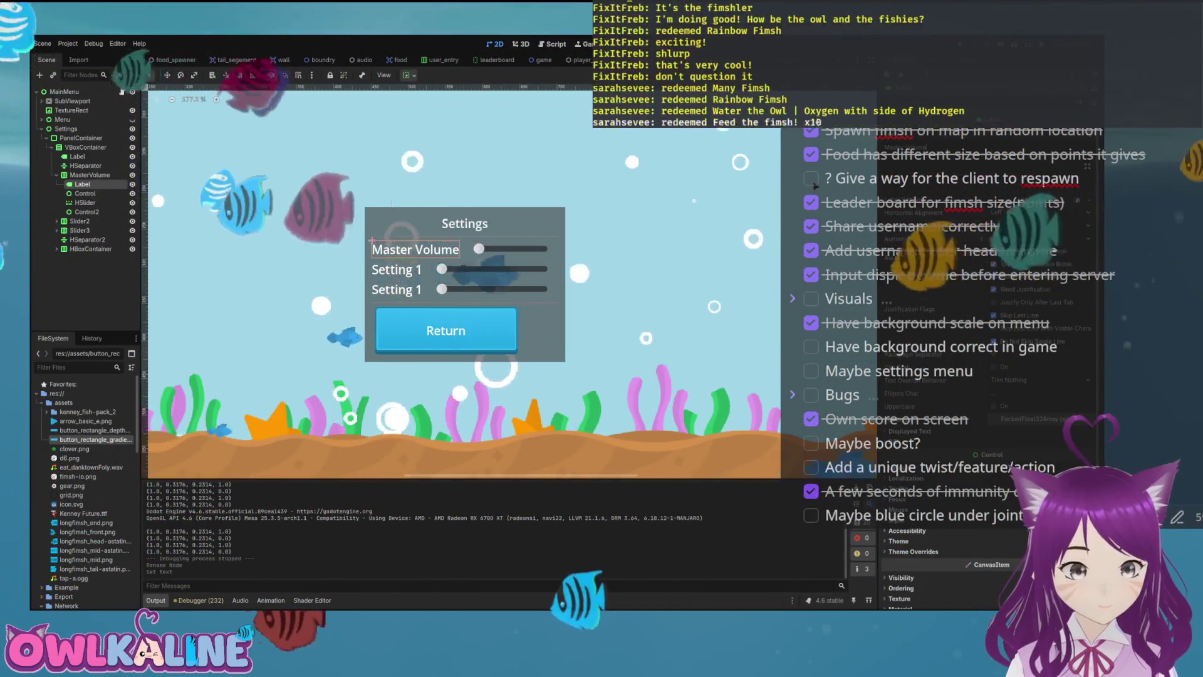
click(492, 269)
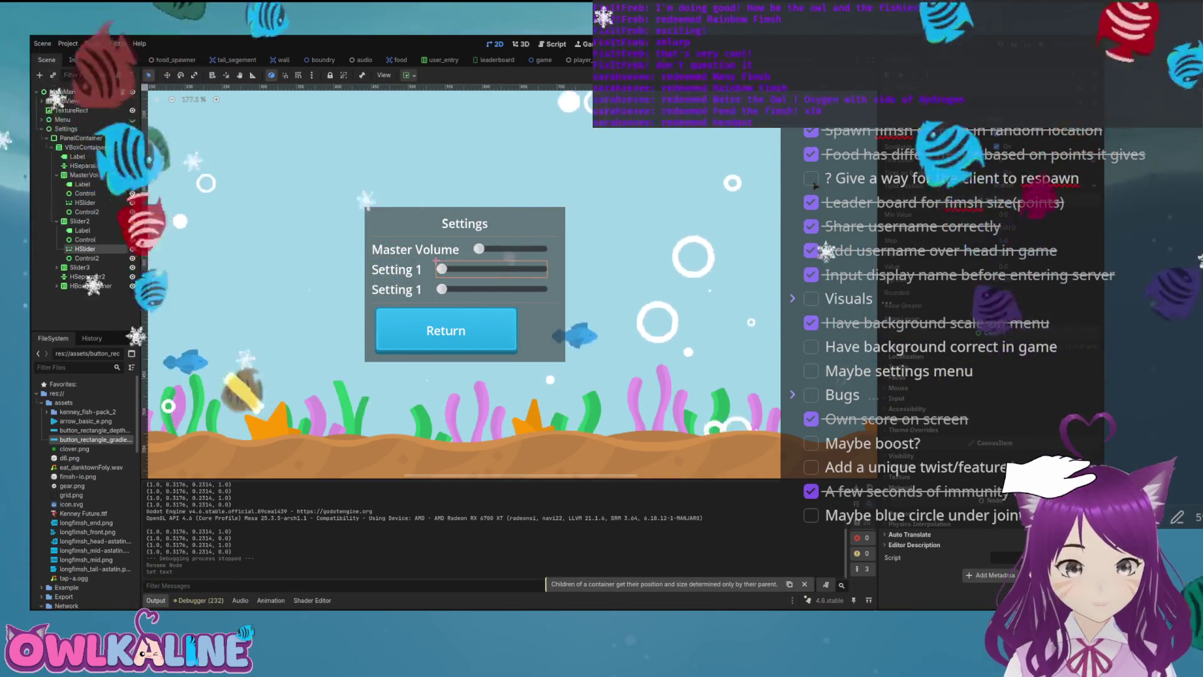
click(492, 289)
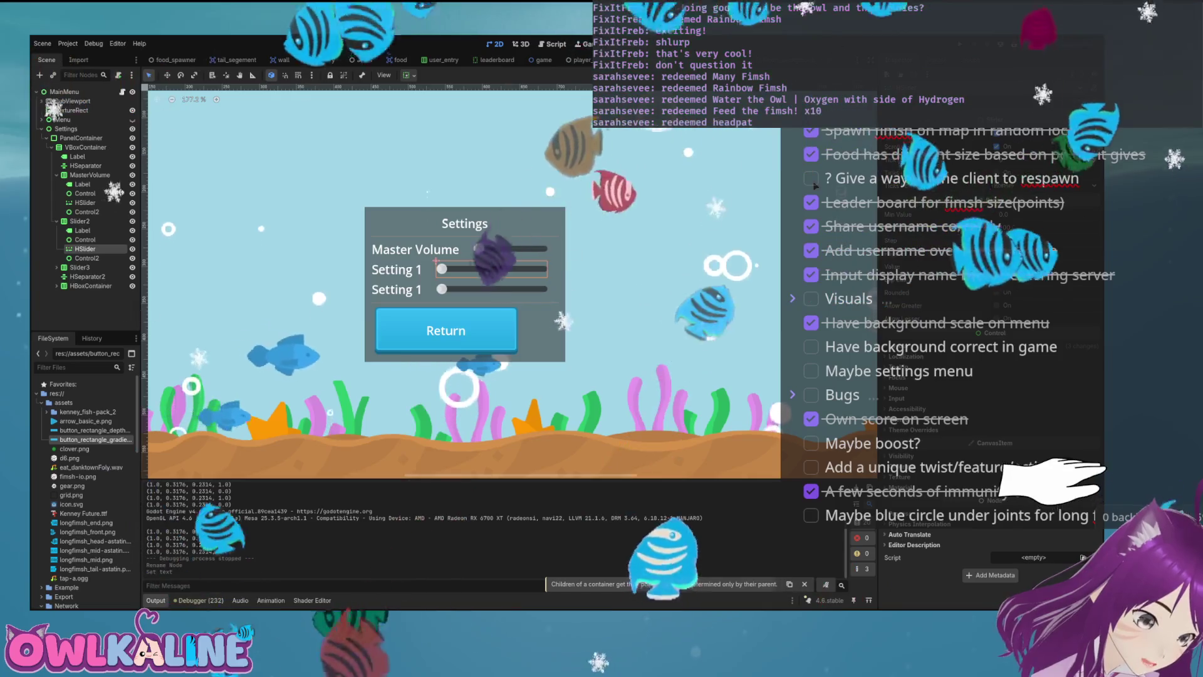
click(85, 249)
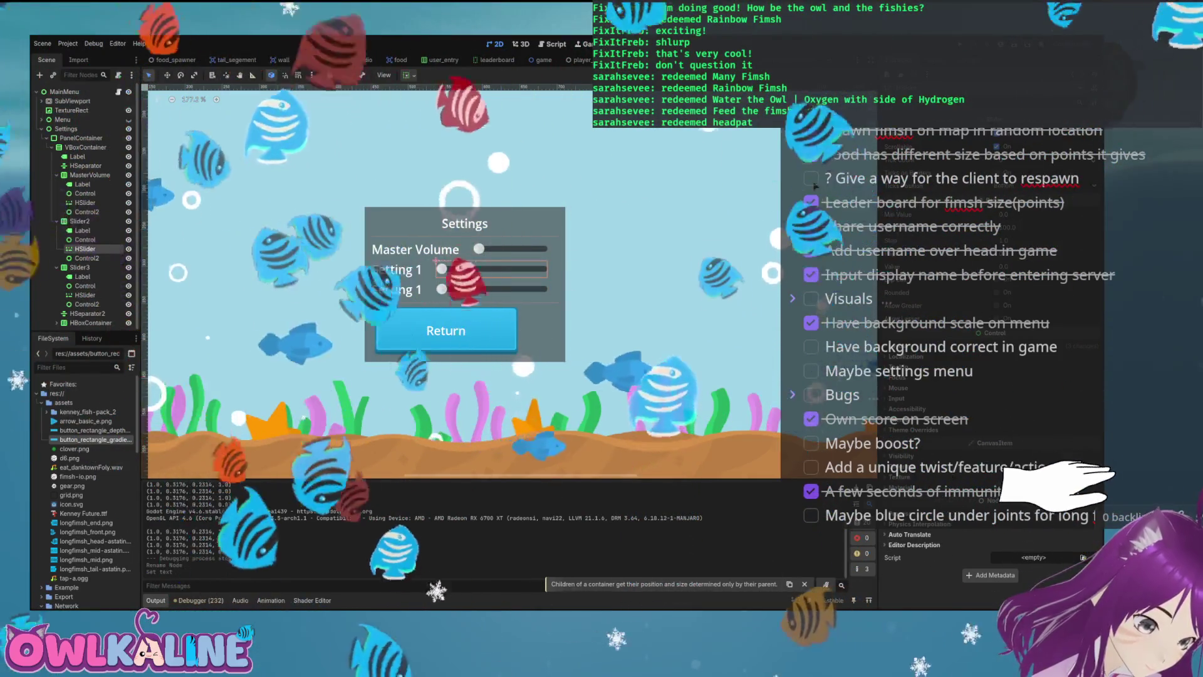
Turn on horizontal Expand for the spacer Controls in Slider2 and Slider3
click(86, 239)
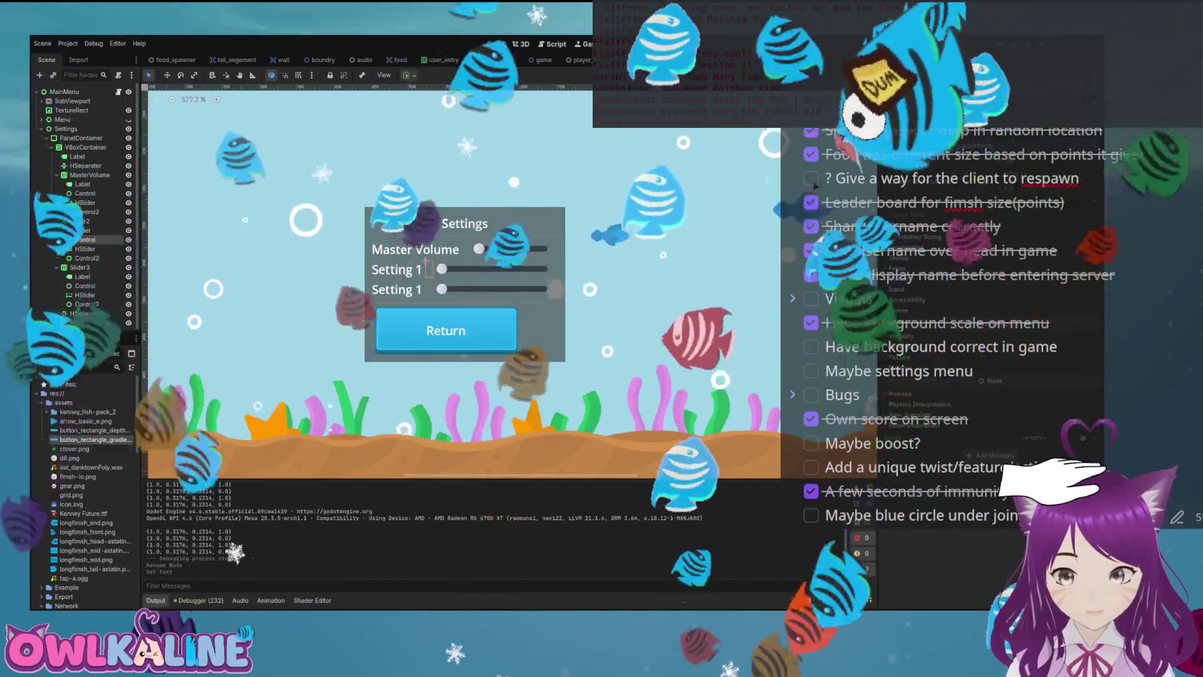
click(815, 187)
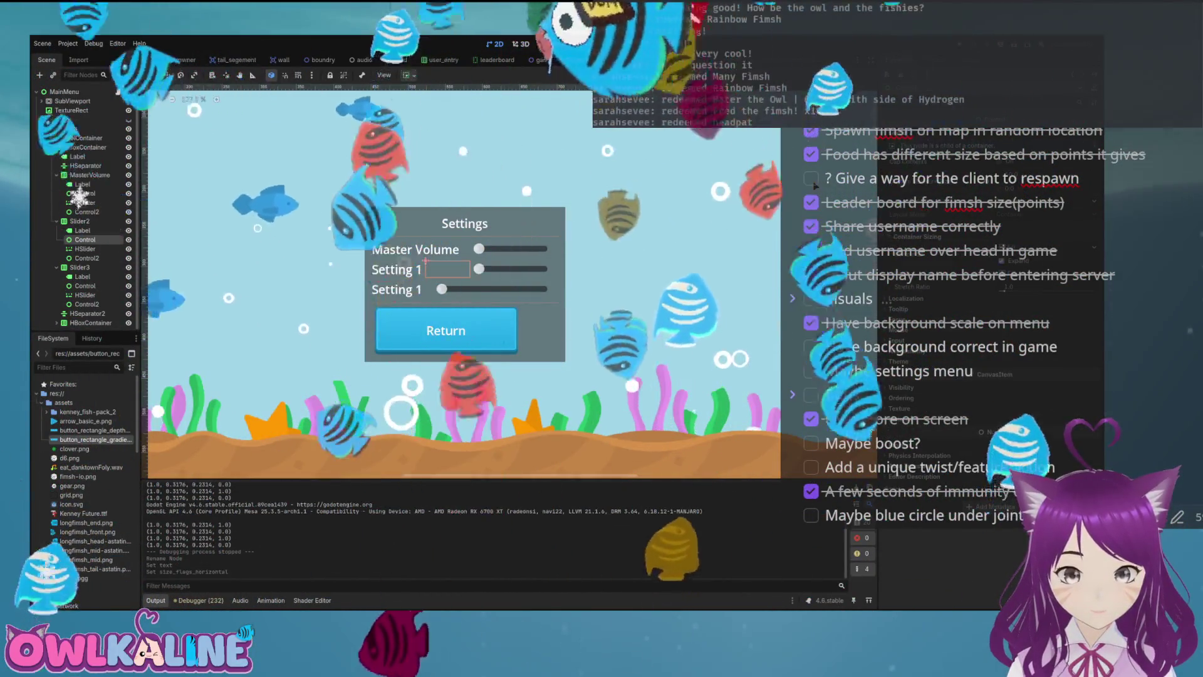
click(85, 286)
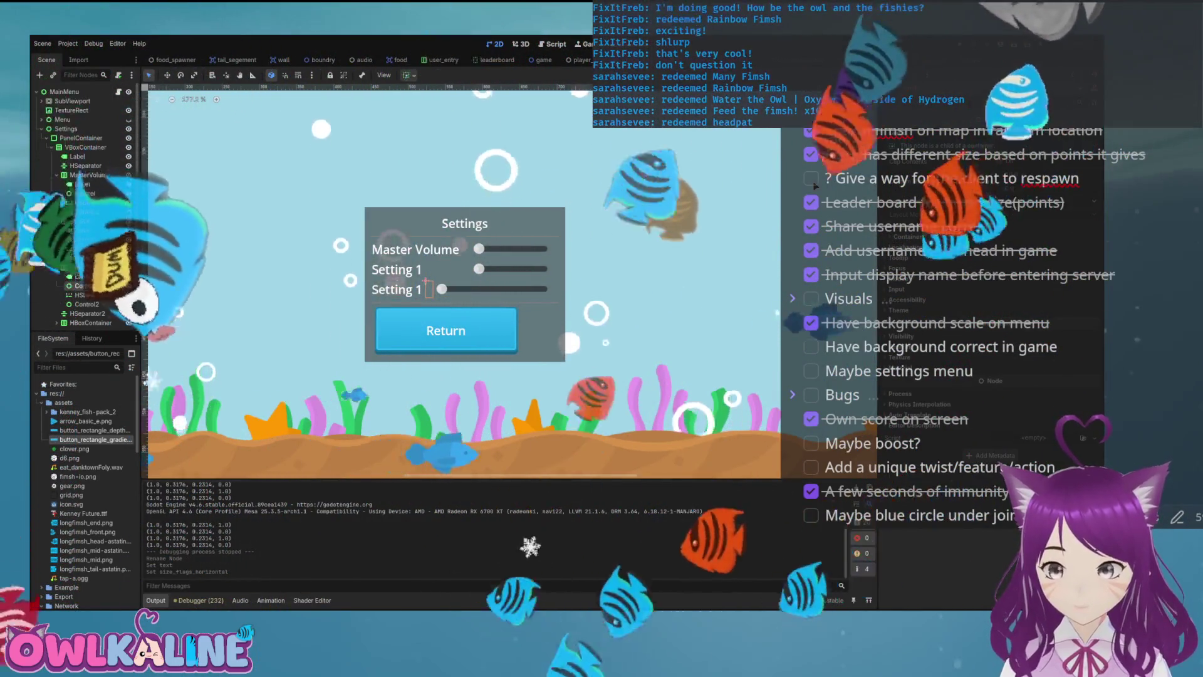
click(815, 186)
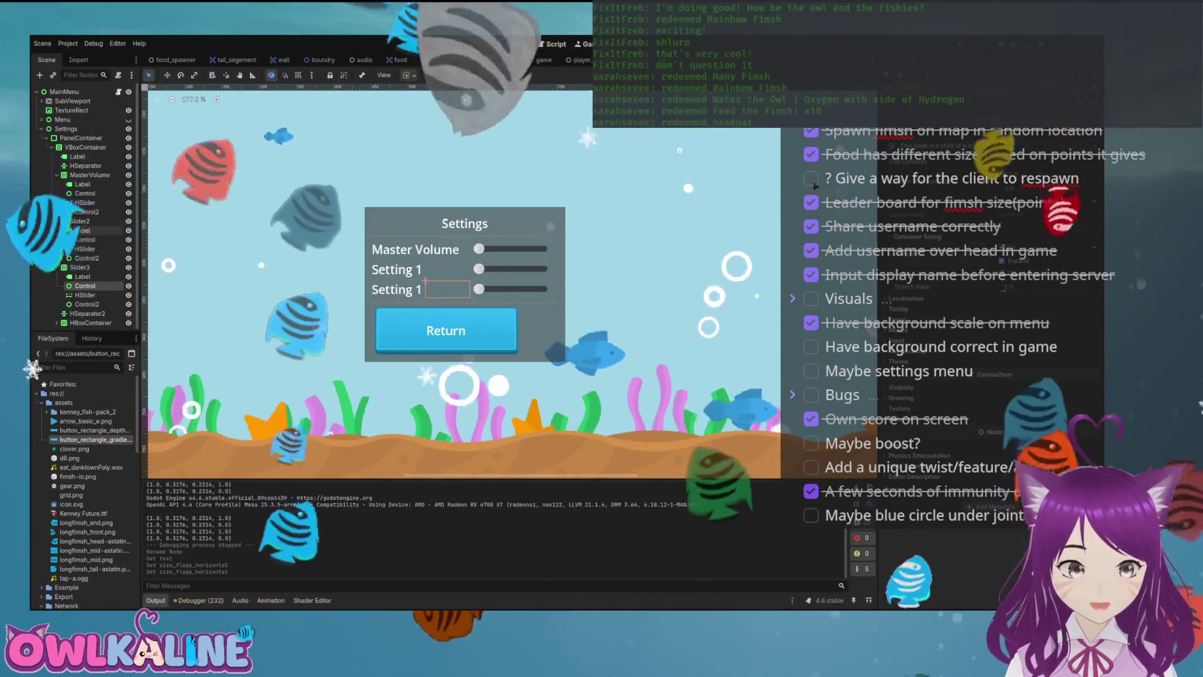
click(90, 175)
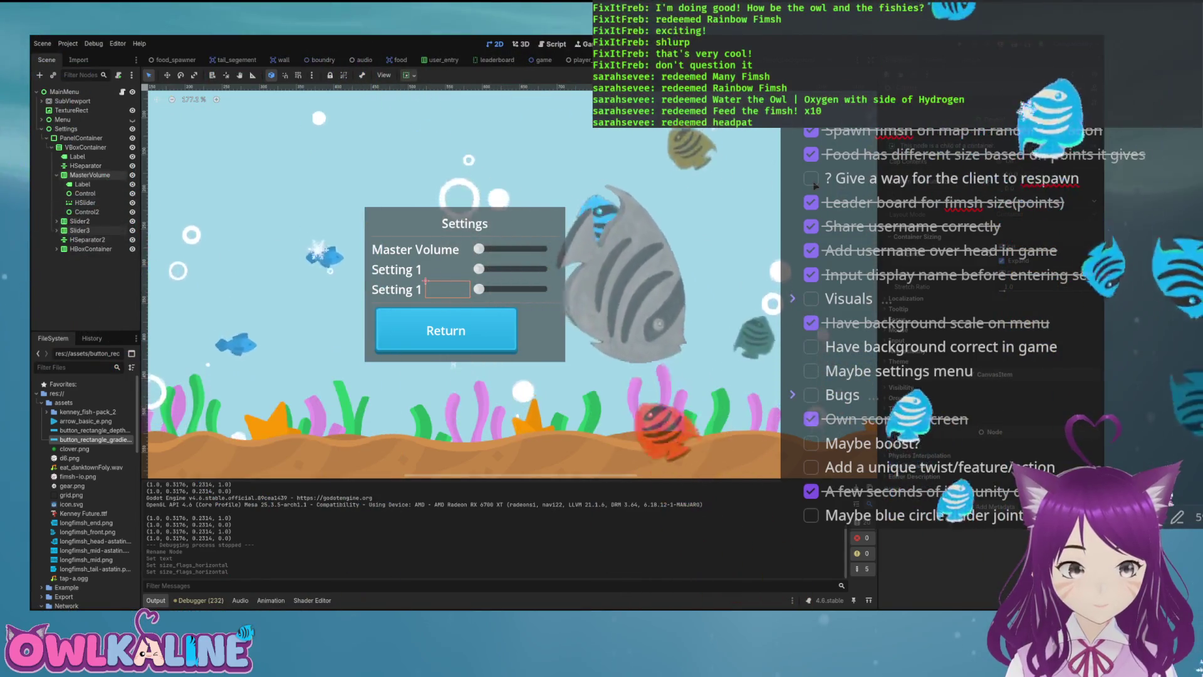
key(Left)
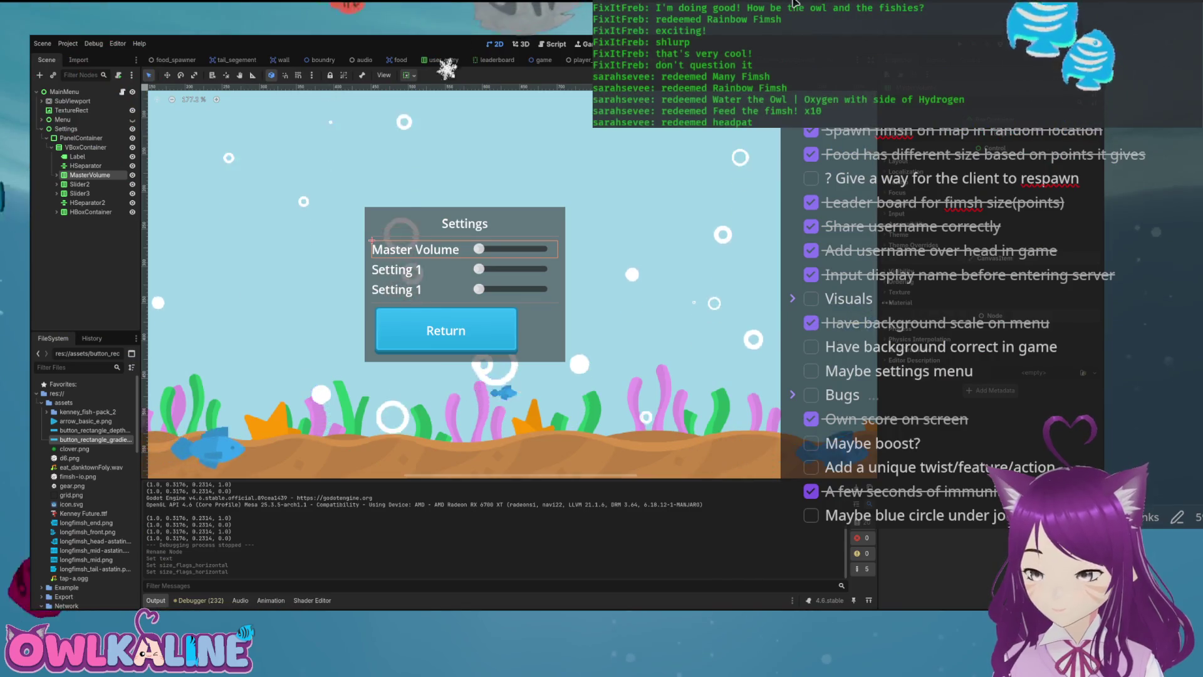
click(65, 128)
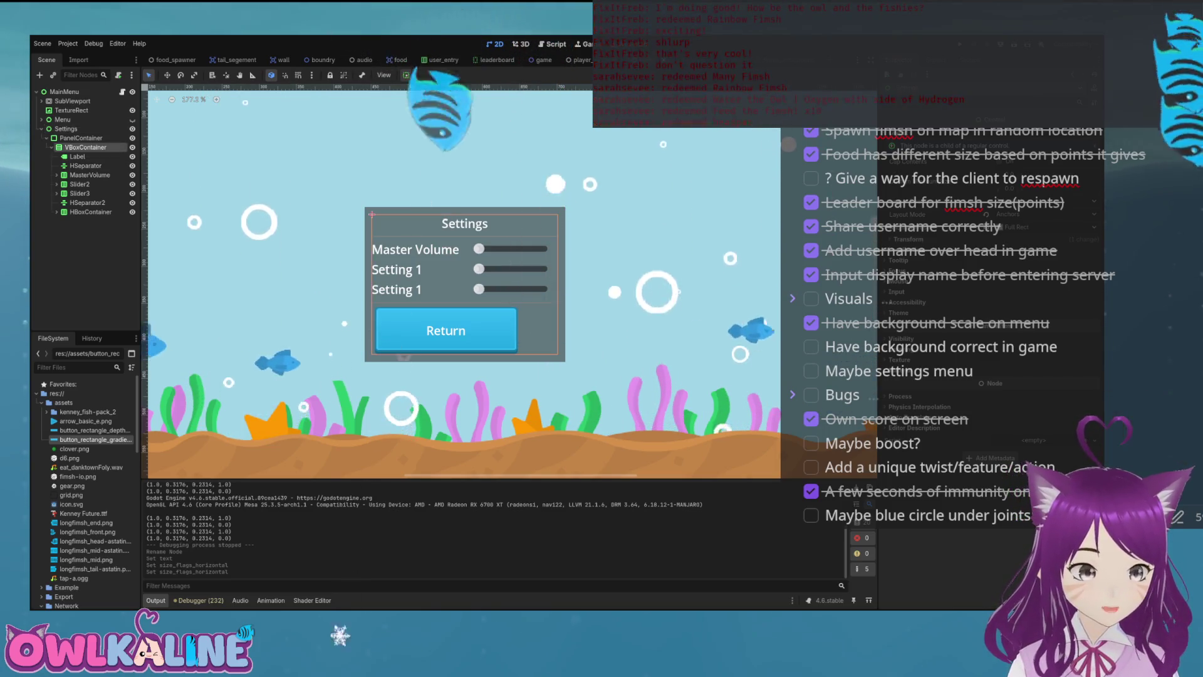
click(90, 175)
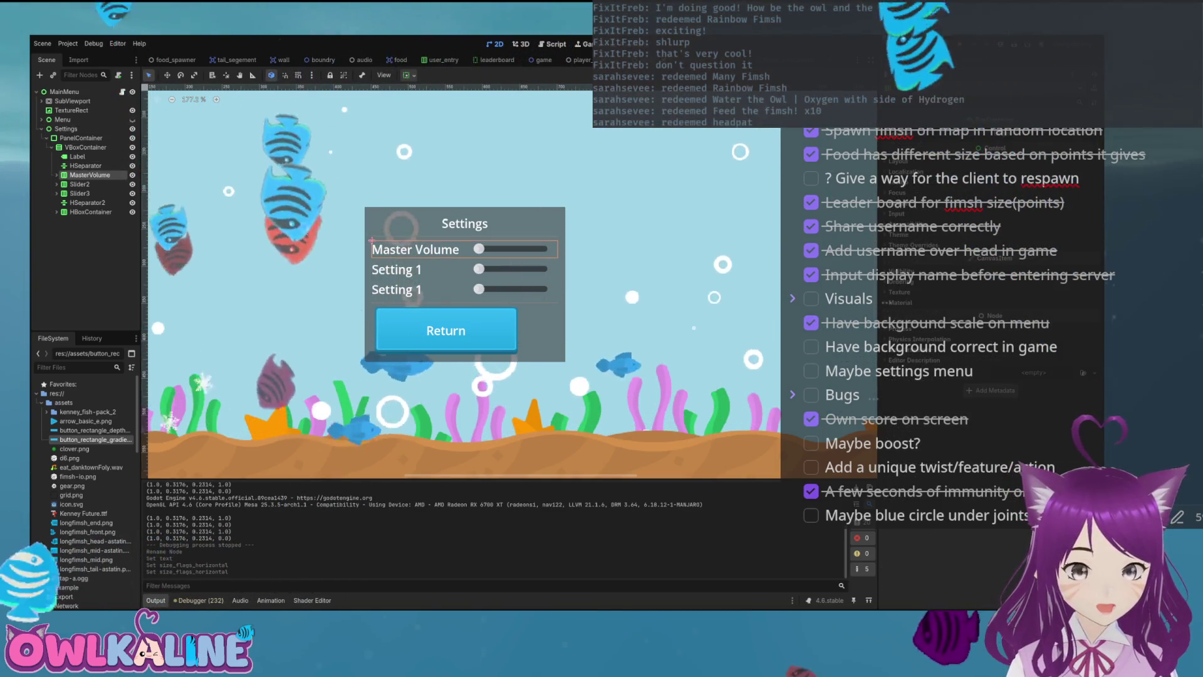
click(510, 249)
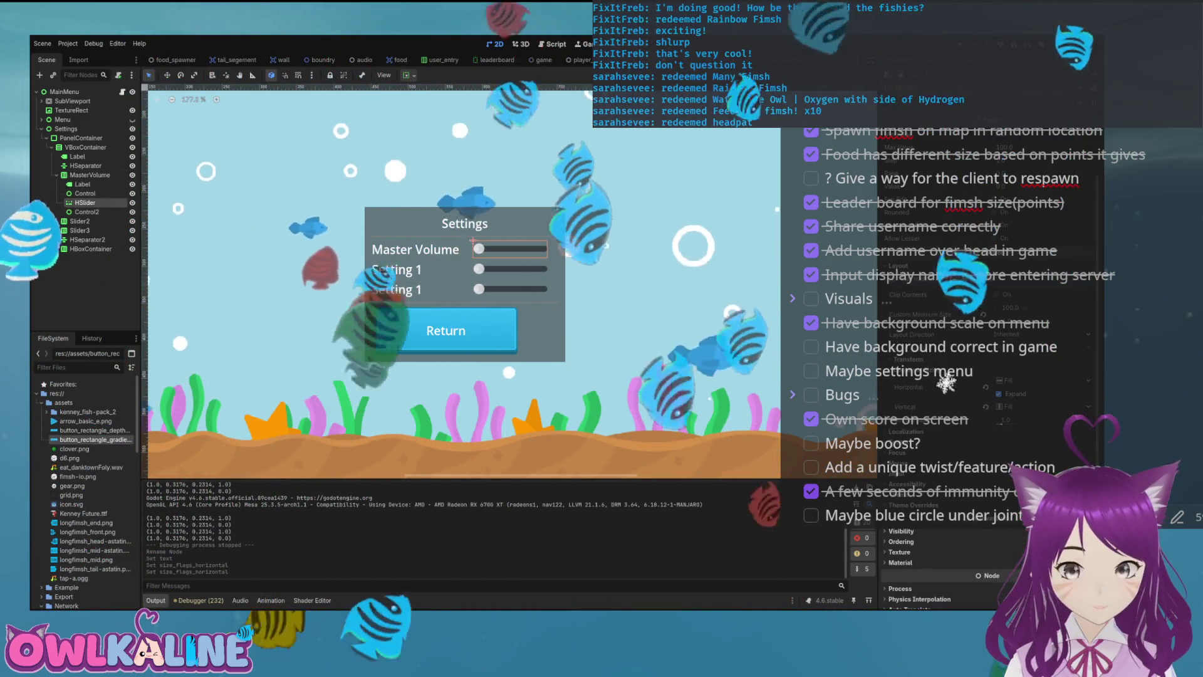
Confirm the slider's new Max Value and set its Value to 5
key(Return)
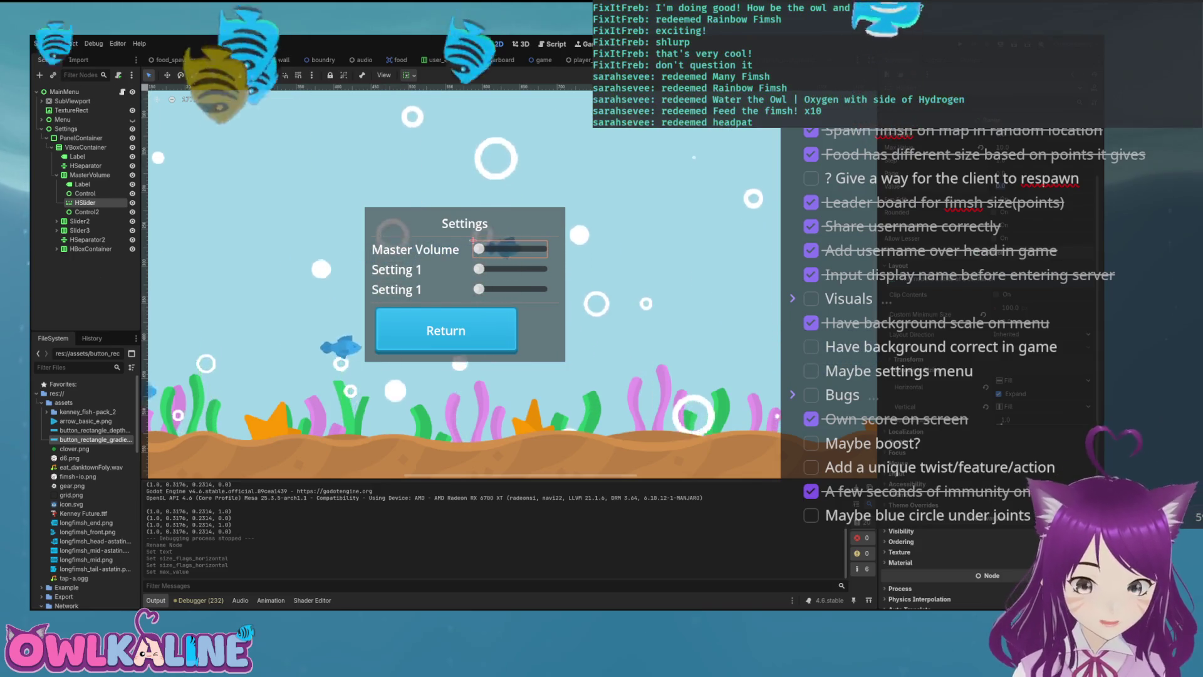
text(5)
key(Return)
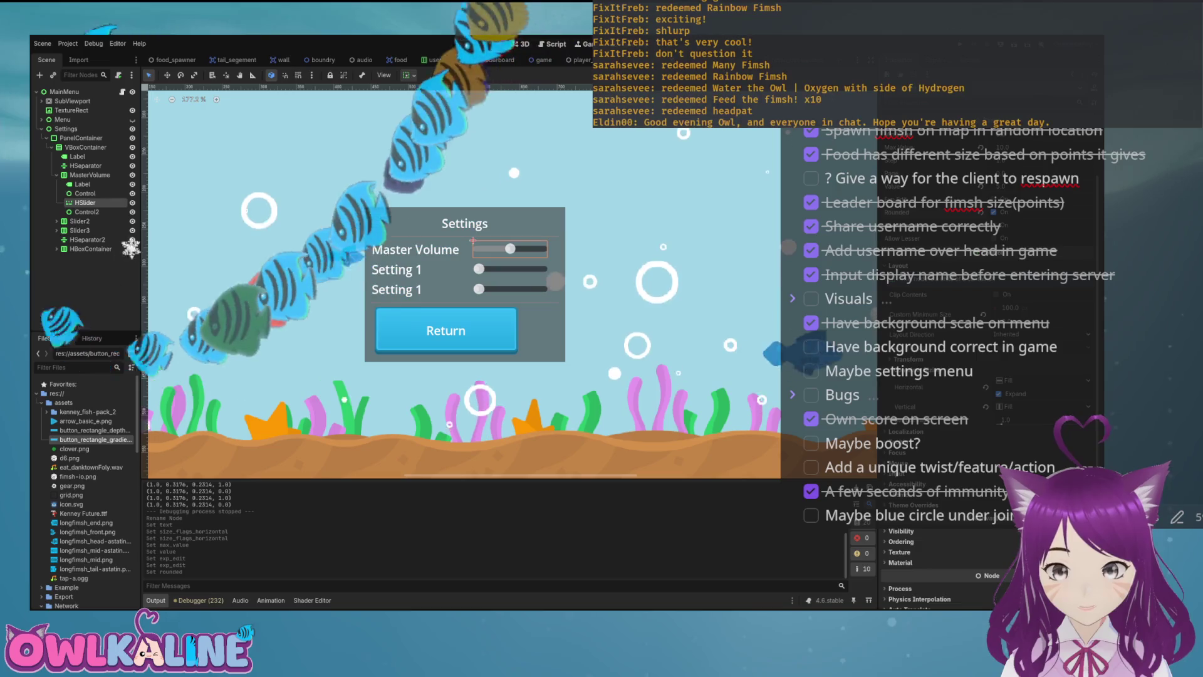
Adjust the slider's tick position and ticks-on-borders, and set Tick Count to 10
scroll(990, 314, up, 3)
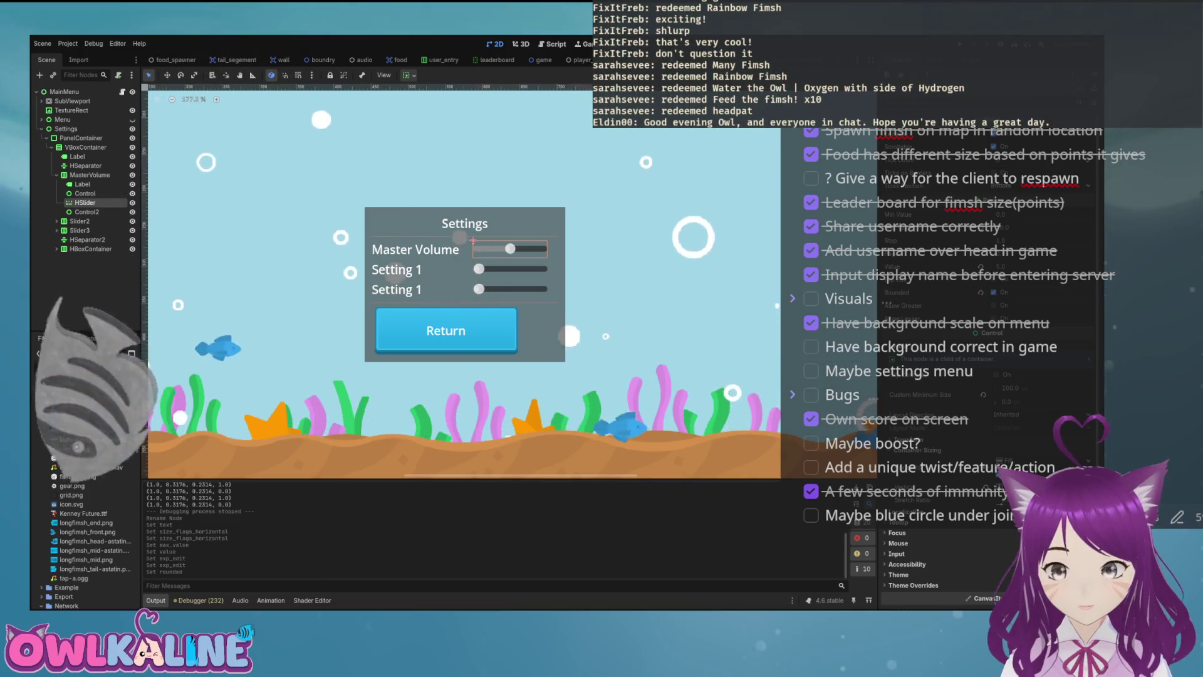
click(1002, 186)
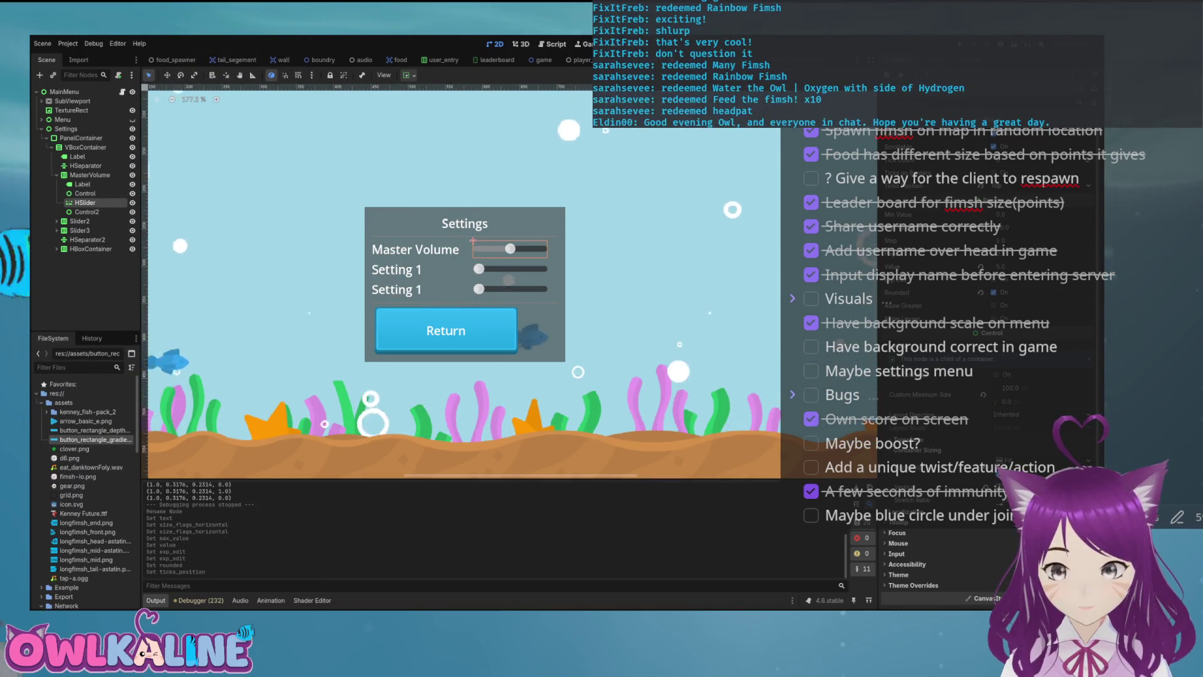
click(995, 173)
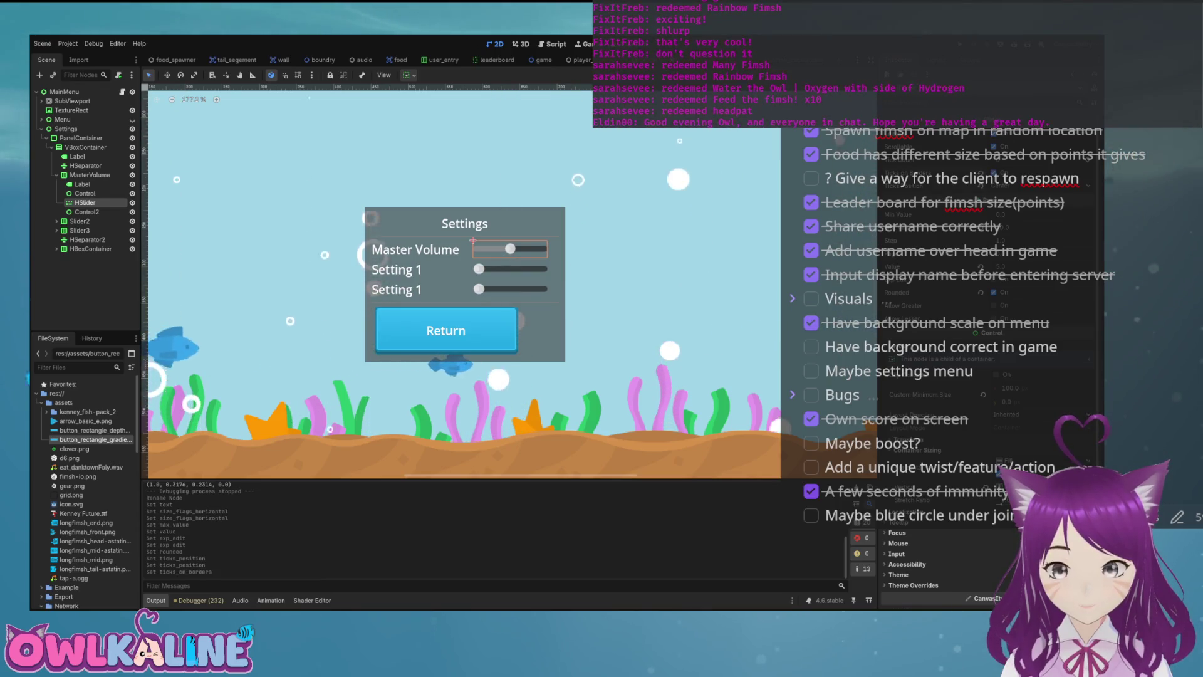
click(1002, 186)
click(1002, 185)
click(995, 173)
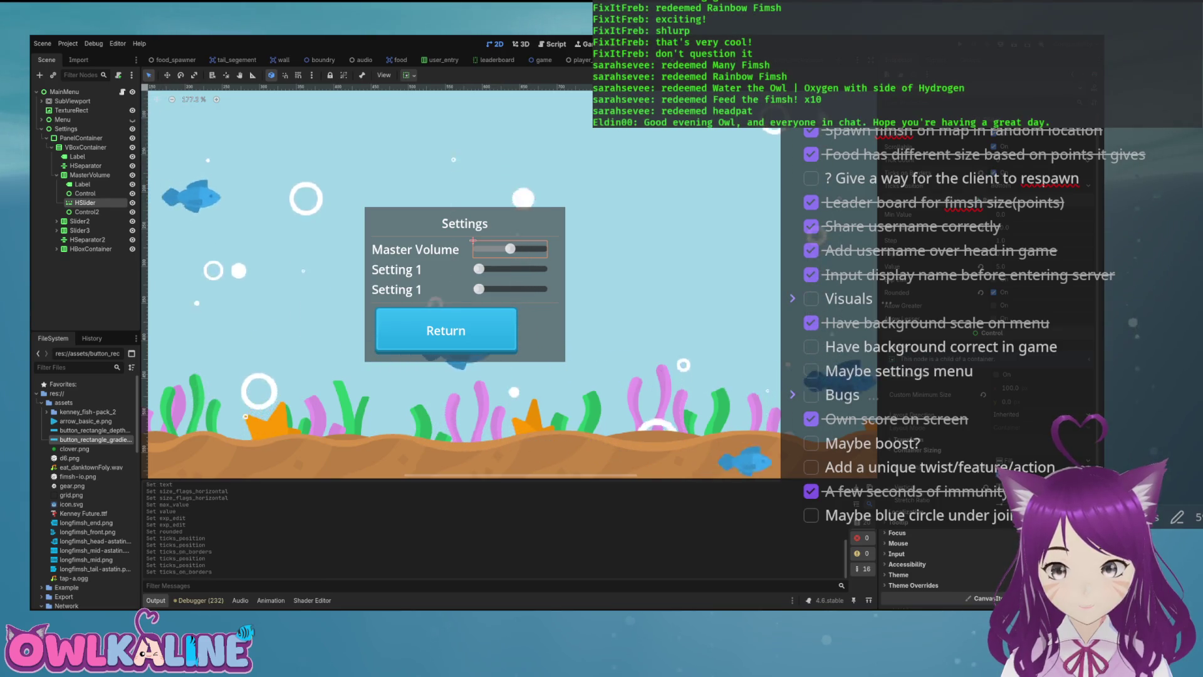
click(1003, 160)
text(10)
key(Return)
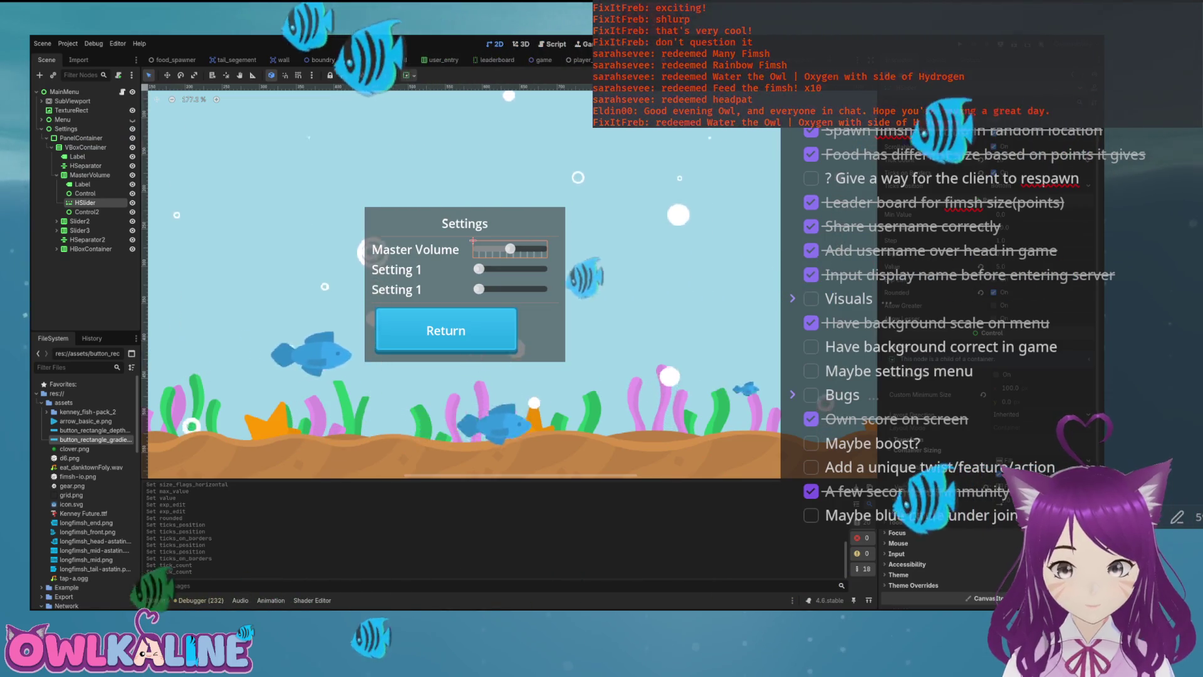
Test-run the project several times, stopping each run, then toggle the slider's border tick marks
key(F5)
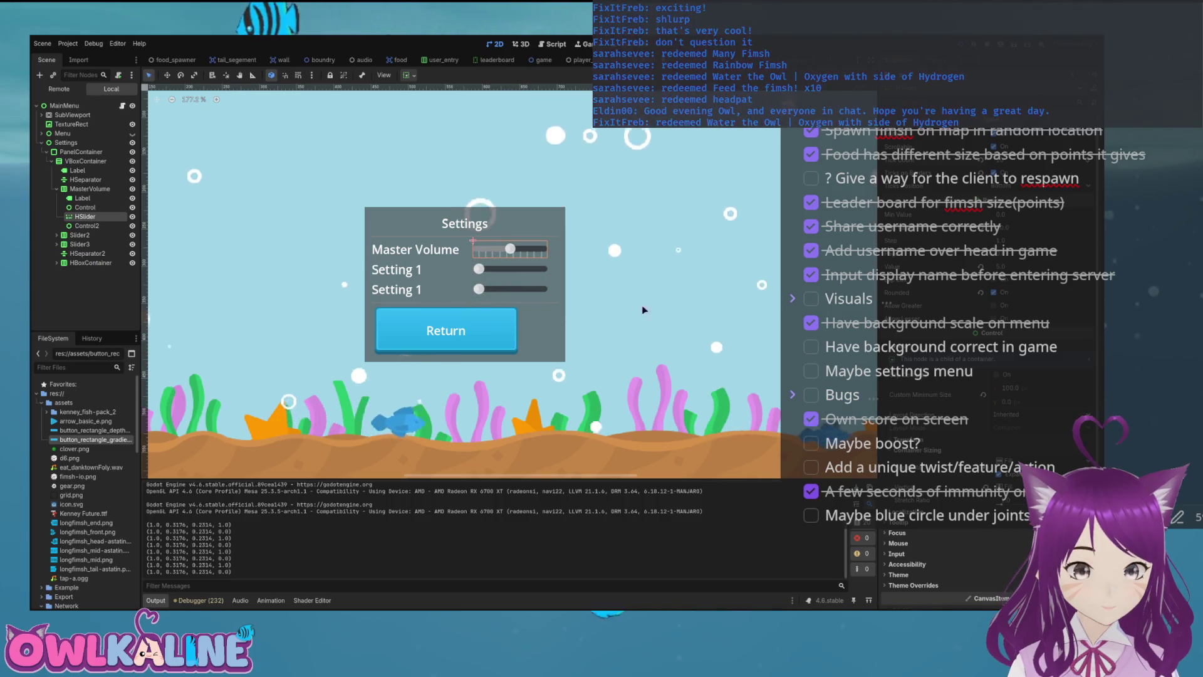
key(F8)
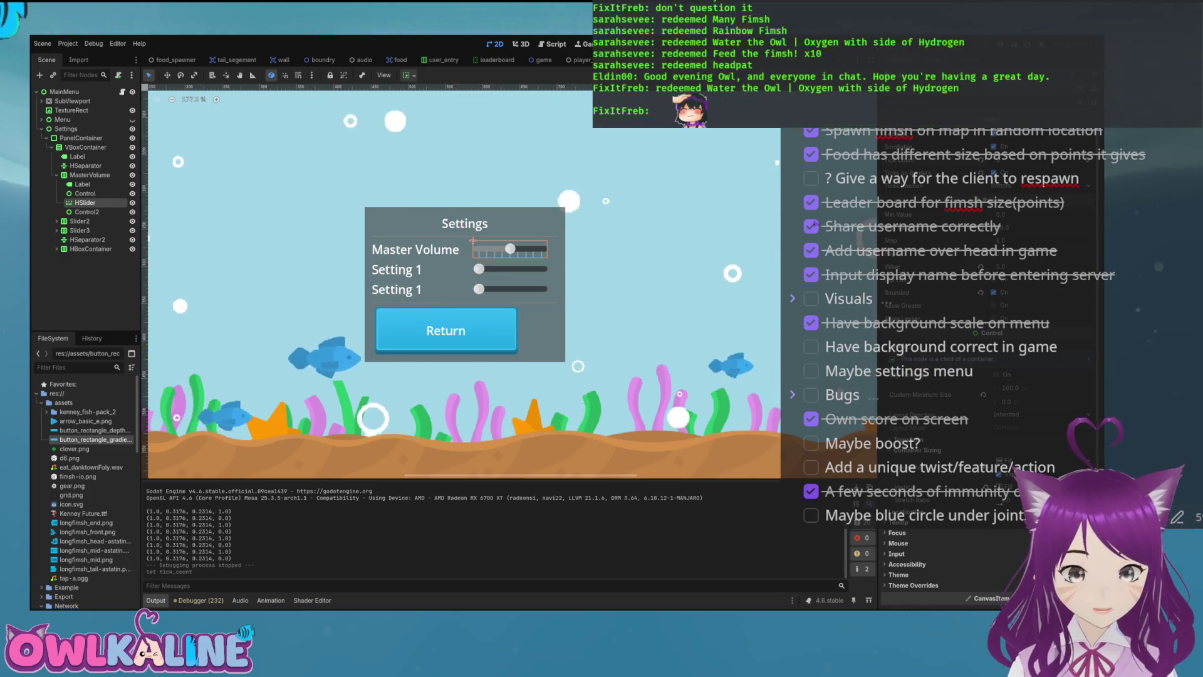
key(F5)
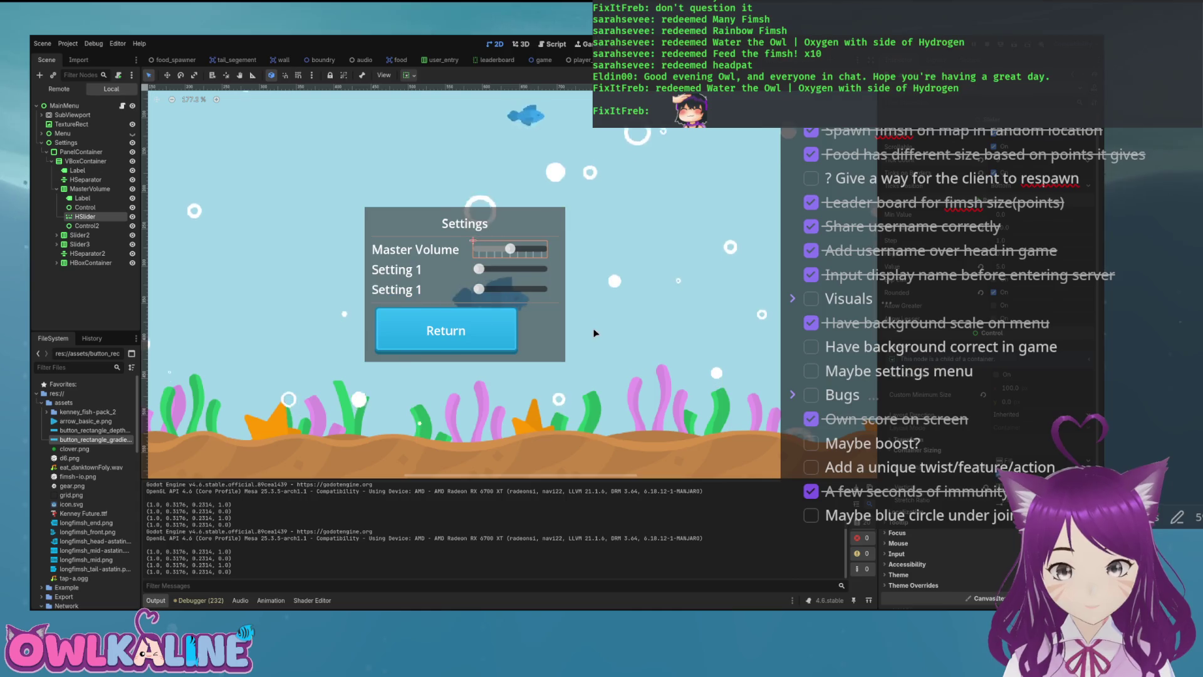
key(F8)
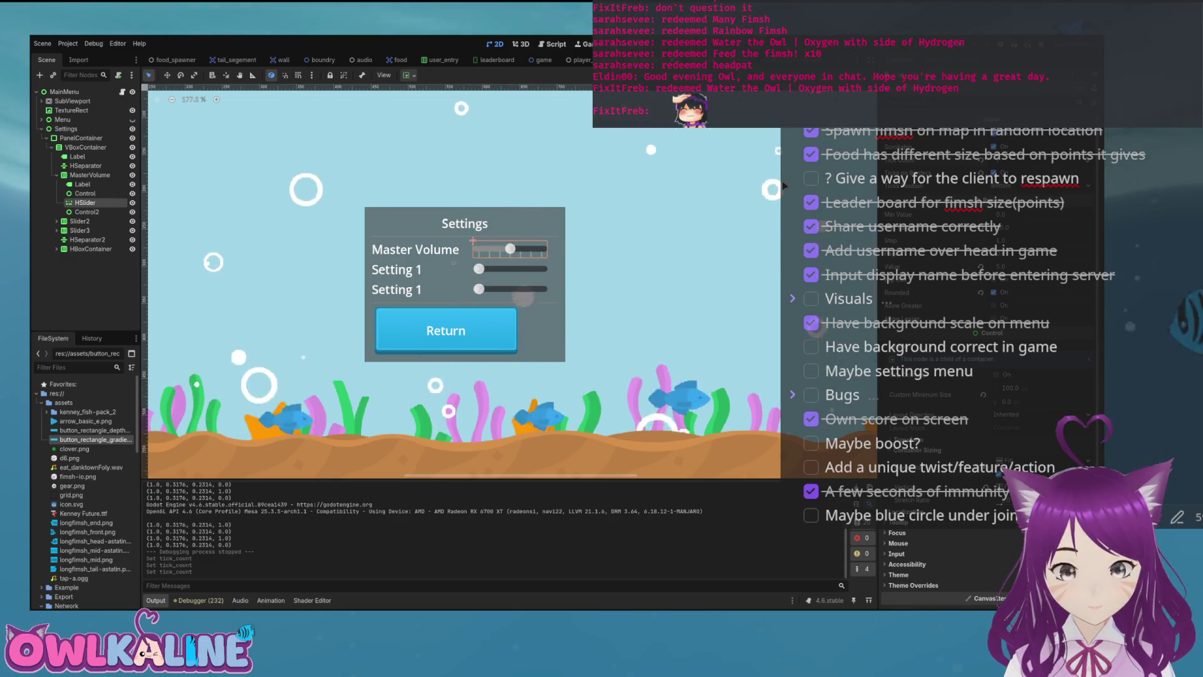
key(F5)
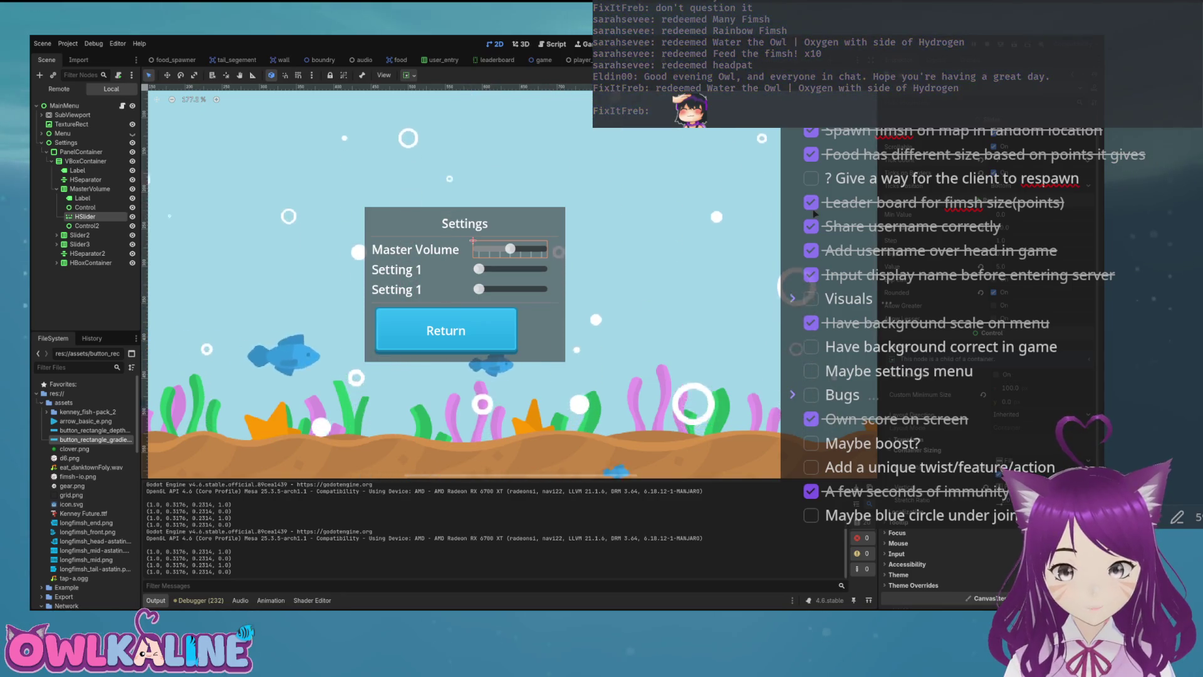
key(F8)
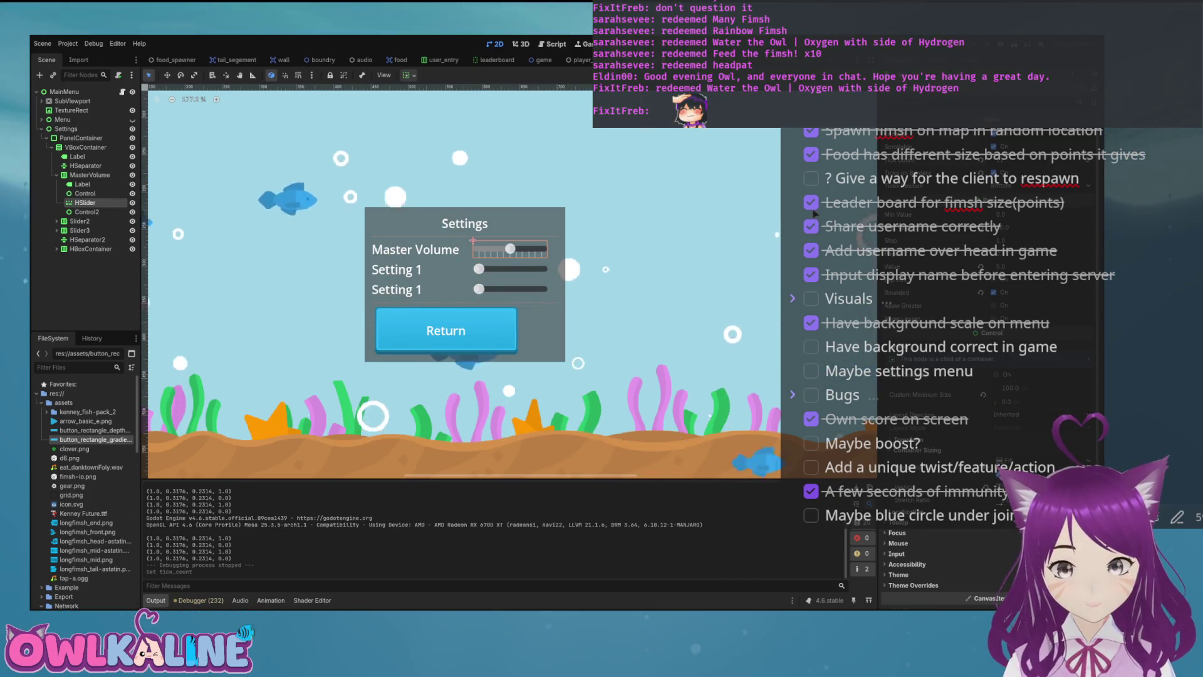
key(F5)
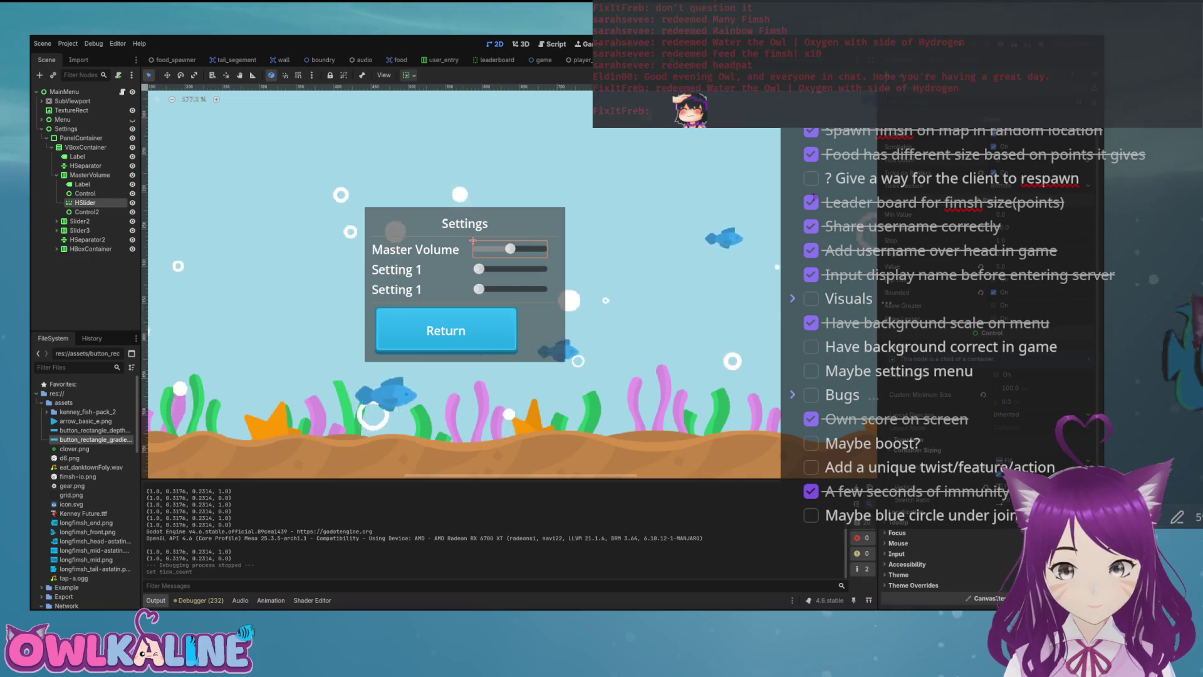
click(994, 172)
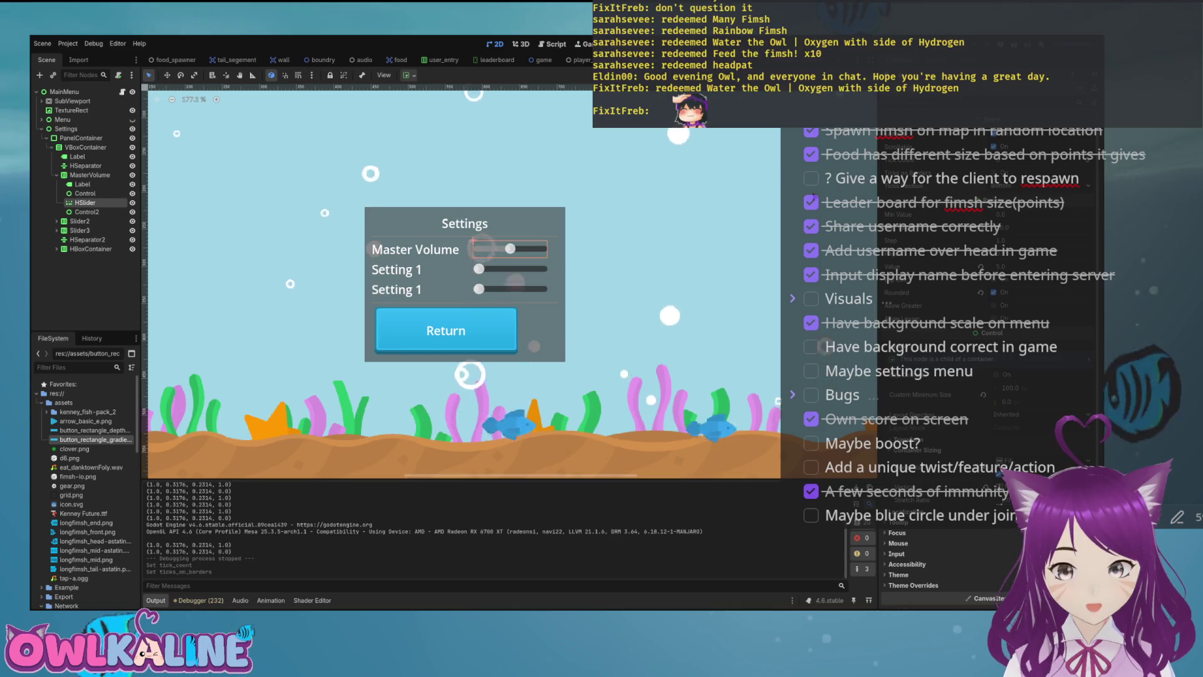
click(1002, 185)
click(995, 173)
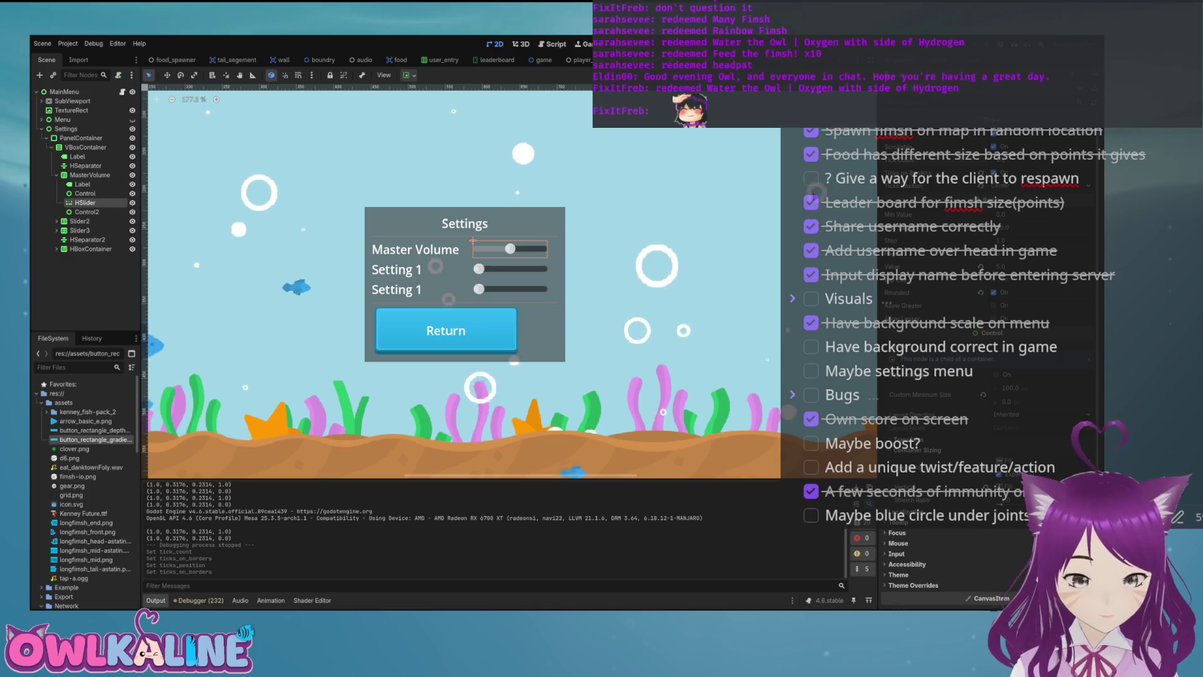
drag(1003, 160, 1028, 160)
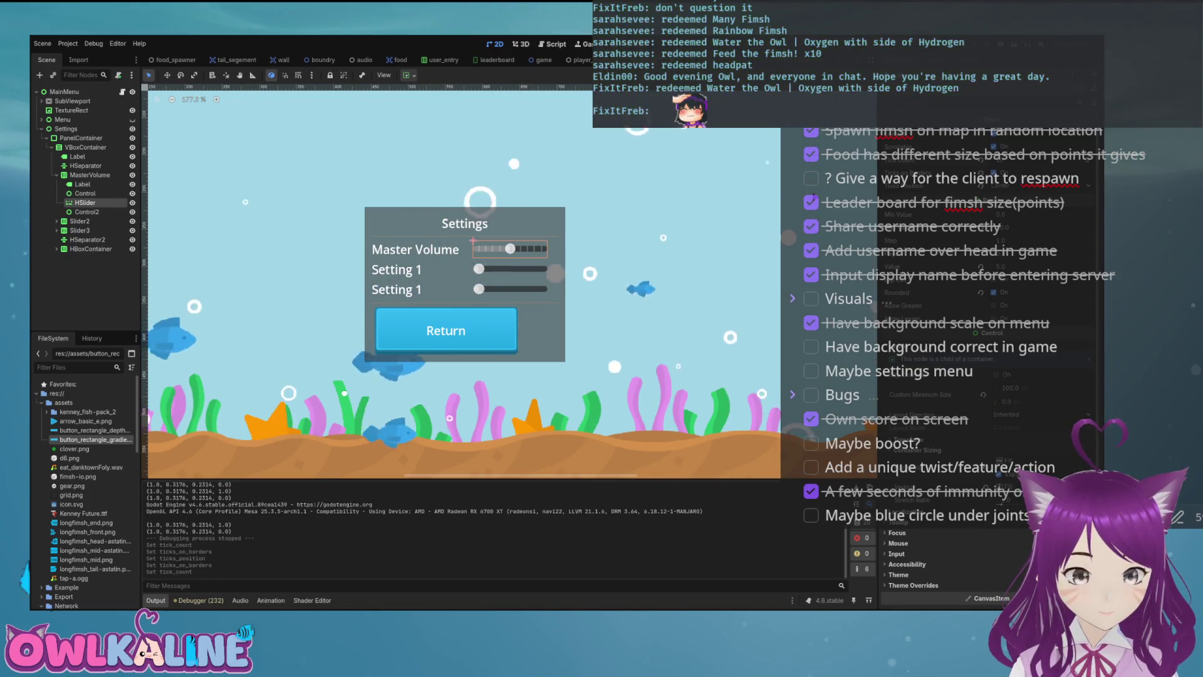
key(ctrl+z)
key(ctrl+z)
key(ctrl+z)
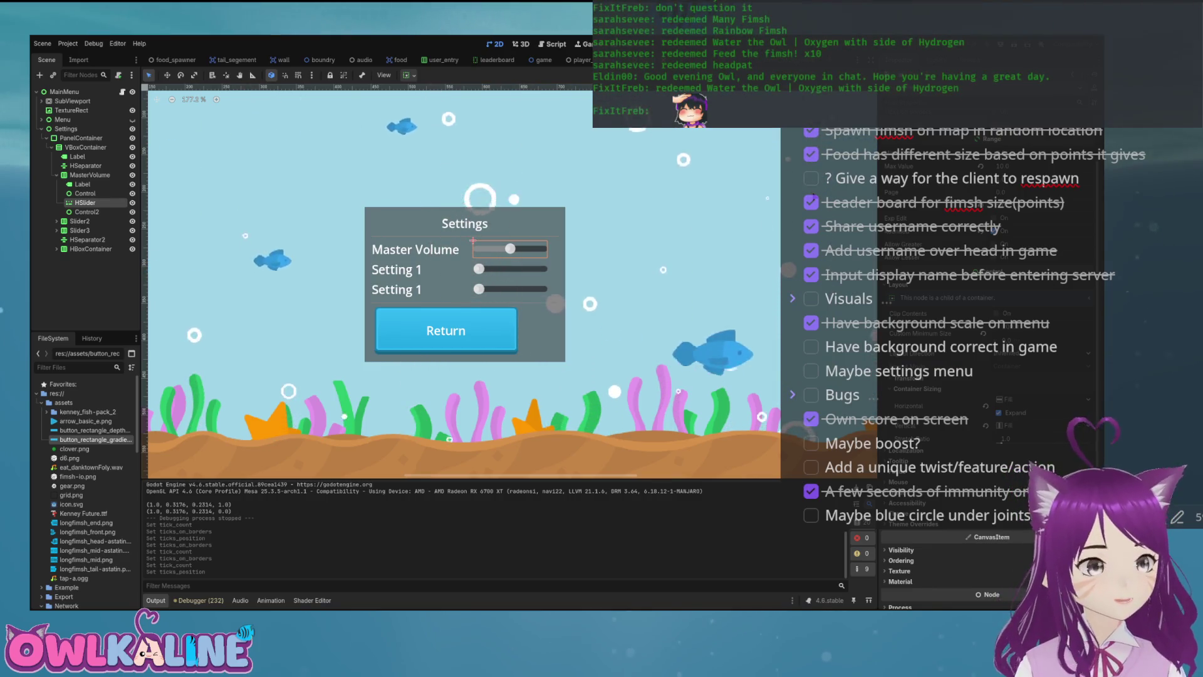
click(86, 211)
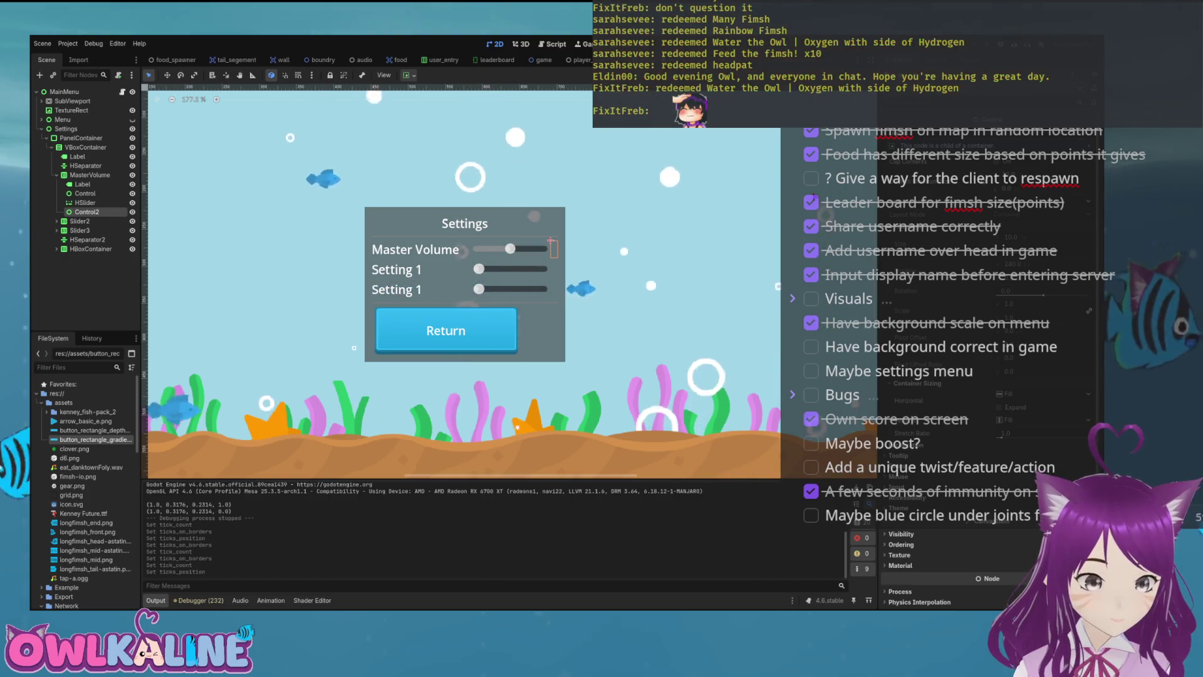
Add a LineEdit to the MasterVolume row after the slider, with text 5 centre-aligned
key(Return)
drag(88, 221, 88, 212)
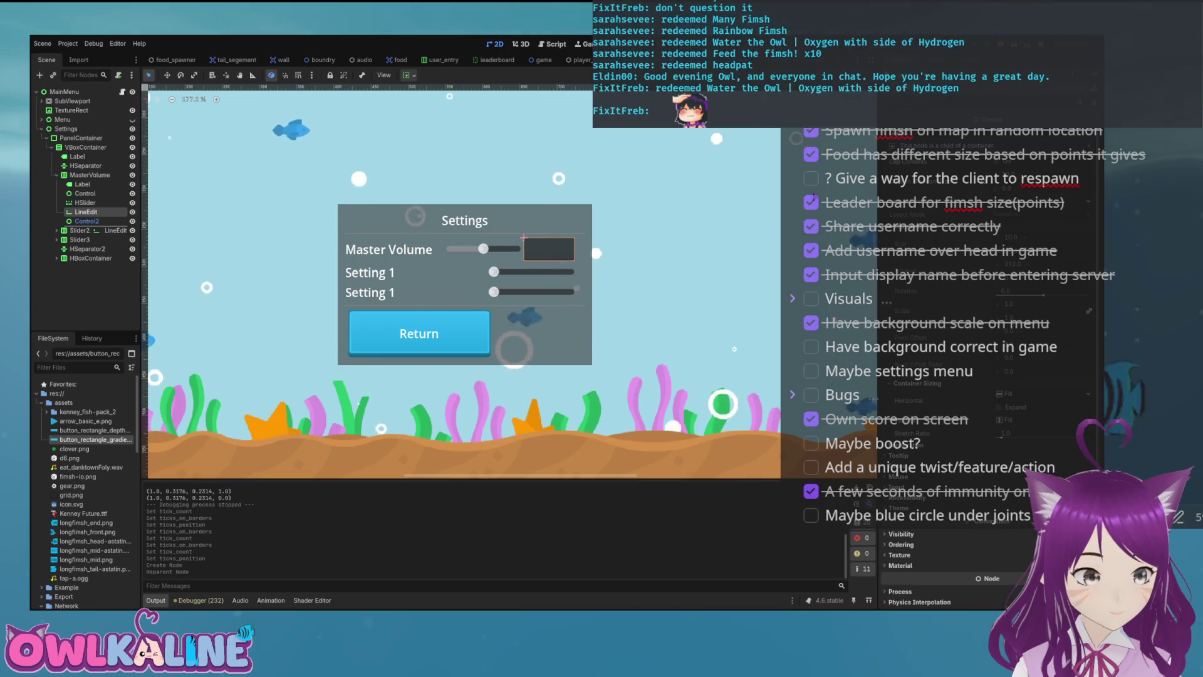
drag(100, 225, 101, 226)
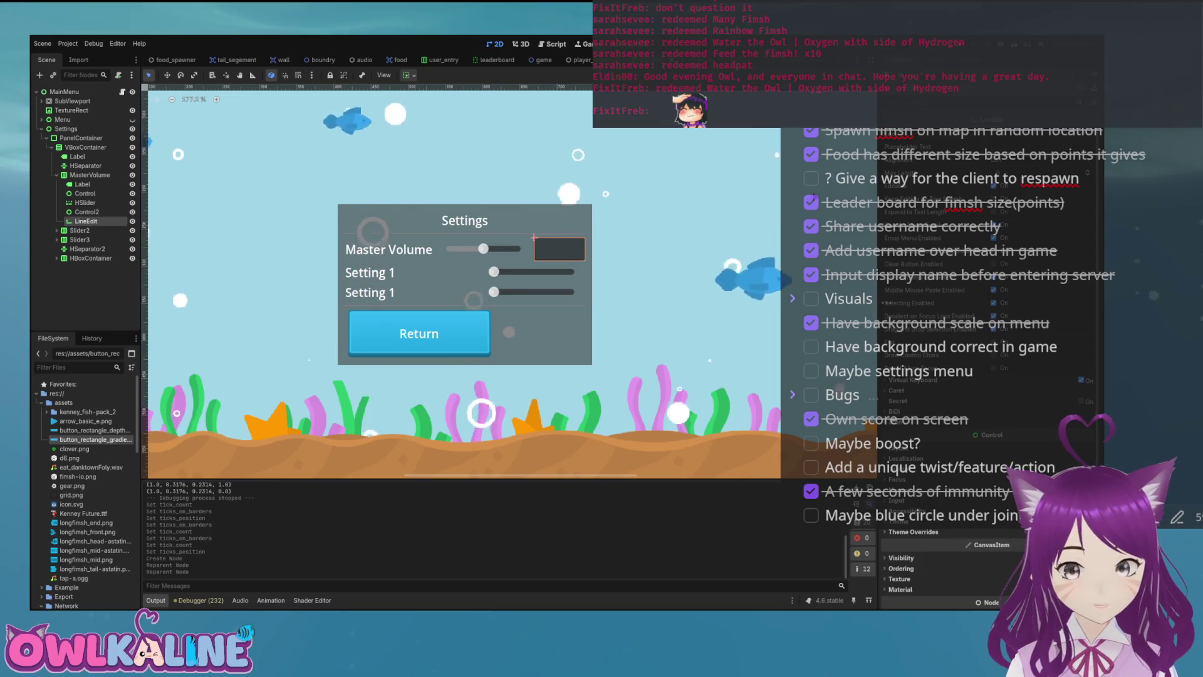
text(5)
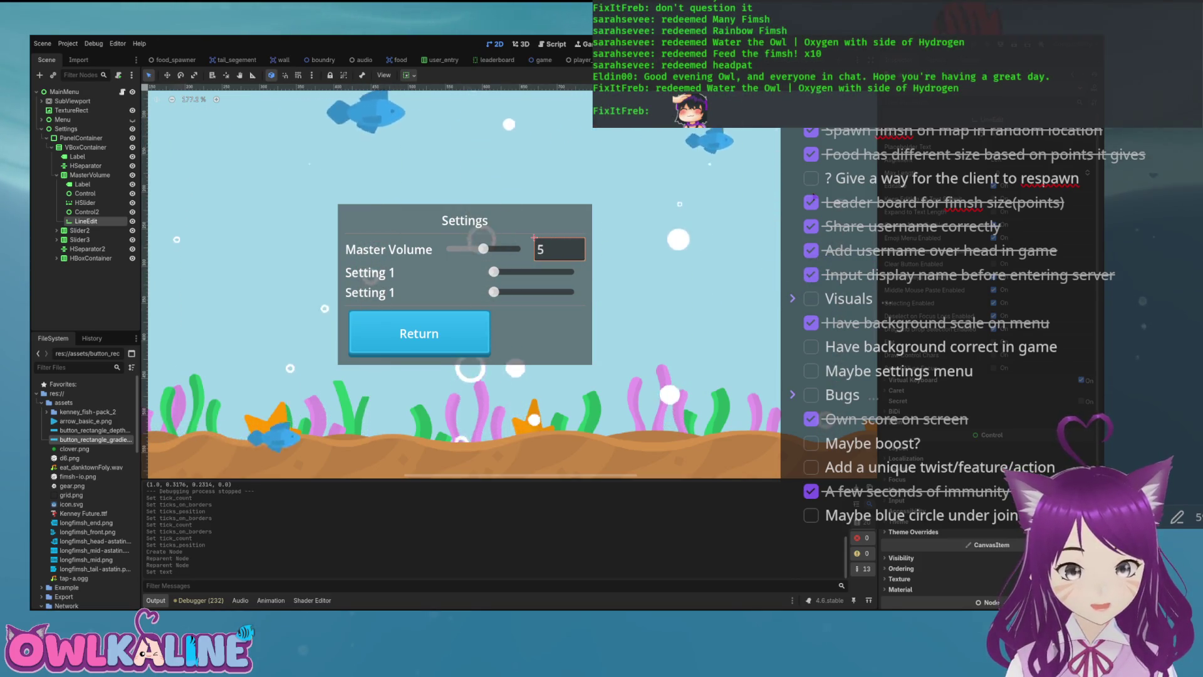
text(5)
click(1002, 158)
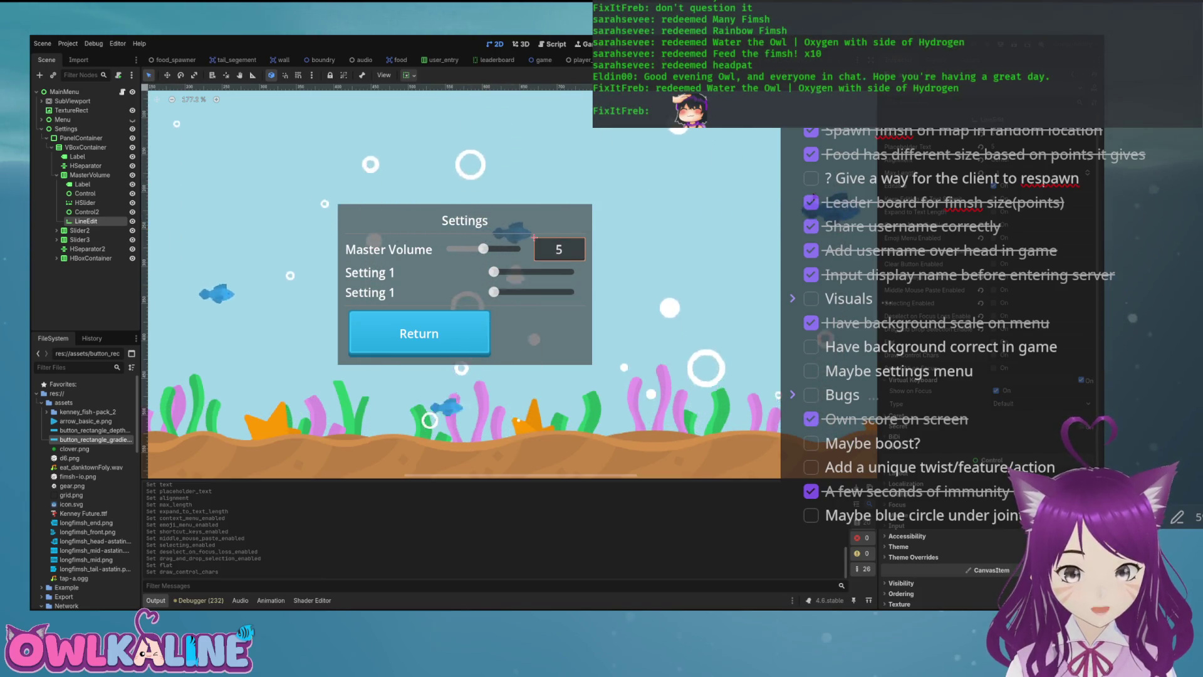
Set the value field's Virtual Keyboard Type to Number
click(897, 416)
scroll(983, 408, down, 5)
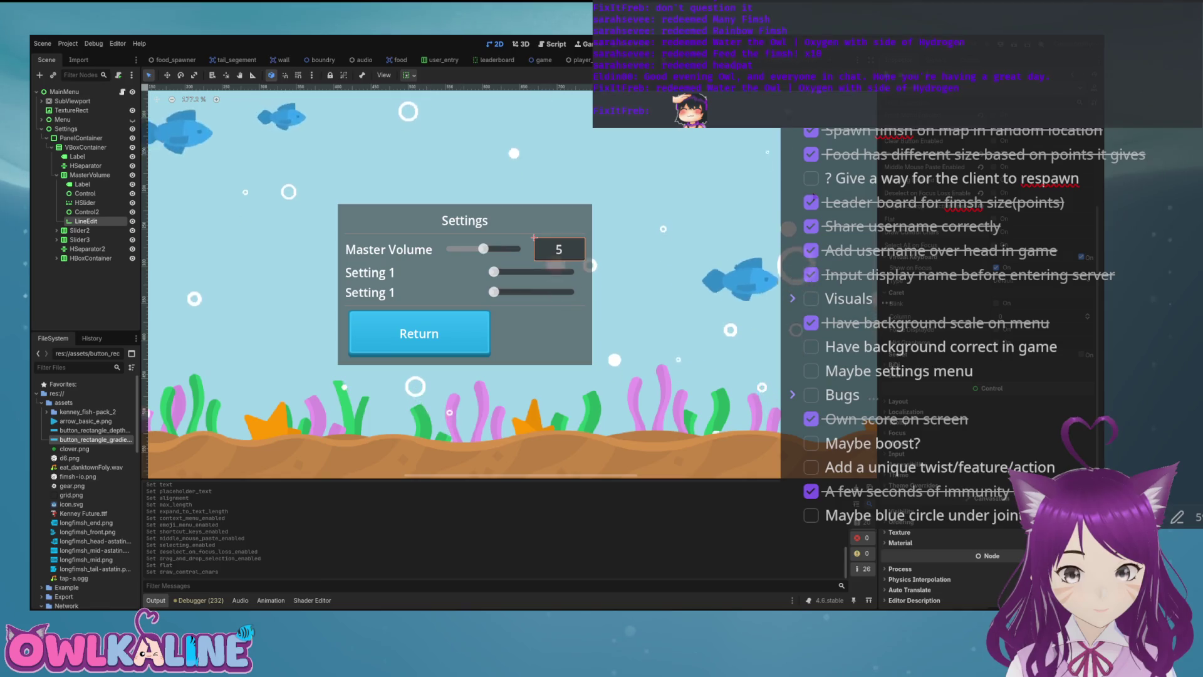
click(897, 292)
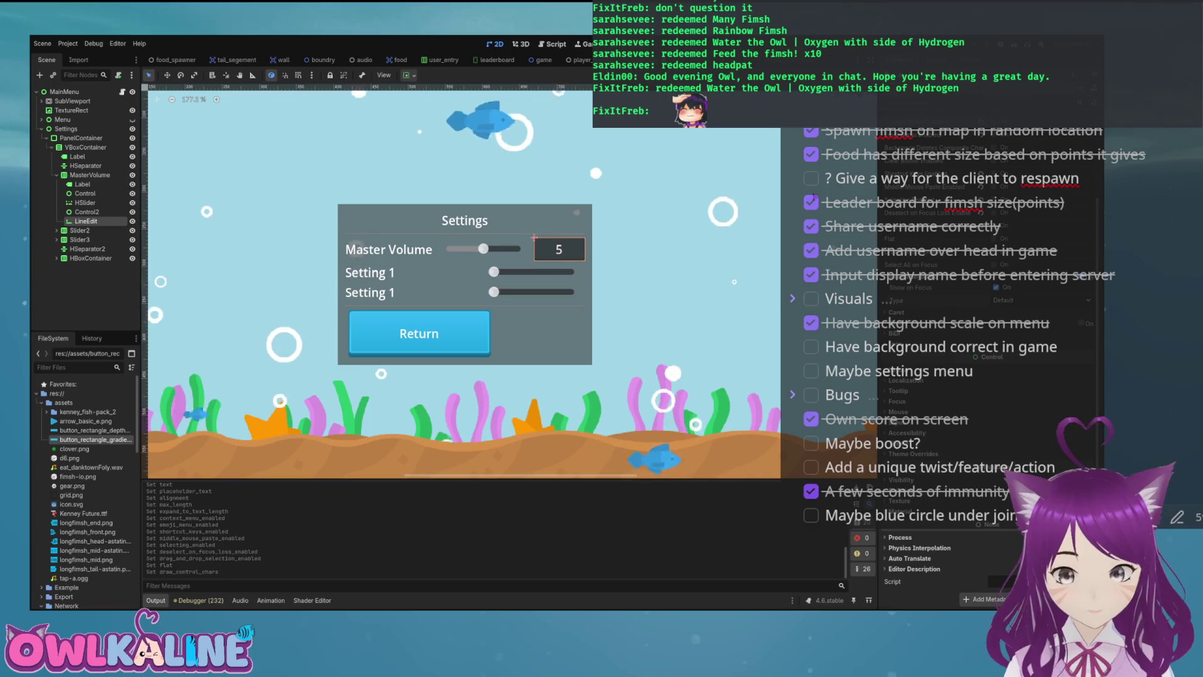
click(1005, 300)
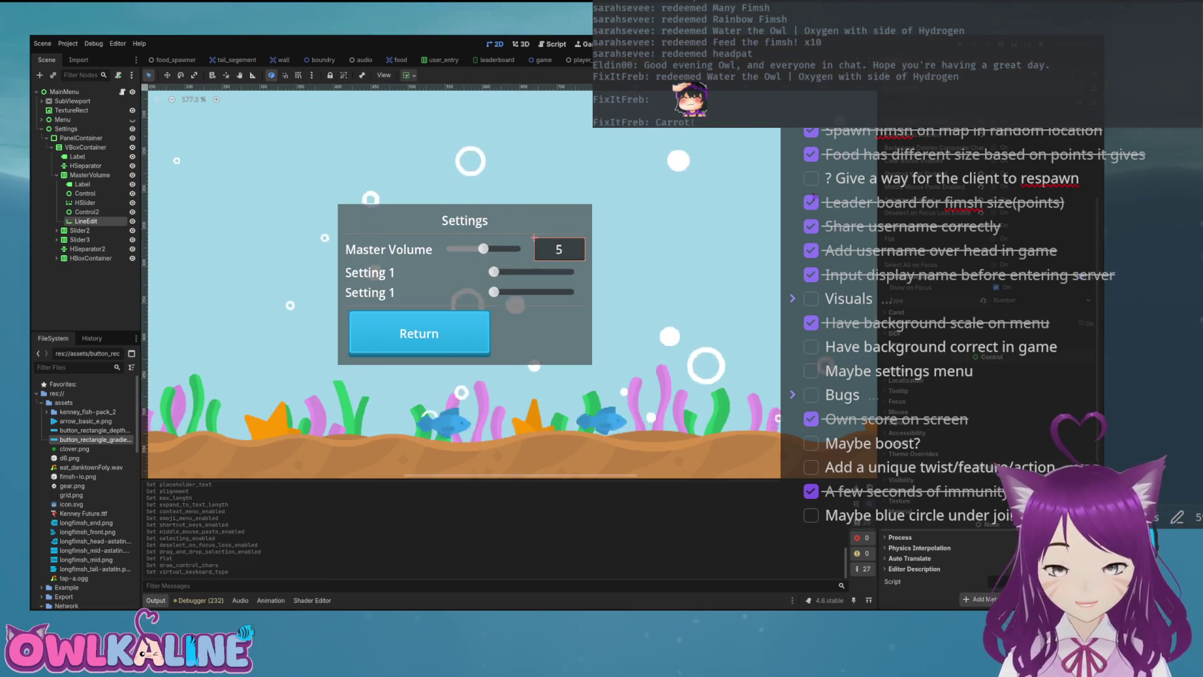
Test-run the menu, then set Custom Minimum Size to 10 and back to 0
key(F5)
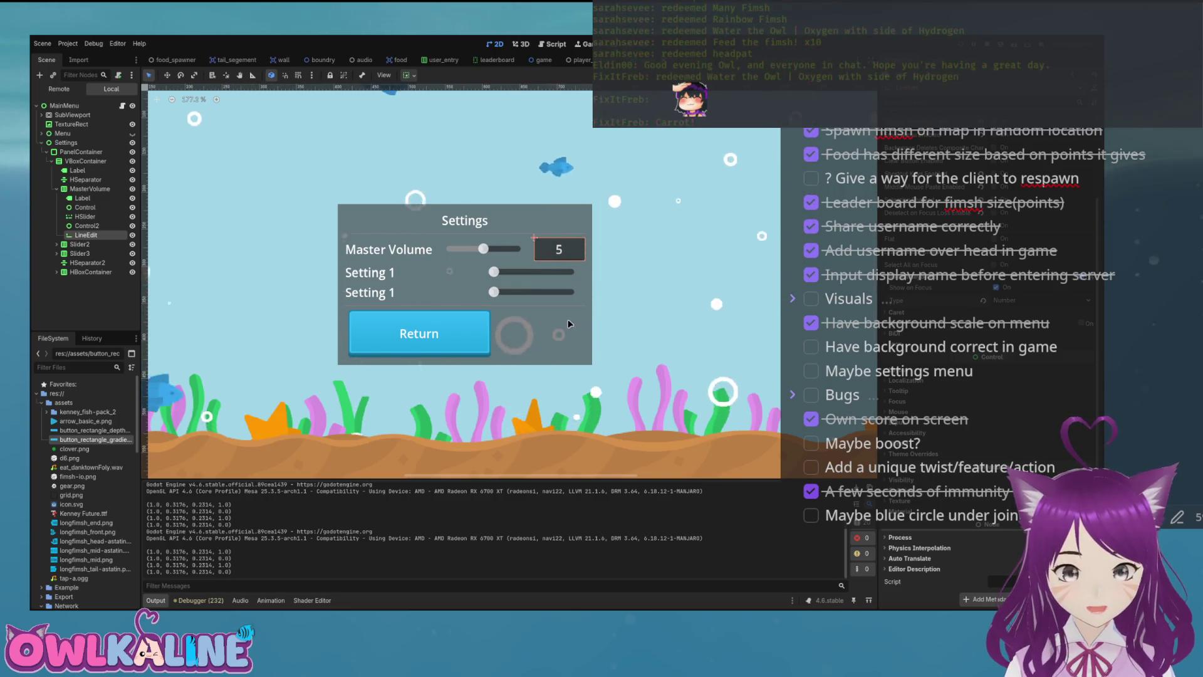
key(F8)
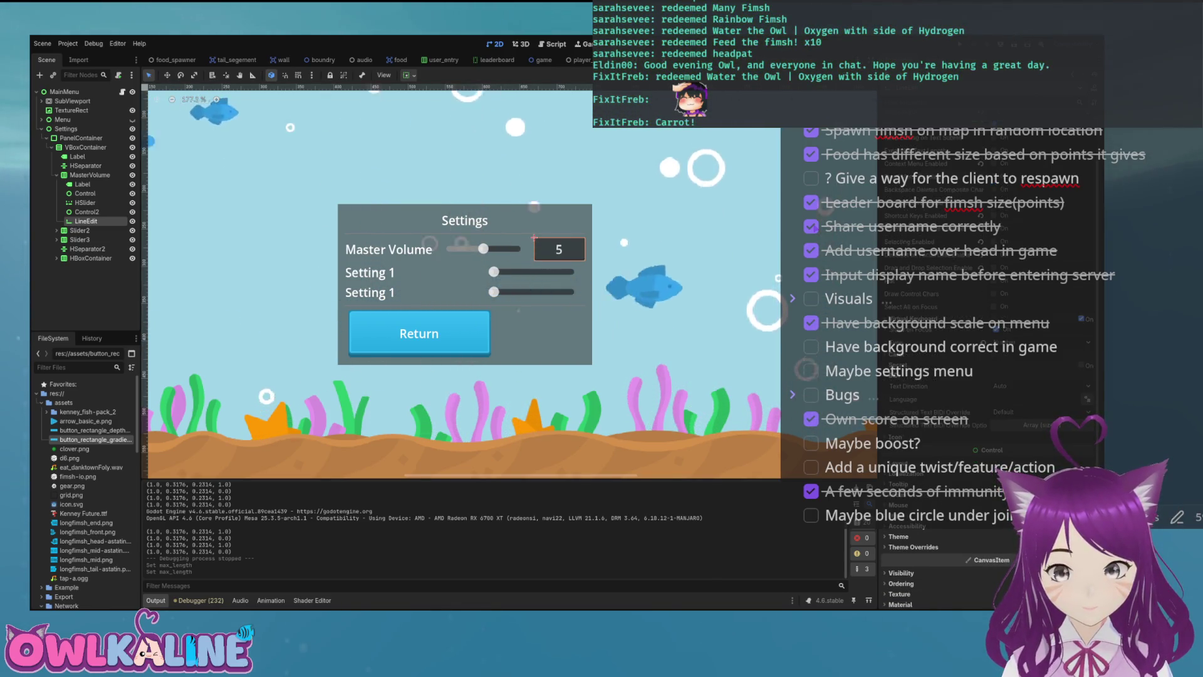
scroll(990, 439, down, 1)
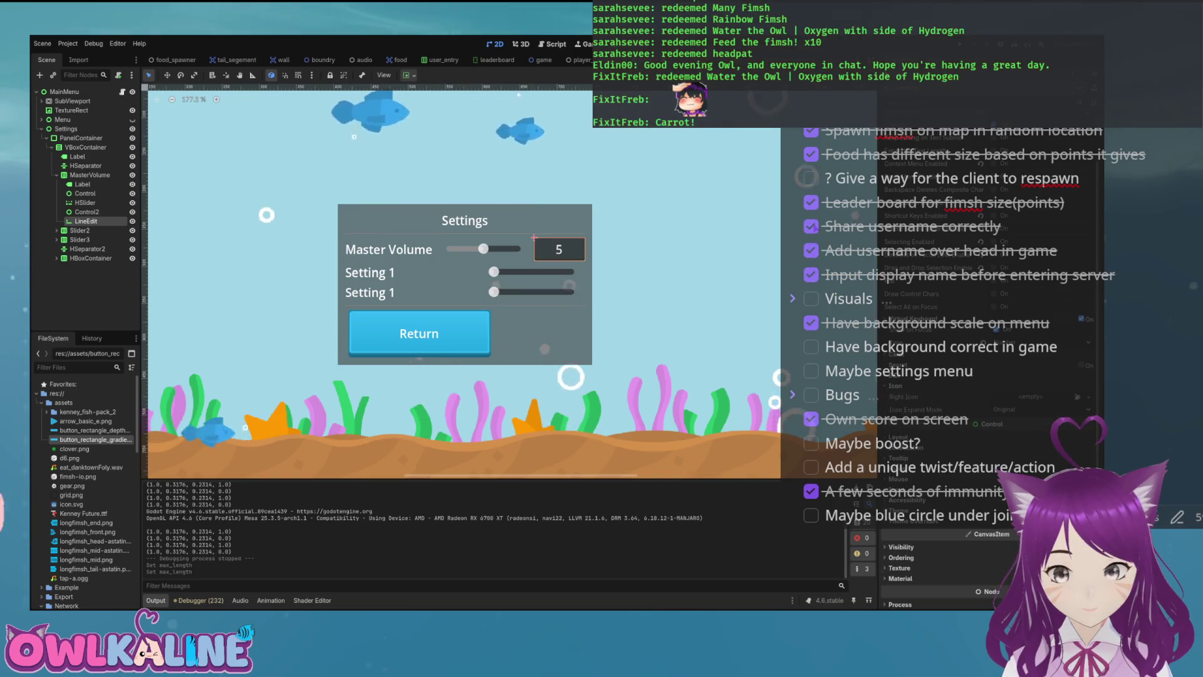
scroll(940, 439, up, 2)
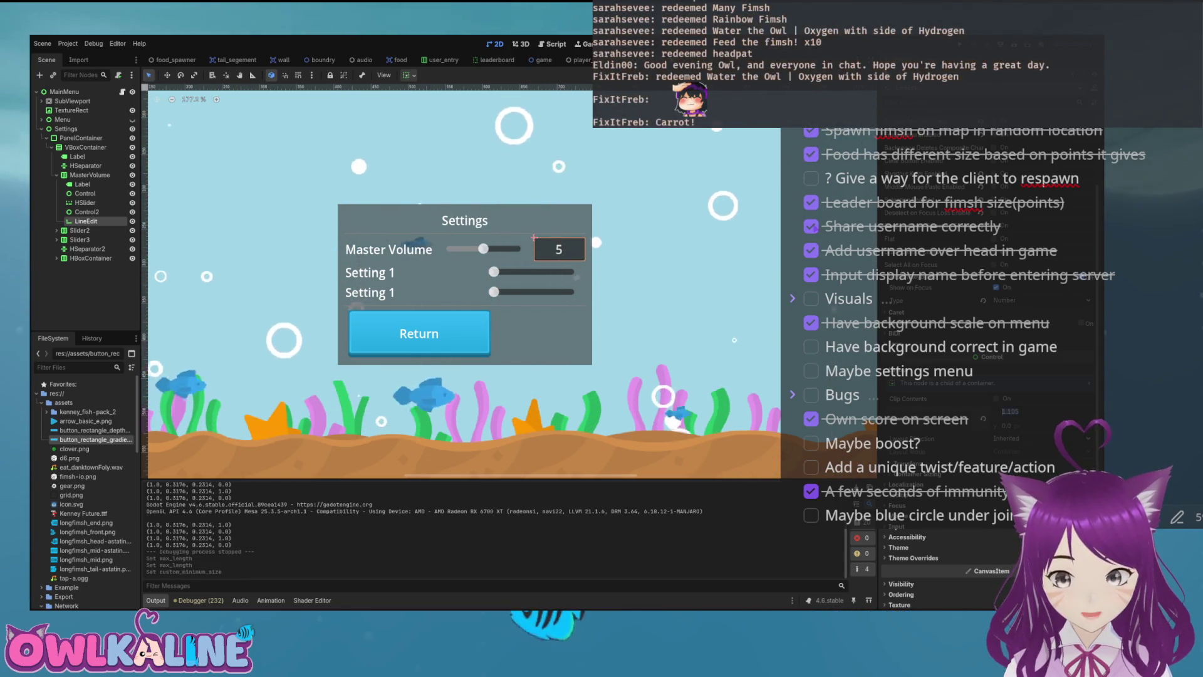
text(10)
key(Return)
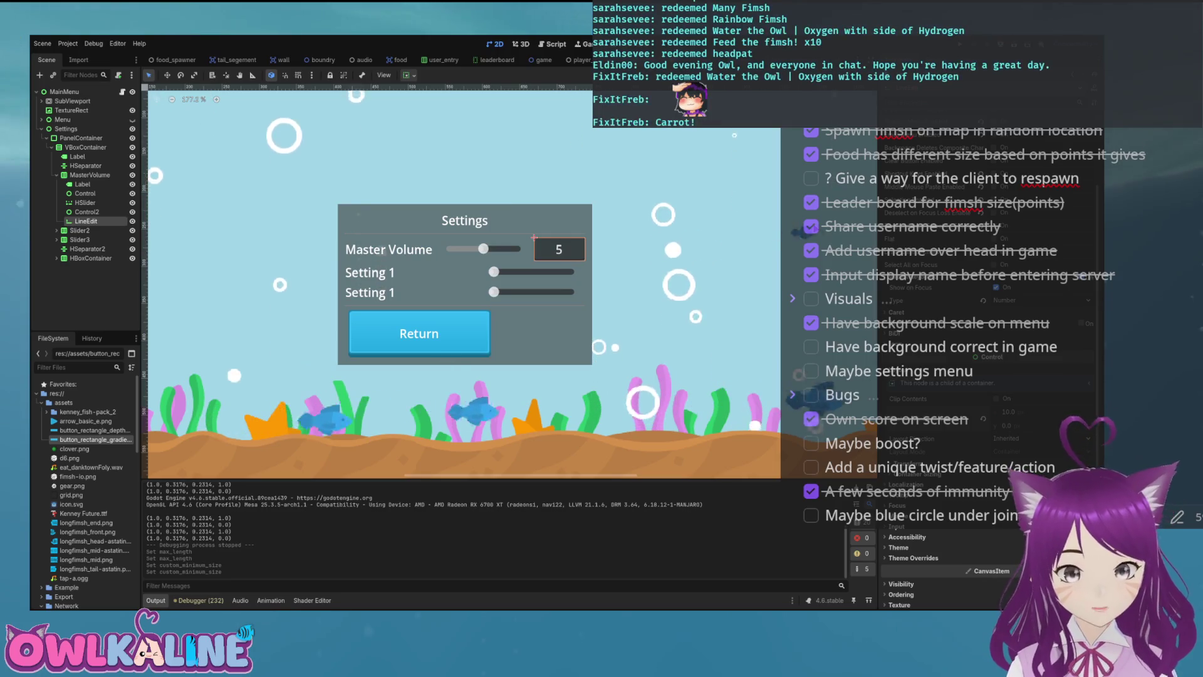
text(0)
key(Return)
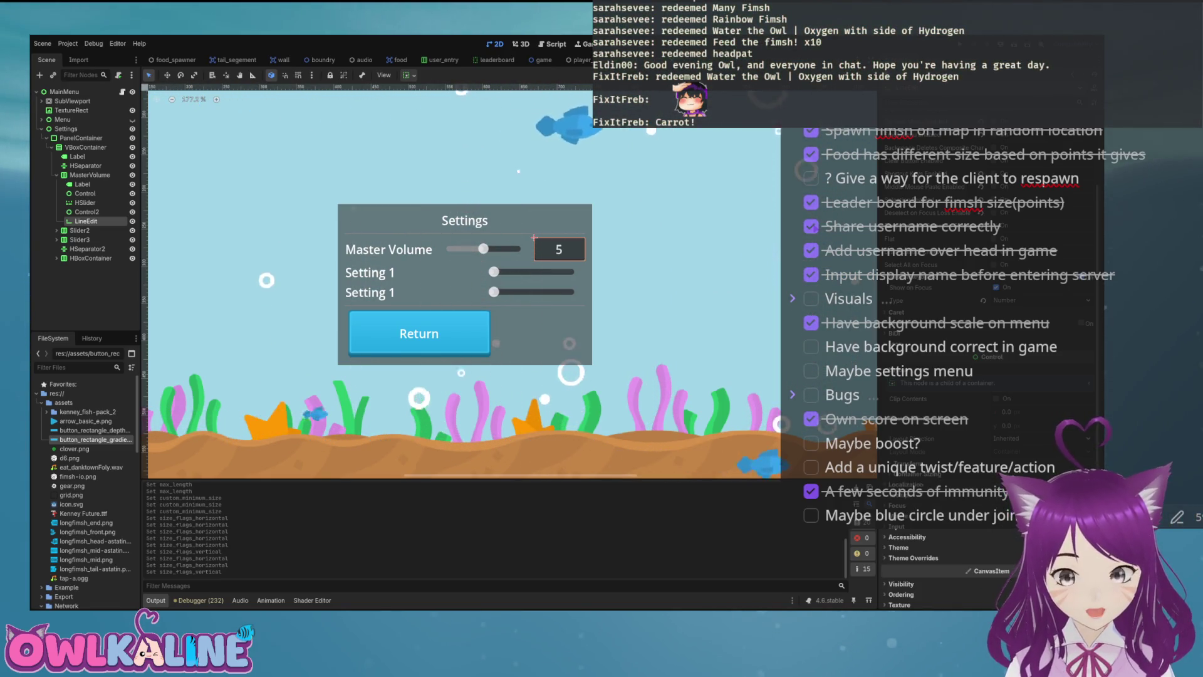
scroll(990, 376, up, 3)
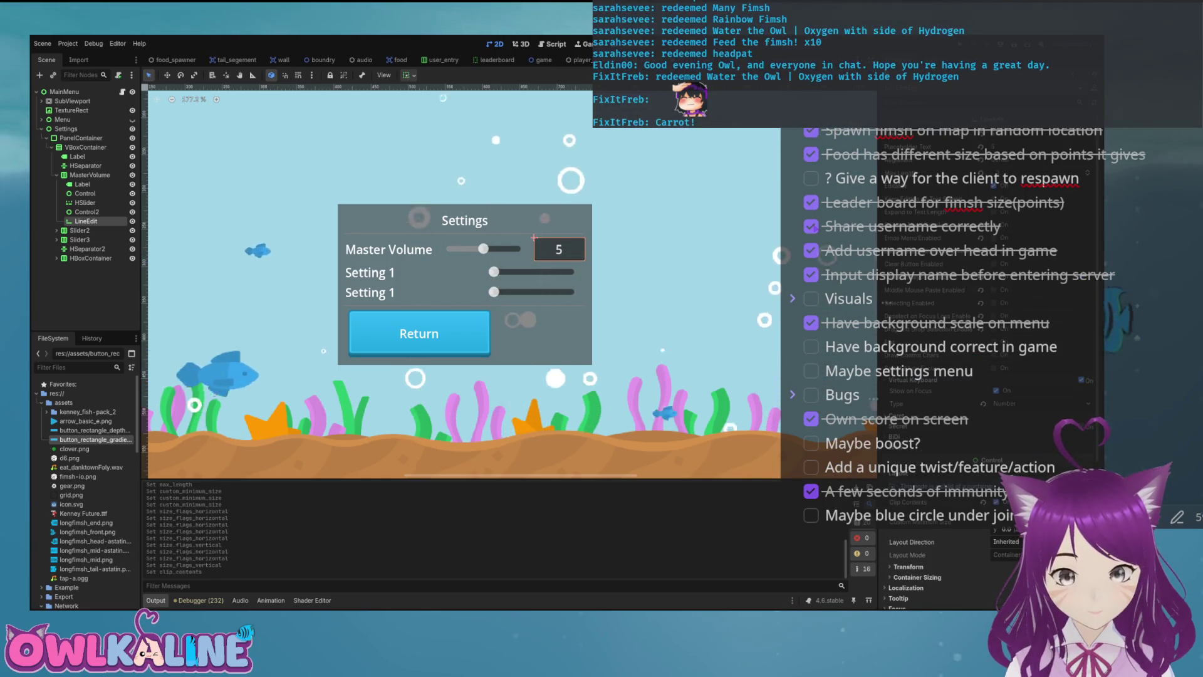
scroll(940, 564, up, 2)
scroll(940, 564, down, 1)
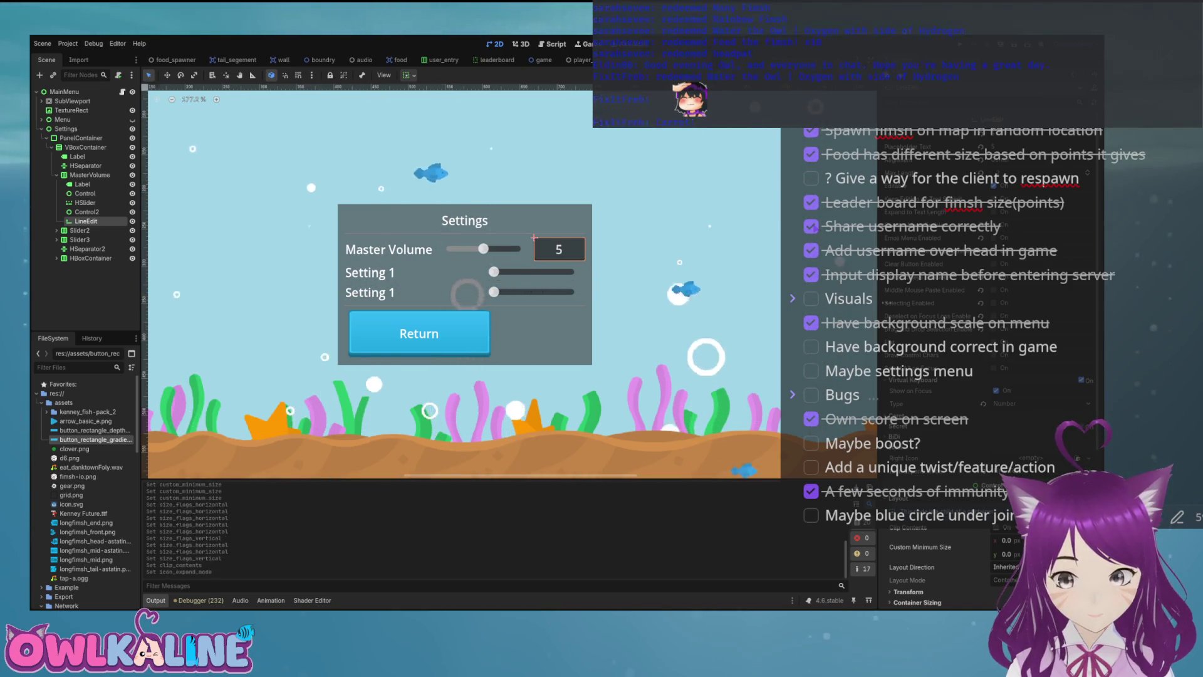
scroll(940, 564, up, 1)
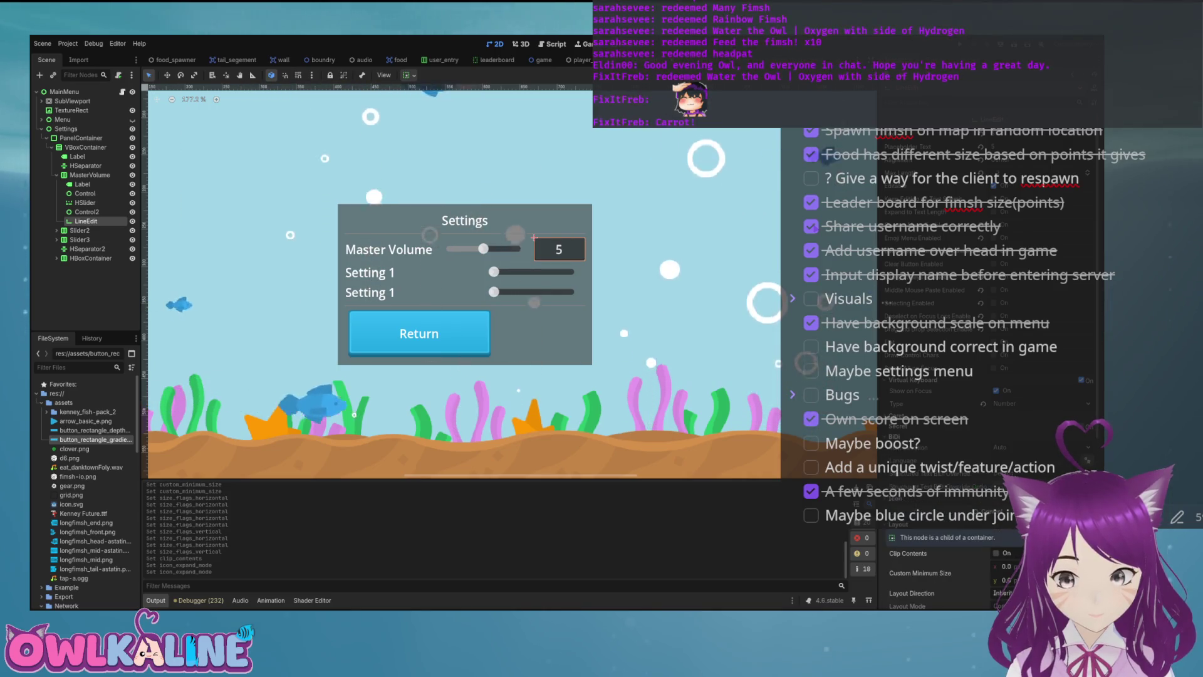
scroll(940, 564, down, 2)
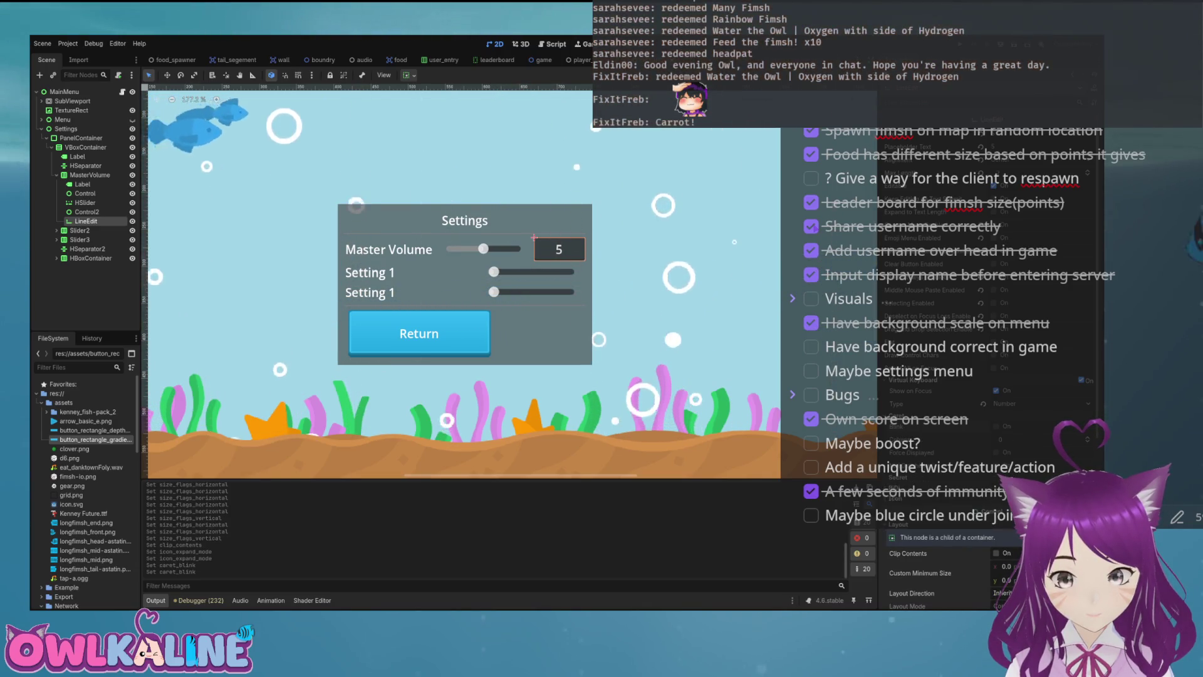
scroll(940, 564, down, 2)
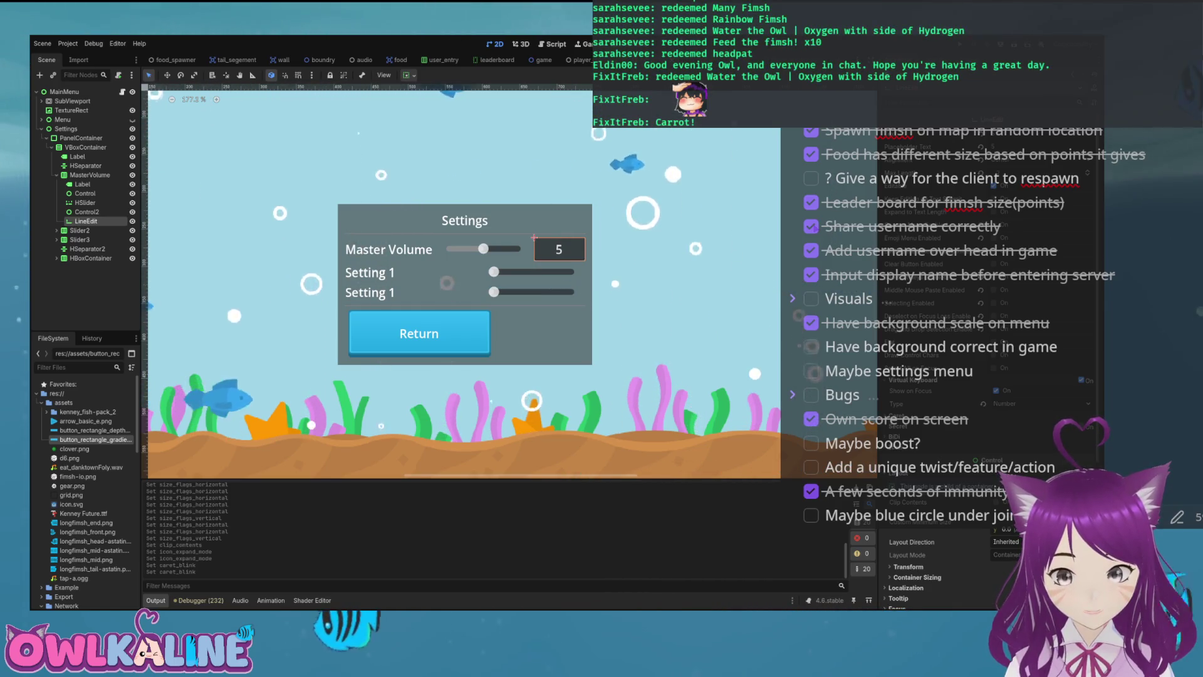
scroll(940, 470, down, 1)
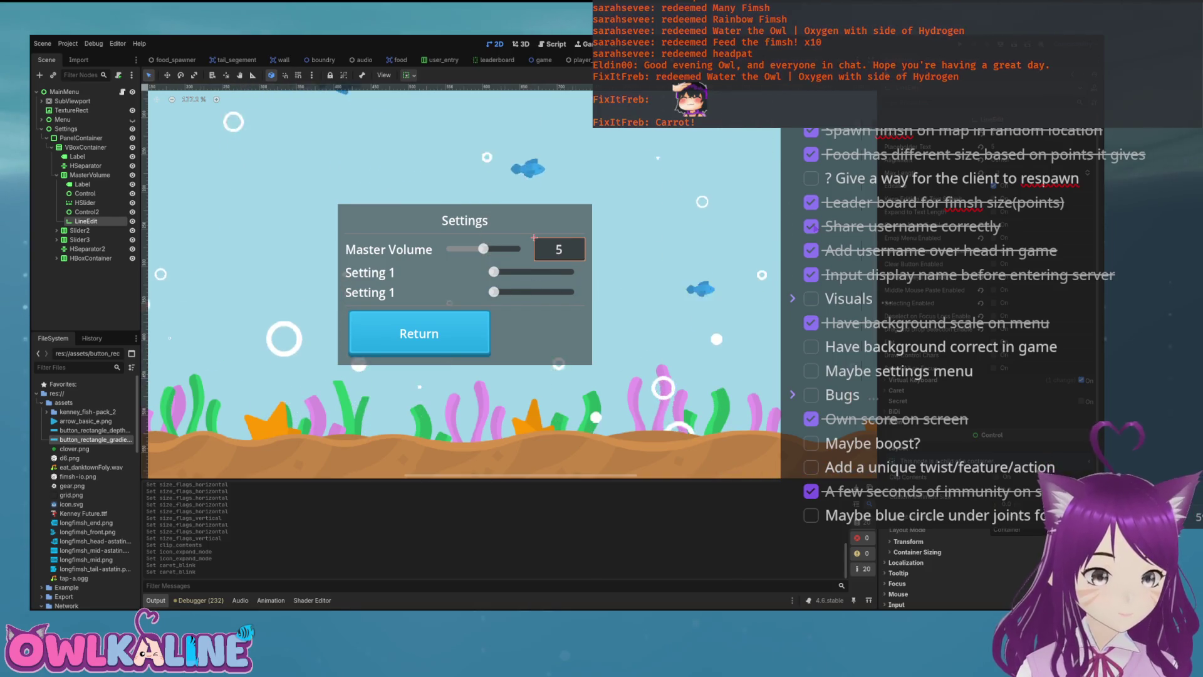
Add a SpinBox node to the MasterVolume row container
scroll(534, 237, down, 4)
scroll(534, 237, up, 12)
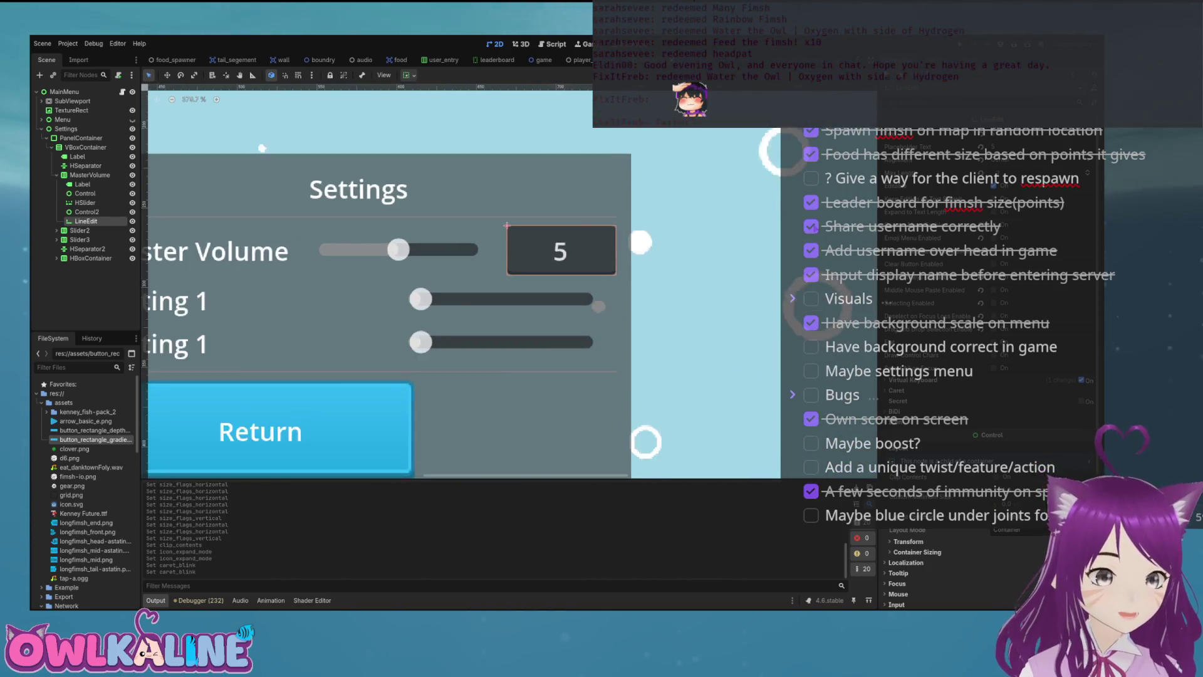
scroll(502, 222, up, 2)
click(497, 220)
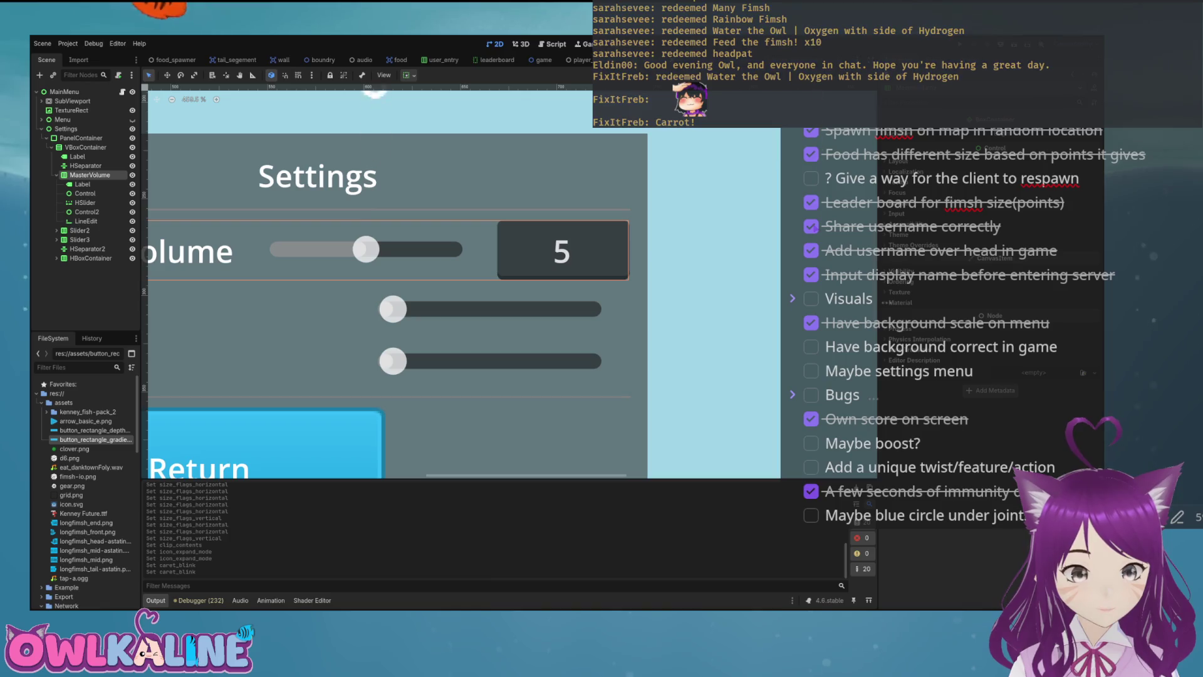
key(Return)
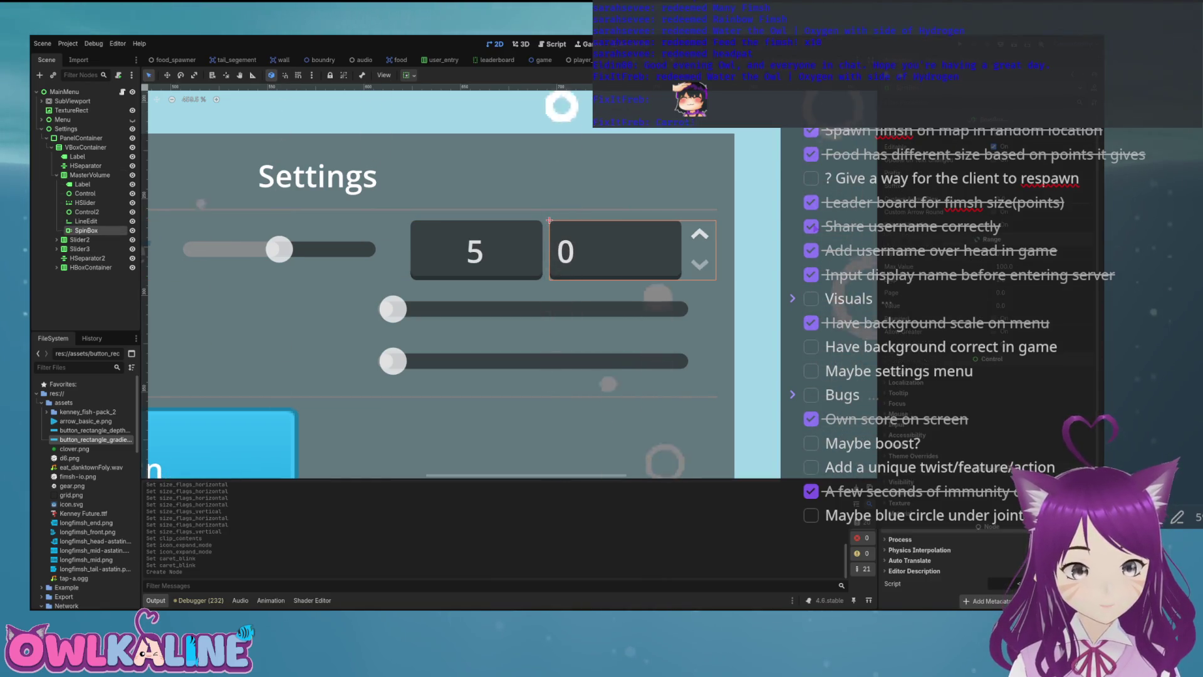
Delete the LineEdit value field and look up the SpinBox's prefix property
click(411, 220)
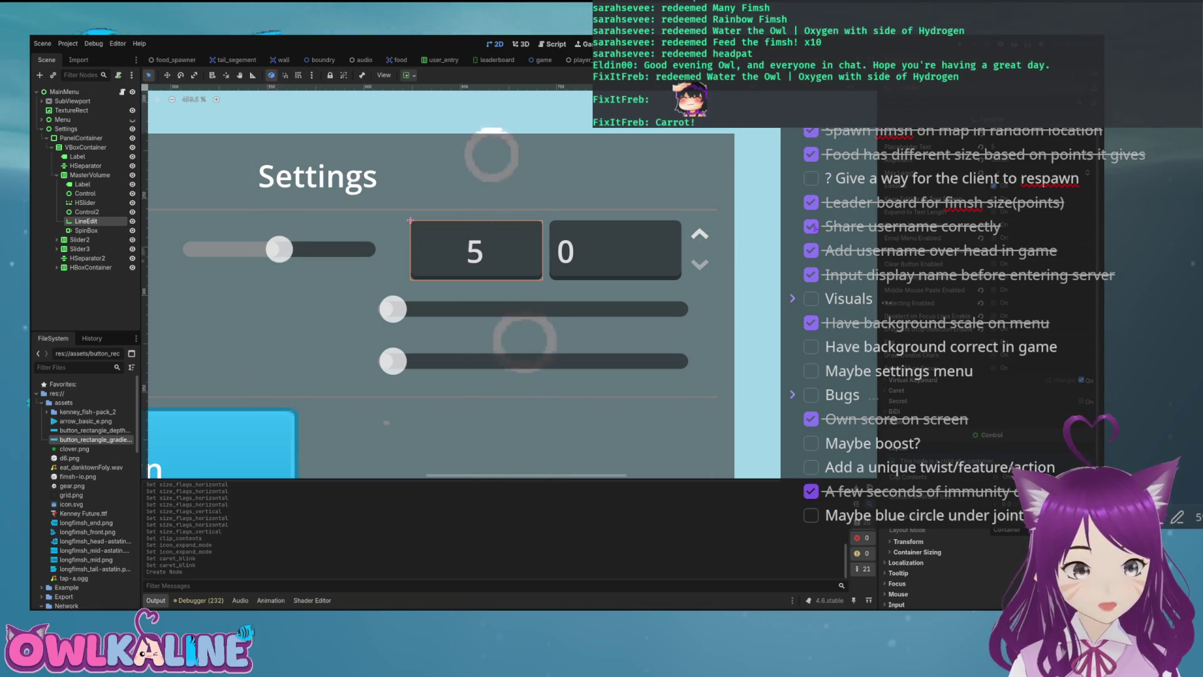
key(Delete)
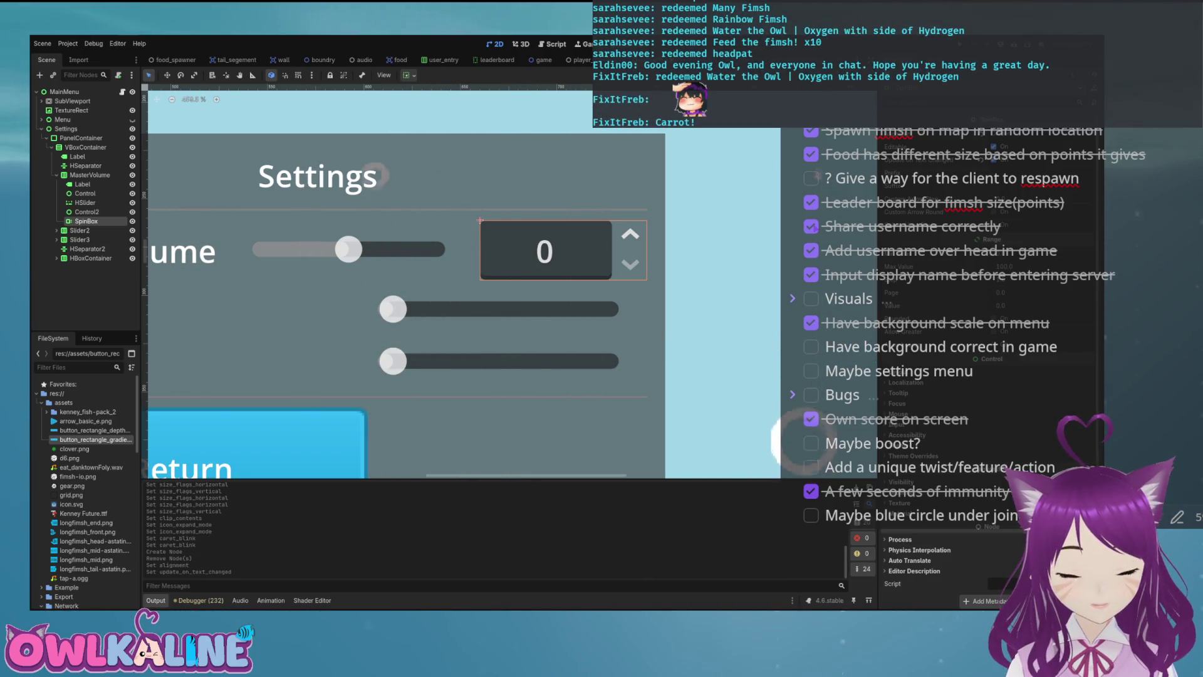
text(prefix)
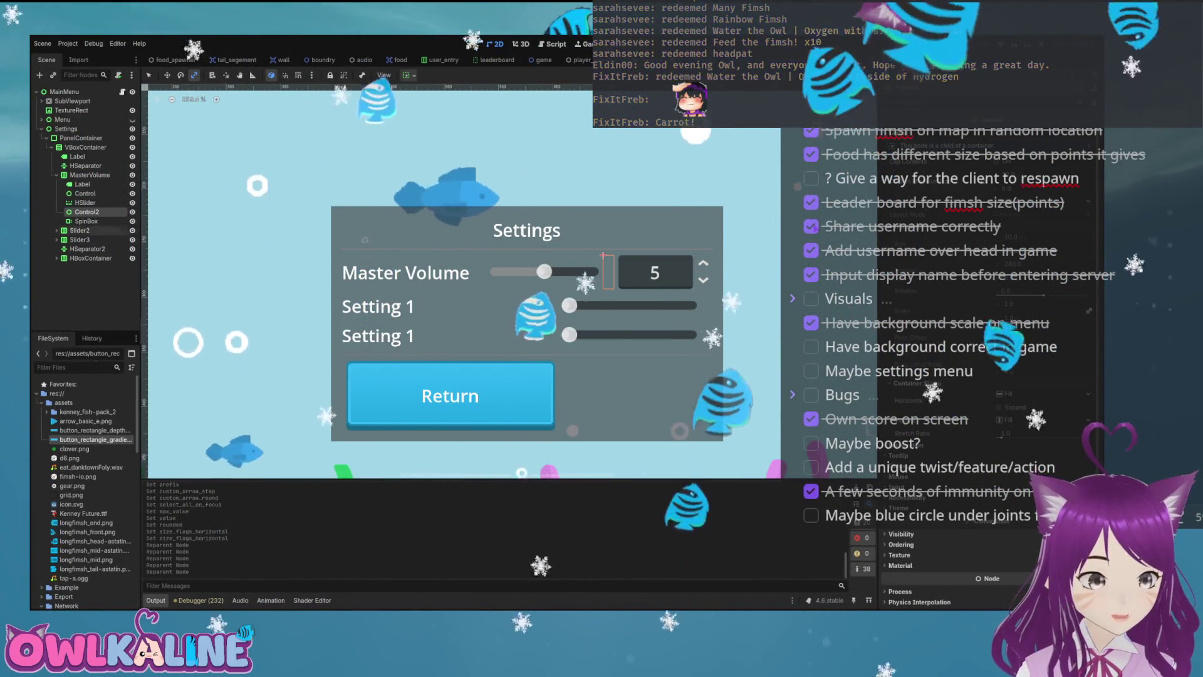
click(86, 221)
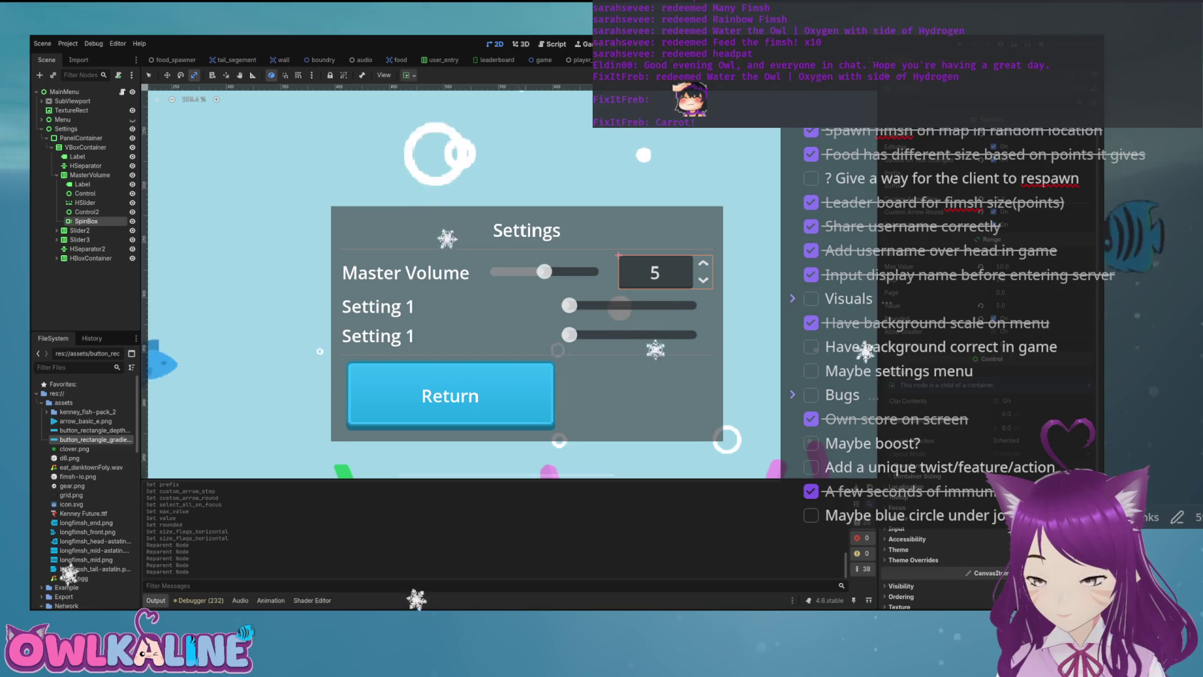
click(526, 229)
key(F5)
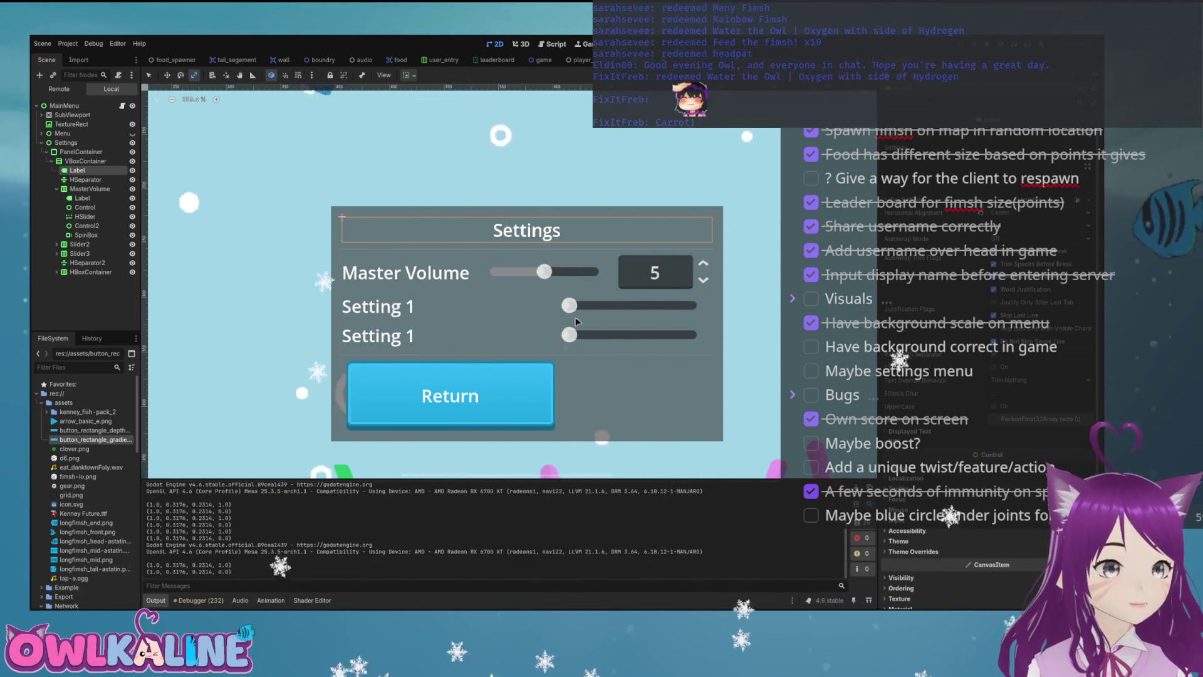
key(F8)
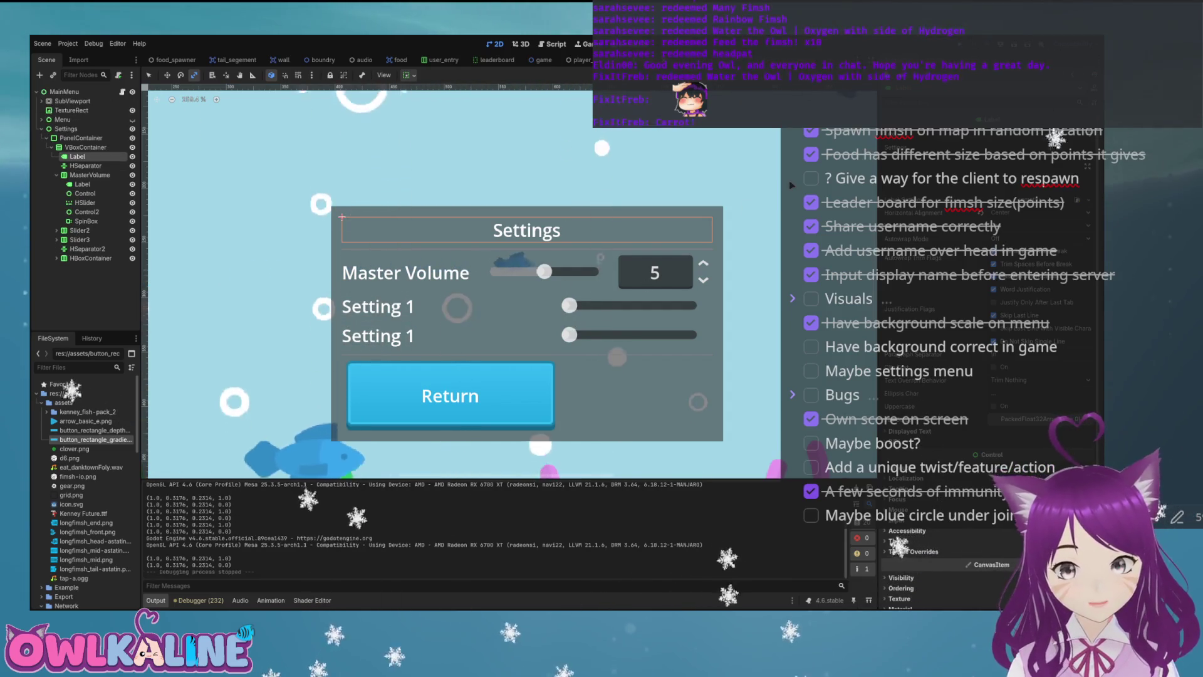
key(Down)
key(Down)
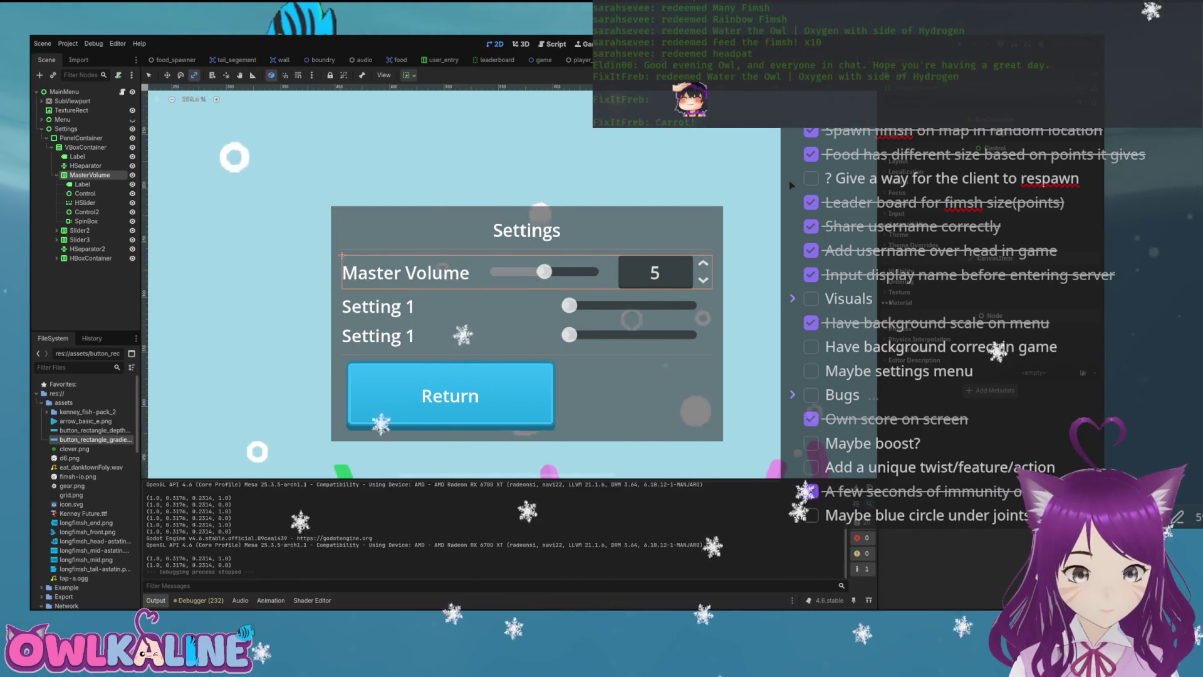
key(Return)
click(308, 209)
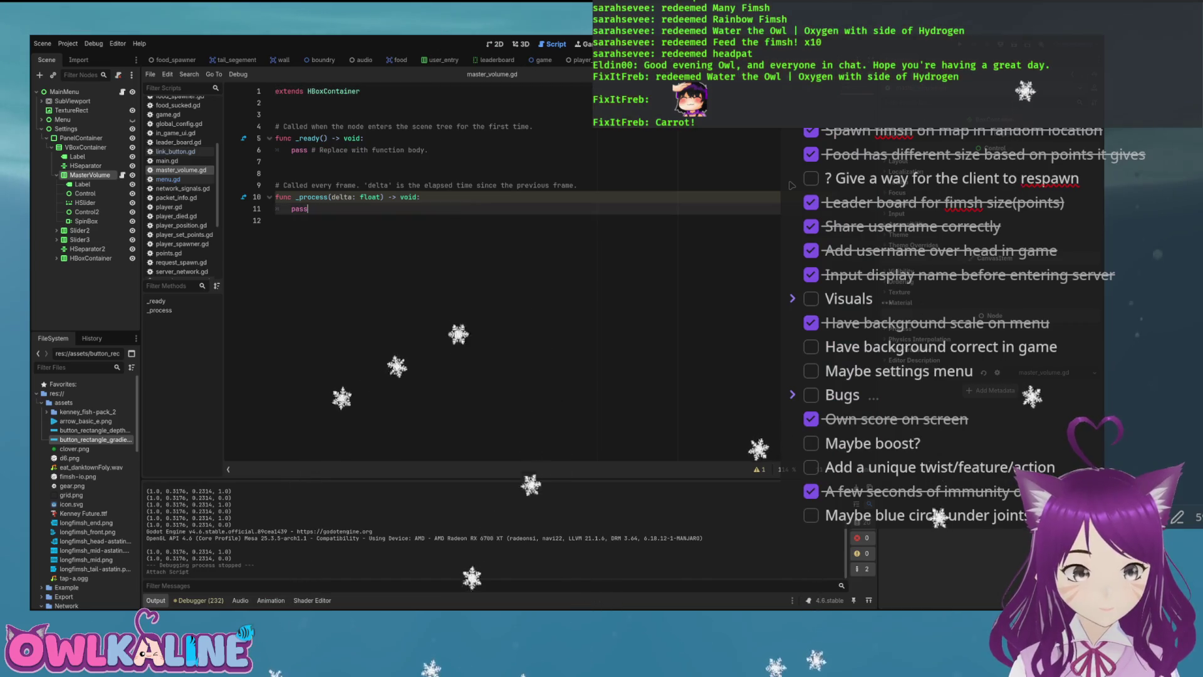
key(Up)
key(Up)
key(Up)
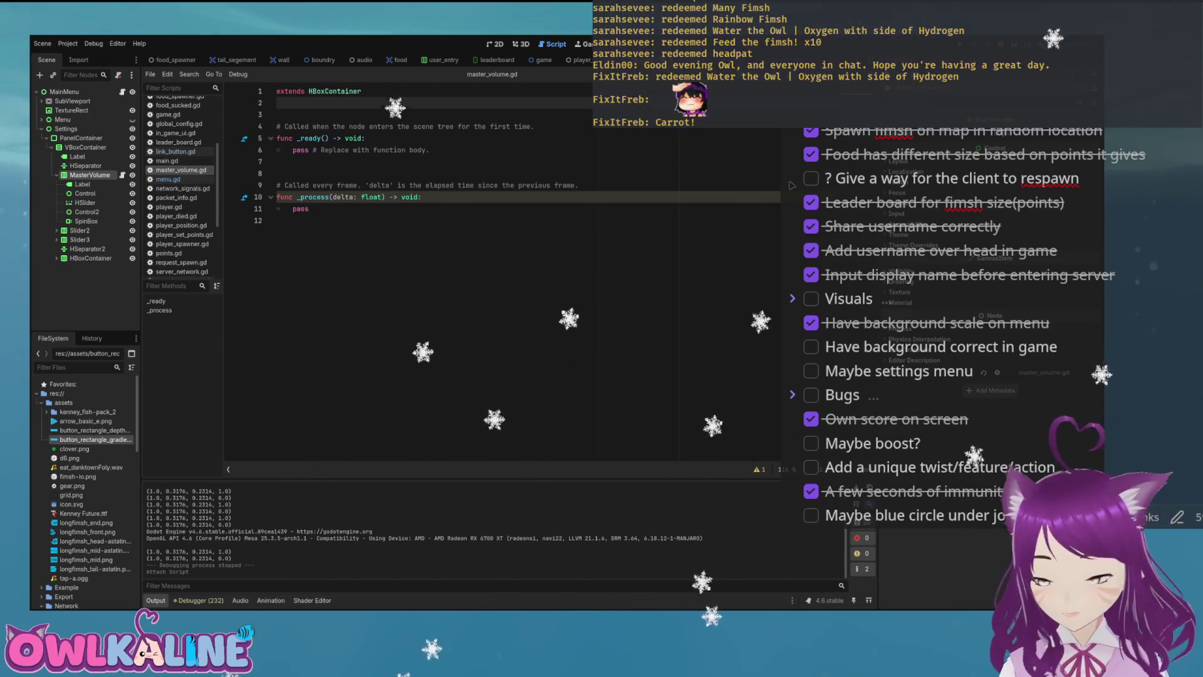
key(Return)
text(@ex)
text(oirt)
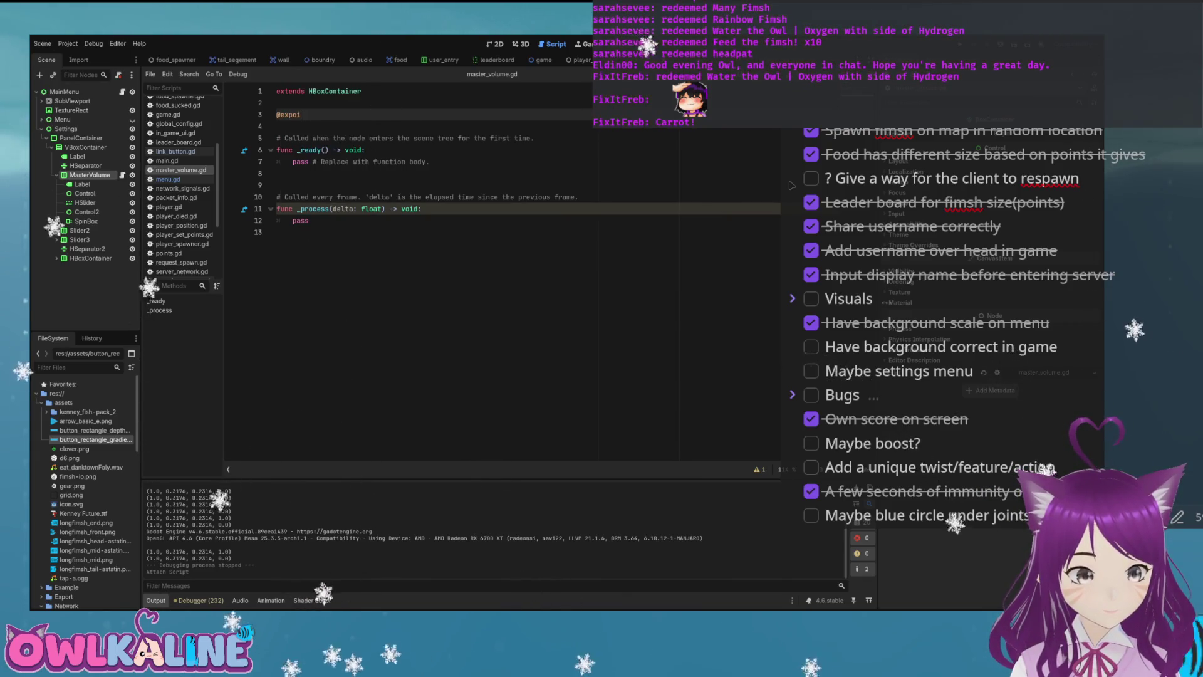
key(BackSpace)
text(rt var slider: Sl)
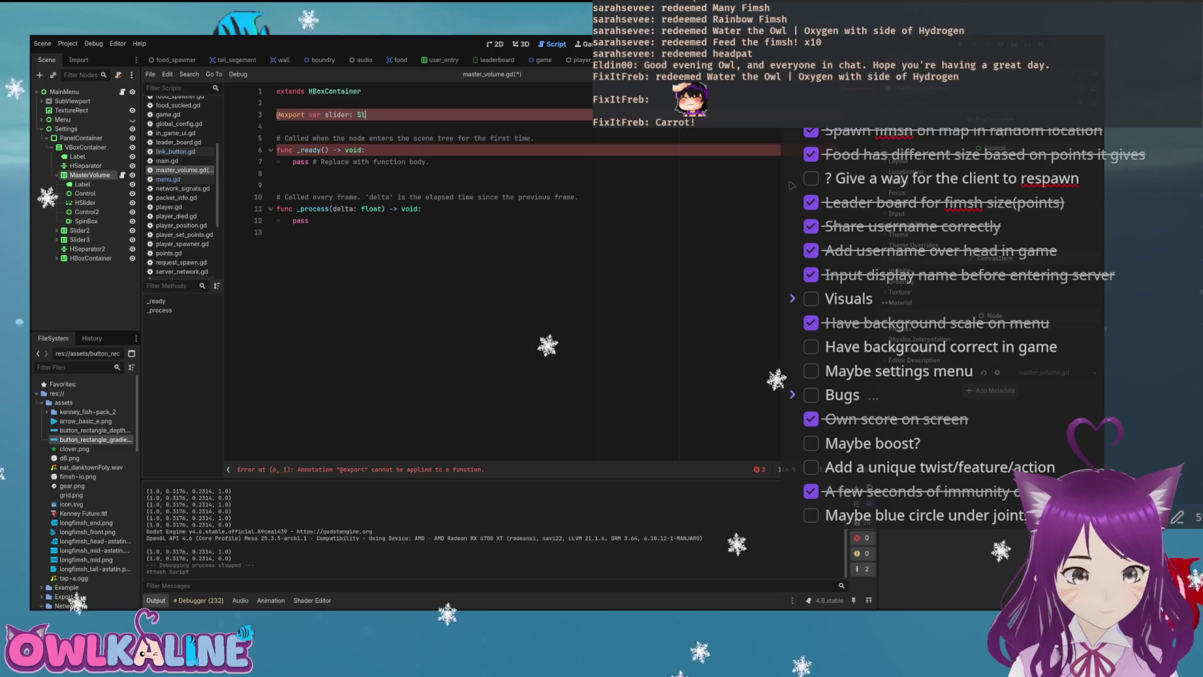
text(ider;)
key(Return)
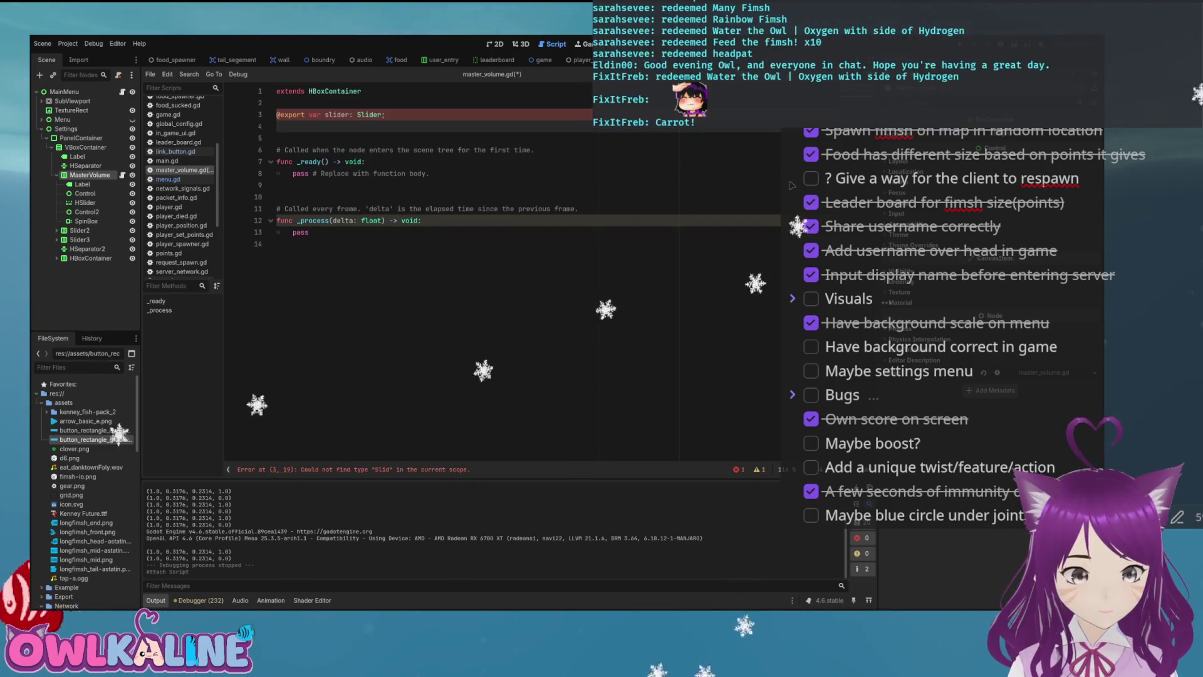
text(export var)
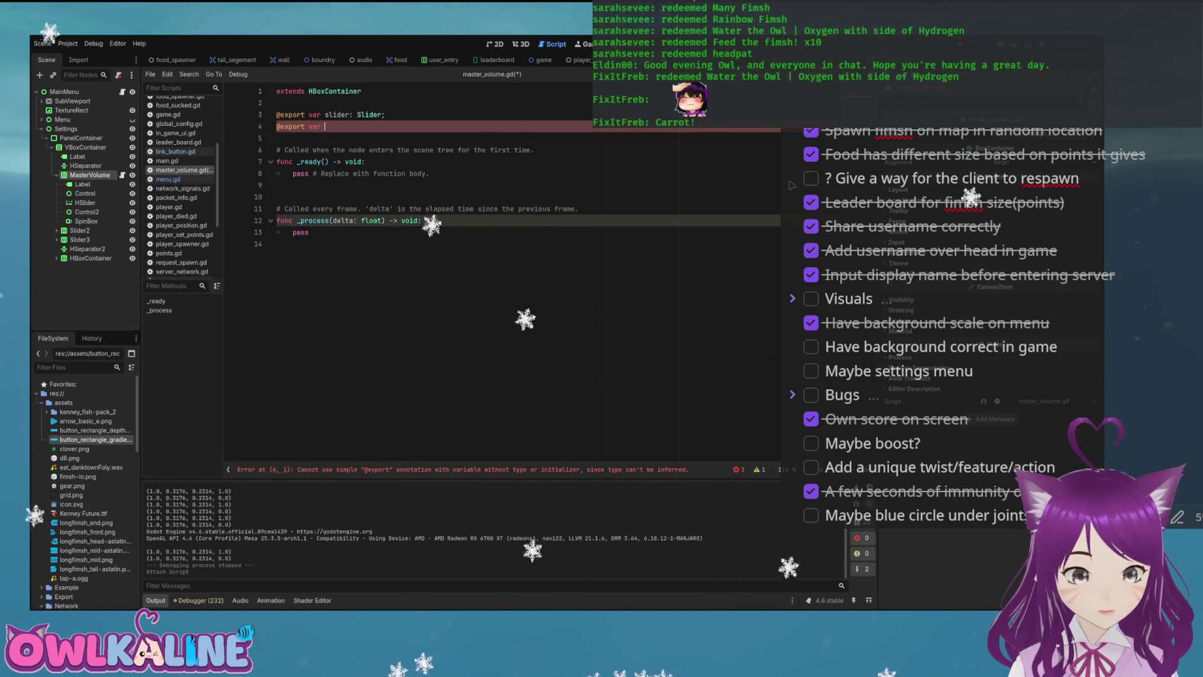
text(_box: )
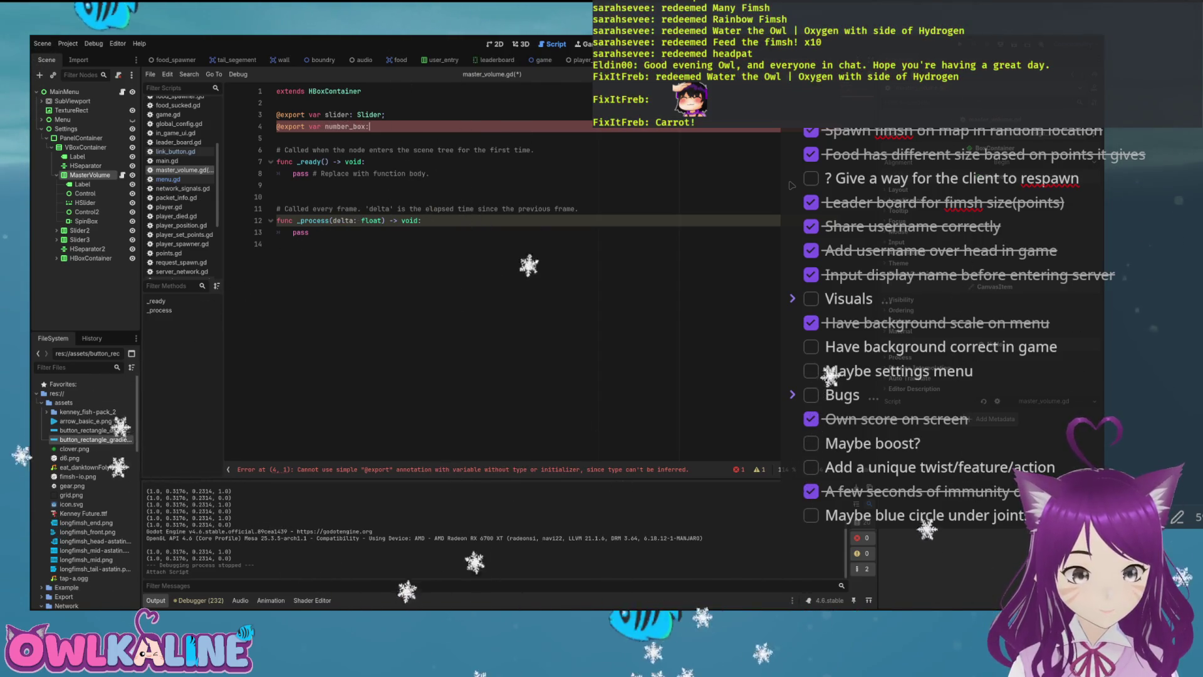
text(SpinB)
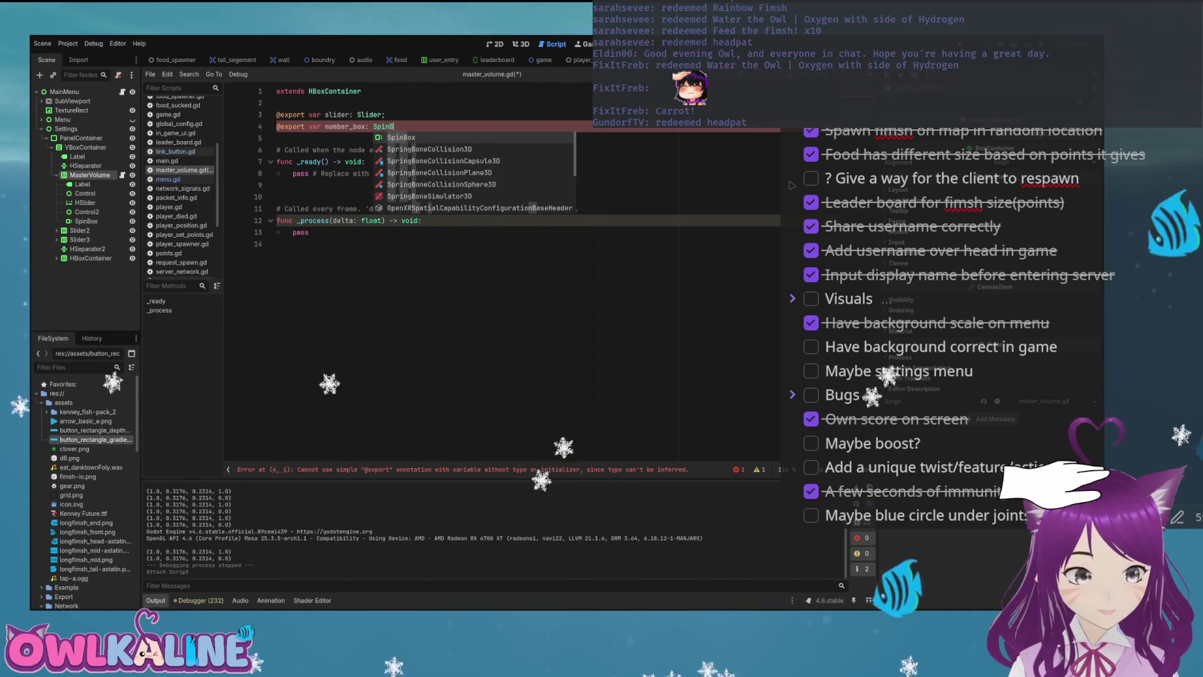
key(Return)
text(;)
key(ctrl+s)
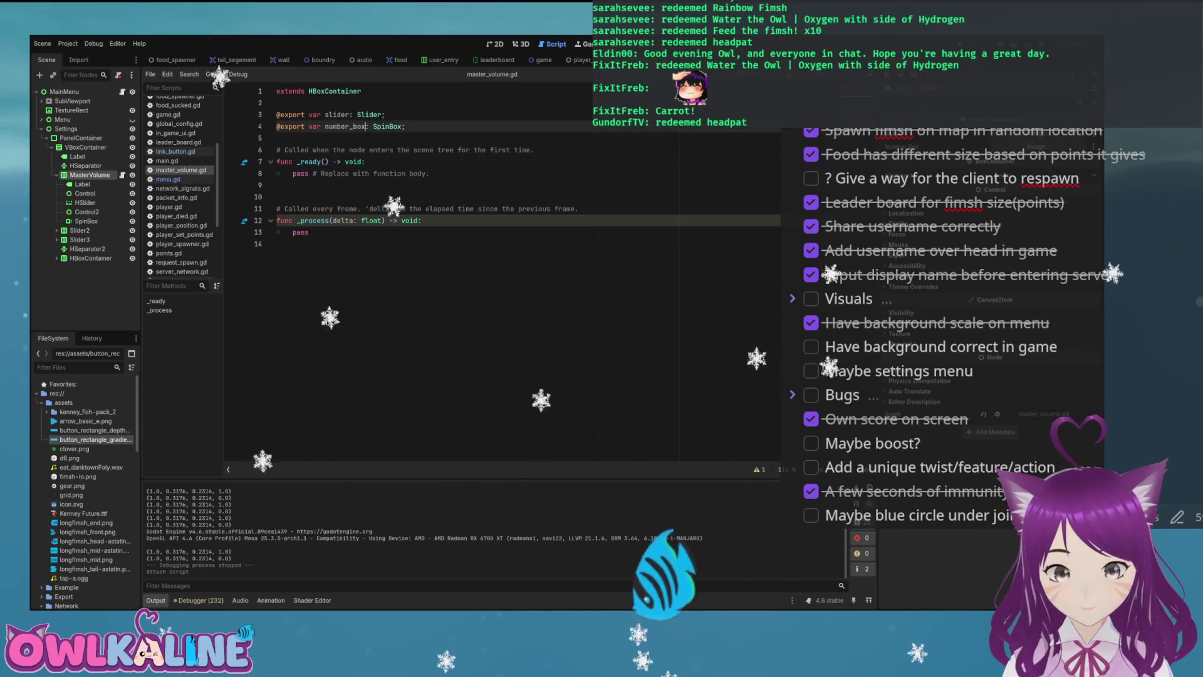
Assign the HSlider node to the slider export and the SpinBox node to number_box
click(384, 126)
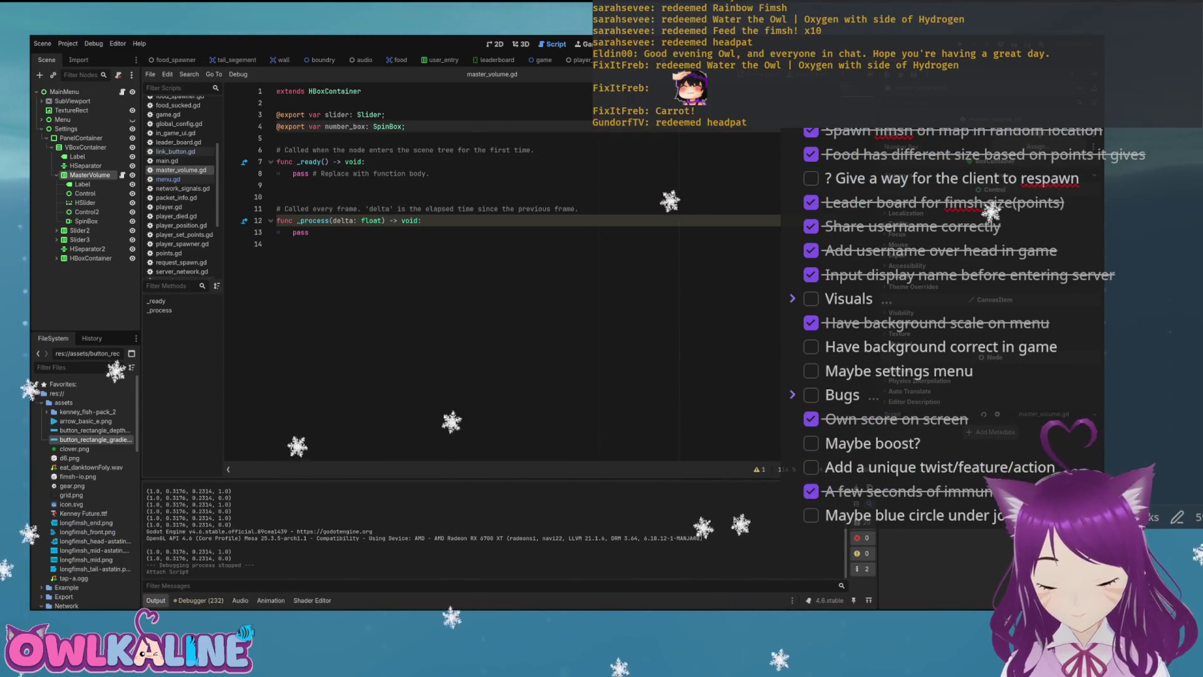
click(350, 114)
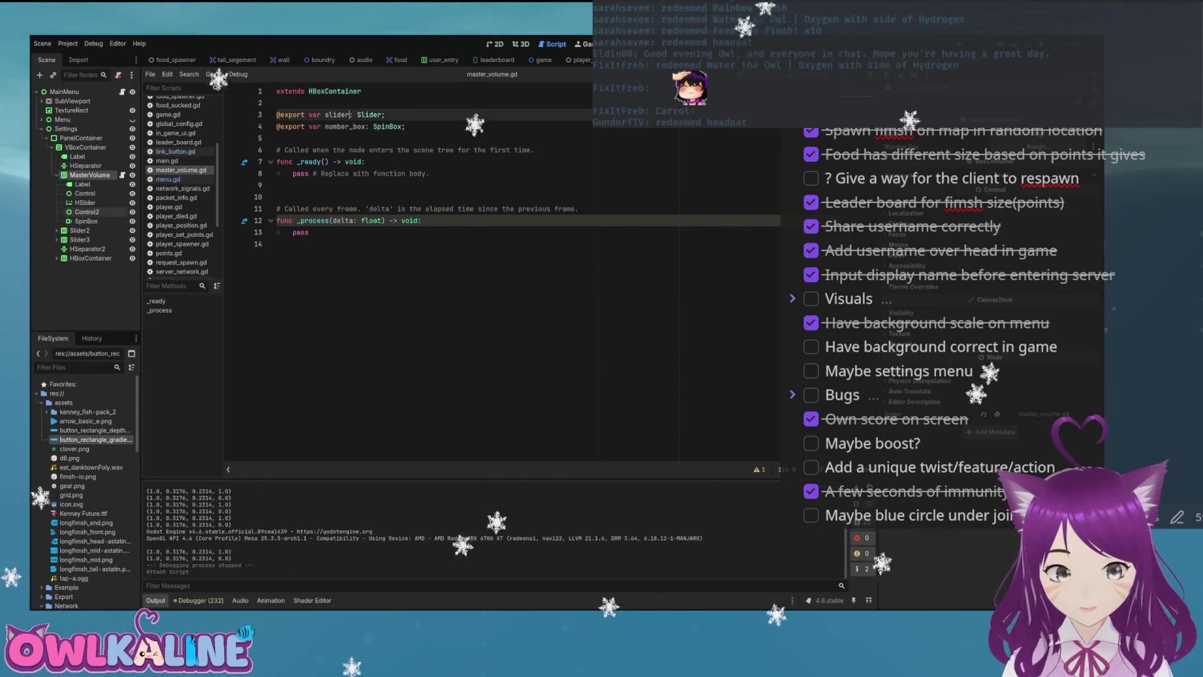
click(406, 126)
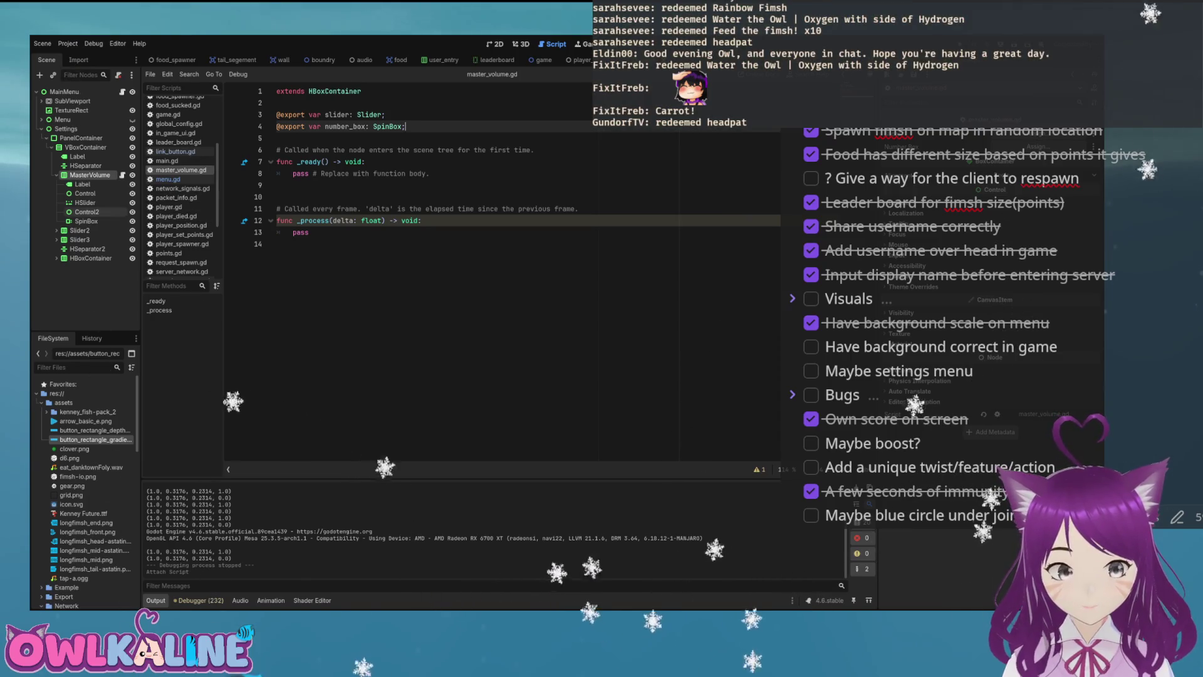
mouse_move(86, 202)
mouse_down()
mouse_move(401, 150)
mouse_move(364, 115)
mouse_up()
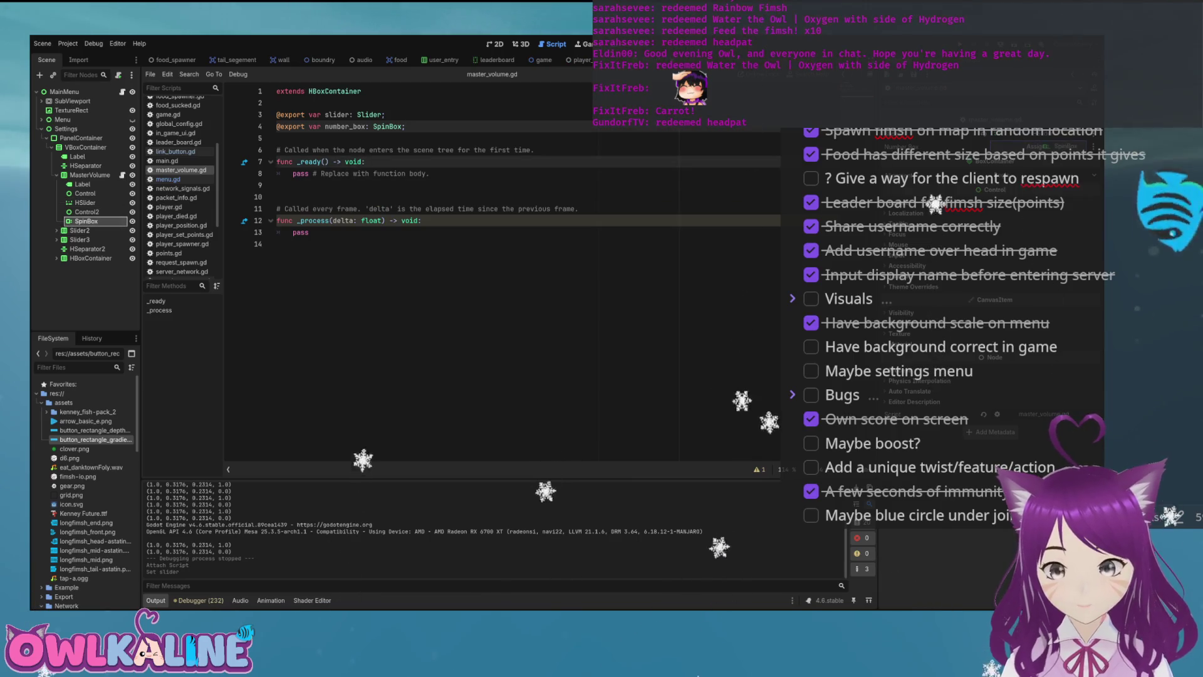
drag(376, 161, 364, 126)
click(278, 185)
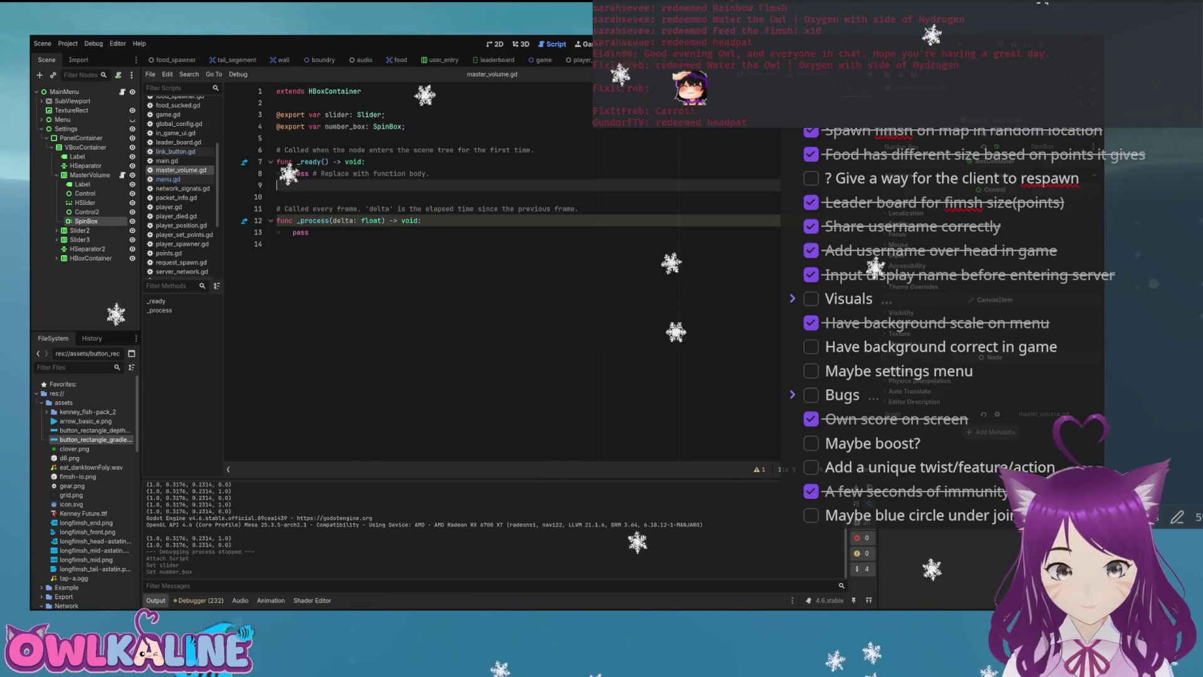
Replace pass in _ready with slider.value = GlobalConfig.master_volume; and save
click(369, 149)
drag(429, 173, 293, 174)
key(BackSpace)
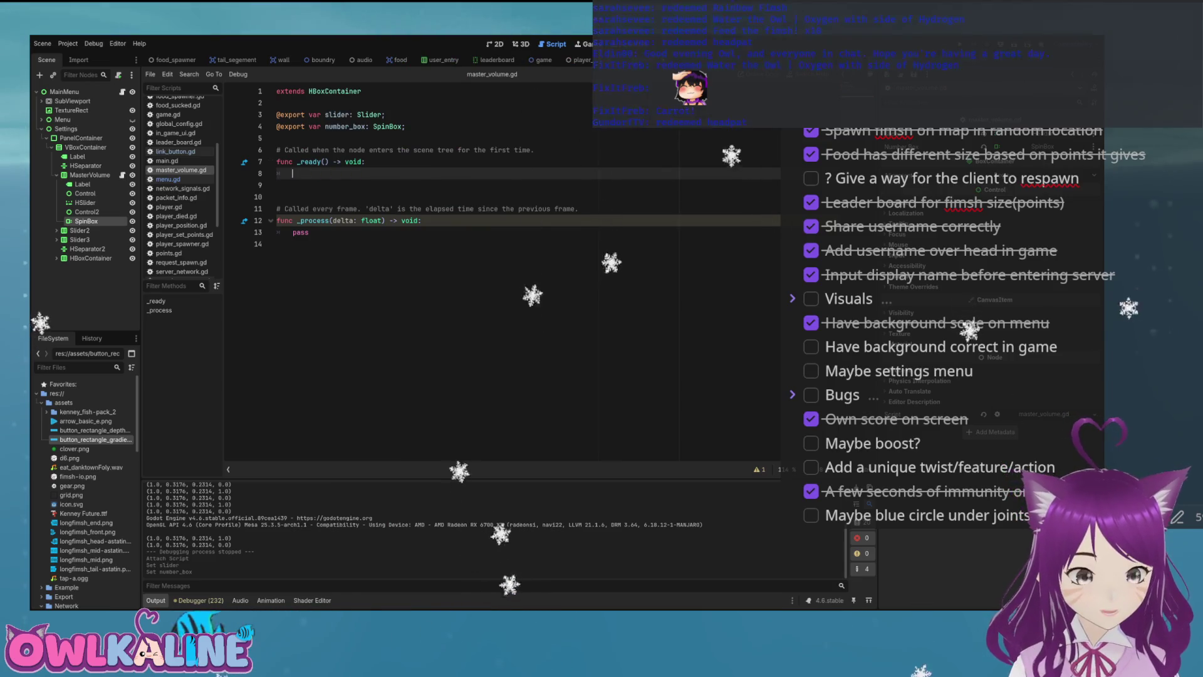
text(Glob)
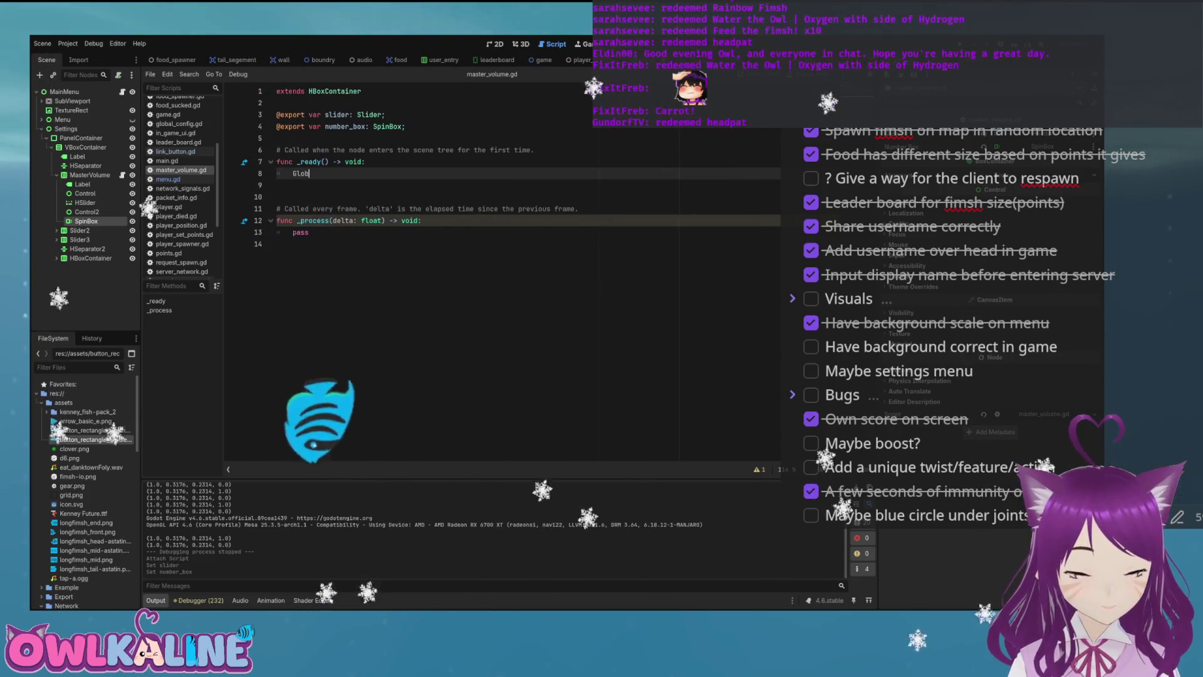
key(Return)
text(.)
key(Return)
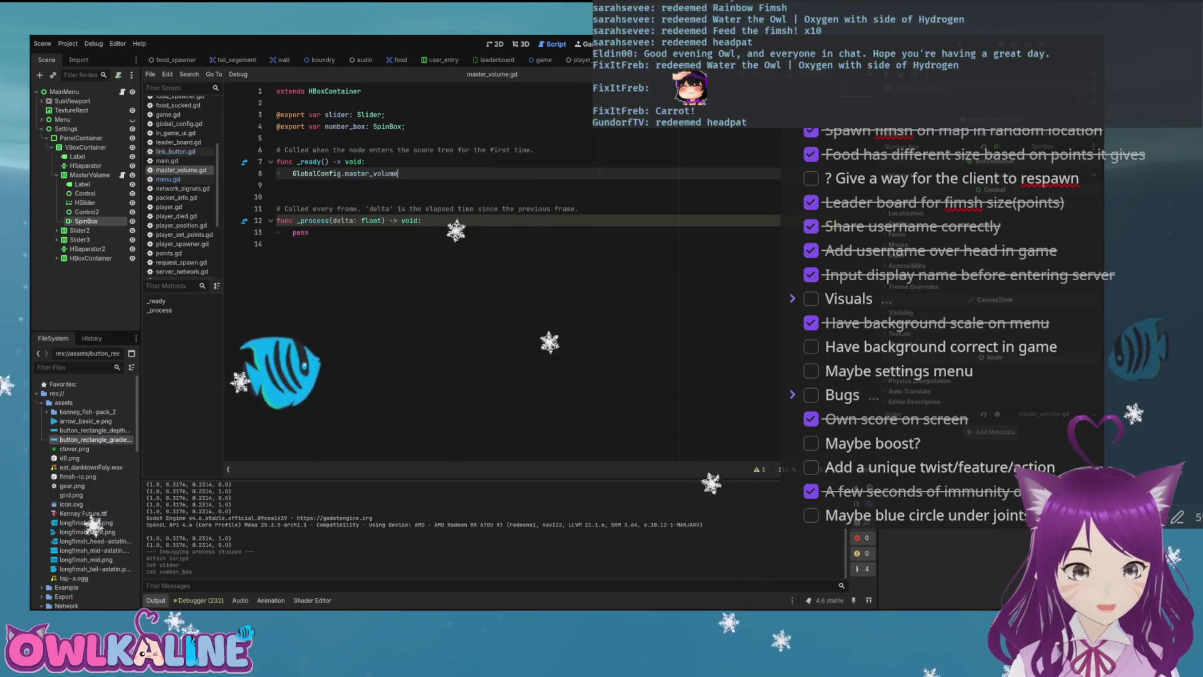
text(;)
key(Home)
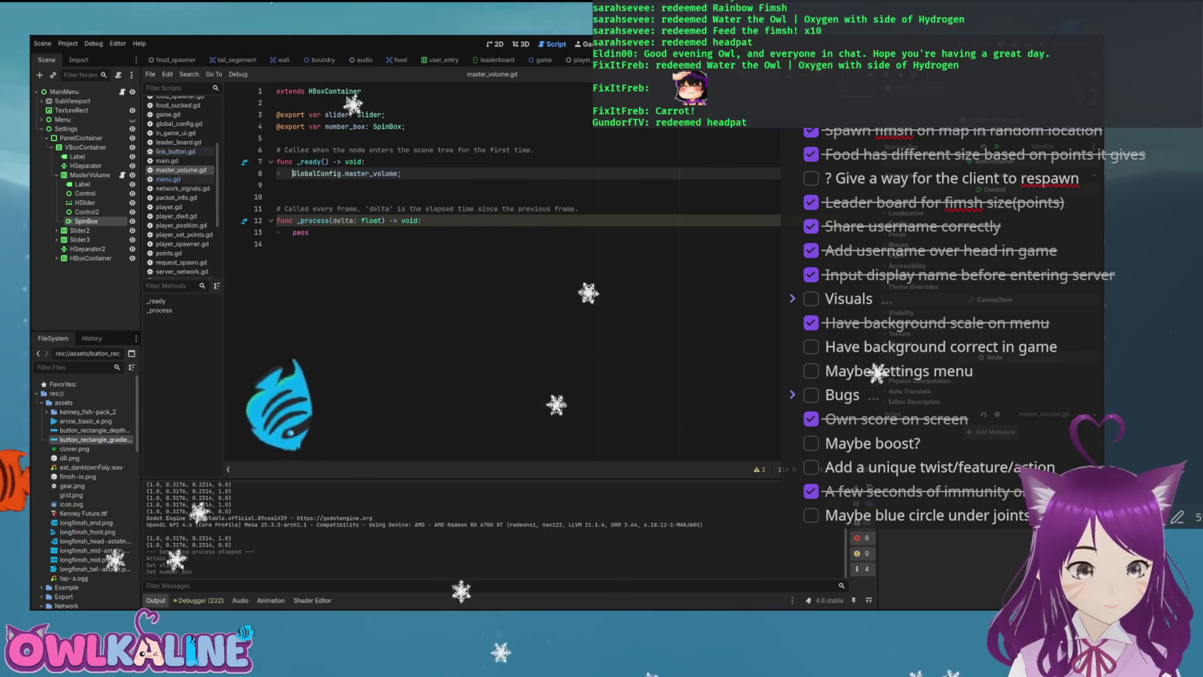
text(. )
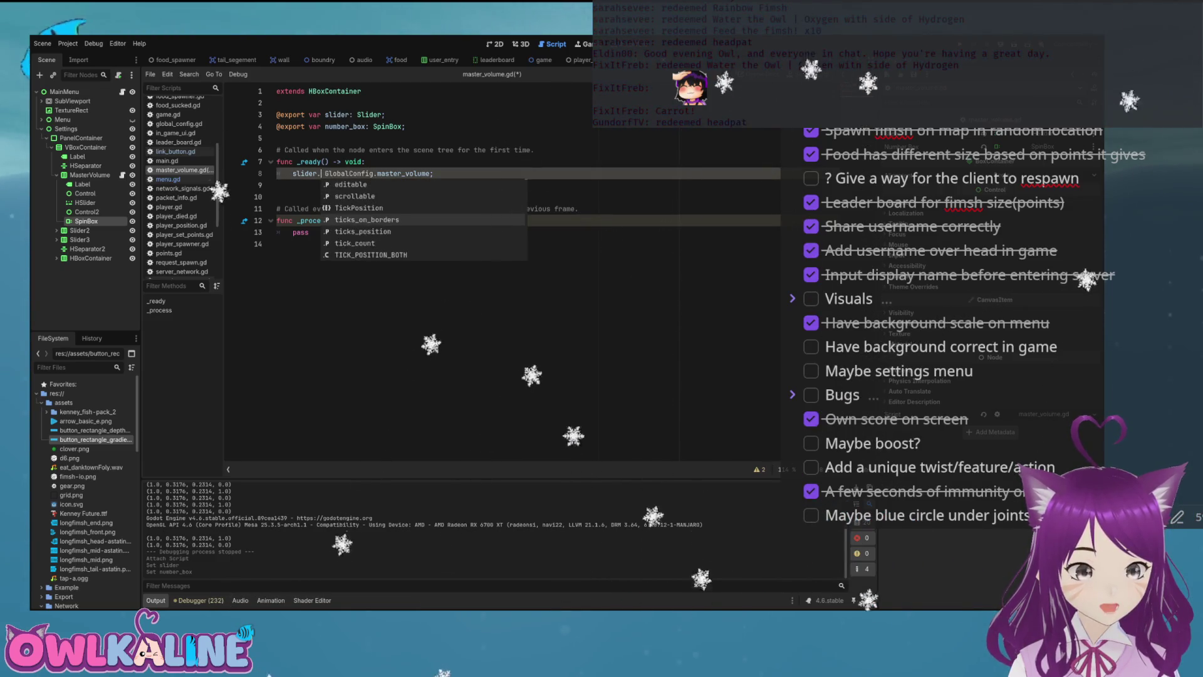
text(v)
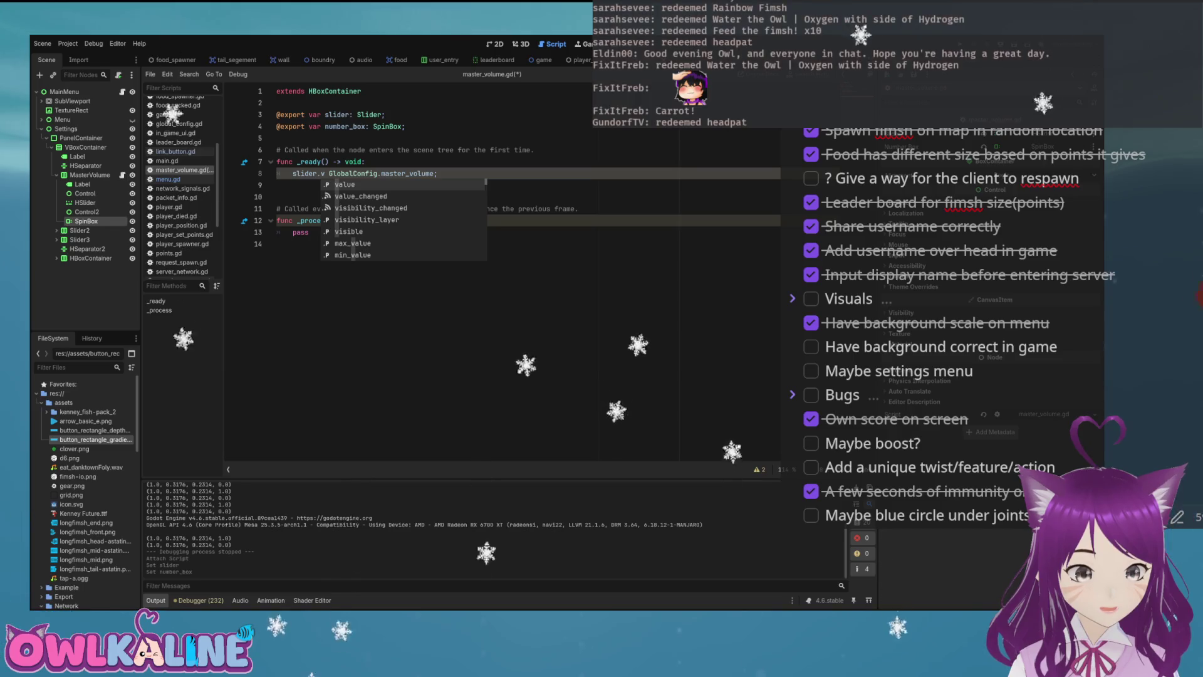
key(Return)
text(=)
key(ctrl+s)
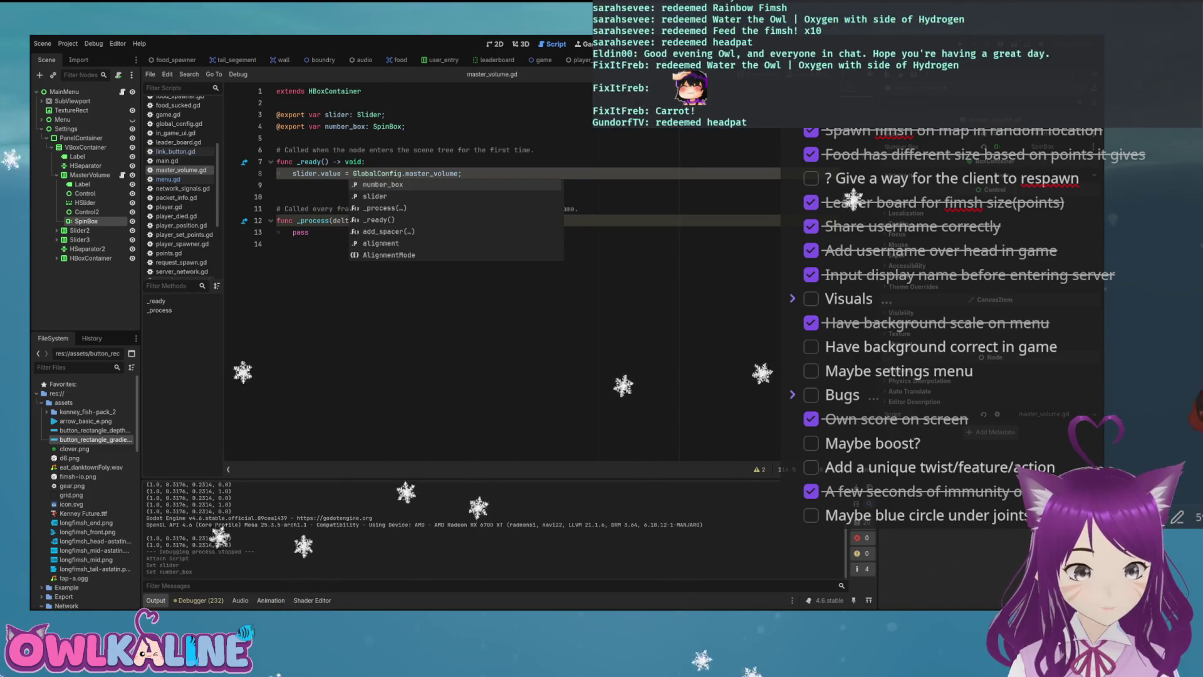
key(Escape)
key(Return)
Add number_box.value = GlobalConfig.master_volume; below it and save
text(mber_box.value =)
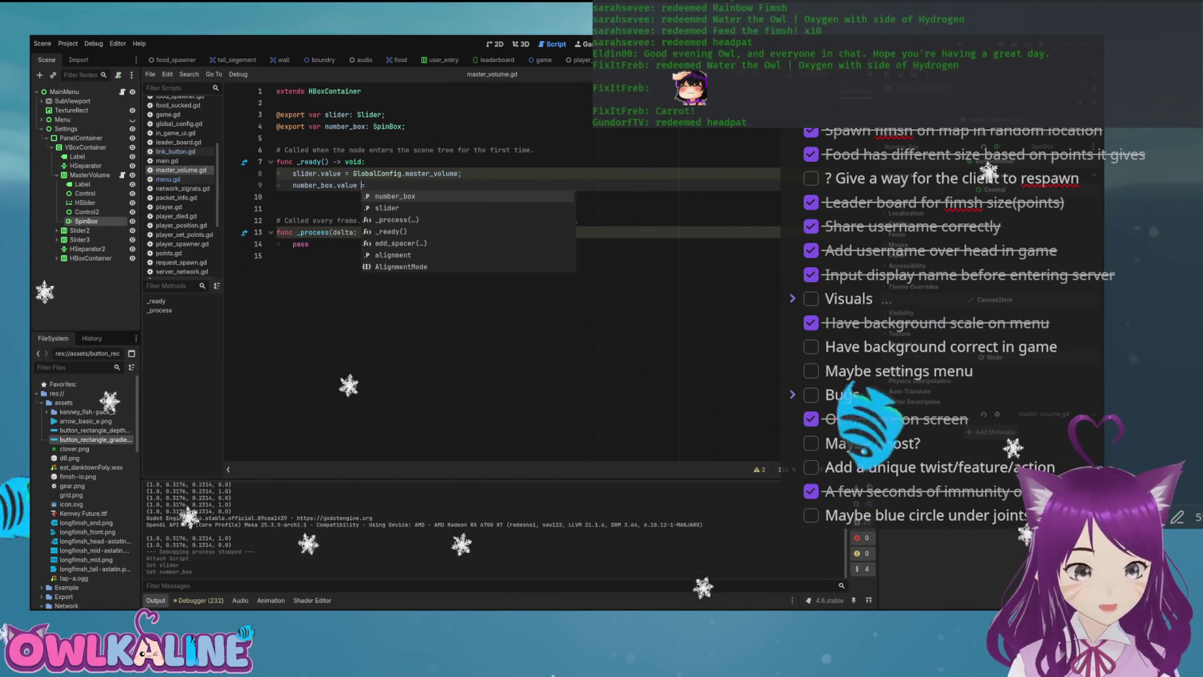
click(353, 173)
key(ctrl+c)
key(Down)
key(ctrl+v)
key(ctrl+s)
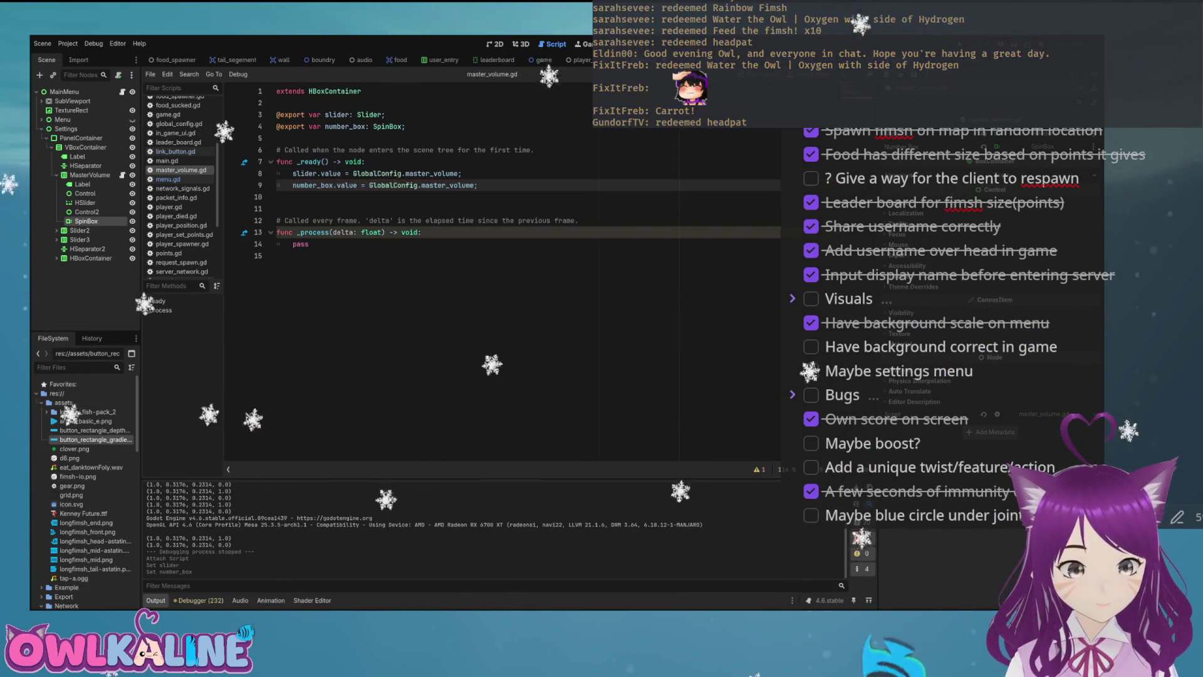
key(Return)
key(Return)
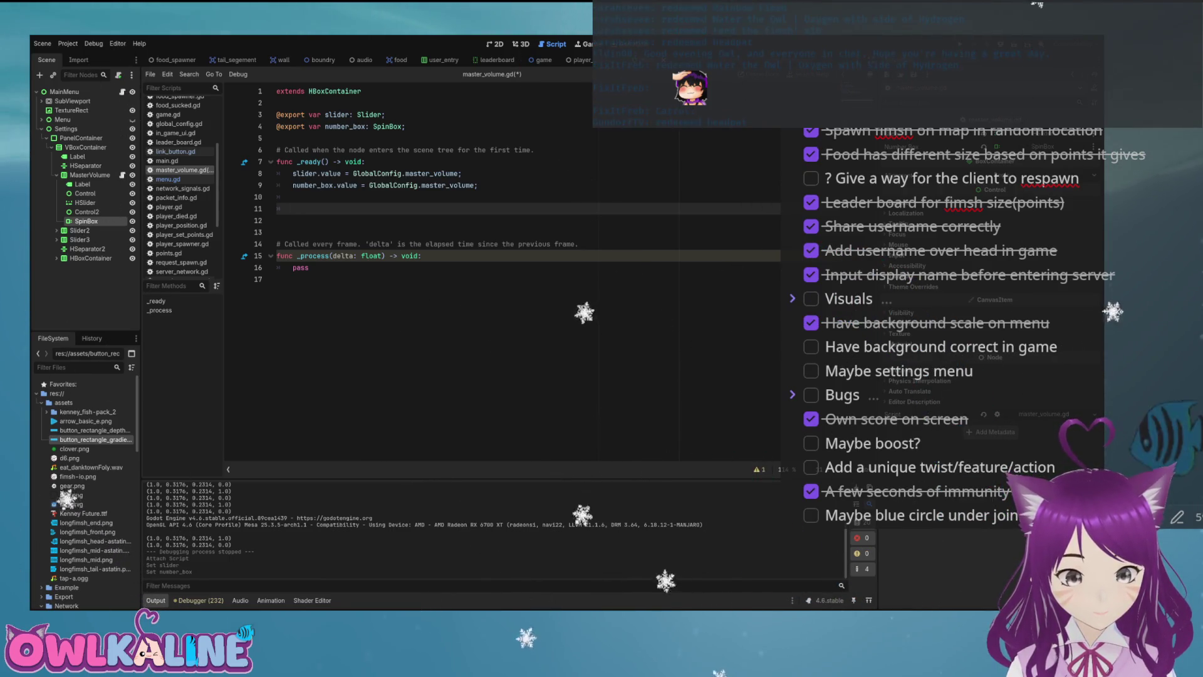
key(BackSpace)
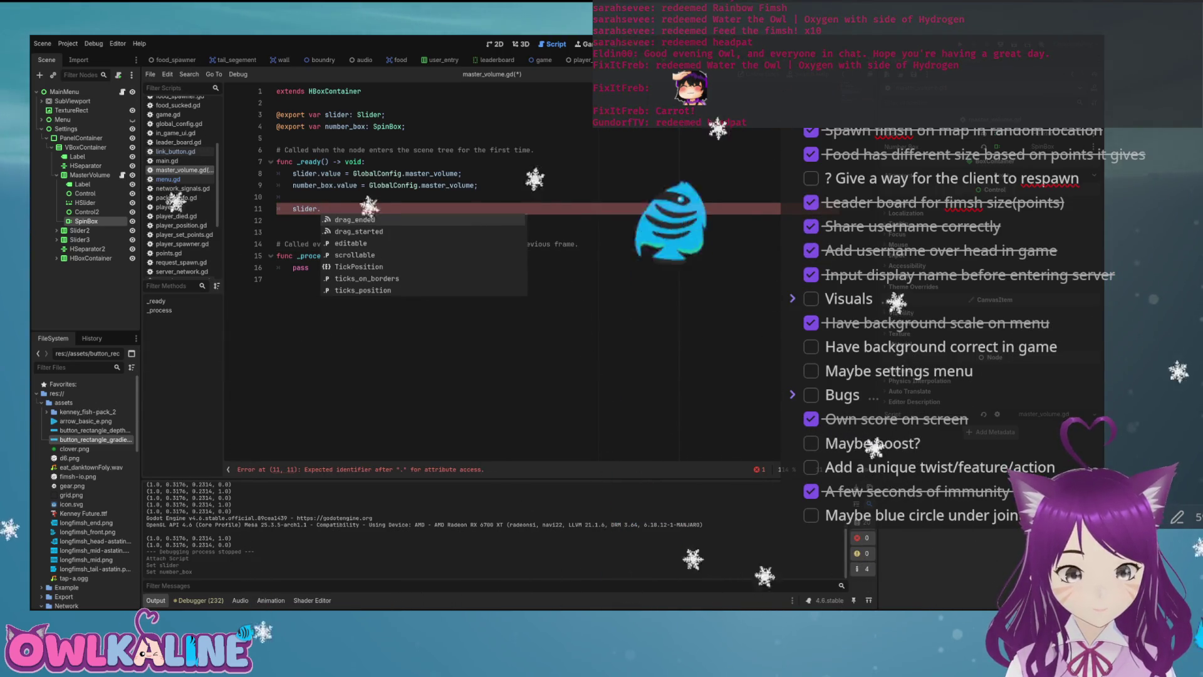
Write a slider.changed.connect(value_changed) line on line 11 and save
key(Down)
key(Down)
key(Down)
text(c)
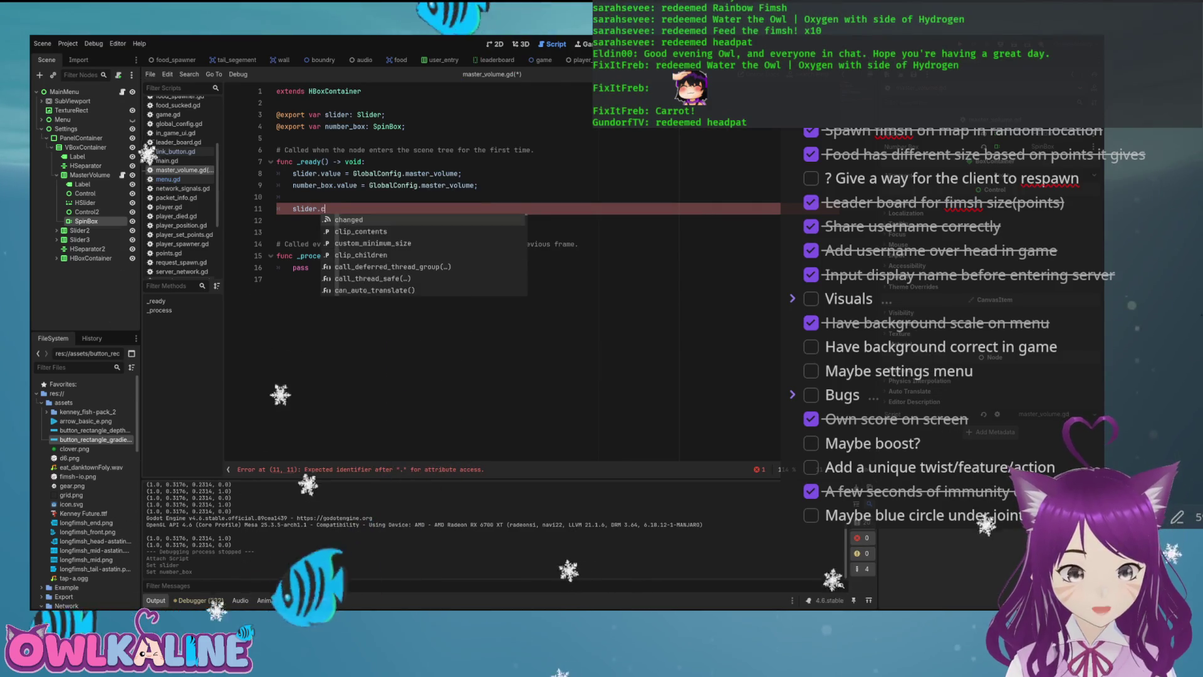
key(Return)
text(.con)
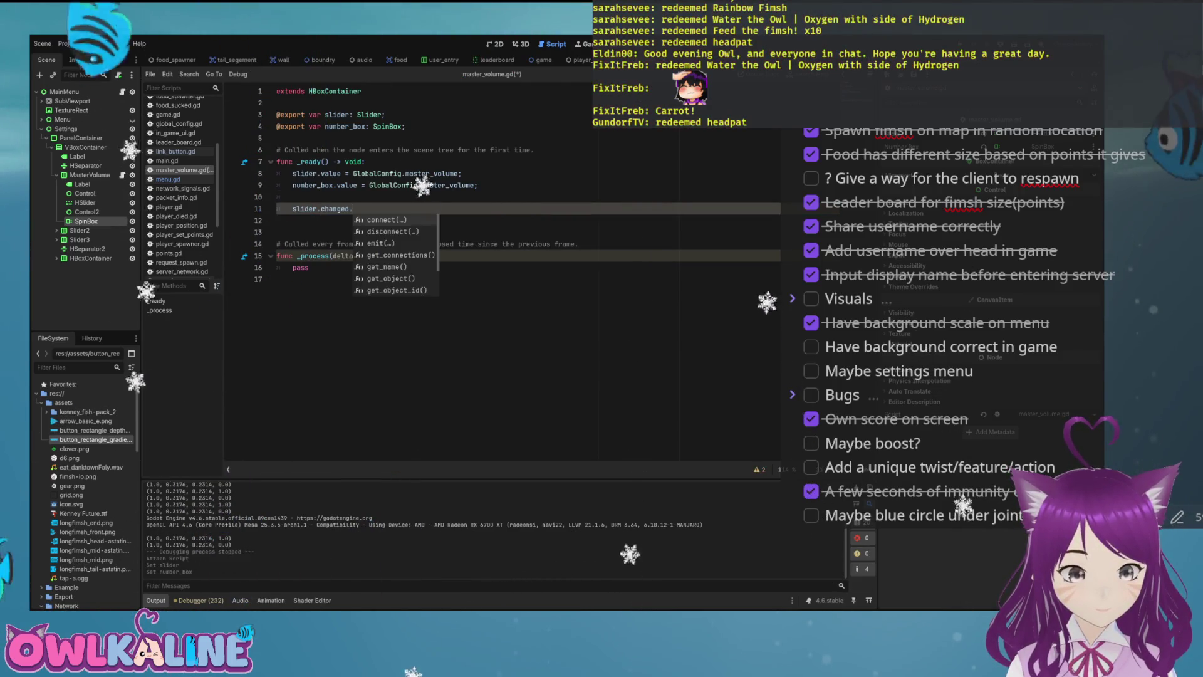
key(Return)
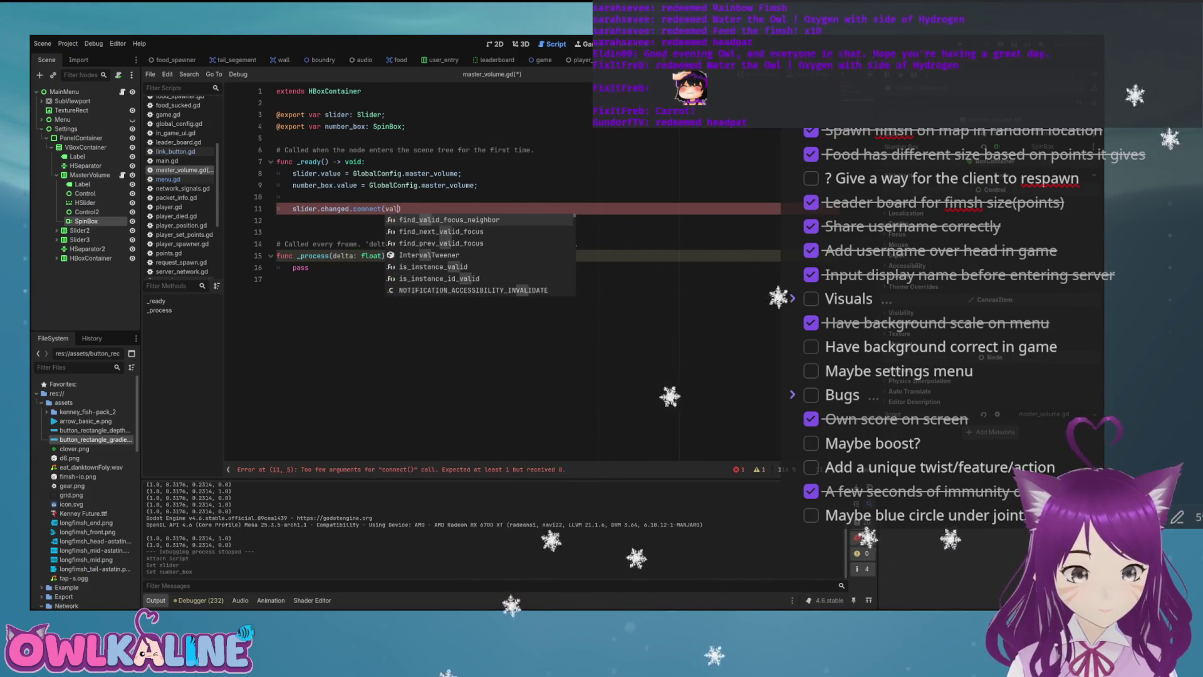
text(ue_changed)
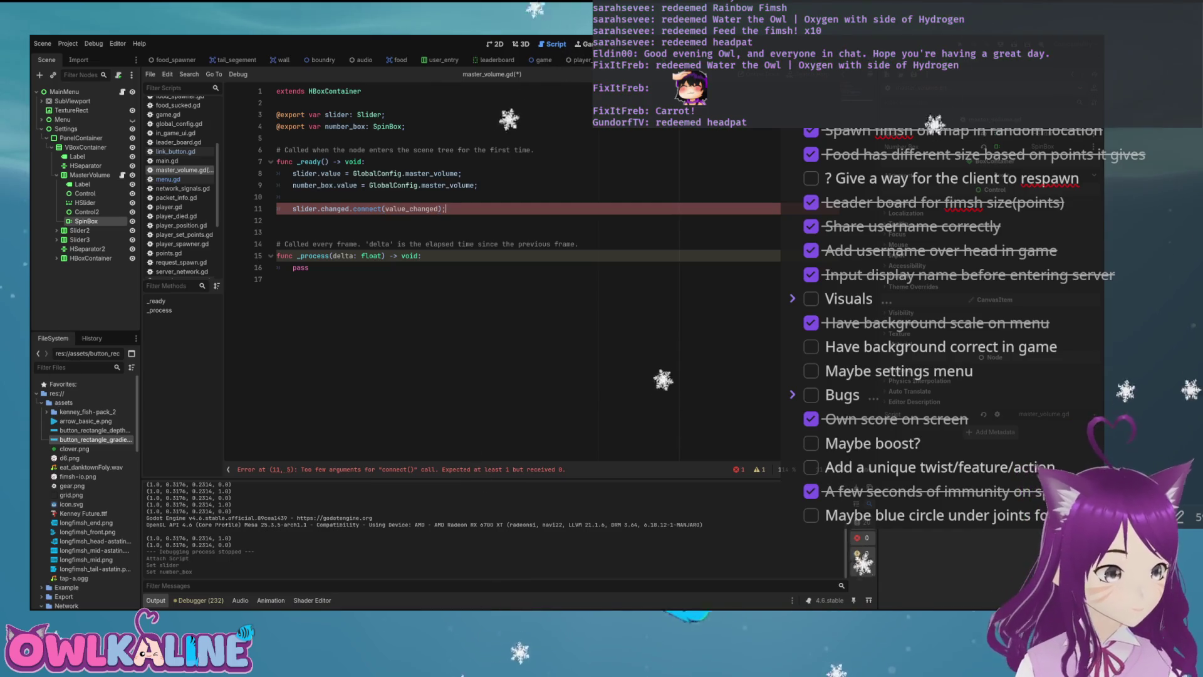
key(ctrl+s)
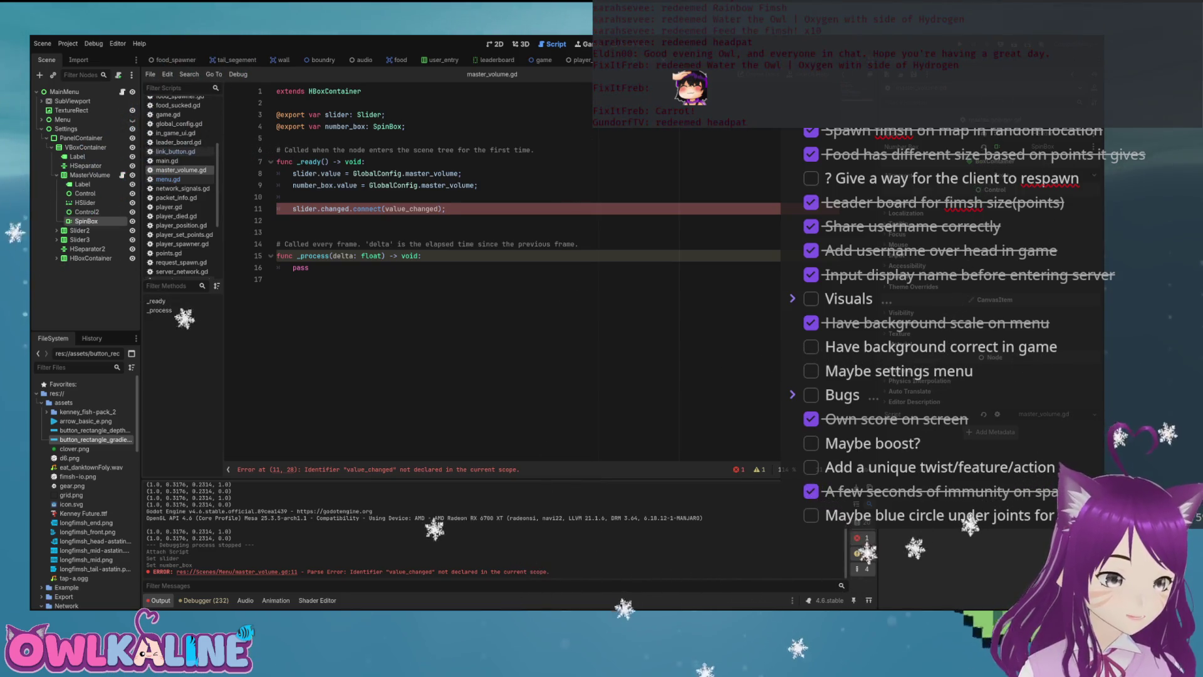
Replace the wrong changed connection with slider.value_changed.connect
key(shift+End)
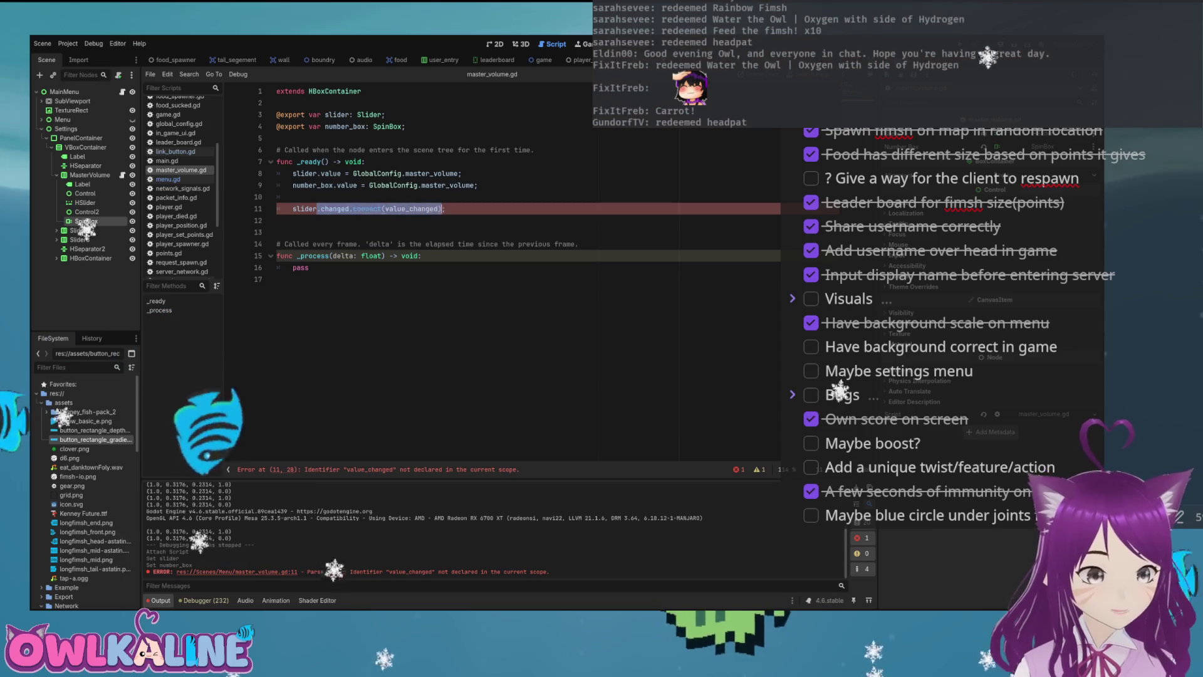
text(.)
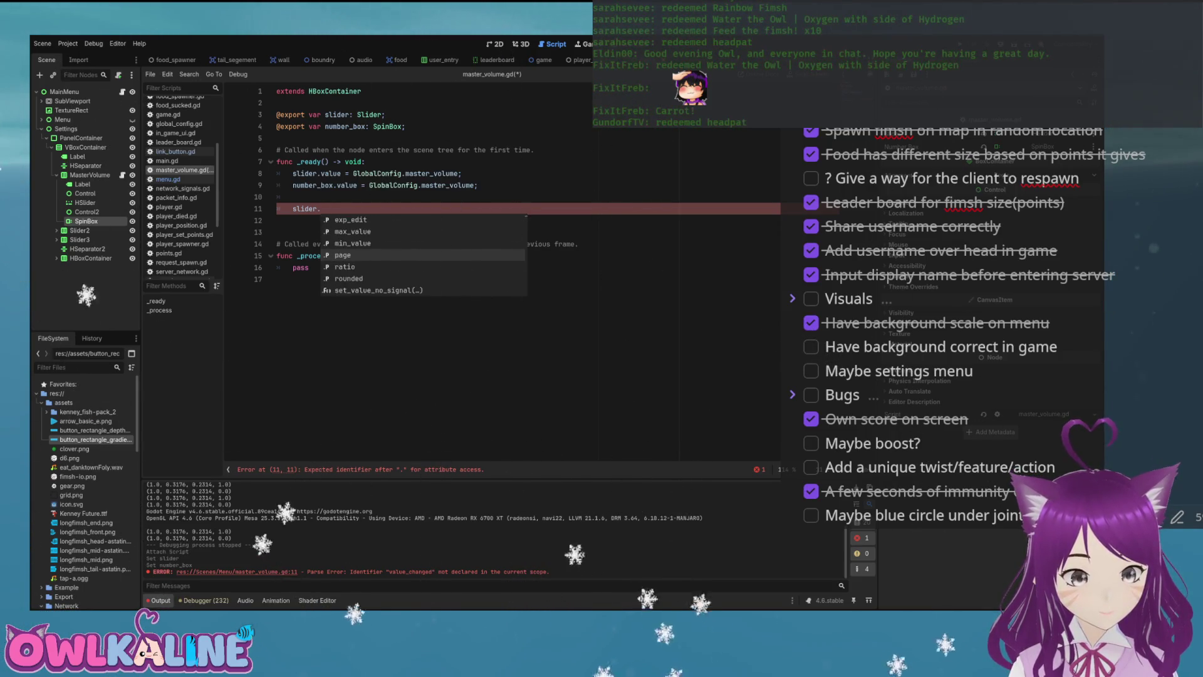
key(Down)
key(Down)
key(Down)
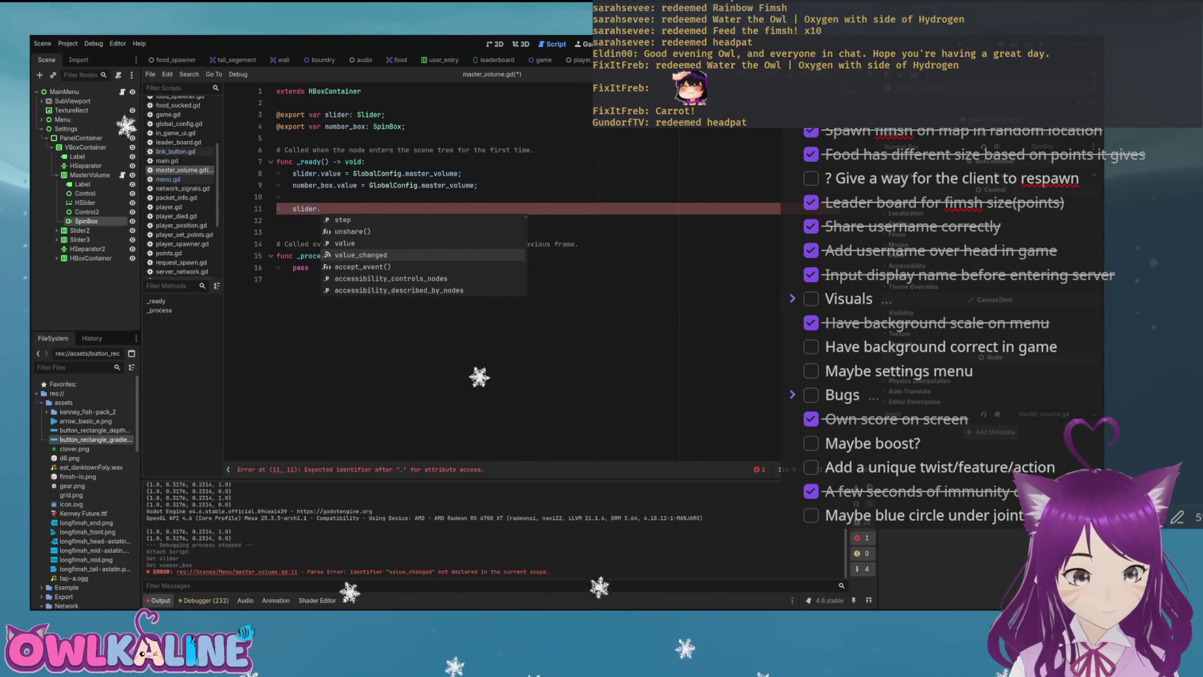
key(Return)
text(.connect(value_cha)
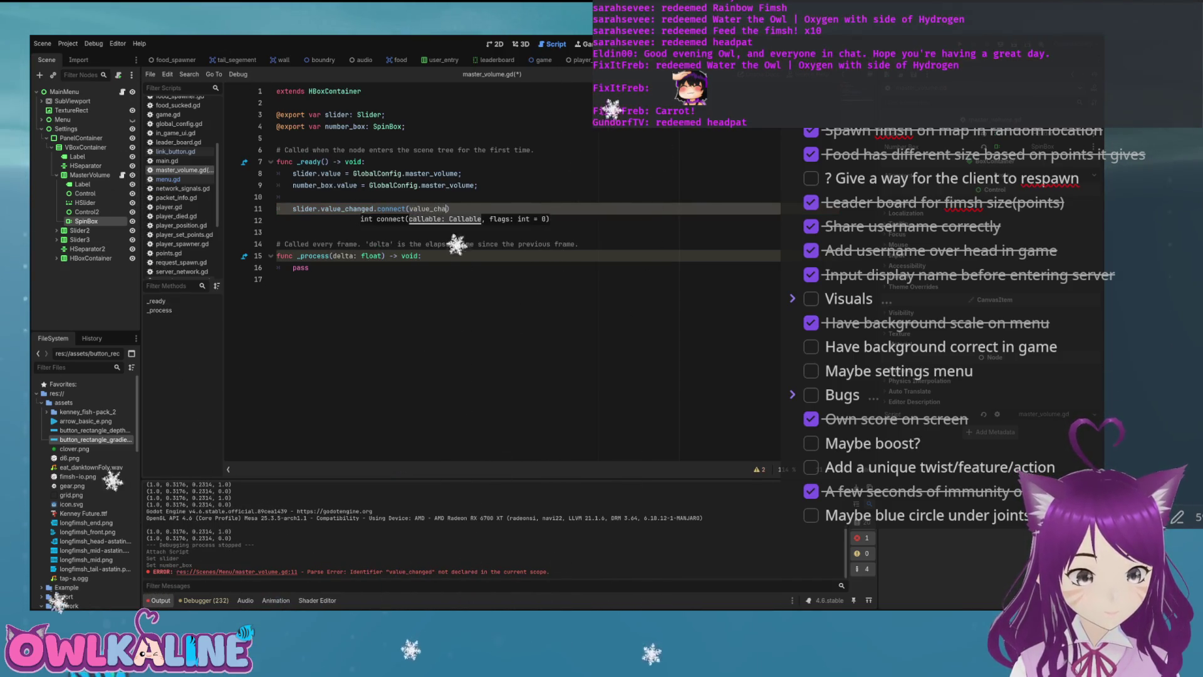
text(;)
Save the connection and add a 'func value_changed(value: float) -> void:' stub with pass
key(ctrl+s)
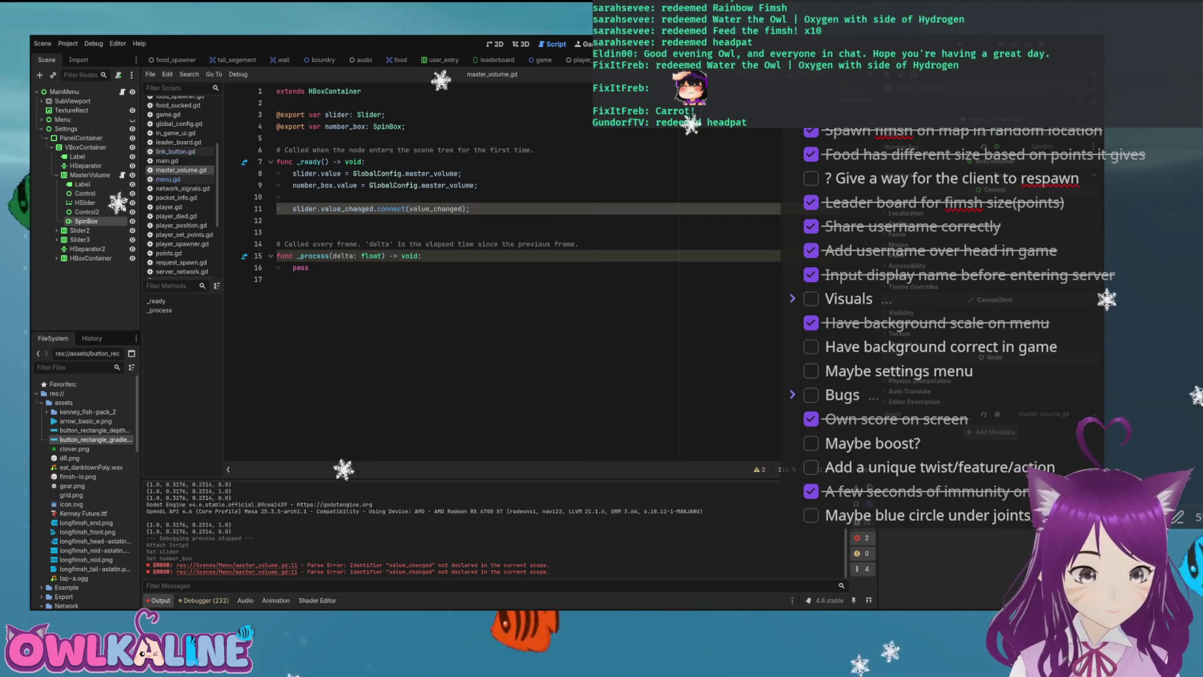
click(277, 221)
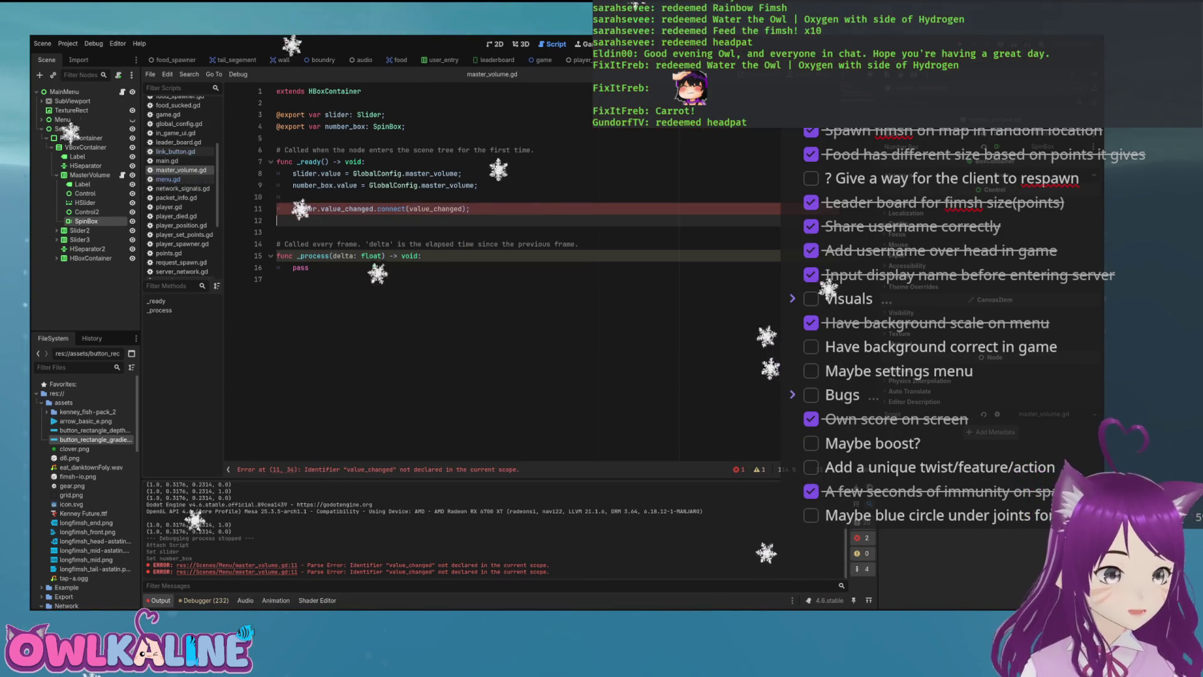
key(Return)
text(func value)
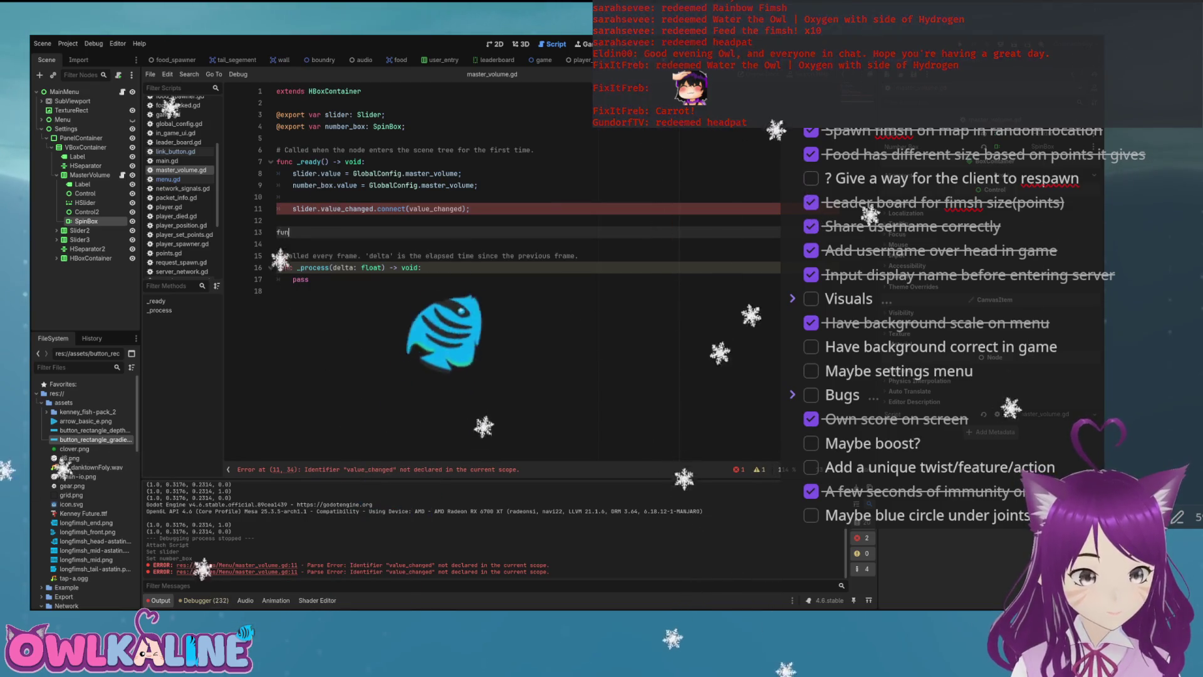
text(_changed()
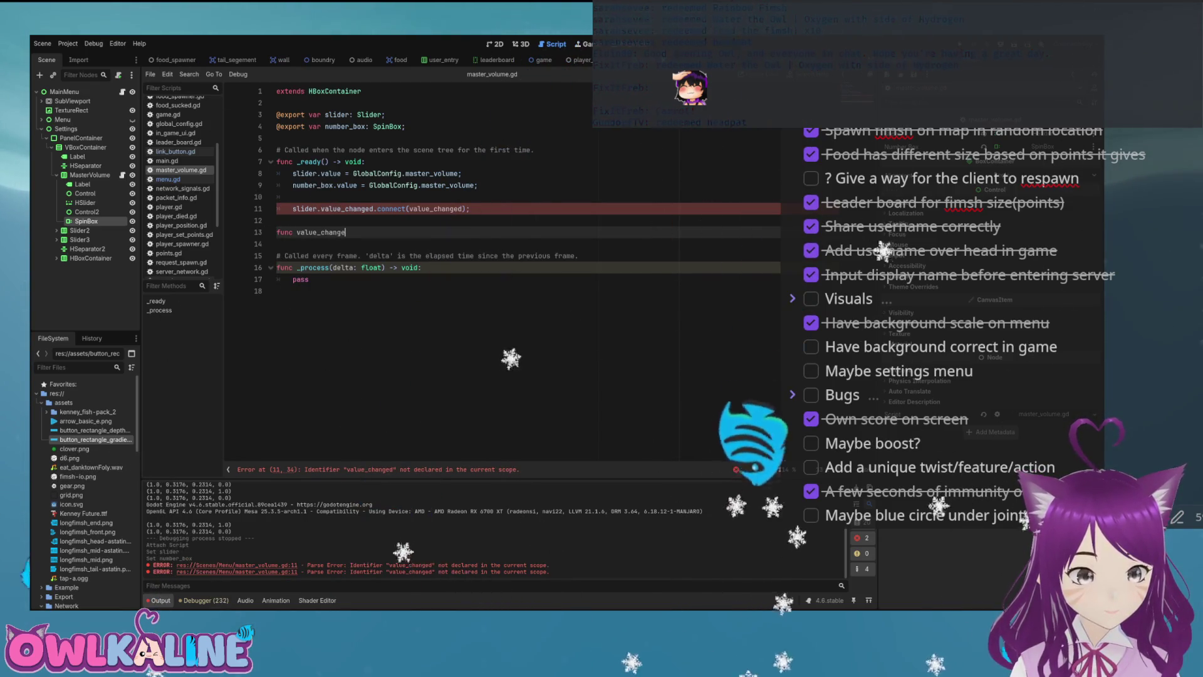
text(value: Fl)
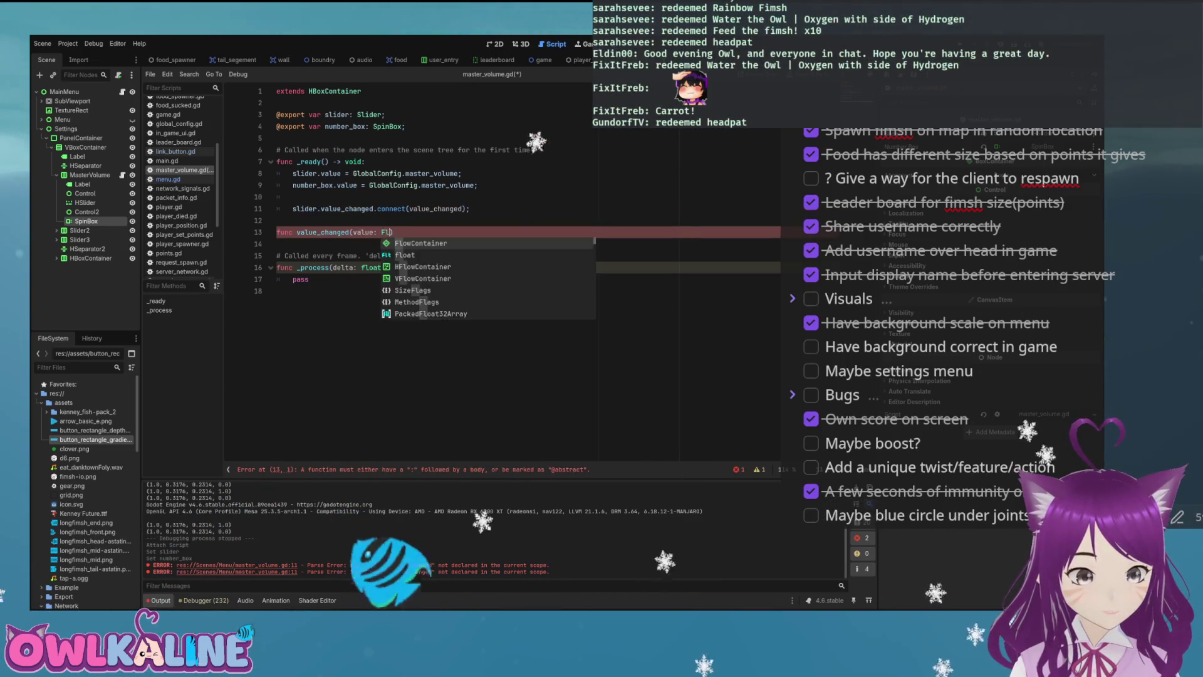
key(Return)
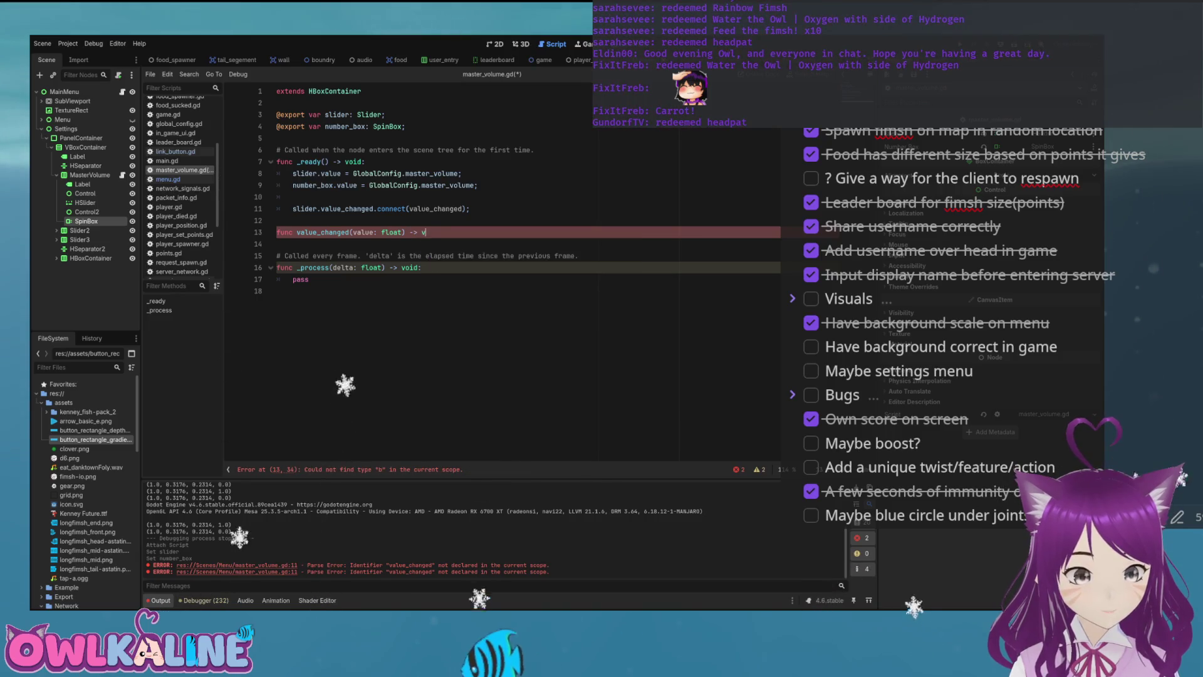
text(:)
key(Return)
text(ass;)
key(ctrl+s)
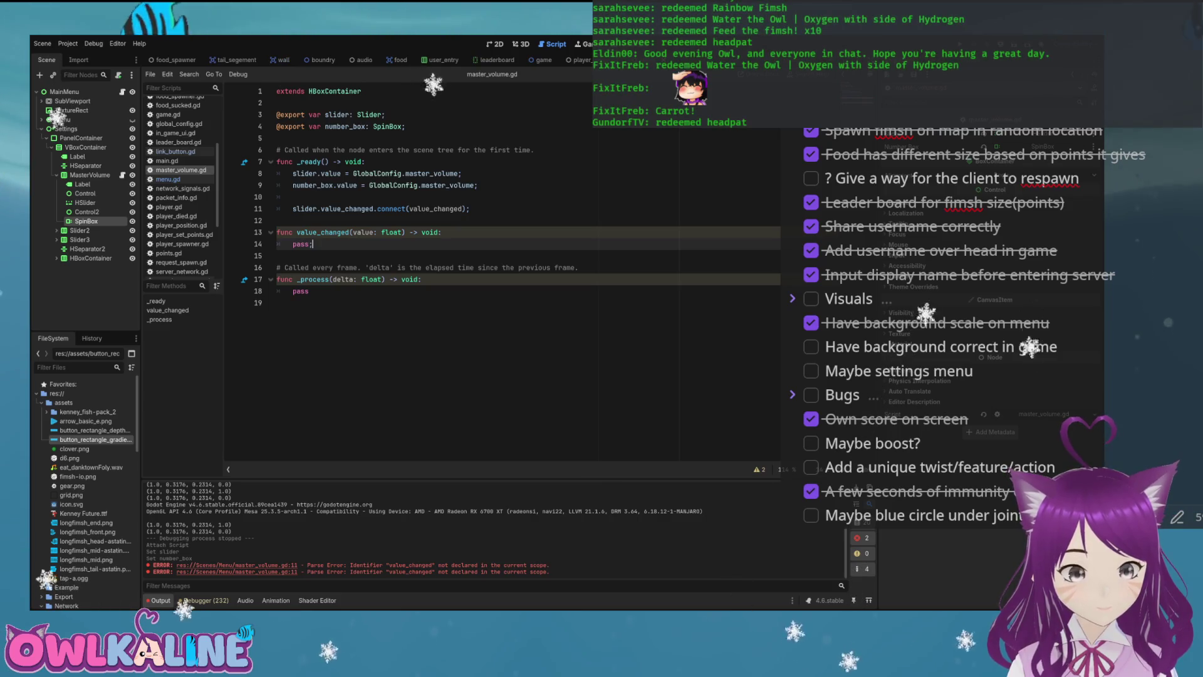
click(469, 208)
Connect number_box.value_changed to value_changed as well
key(Return)
text(number_box)
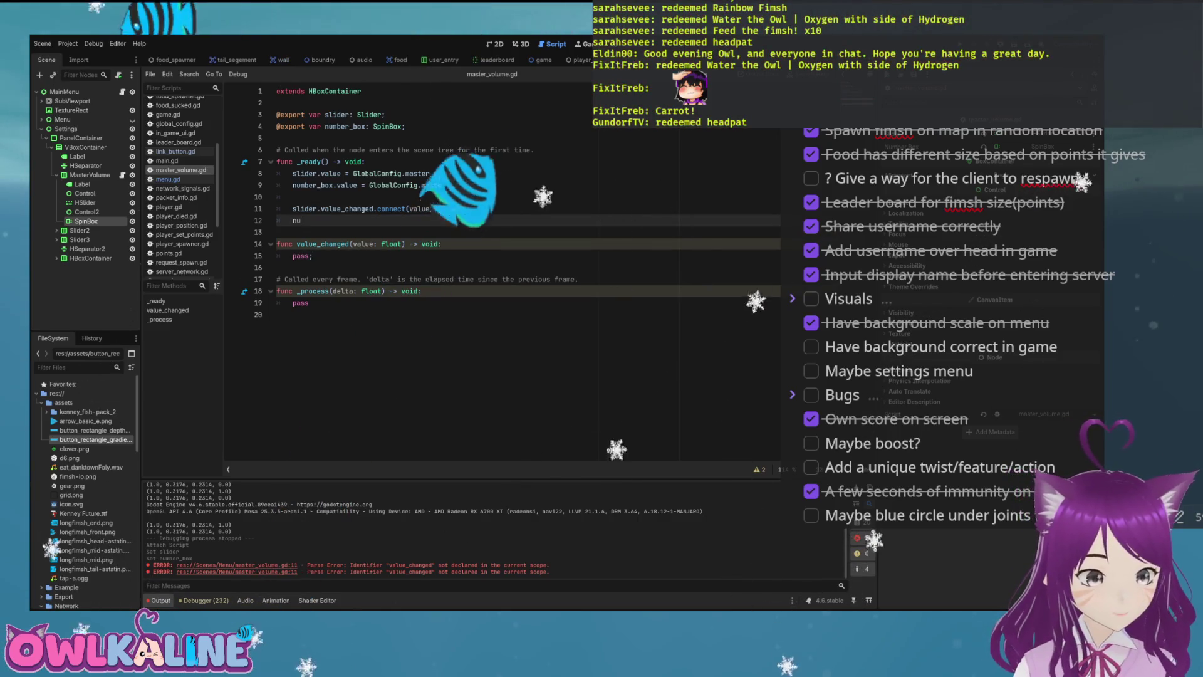
text(.va)
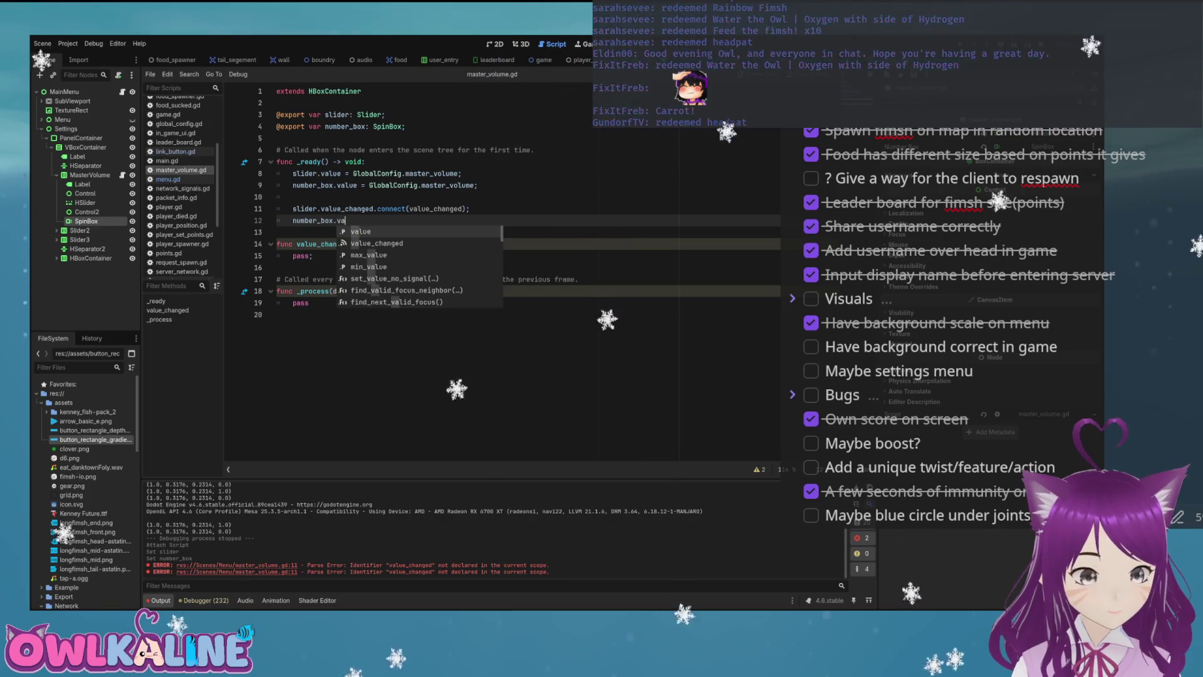
key(Down)
key(Return)
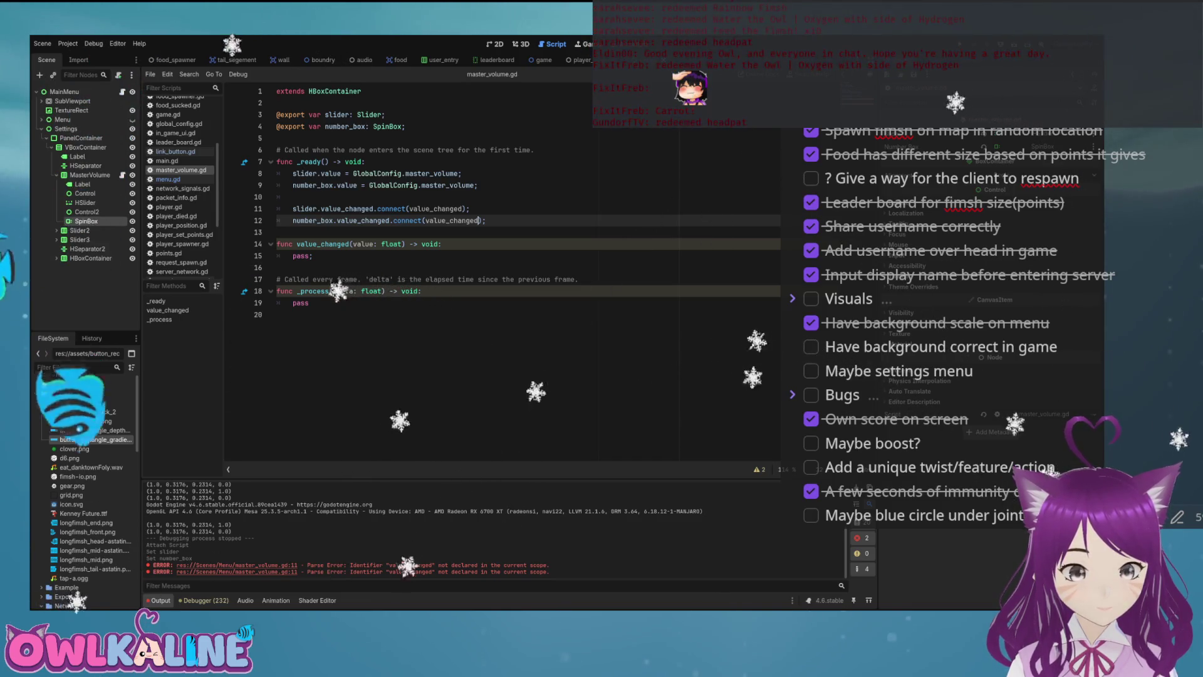
Replace pass with slider.value = value; and number_box.value = value; then save
drag(312, 255, 293, 256)
text(slider)
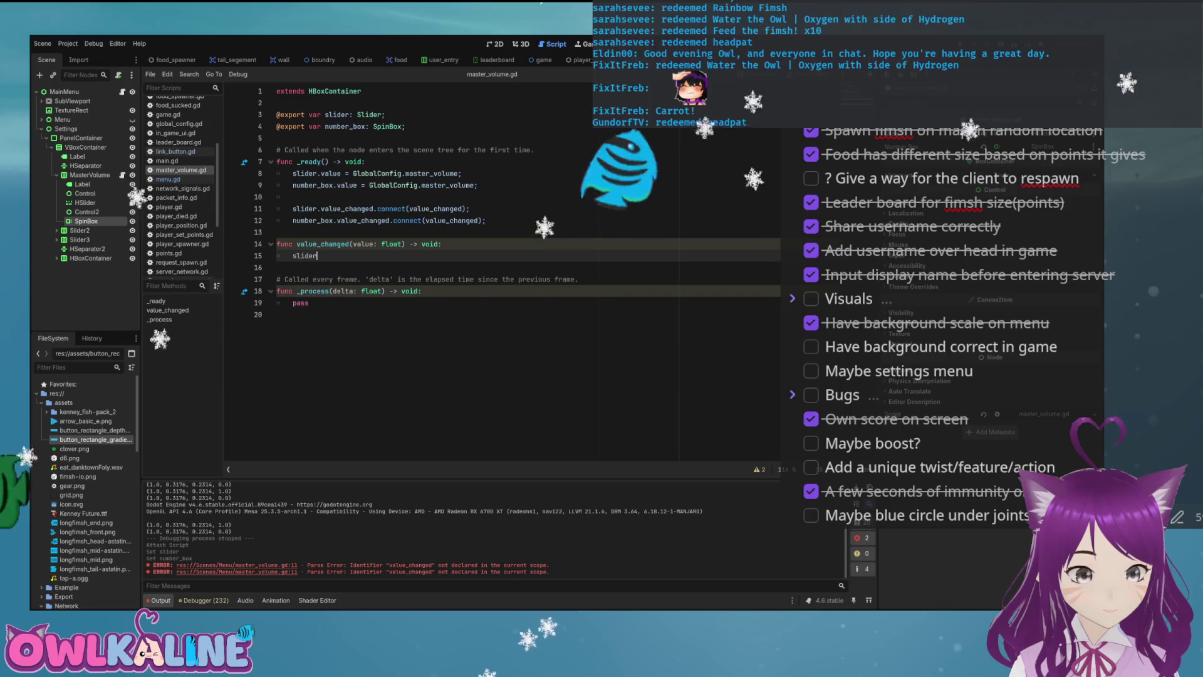
text(.)
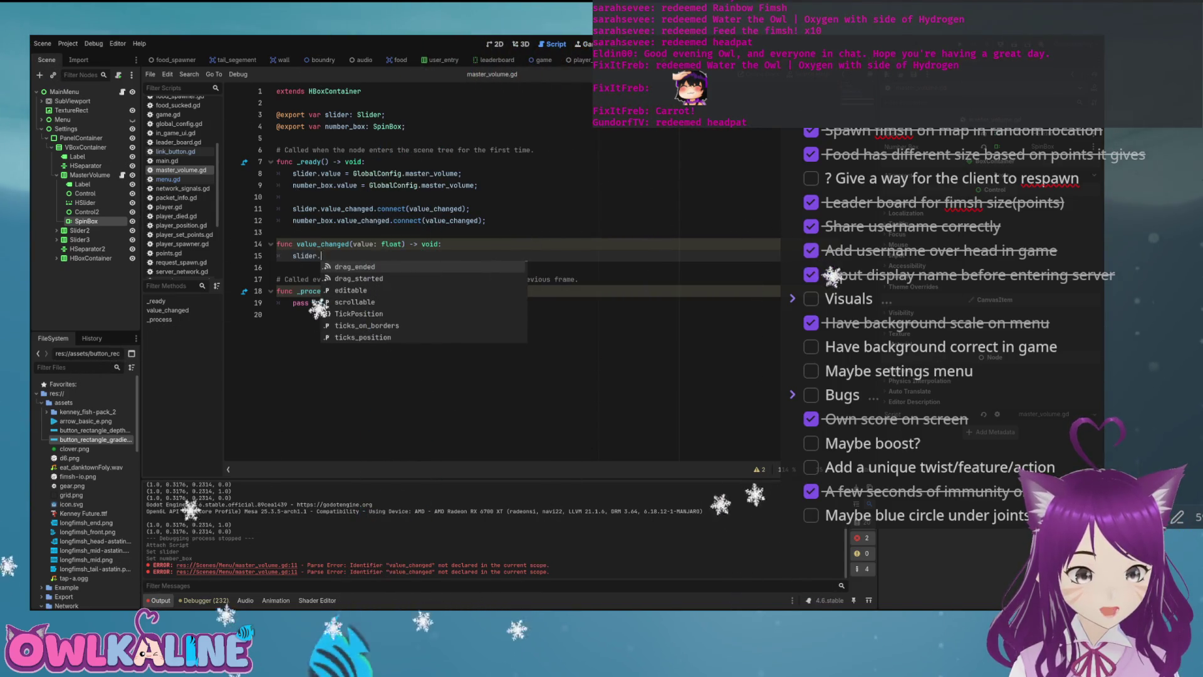
key(Down)
key(Down)
key(Down)
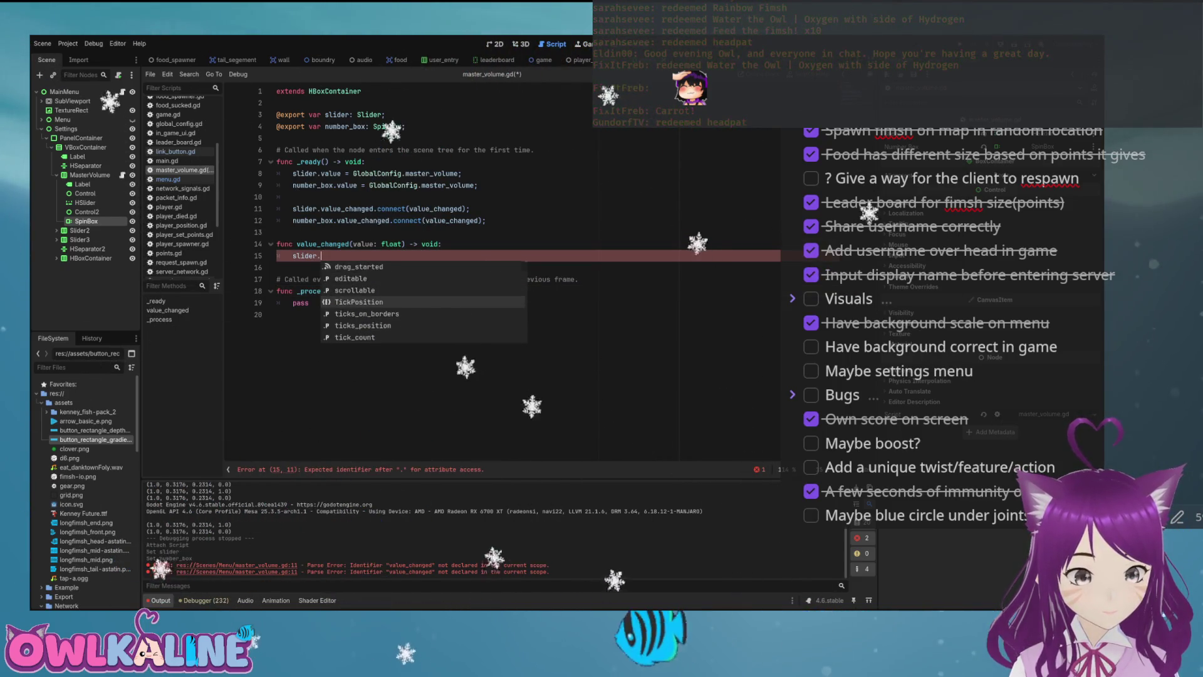
text(value = value;)
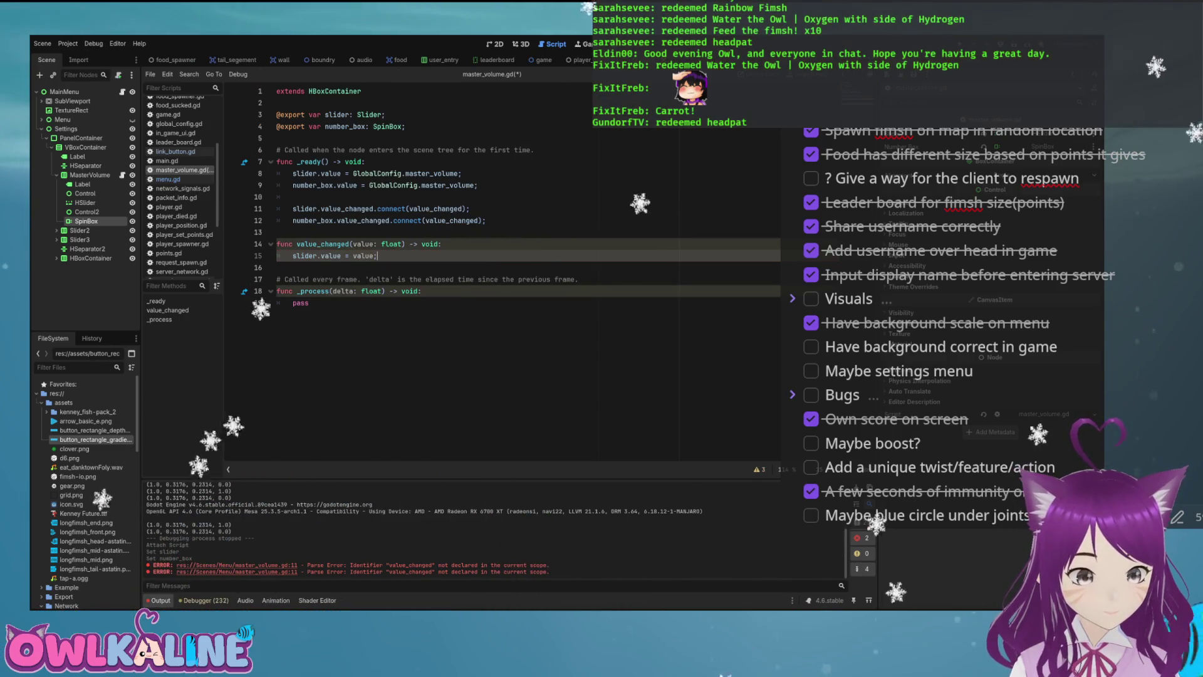
key(Return)
text(number_box.value)
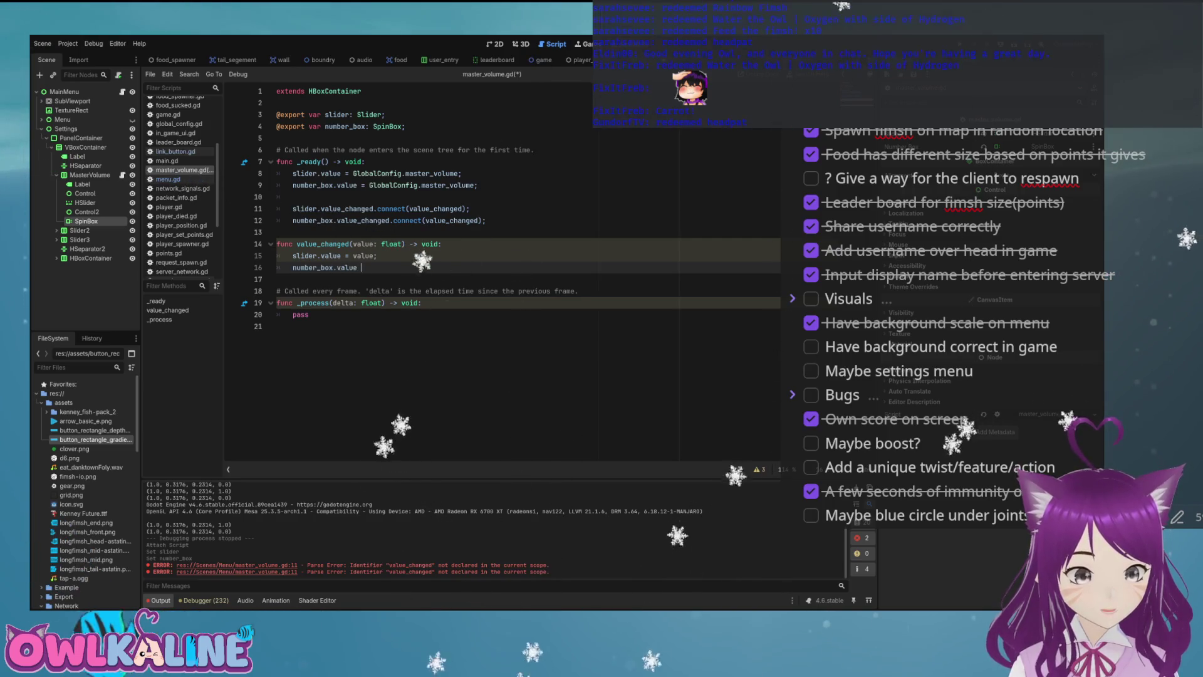
text( = value;)
key(Return)
key(ctrl+s)
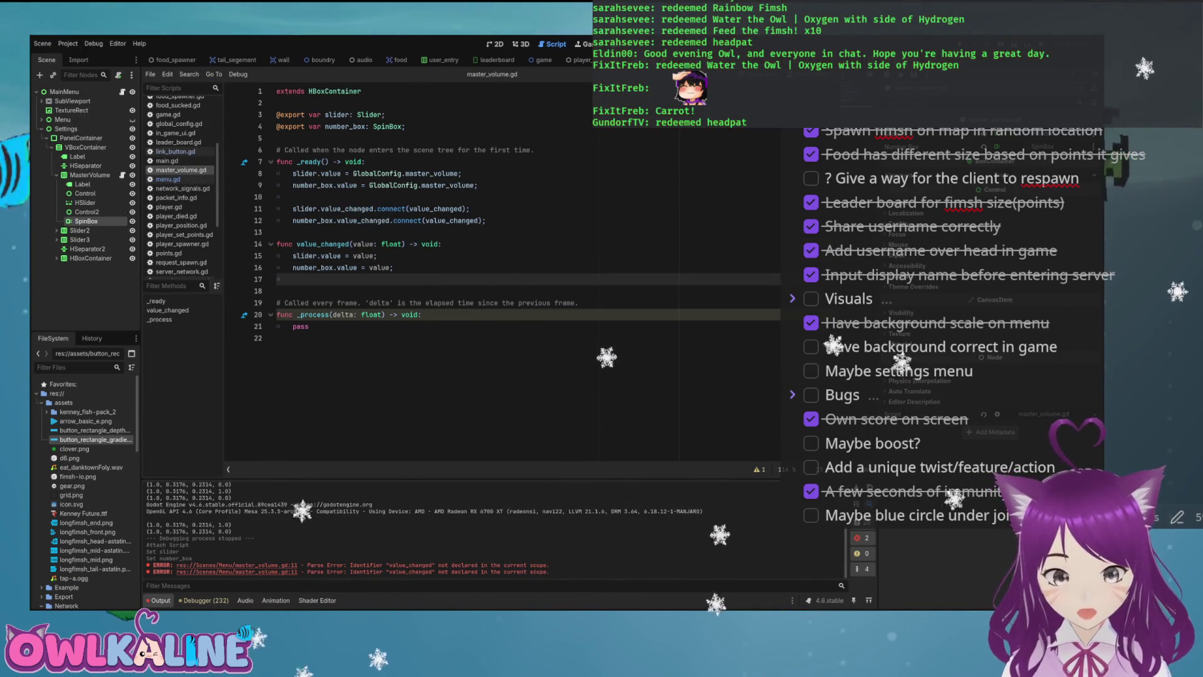
Add GlobalConfig.master_volume = value; and run the game
text(GlobalConfig.)
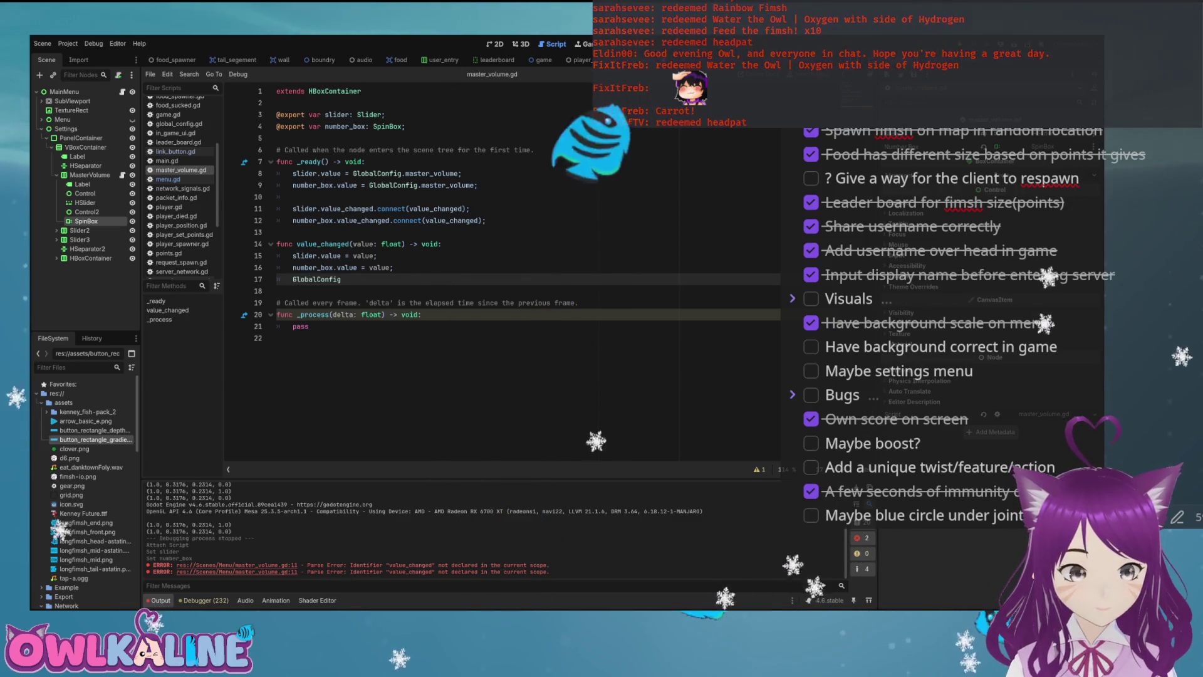
text(master_volume = )
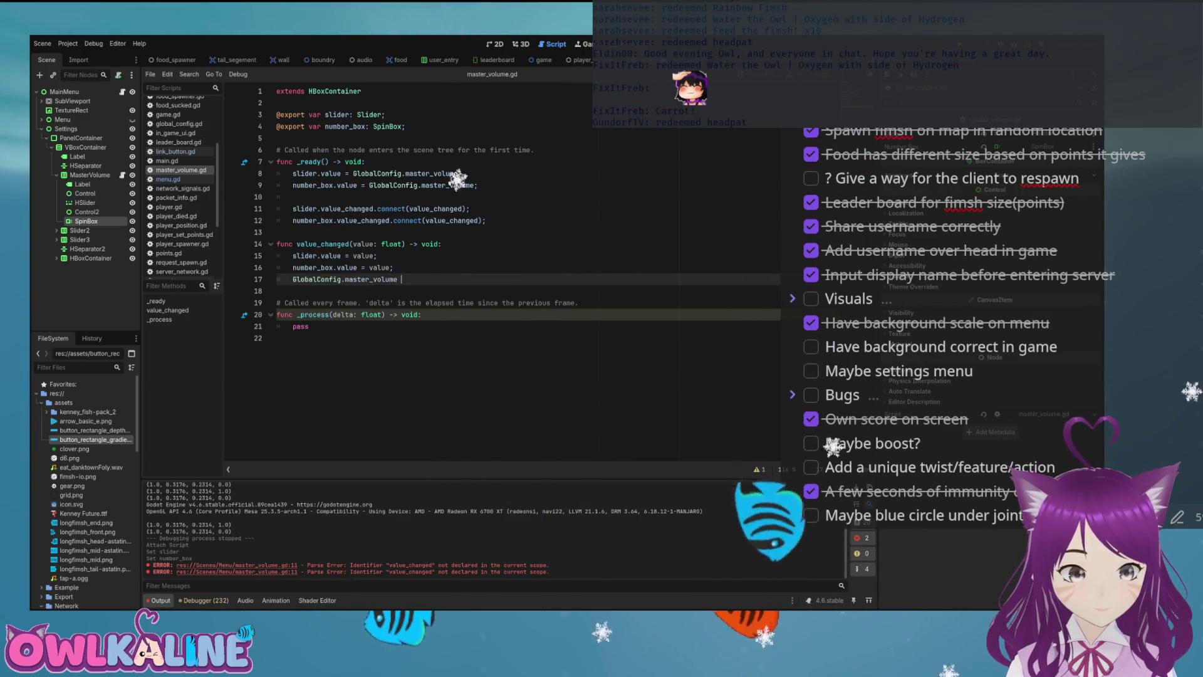
text(value;)
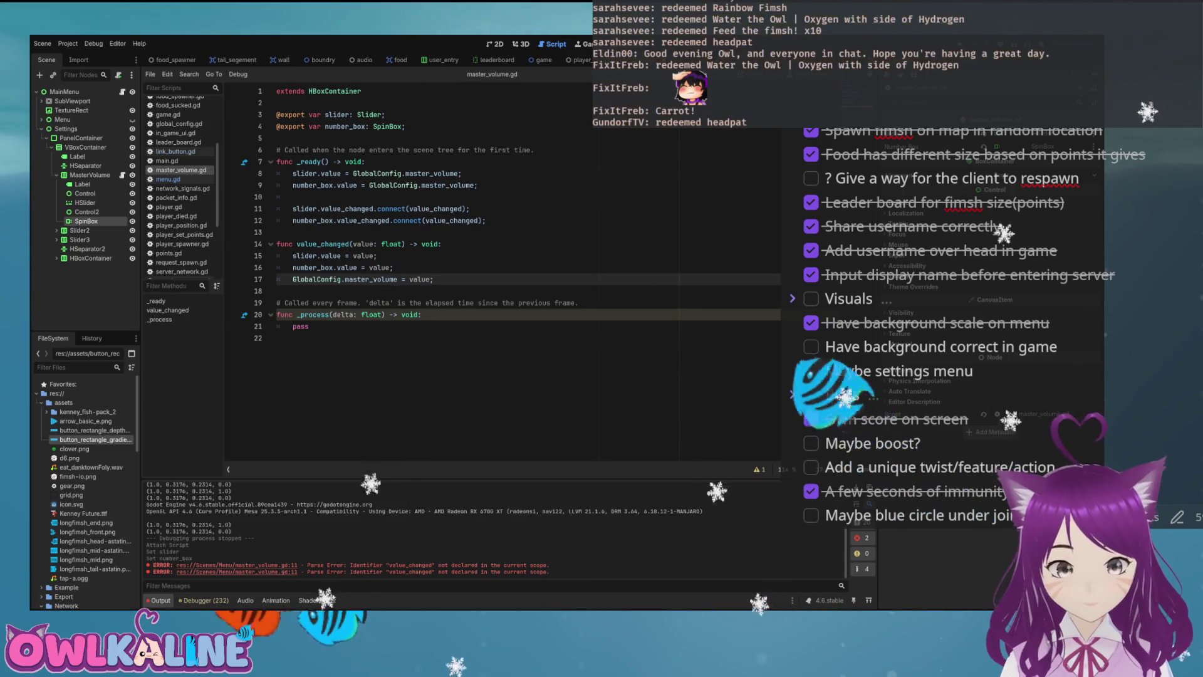
click(442, 243)
key(F5)
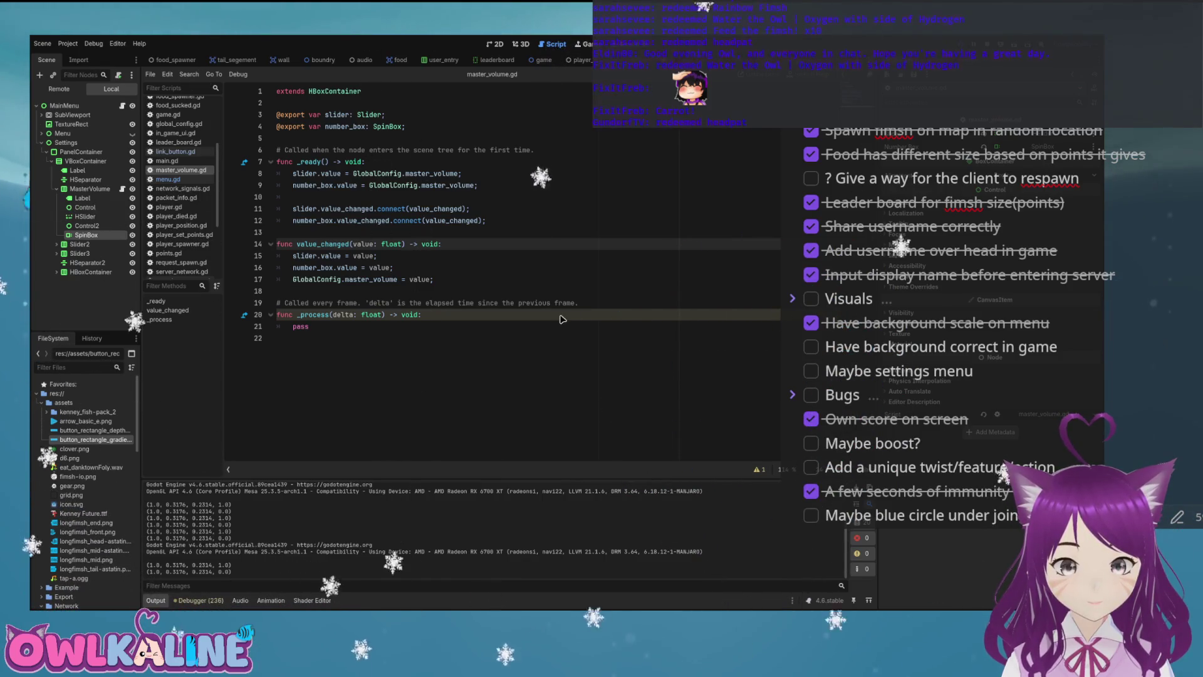
Add print("triggered") at the end of value_changed and run the game to test it
key(Down)
key(Down)
key(Down)
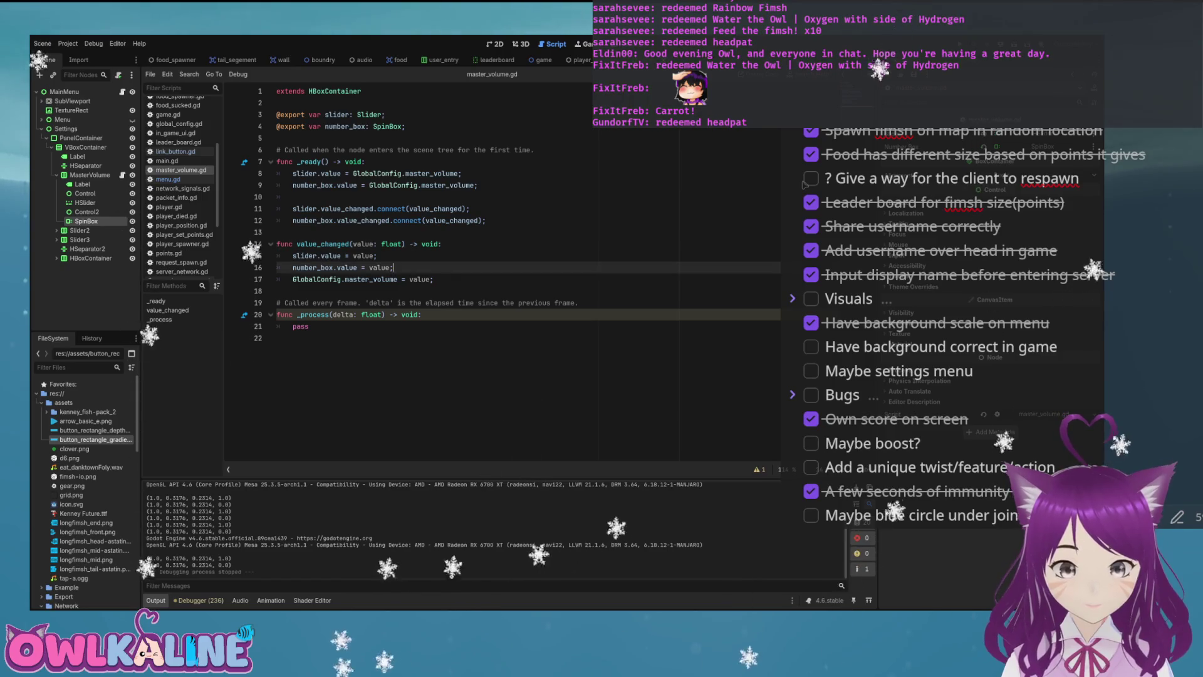
key(Return)
text(print())
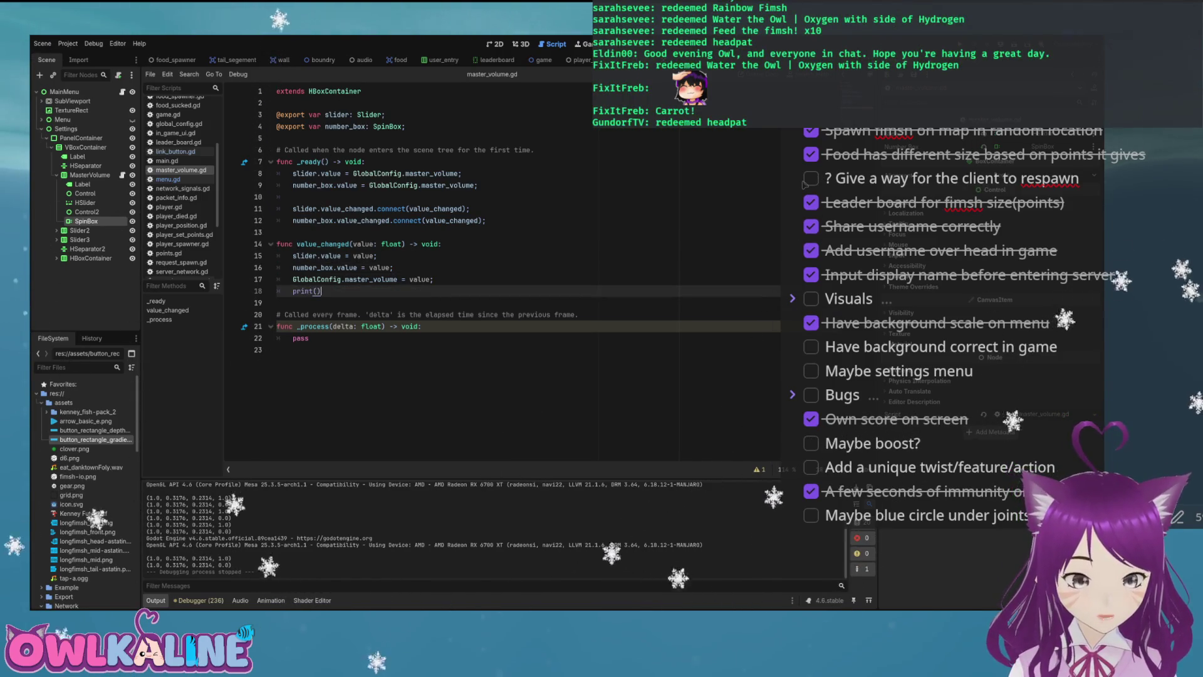
text(triggere)
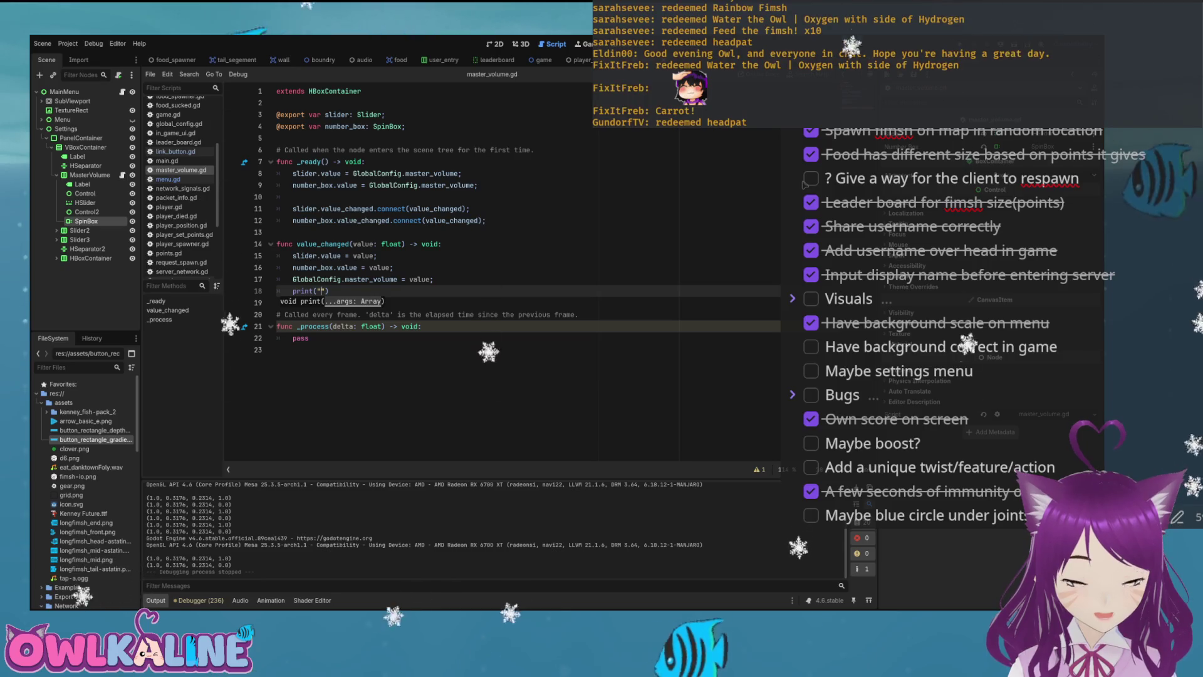
text(d)
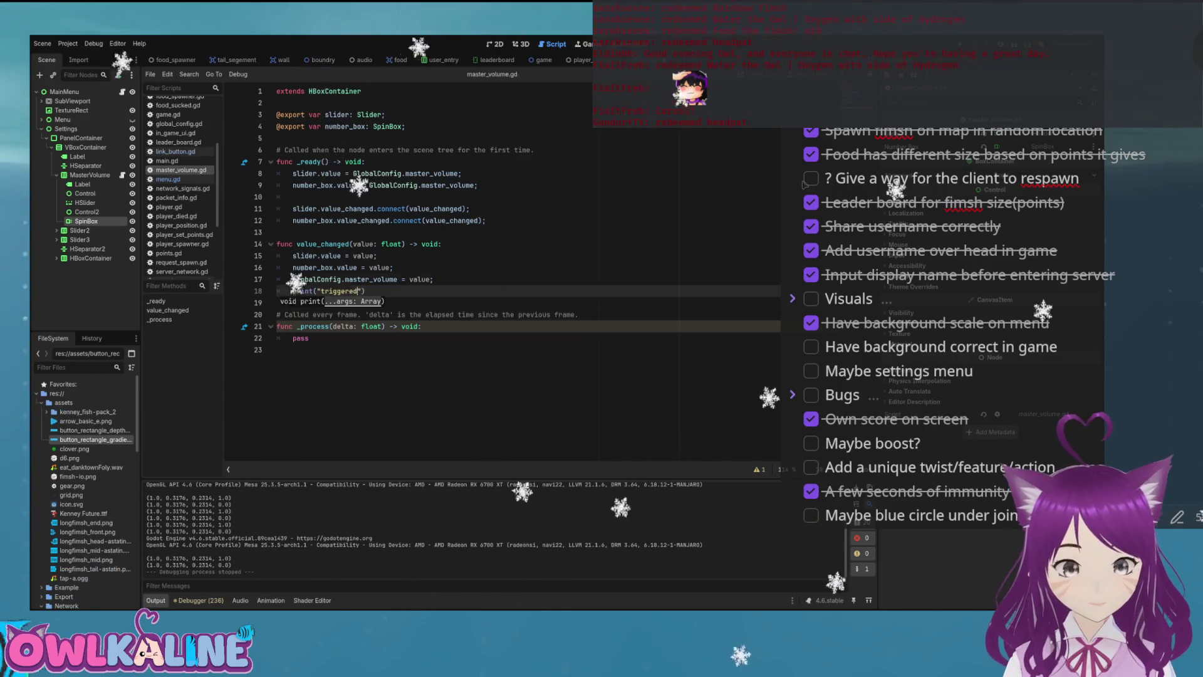
key(Up)
drag(383, 268, 295, 268)
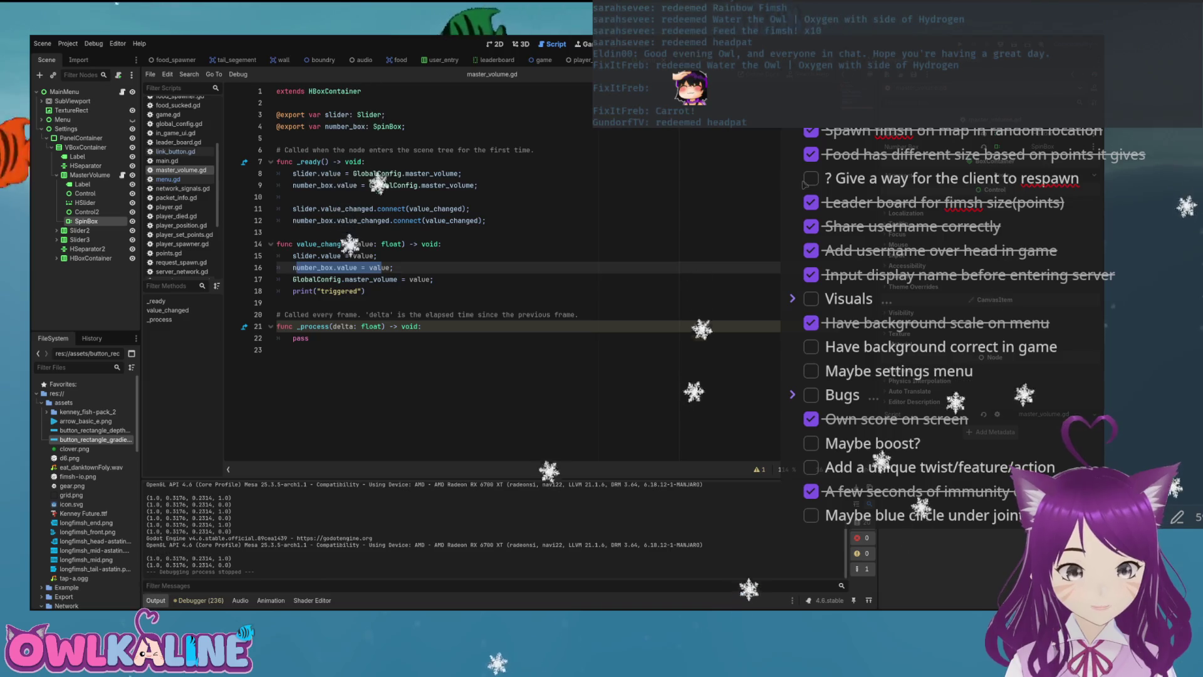
click(394, 267)
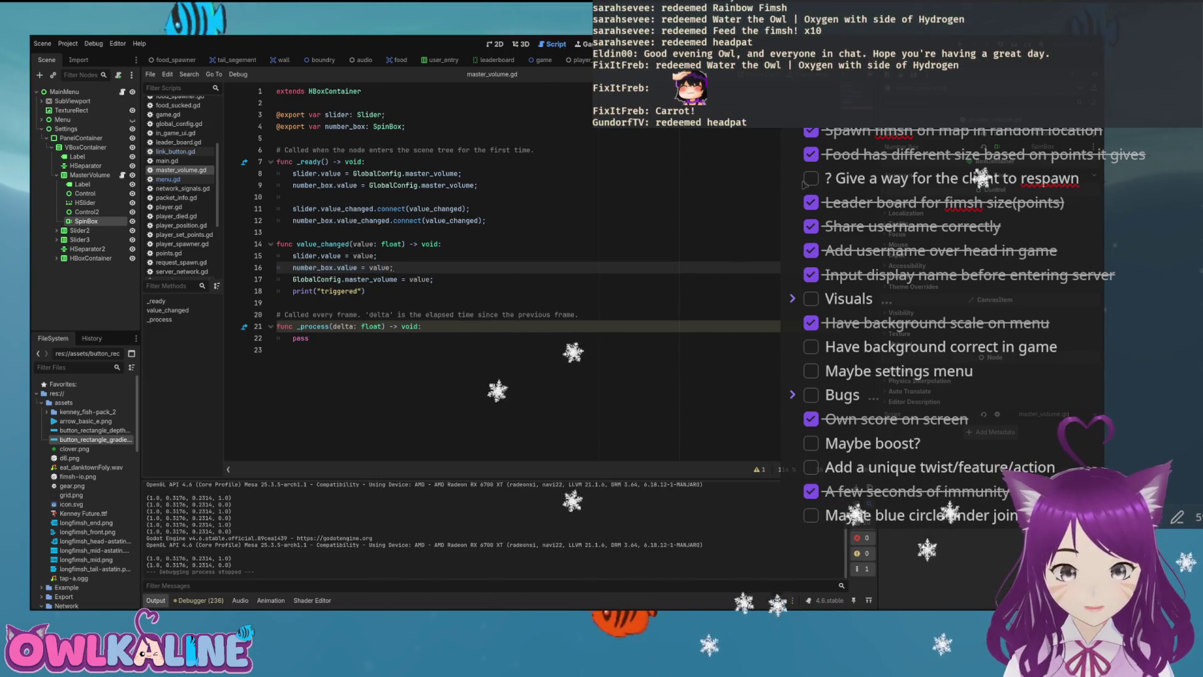
key(F5)
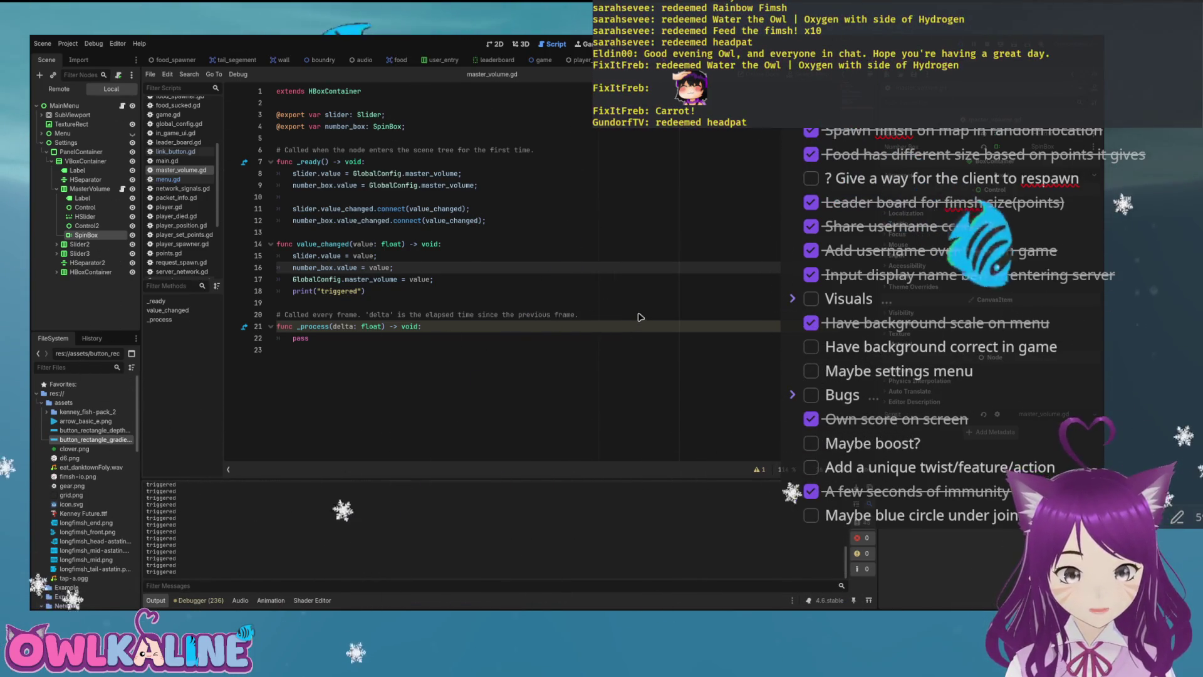
Stop the game and delete the print("triggered") debug line
key(F8)
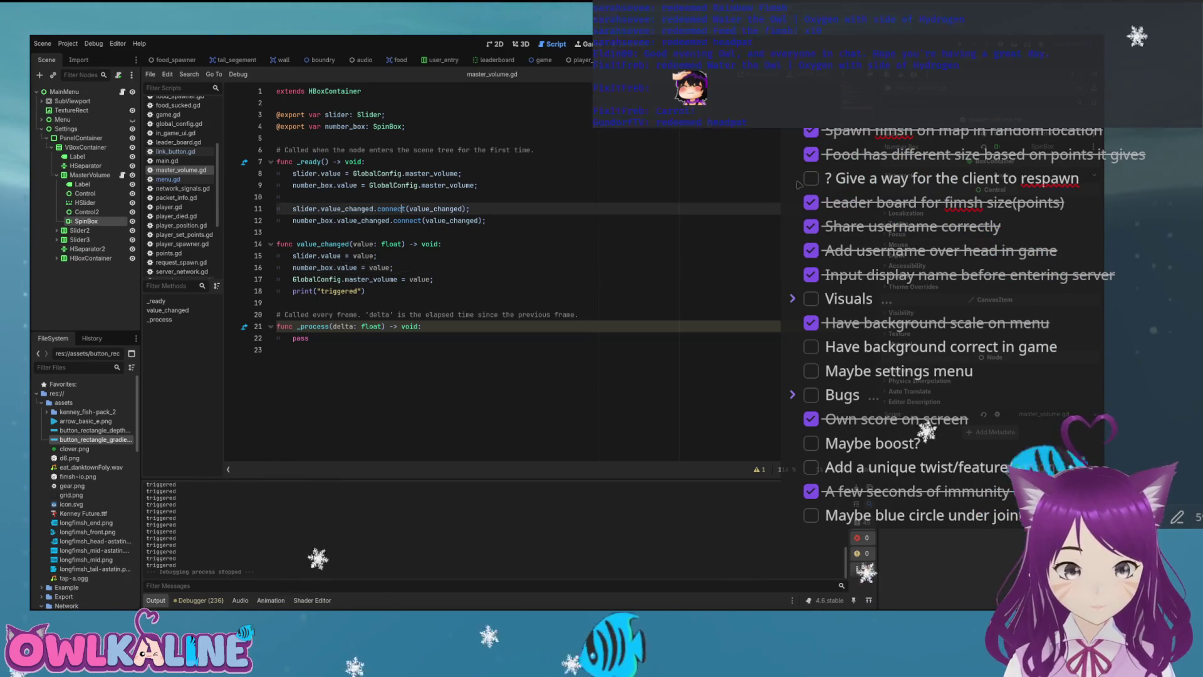
click(365, 290)
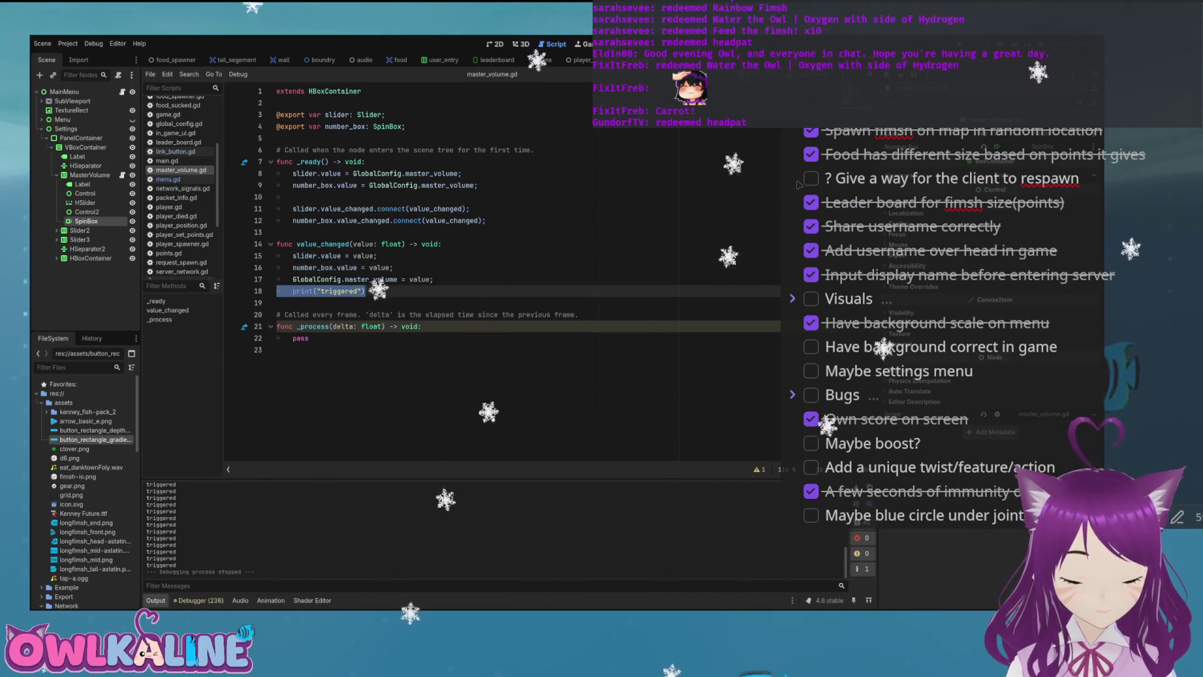
key(BackSpace)
key(BackSpace)
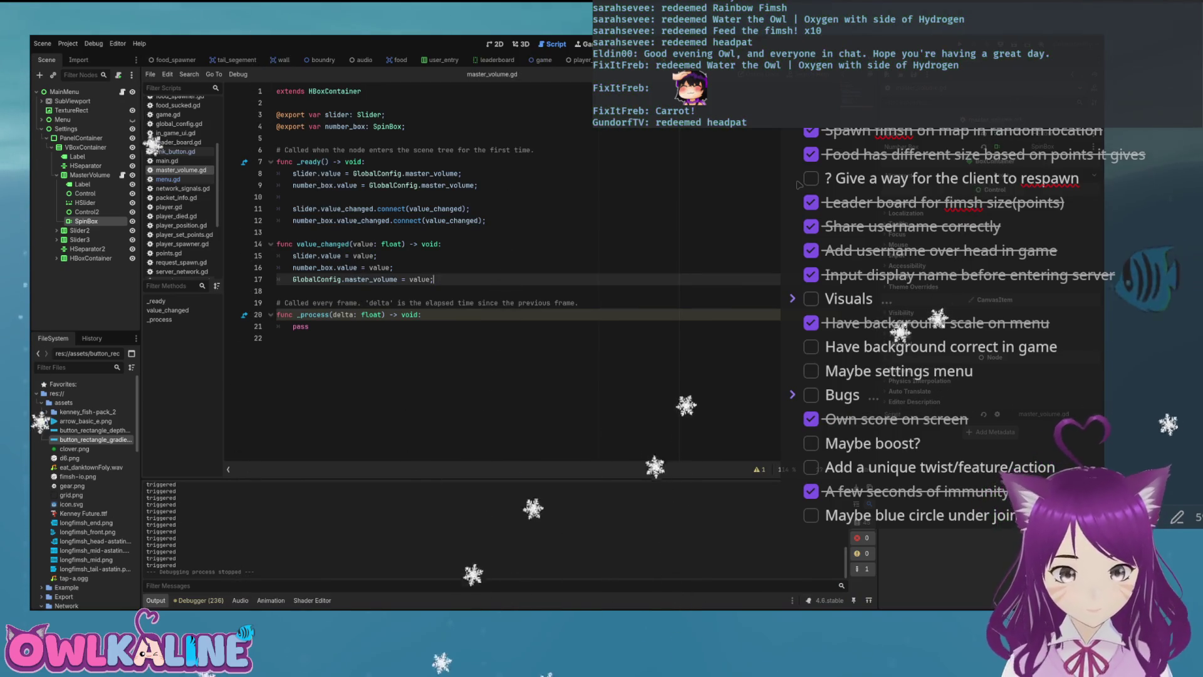
Delete the unused _process function and its leftover blank lines
drag(277, 303, 313, 327)
key(BackSpace)
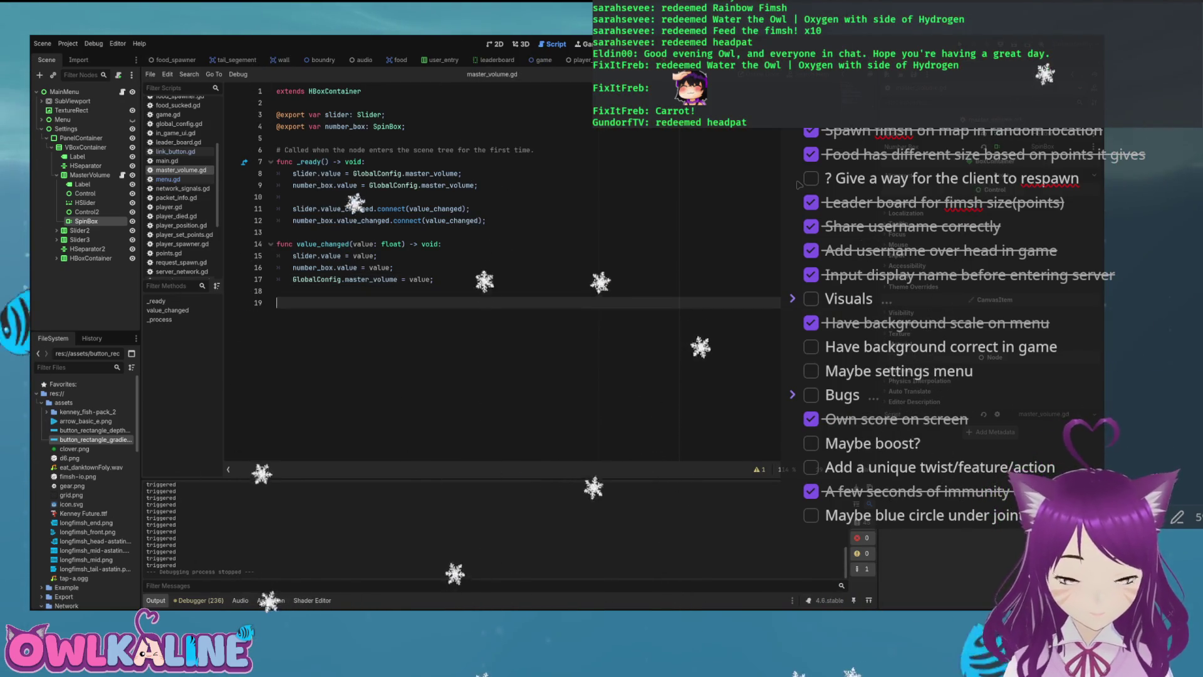
key(BackSpace)
key(BackSpace)
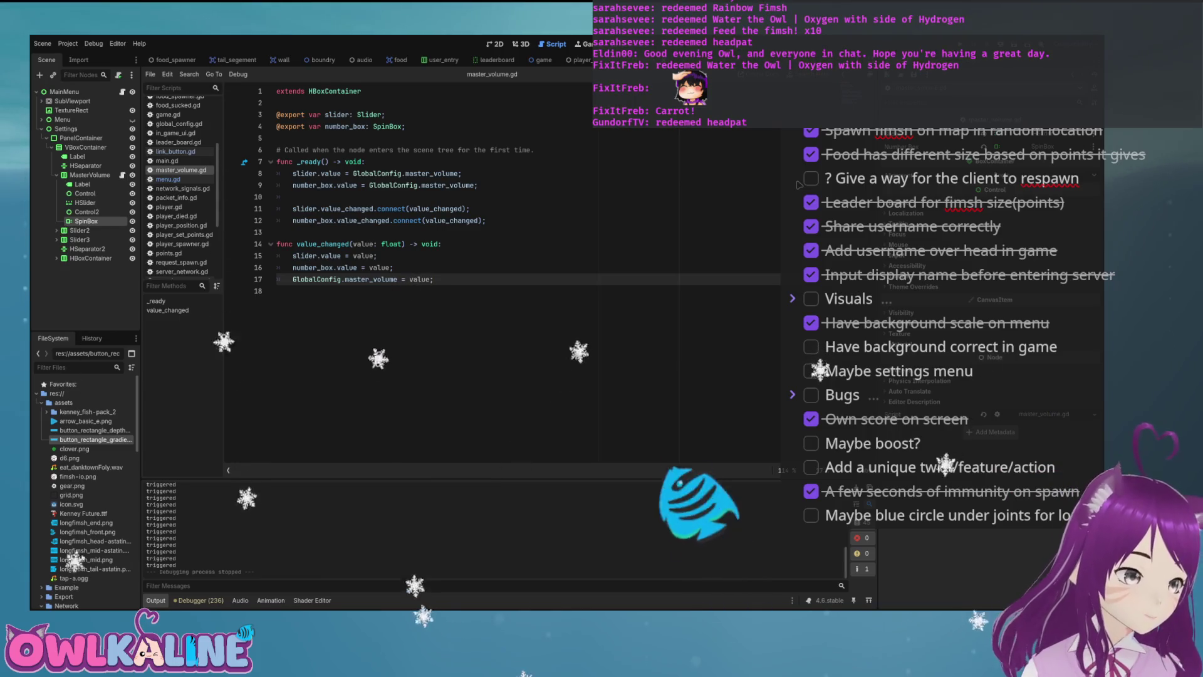
key(Up)
key(Up)
key(Up)
key(Up)
key(Up)
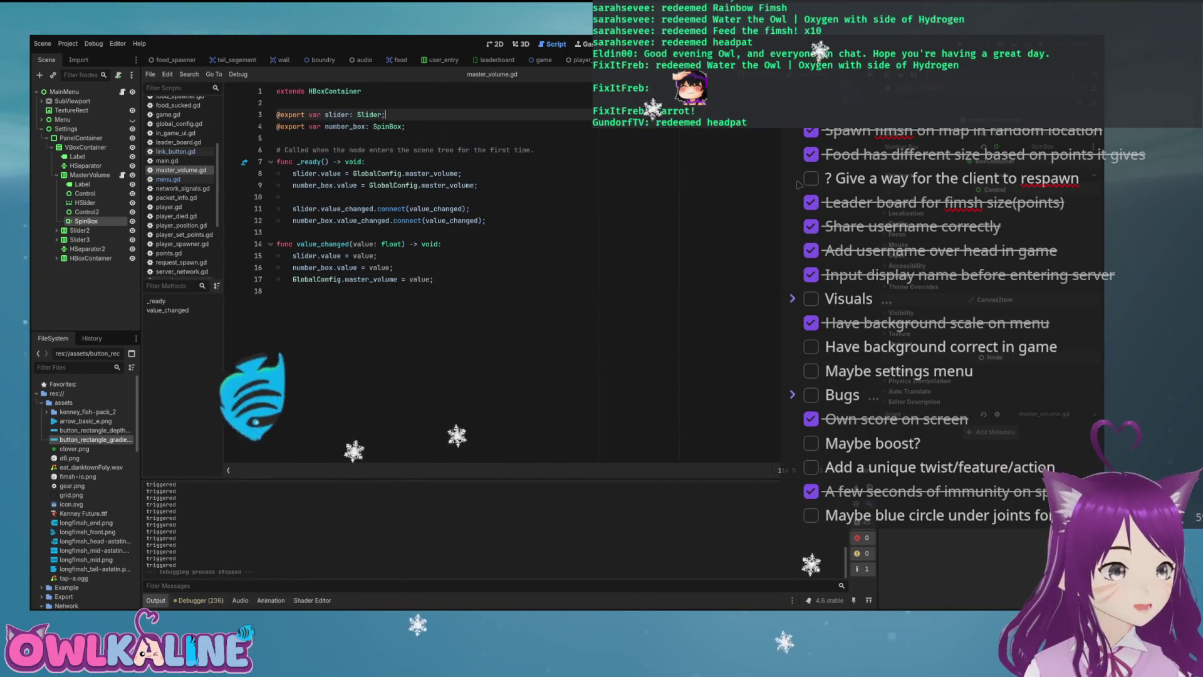
Begin the value_changed signal declaration and point both connect() calls at update_value
text(signal value_changed;)
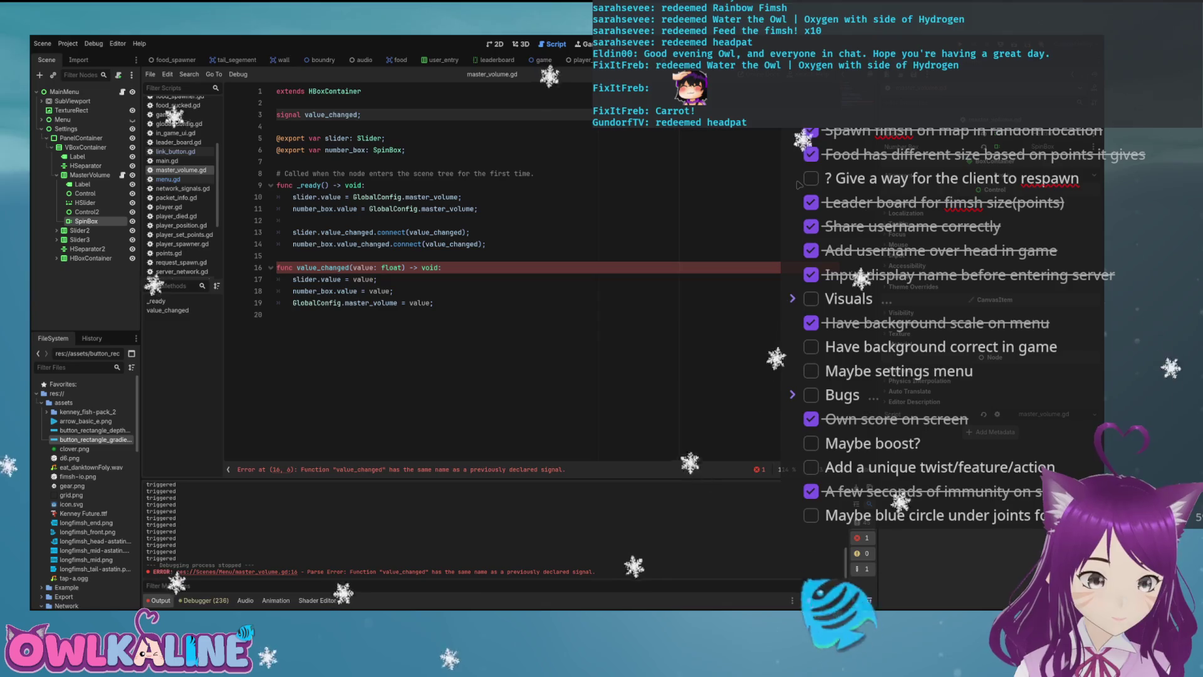
click(339, 268)
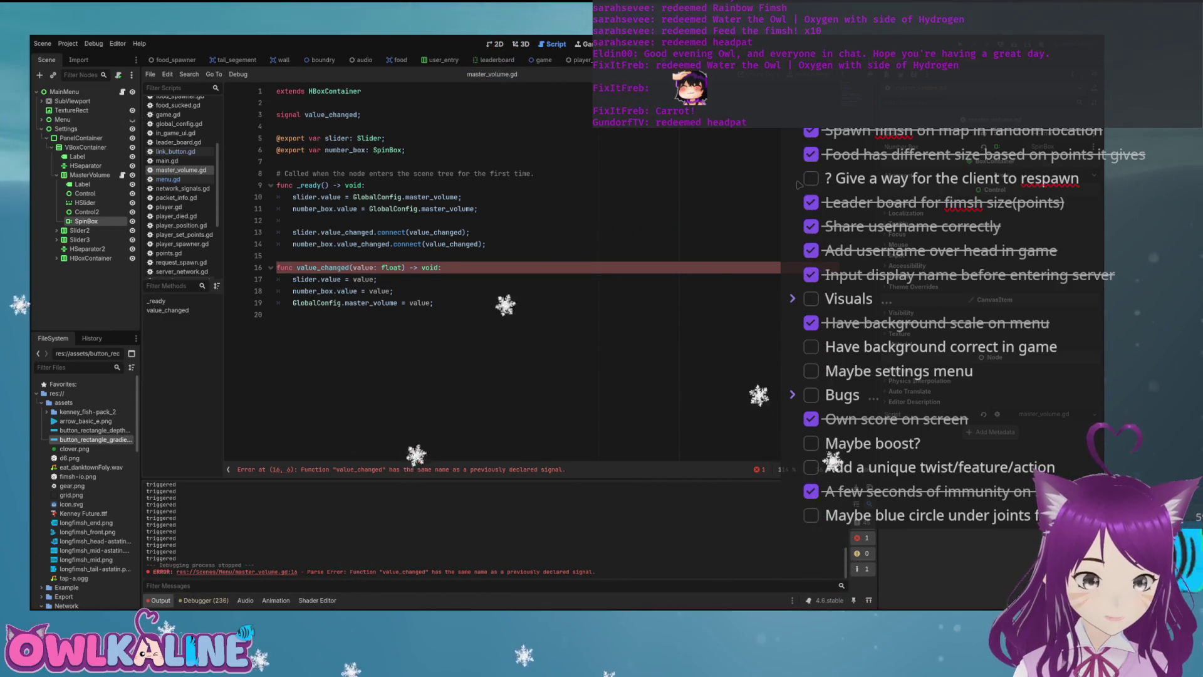
click(410, 231)
drag(428, 232, 462, 232)
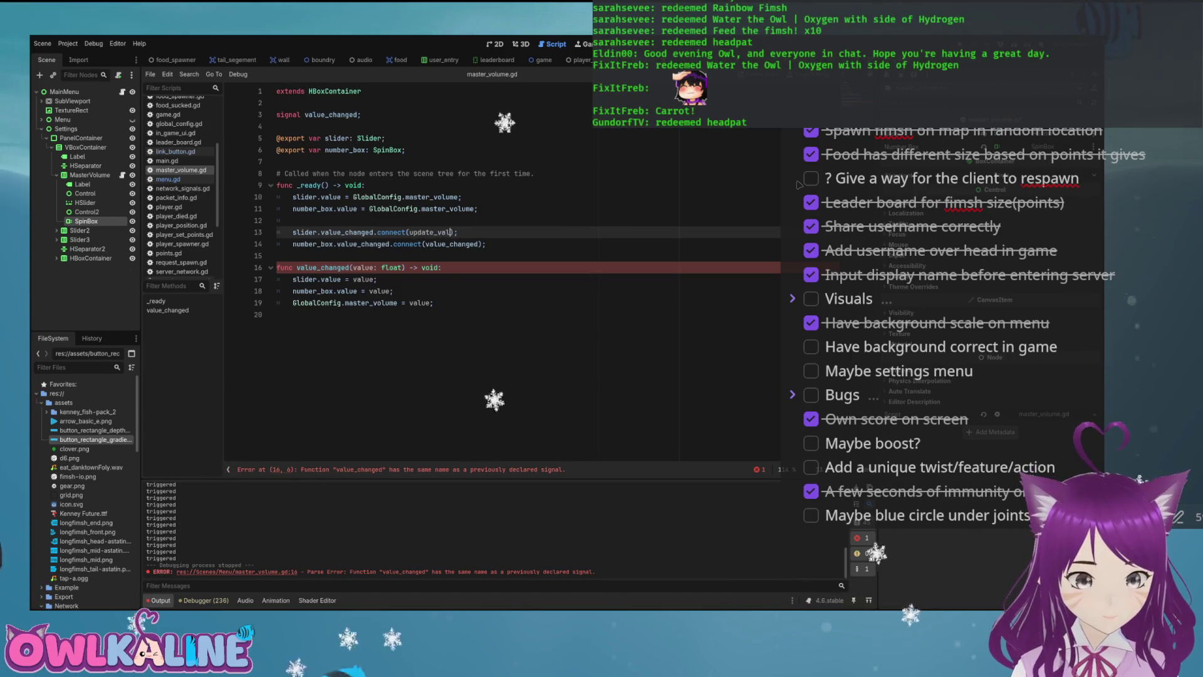
text(ue)
double_click(451, 243)
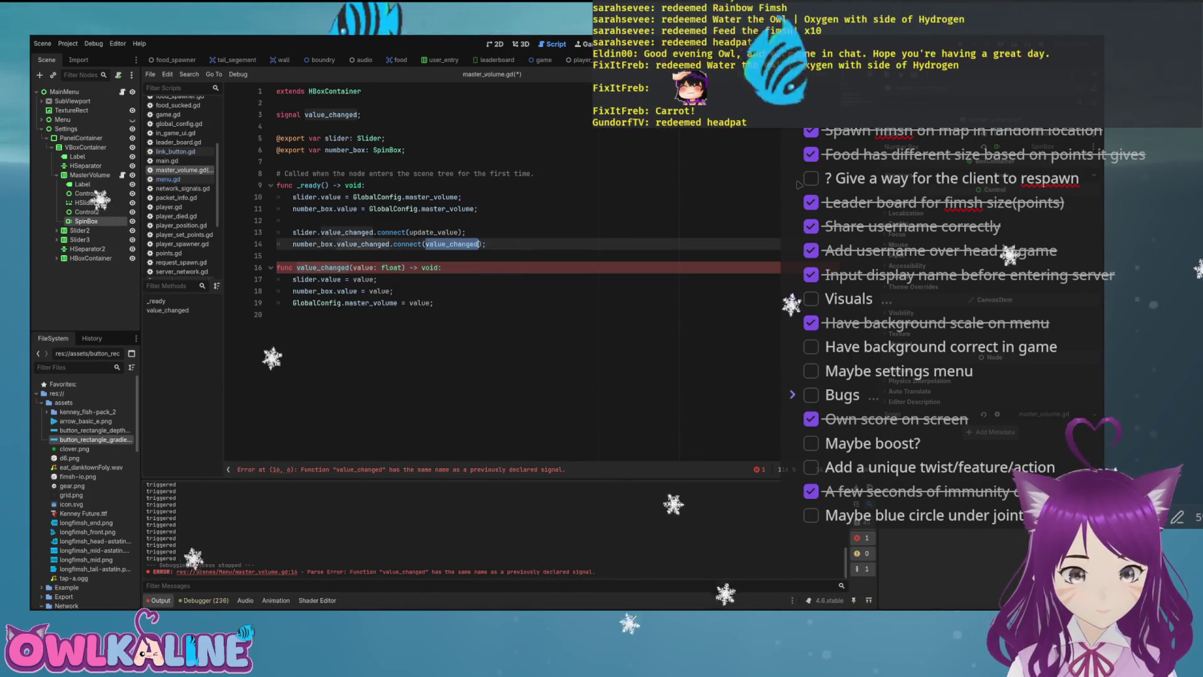
text(update_value)
key(ctrl+s)
Add value_changed.emit(value) after the spin box assignment
click(433, 303)
key(Return)
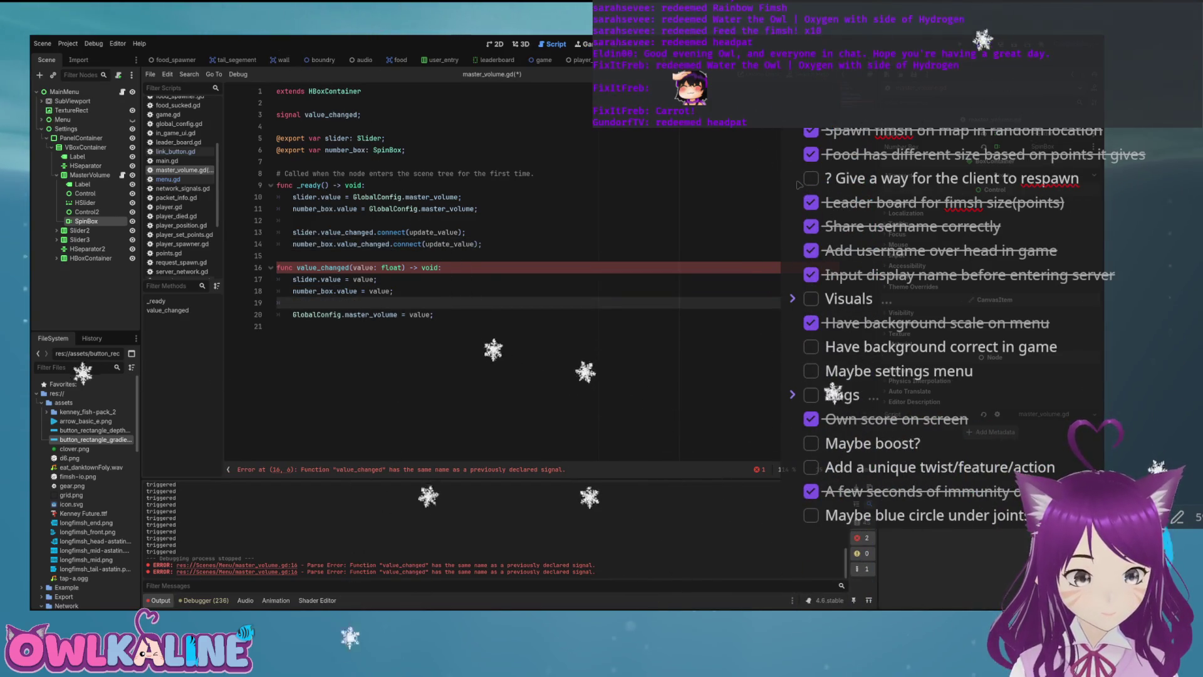
text(_changed.em)
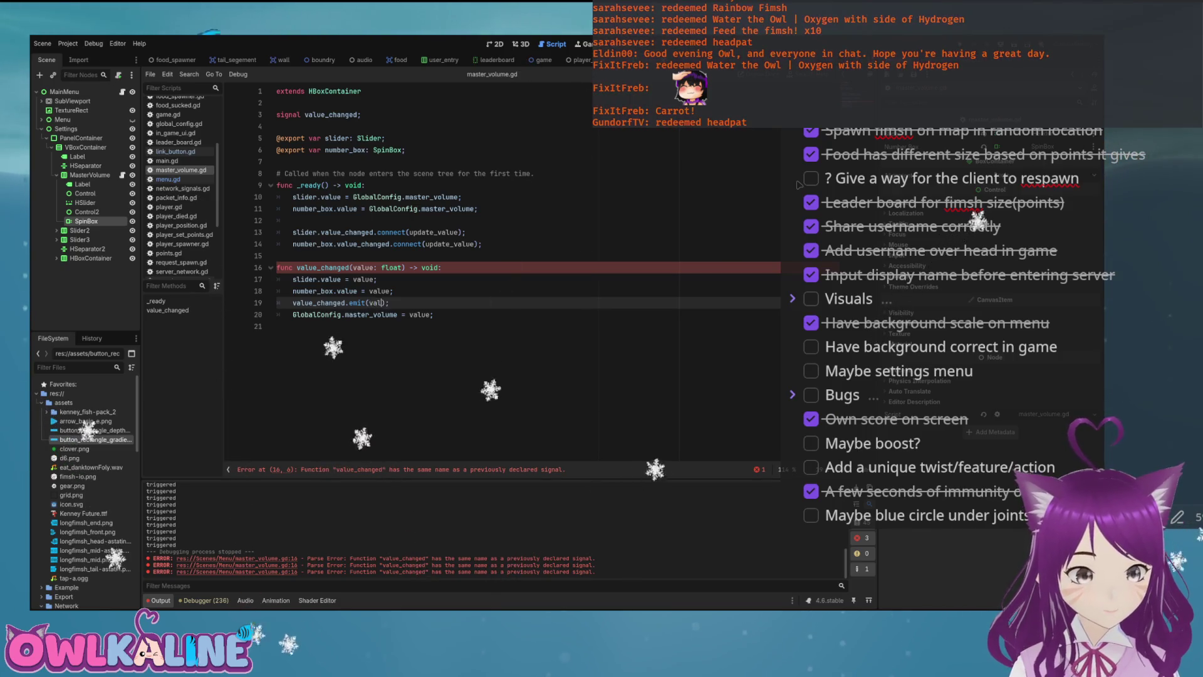
text(it(valiu)
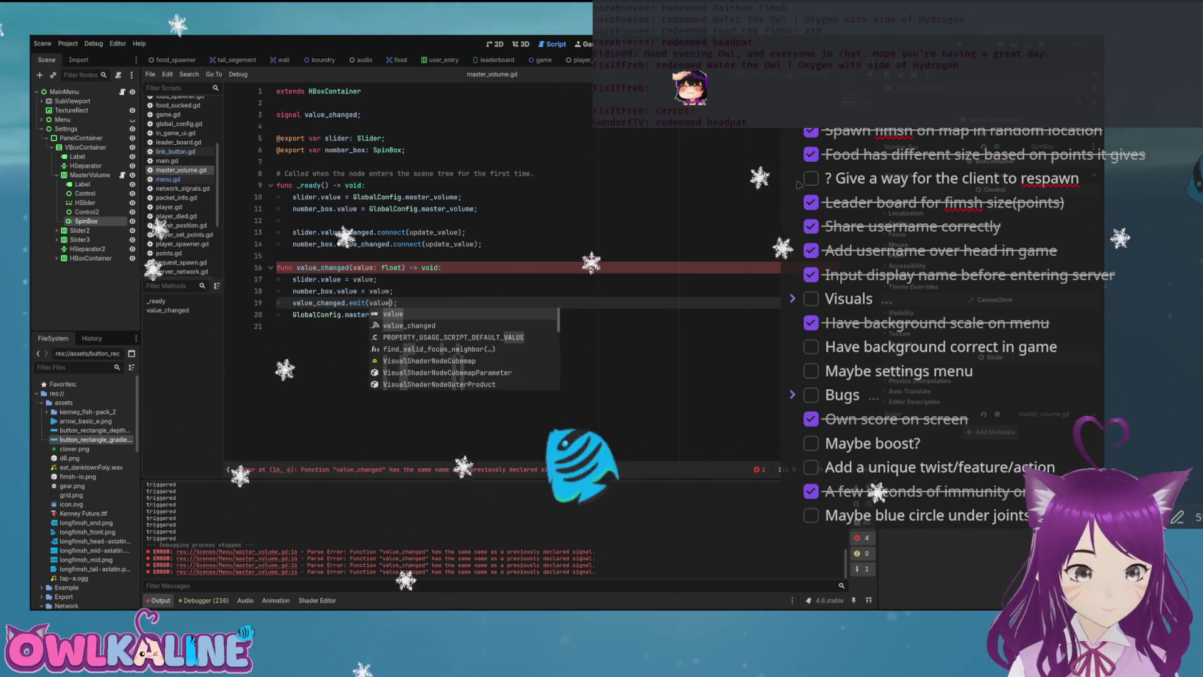
key(Escape)
Rename the handler function to update_value, give the signal a value: float parameter, and save
double_click(449, 243)
key(ctrl+c)
double_click(321, 268)
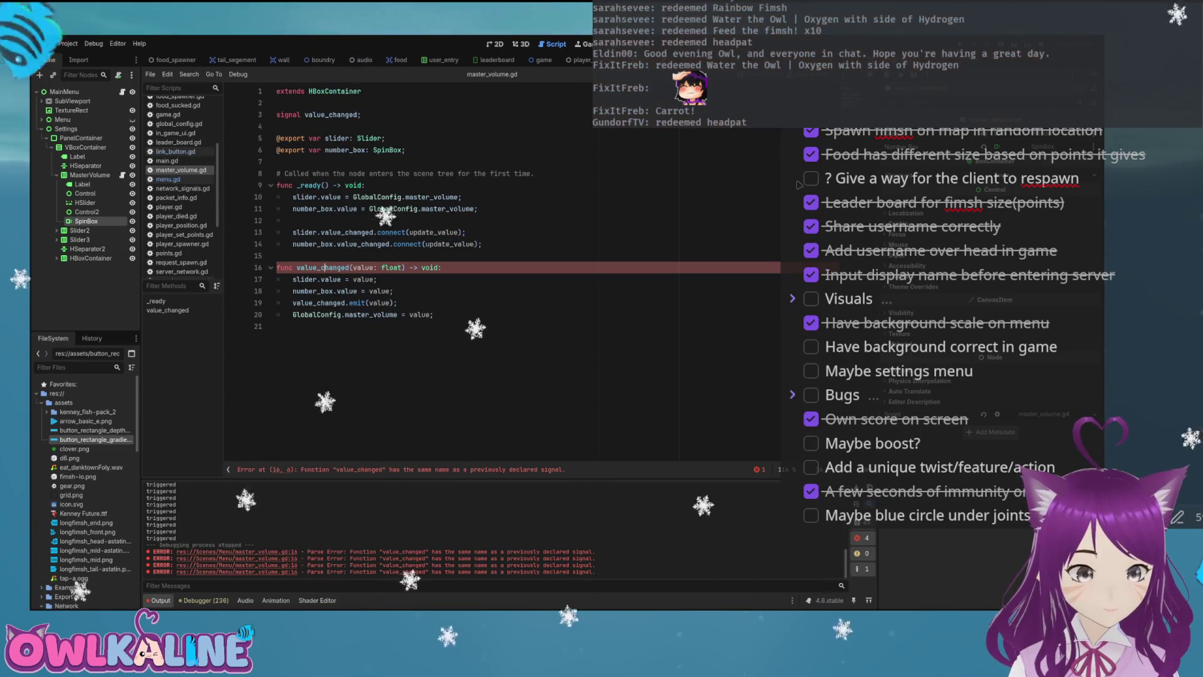
key(ctrl+v)
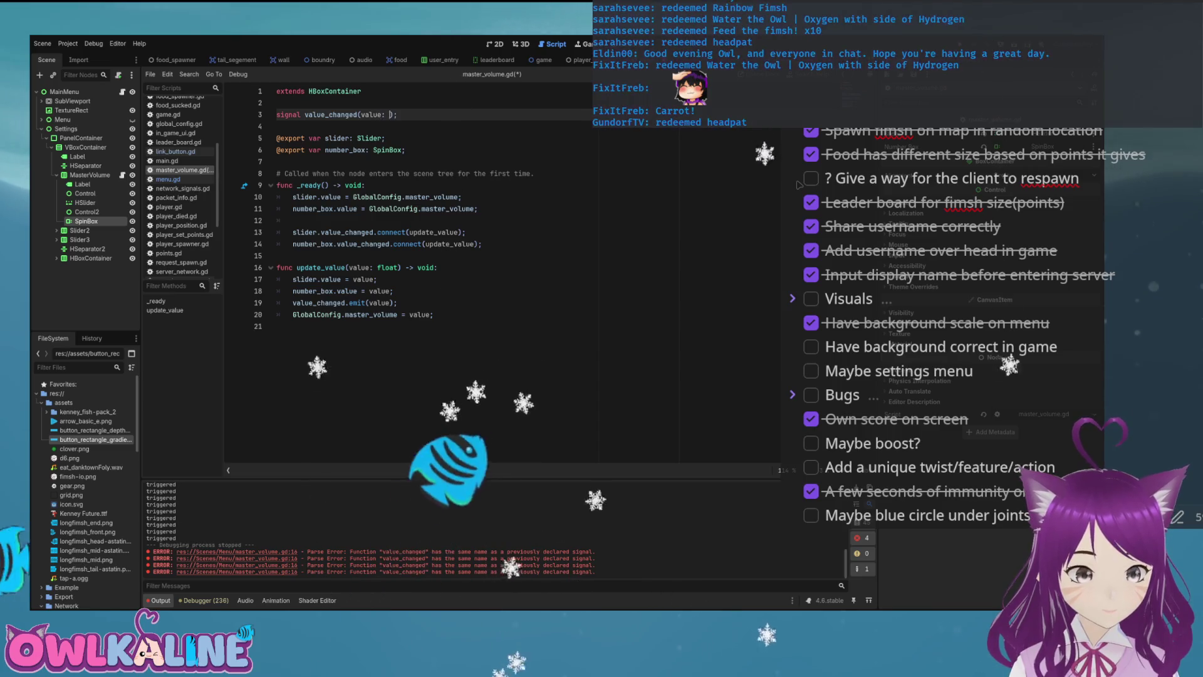
text(: floatt)
key(ctrl+s)
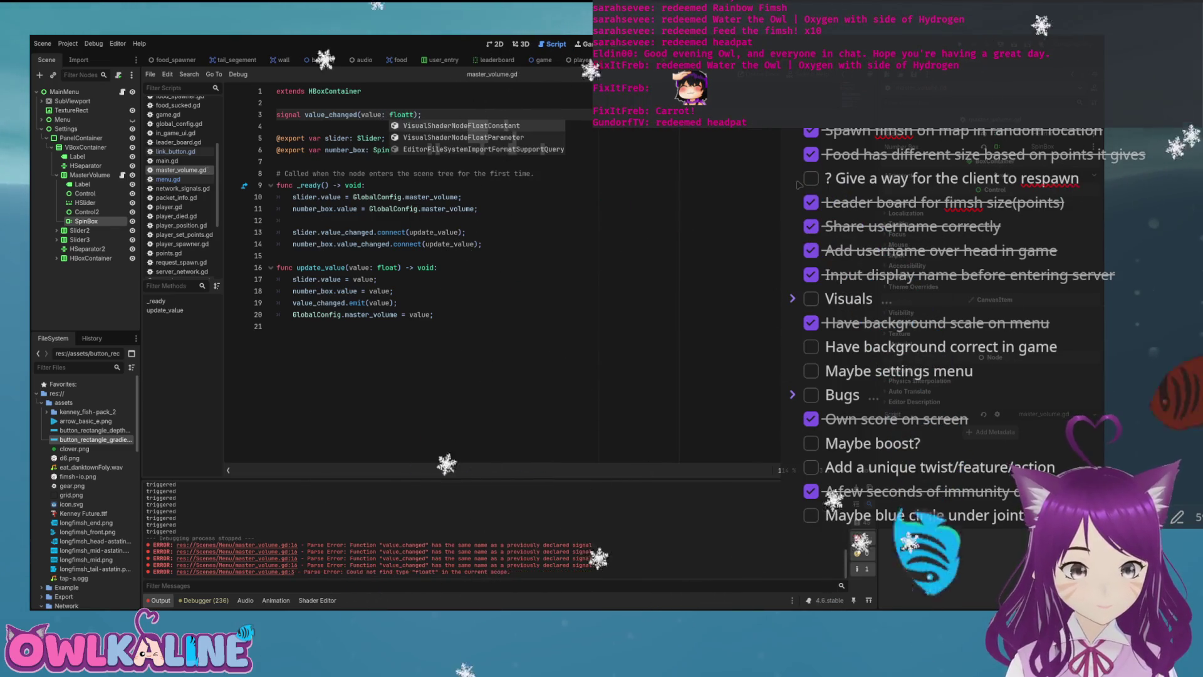
key(BackSpace)
key(ctrl+s)
key(shift+Down)
key(shift+End)
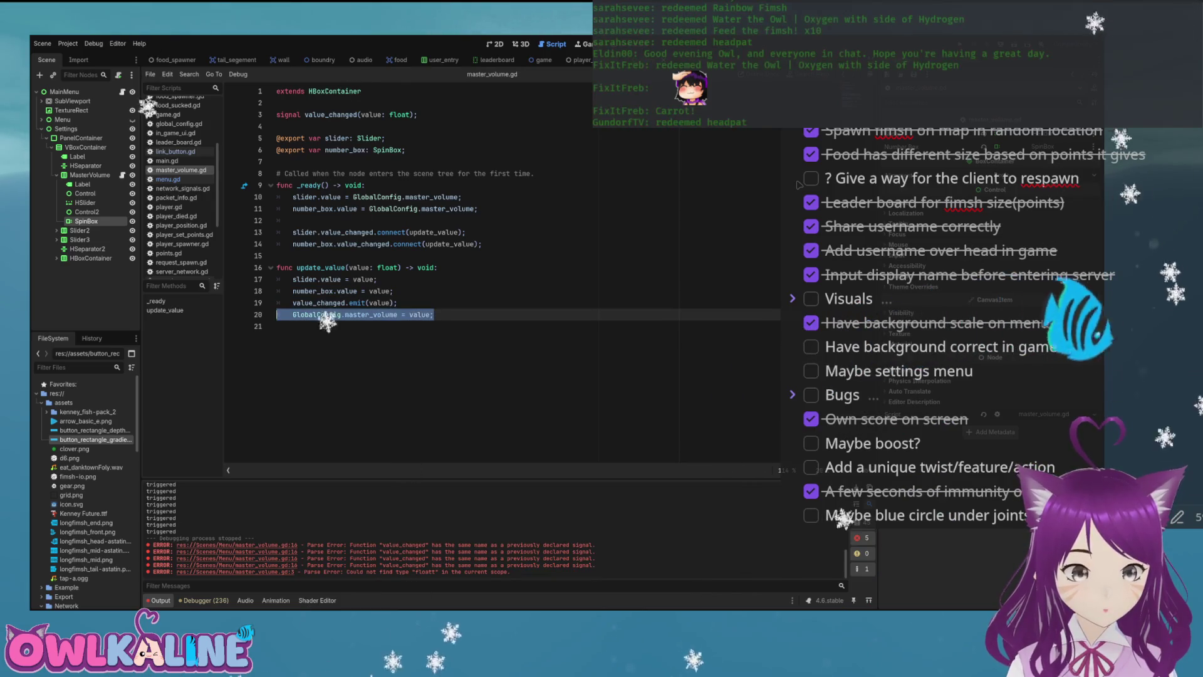
key(End)
key(shift+Up)
key(BackSpace)
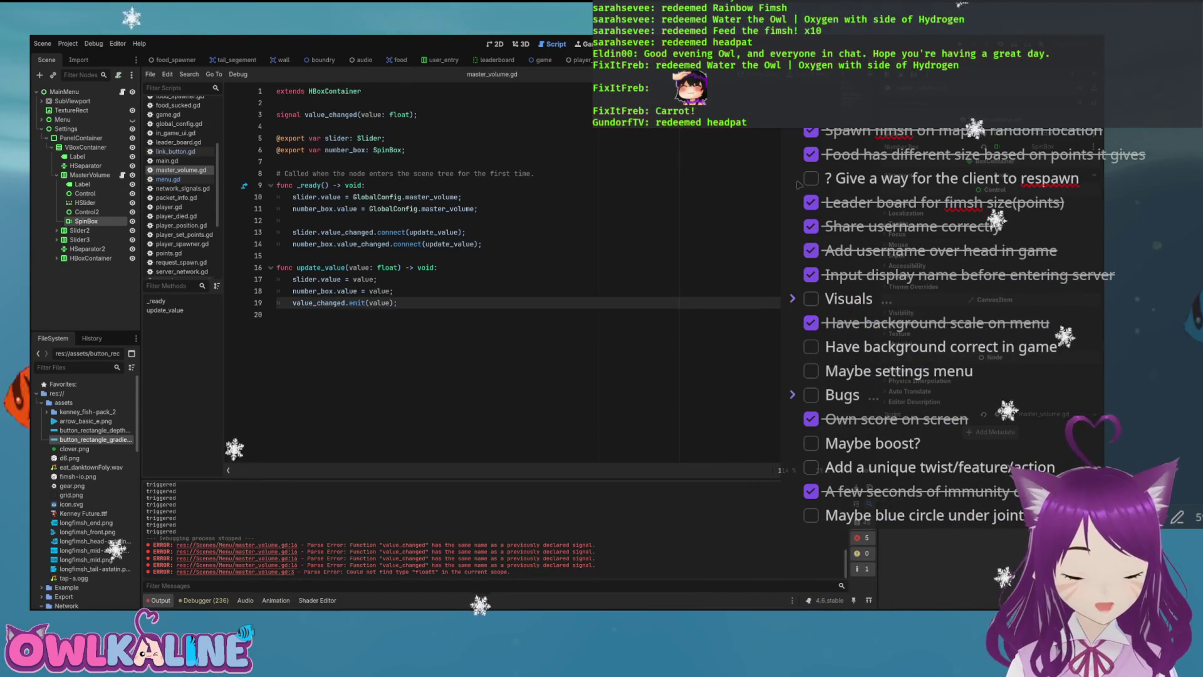
key(Up)
key(Up)
key(Up)
key(Down)
key(Down)
key(Return)
key(Return)
key(Up)
text(@)
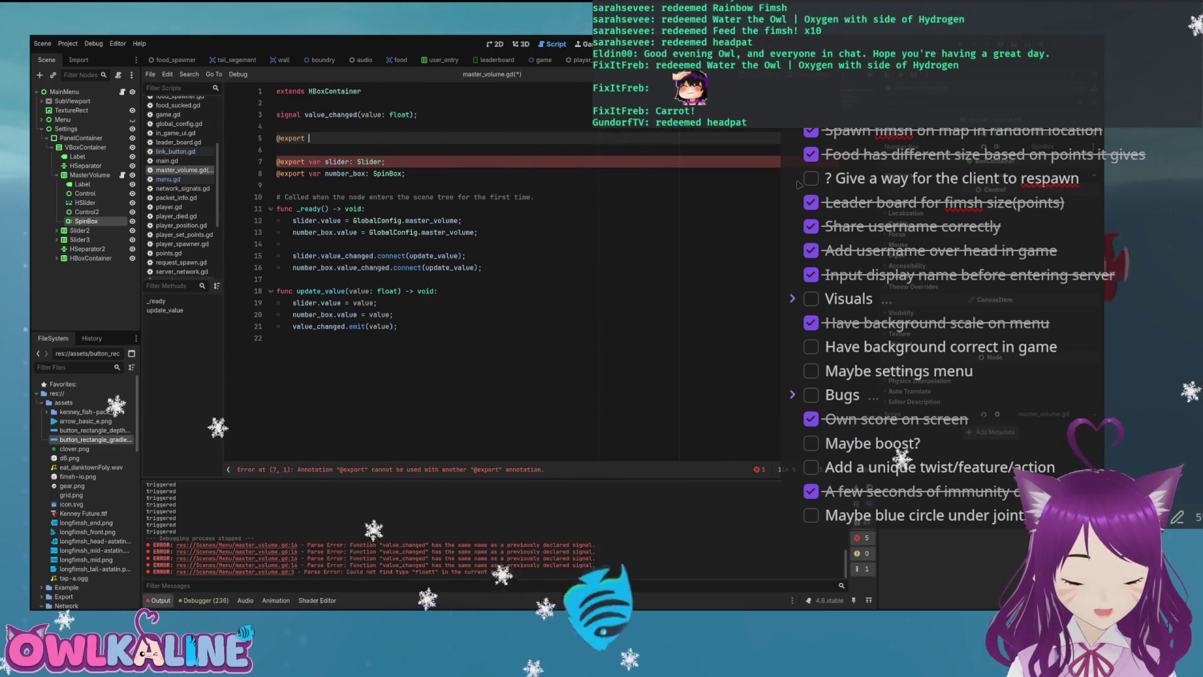
Finish the setting_name: String export and save the script
text(etting_nam)
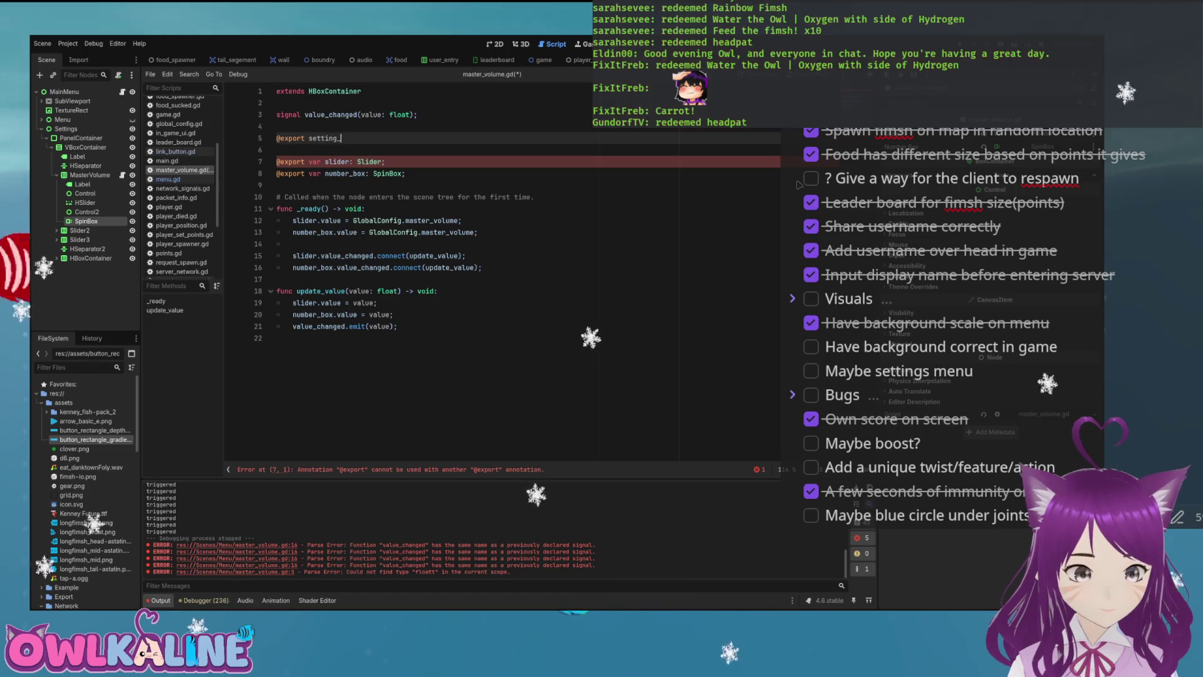
text(e: String;)
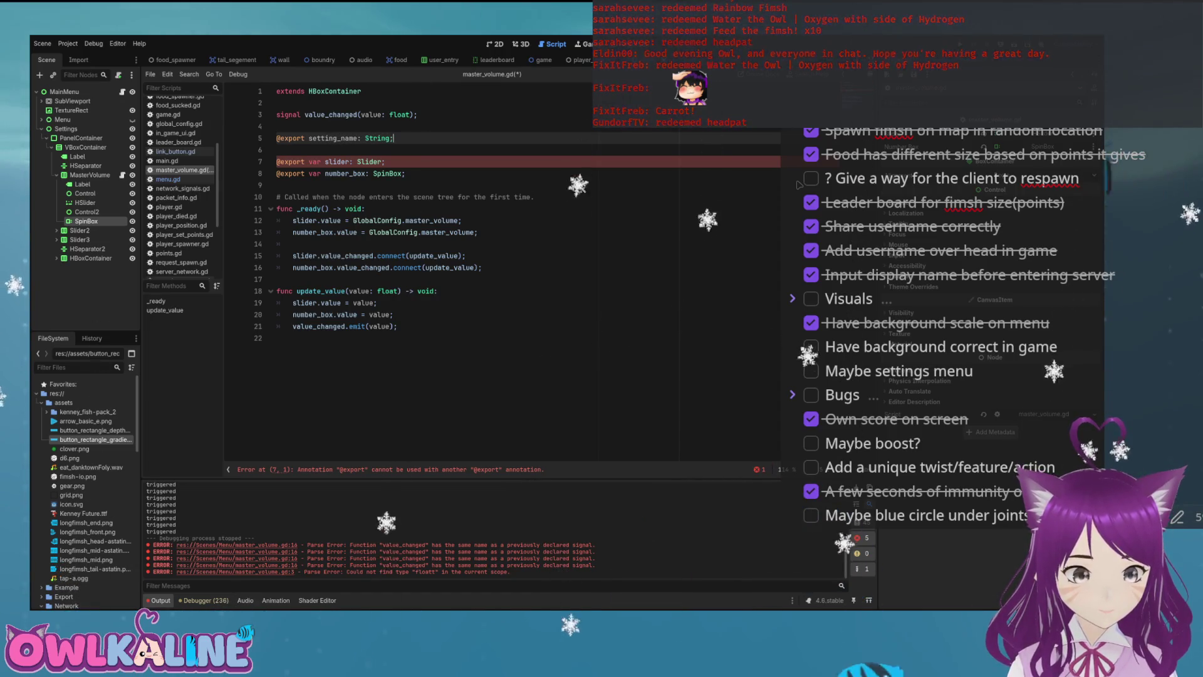
key(ctrl+s)
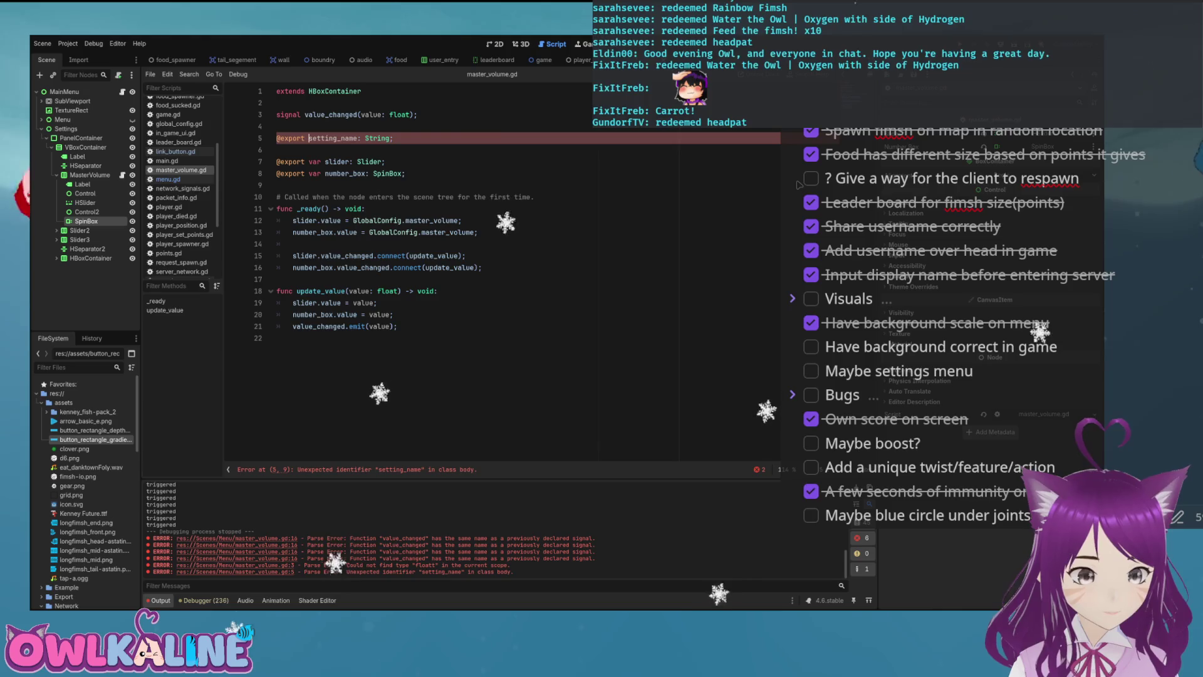
key(End)
key(Return)
key(ctrl+s)
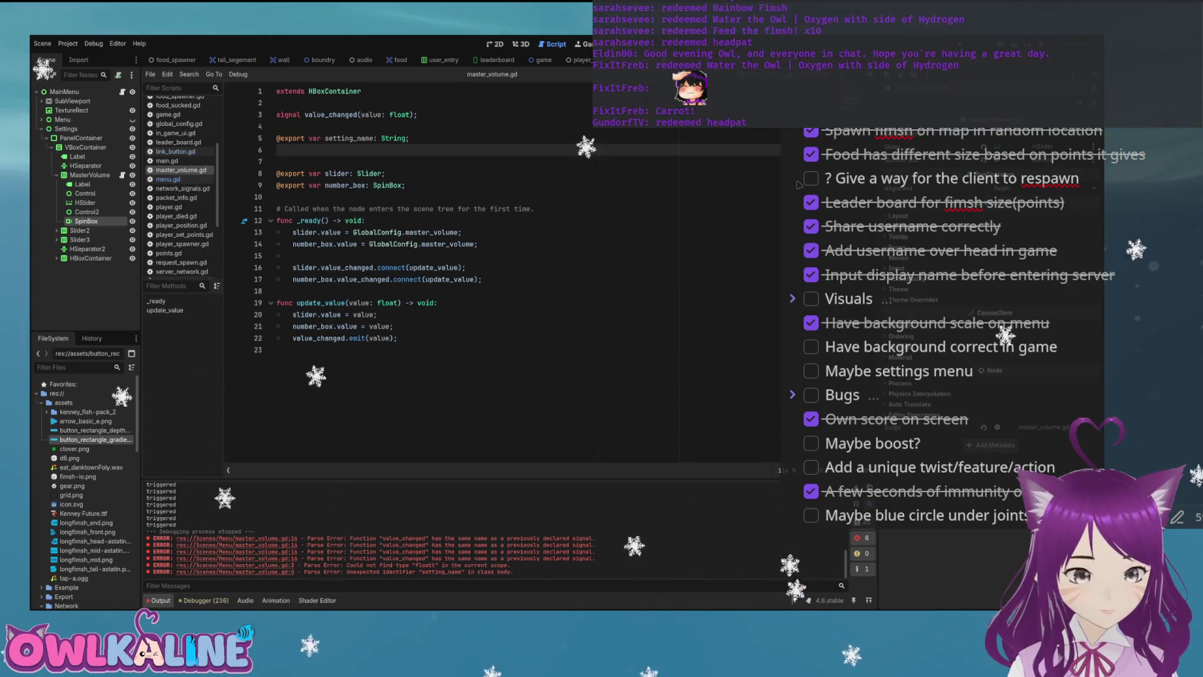
text(@export var setting_min)
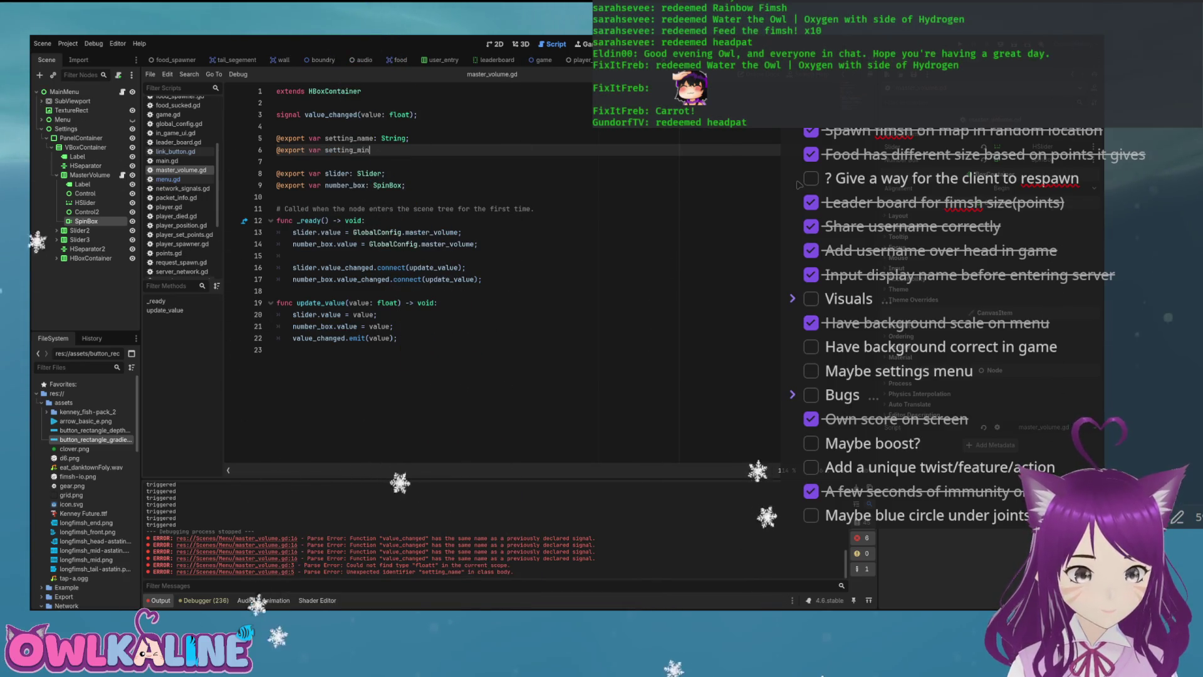
key(Return)
text(export var setting_max: String;)
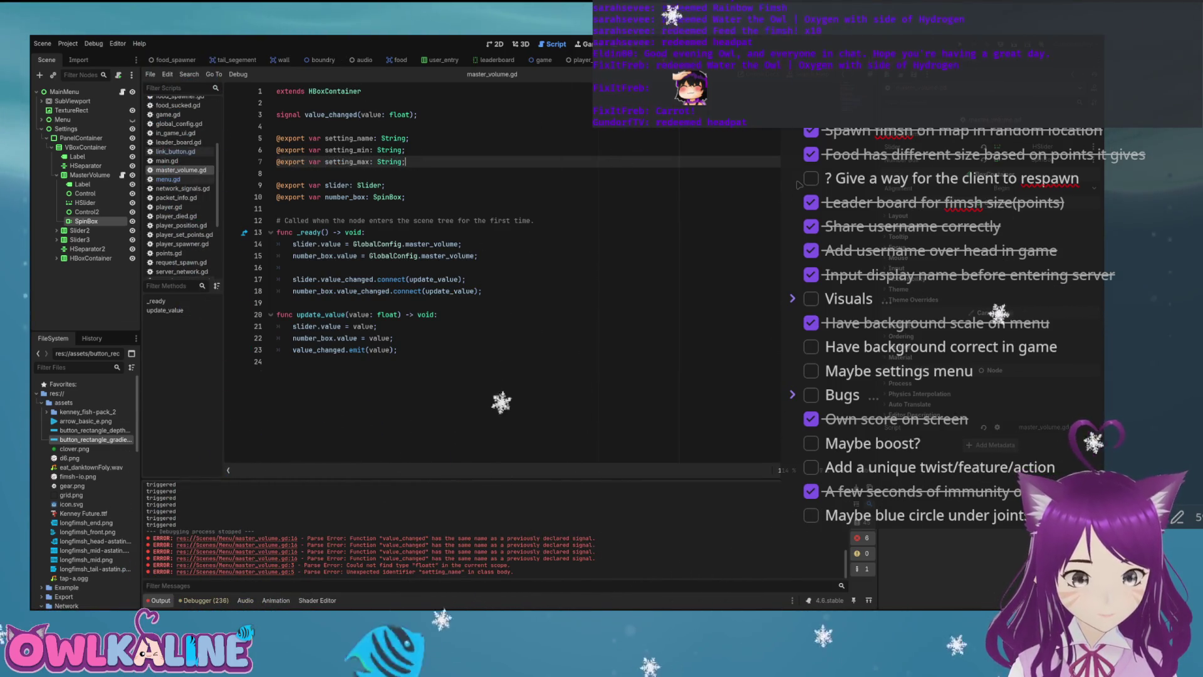
key(Return)
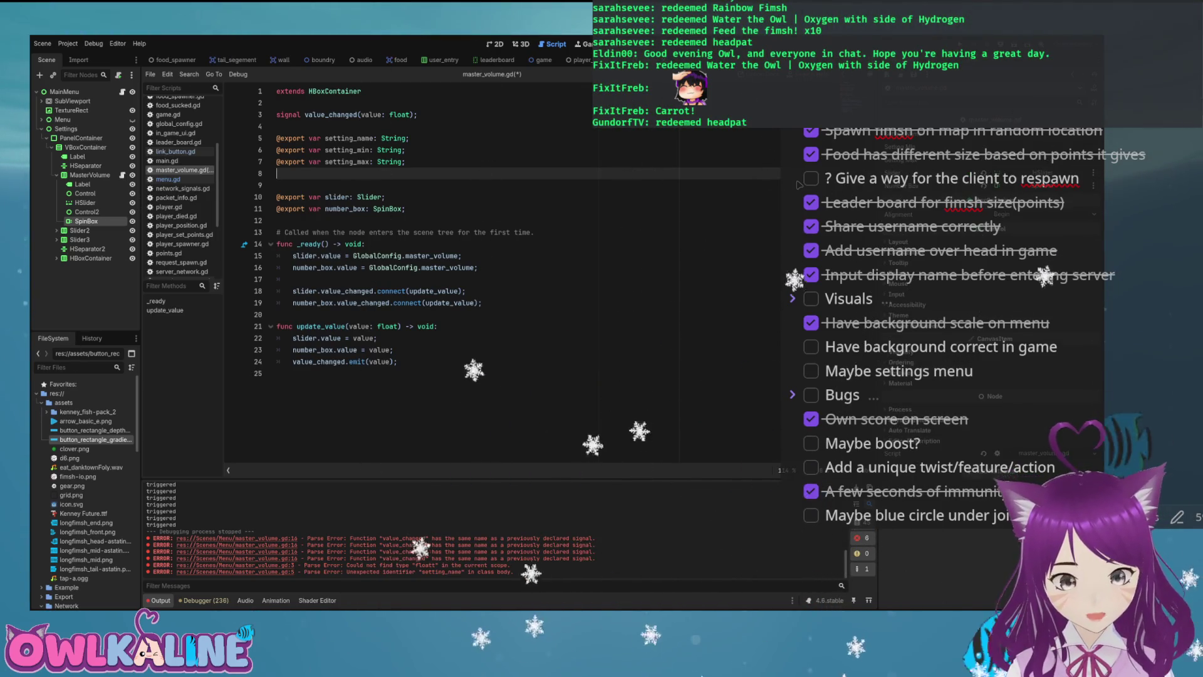
text(@export var step: float;)
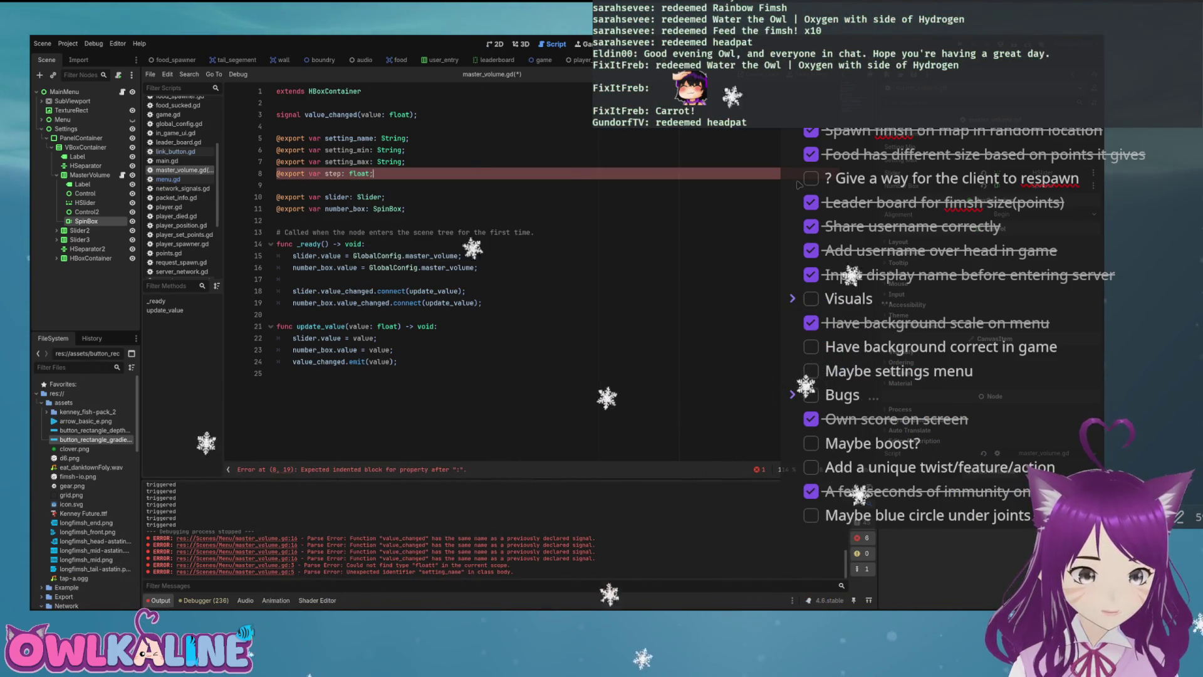
Change setting_min, setting_max and step to float types and save
key(Up)
key(Up)
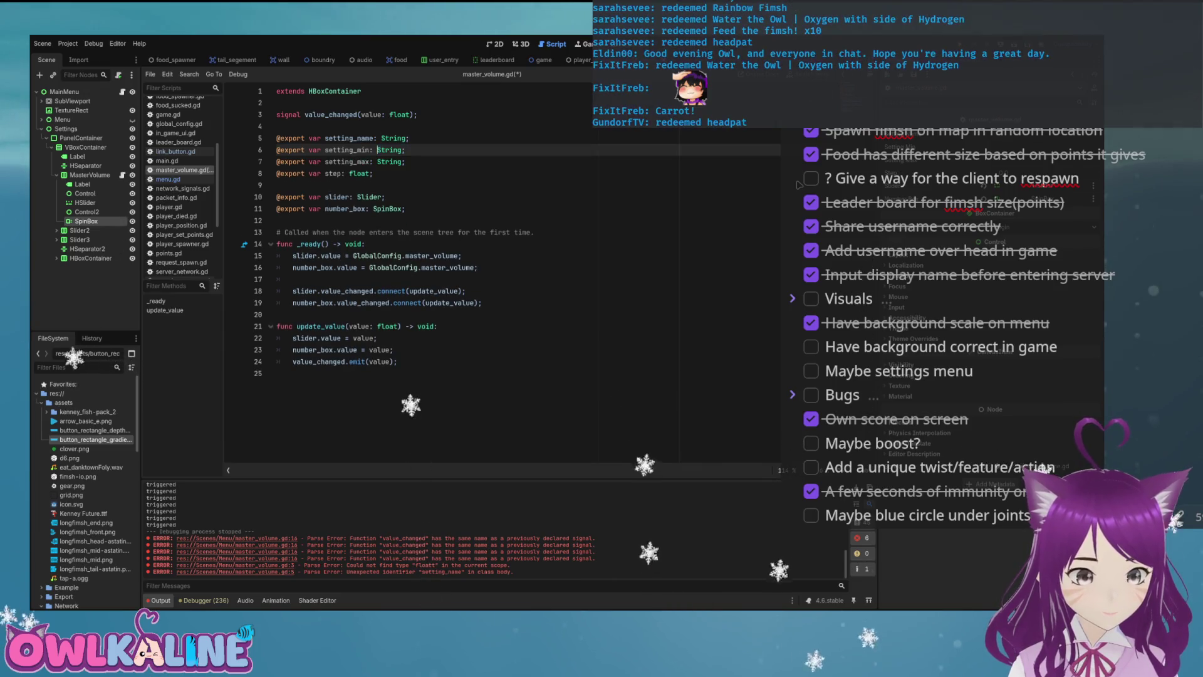
key(BackSpace)
key(BackSpace)
key(BackSpace)
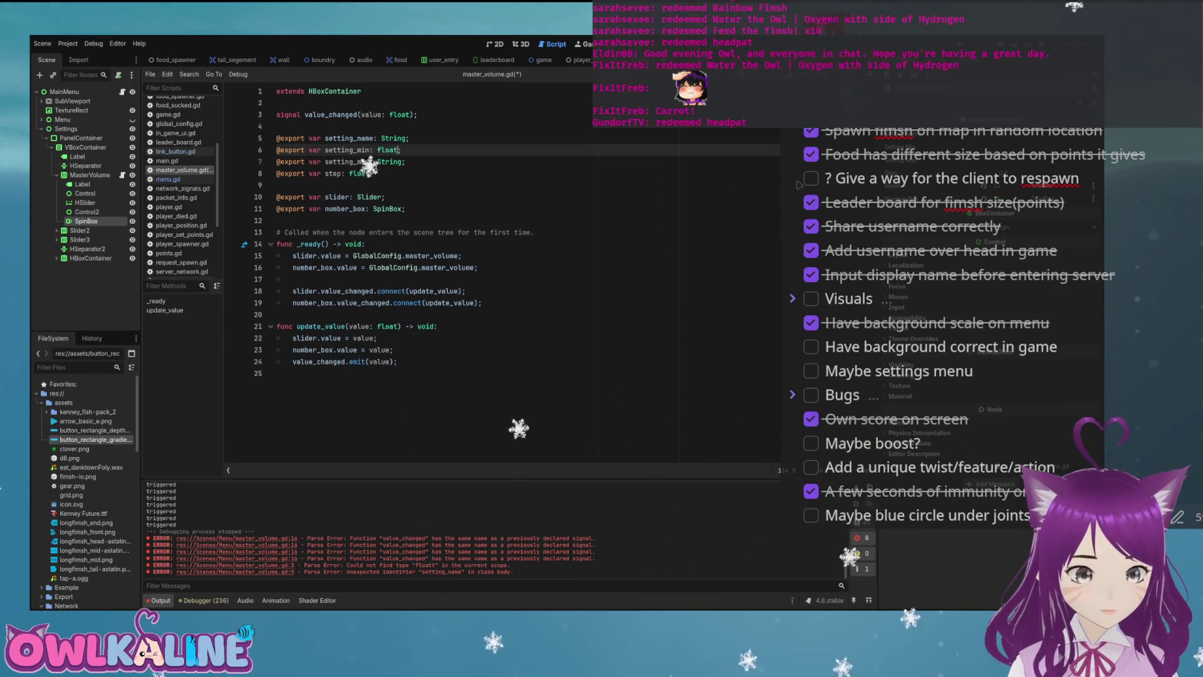
key(Down)
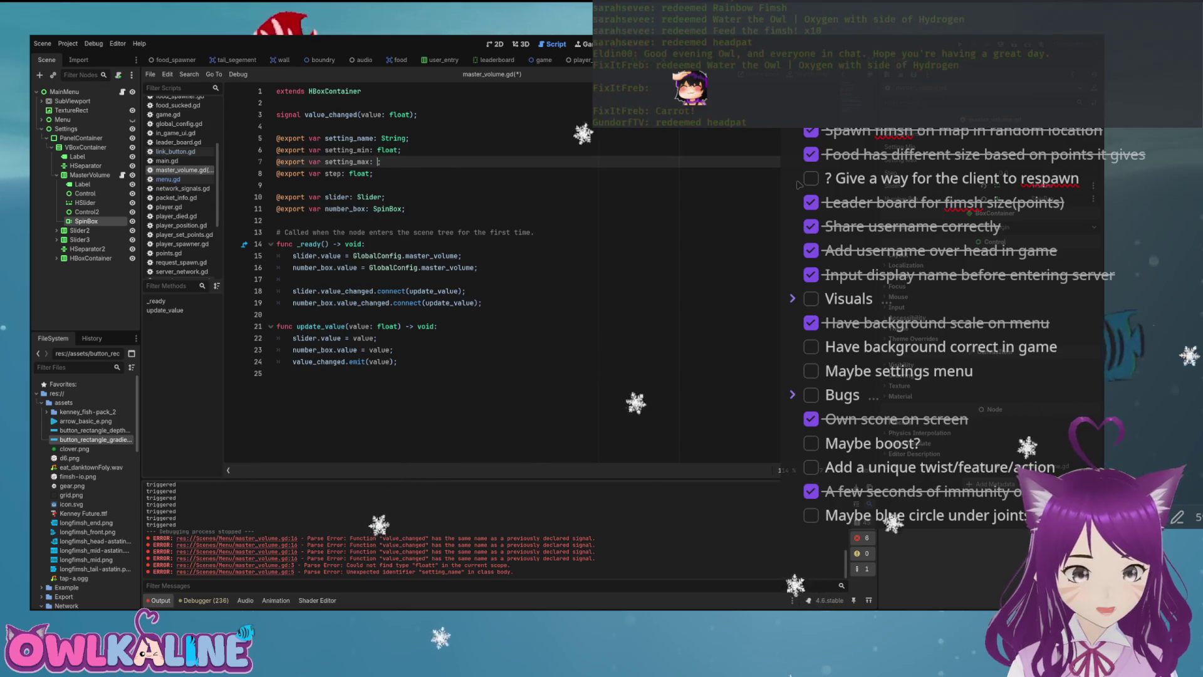
key(Down)
key(ctrl+s)
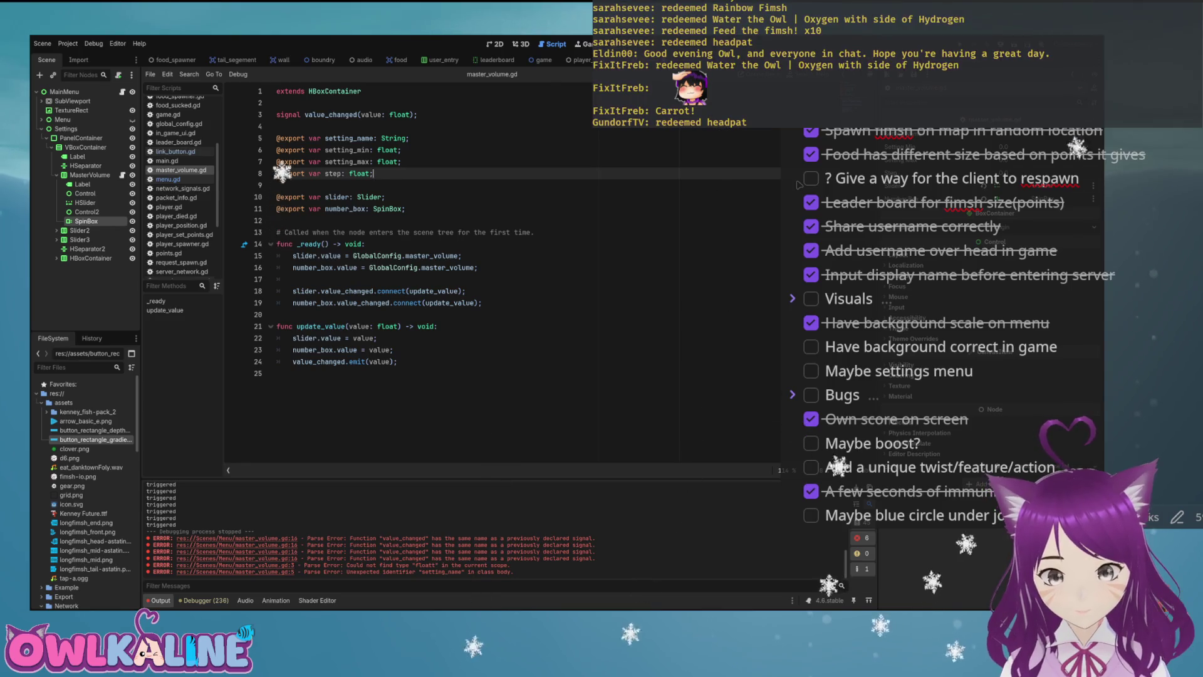
Give setting_min, setting_max and step defaults of 0.0, 10.0 and 1.0, and save
key(Down)
key(Left)
text(- )
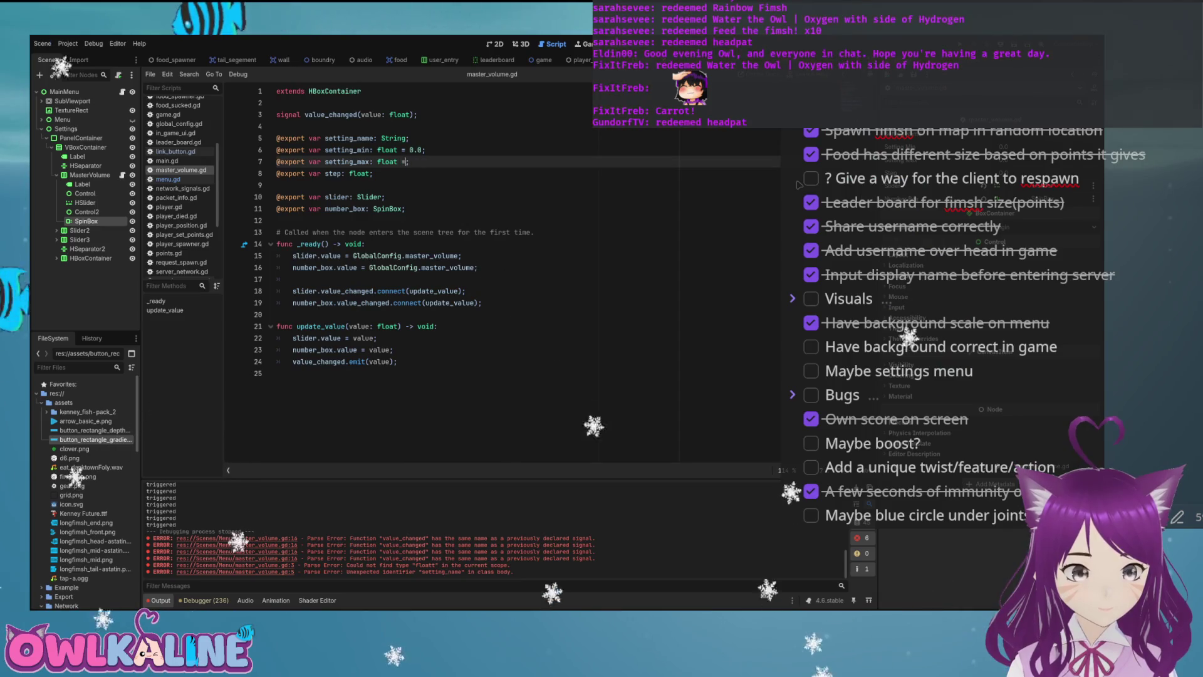
text( 1.0)
key(Down)
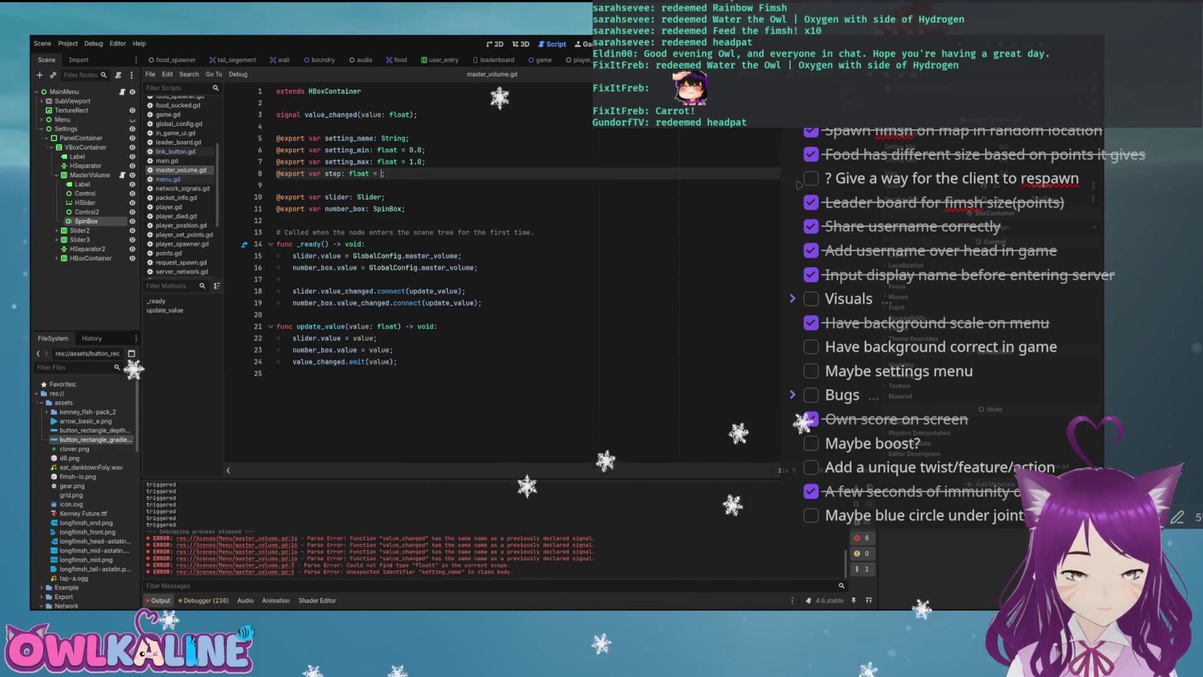
key(Up)
key(End)
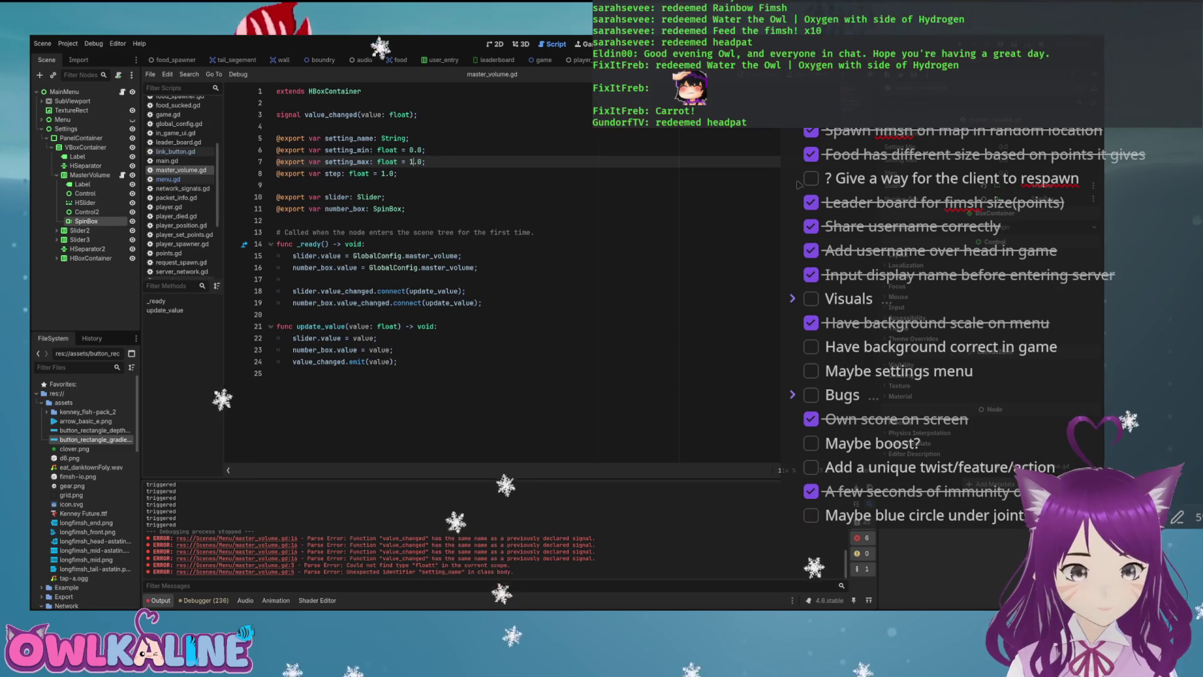
key(ctrl+s)
key(Down)
key(End)
key(Down)
key(Down)
key(Down)
key(Return)
key(Return)
key(Up)
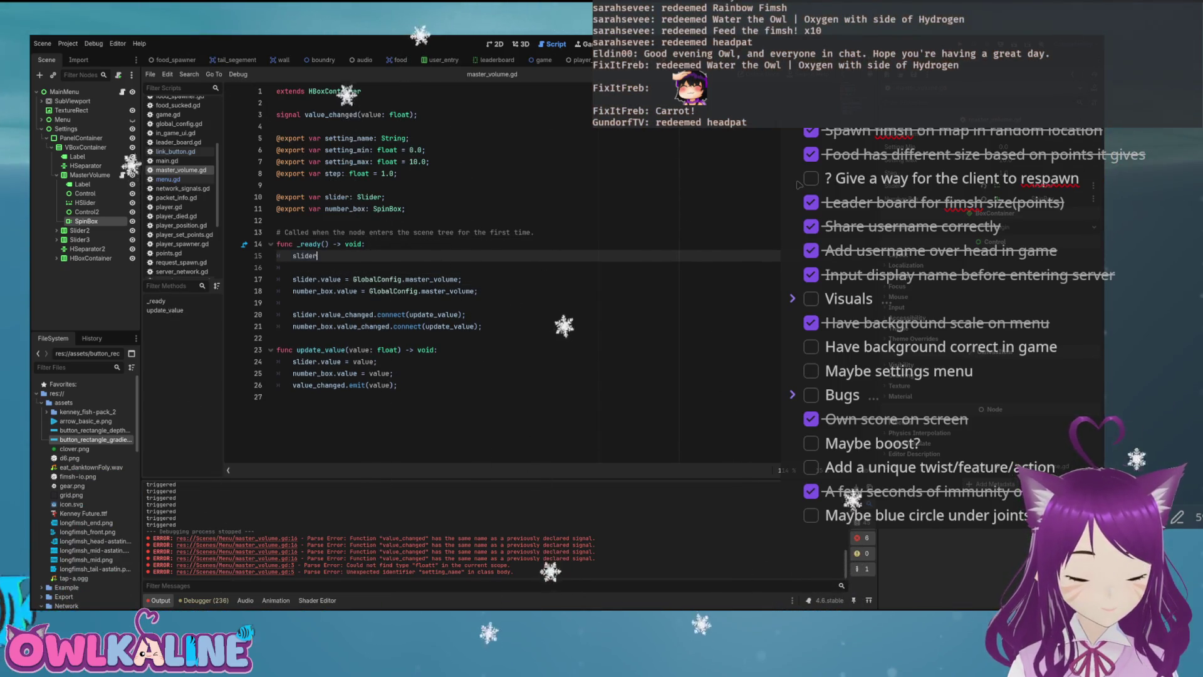
In _ready, set slider.min_value = setting_min, undoing an accidental variable rename
text(.)
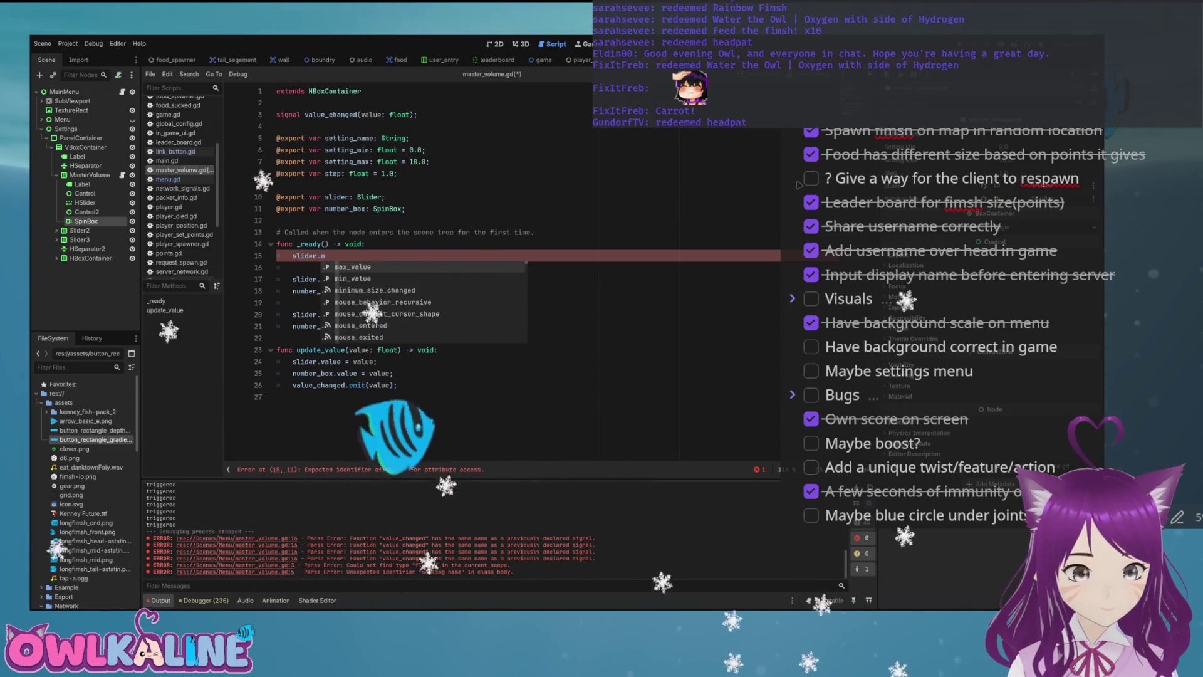
text(m)
key(Return)
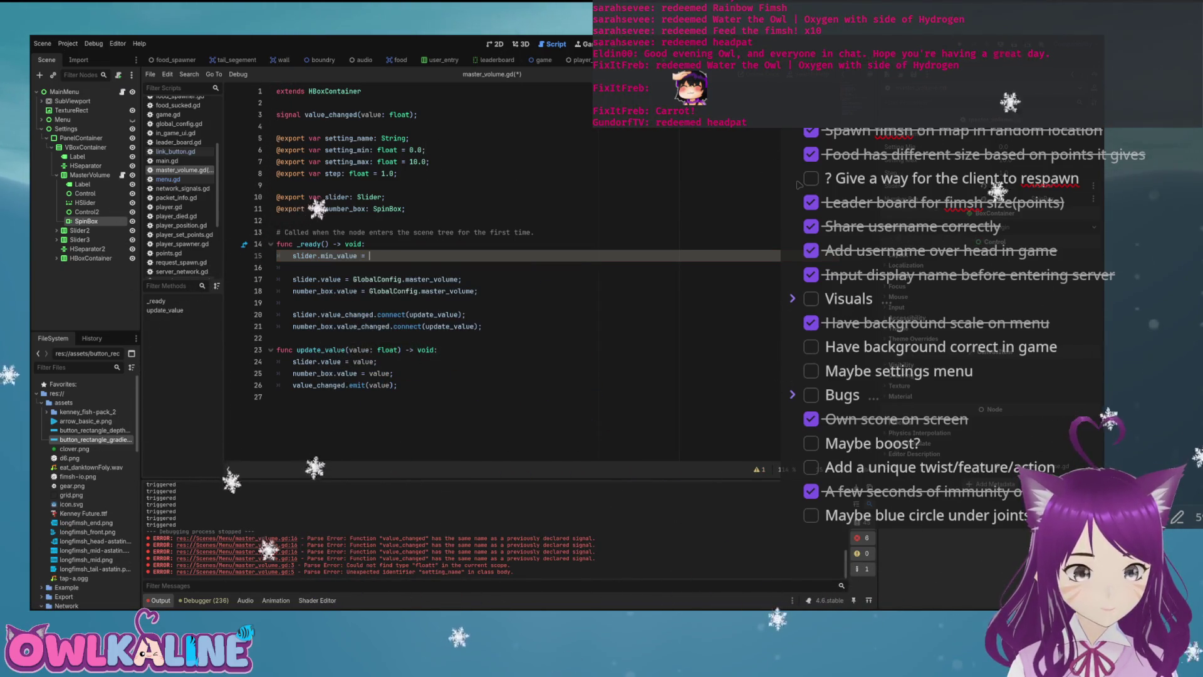
text(set)
key(Return)
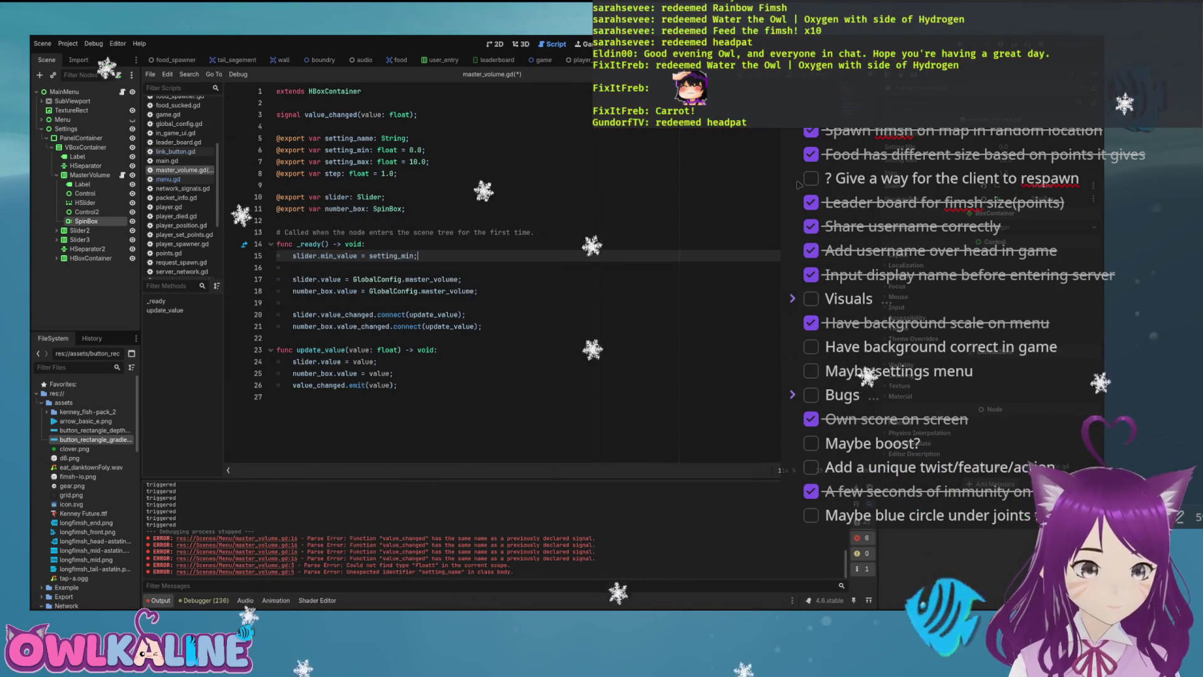
click(354, 138)
click(357, 150)
text(s)
click(357, 162)
text(s)
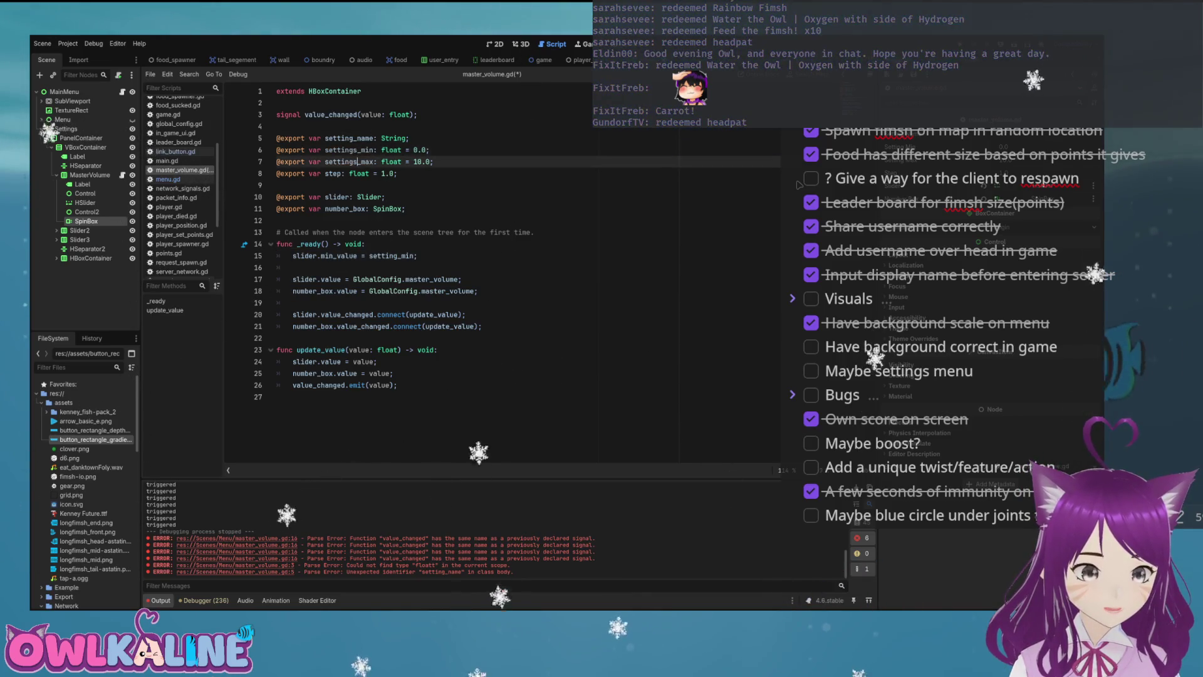
key(ctrl+z)
key(ctrl+z)
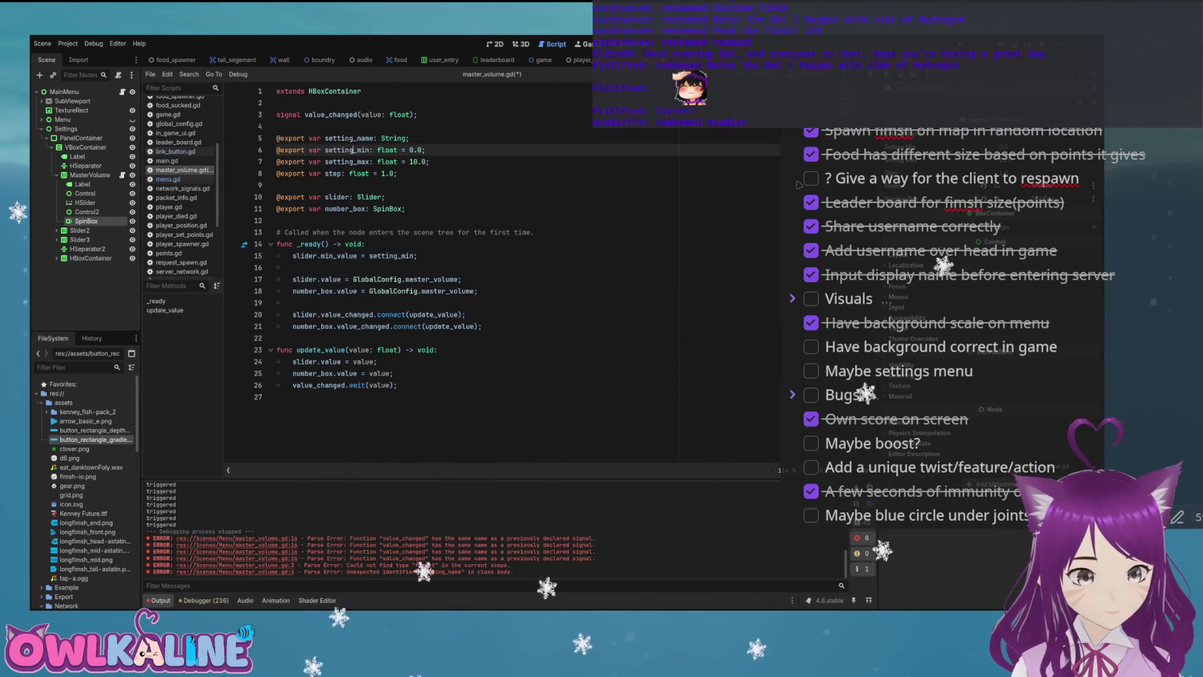
click(419, 255)
Add slider.max_value = setting_max on the next line
key(Return)
text(slider.max_value = setting_)
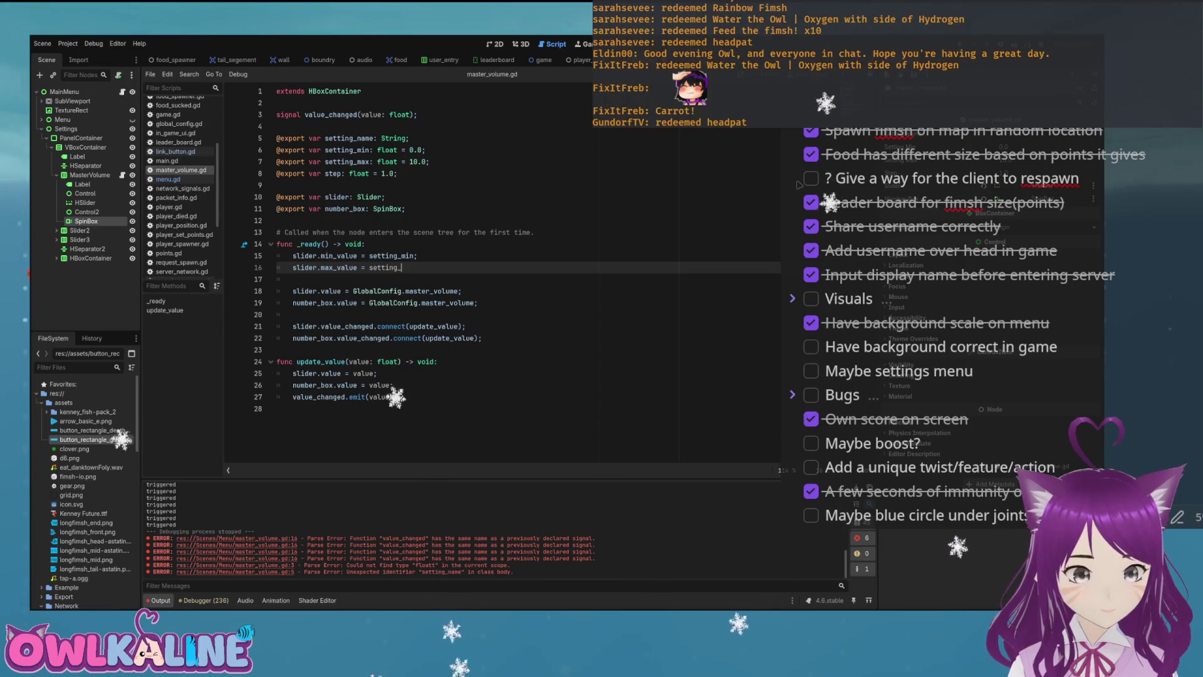
text(x;)
key(Return)
Add slider.step = step using the slider's property list
text(slider.)
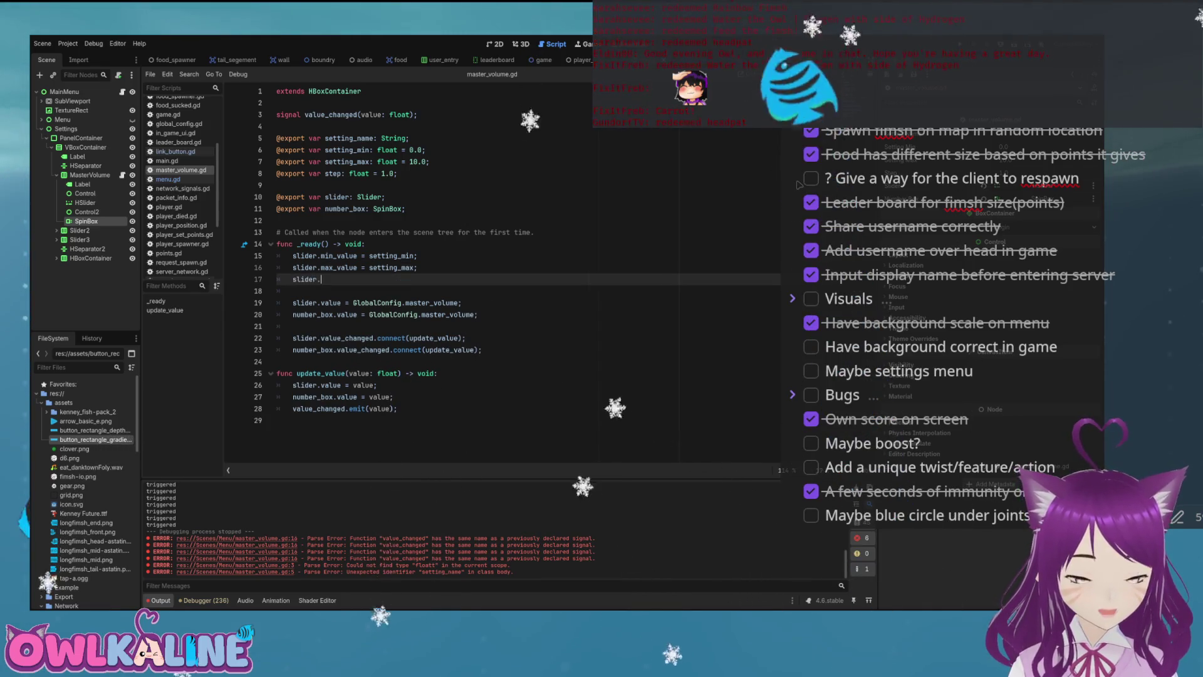
key(Down)
key(Down)
key(Down)
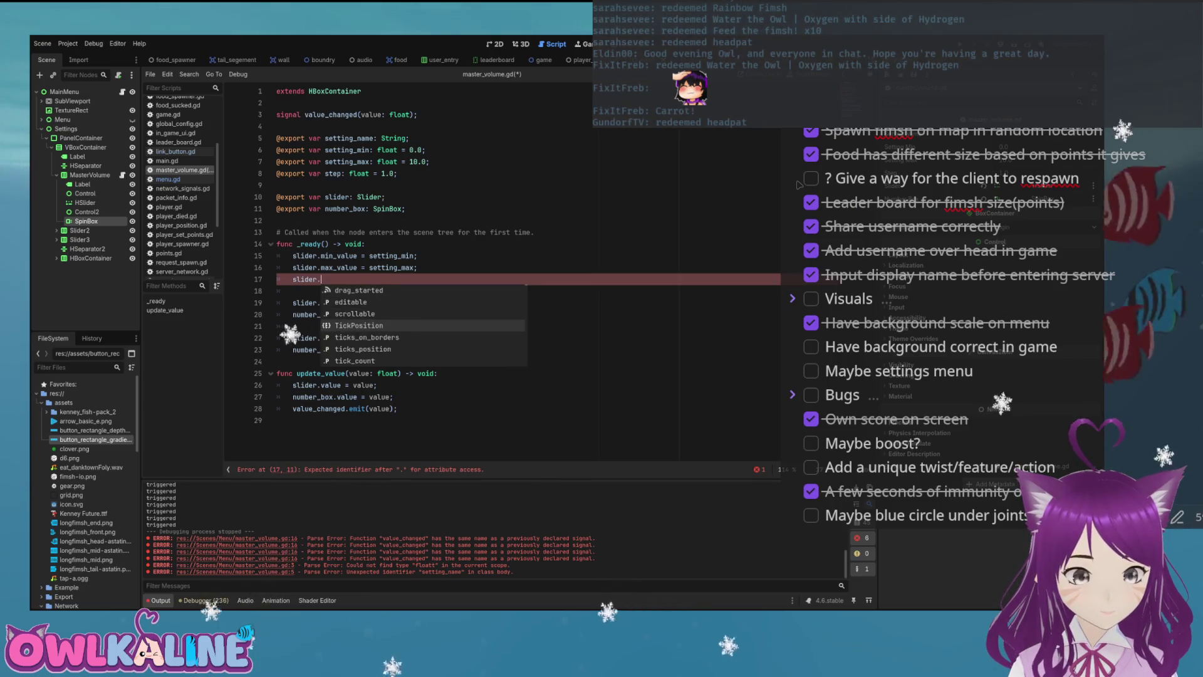
key(Down)
key(Down)
key(Down)
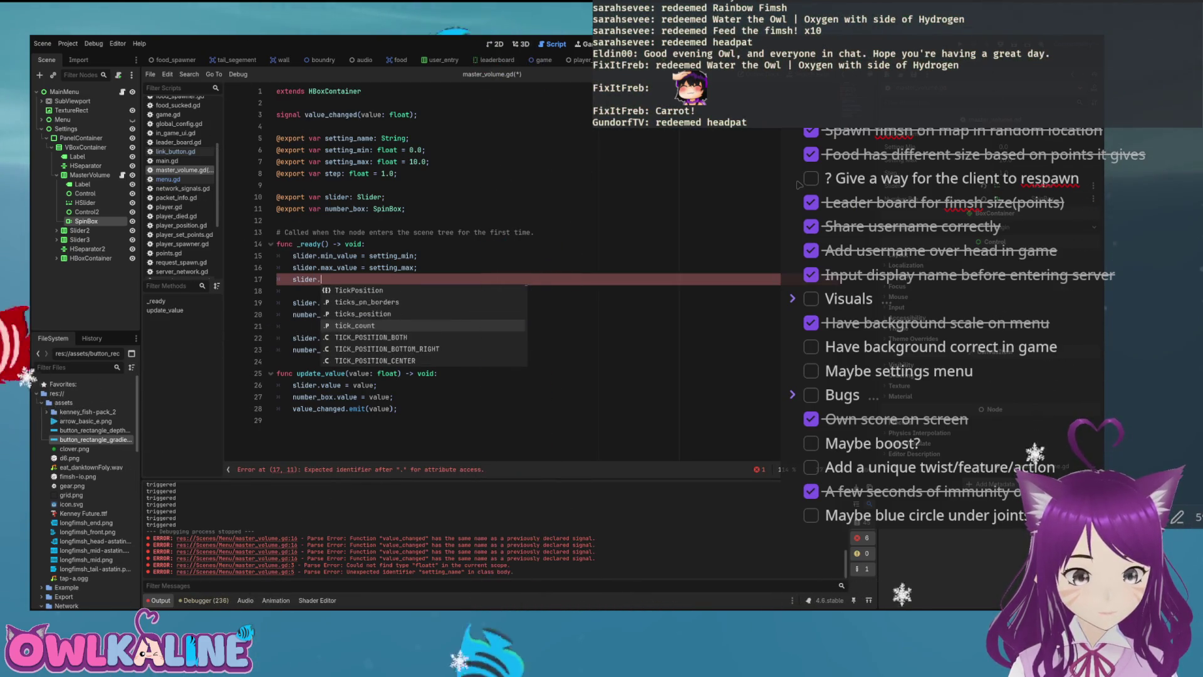
key(Down)
key(Down)
key(Down)
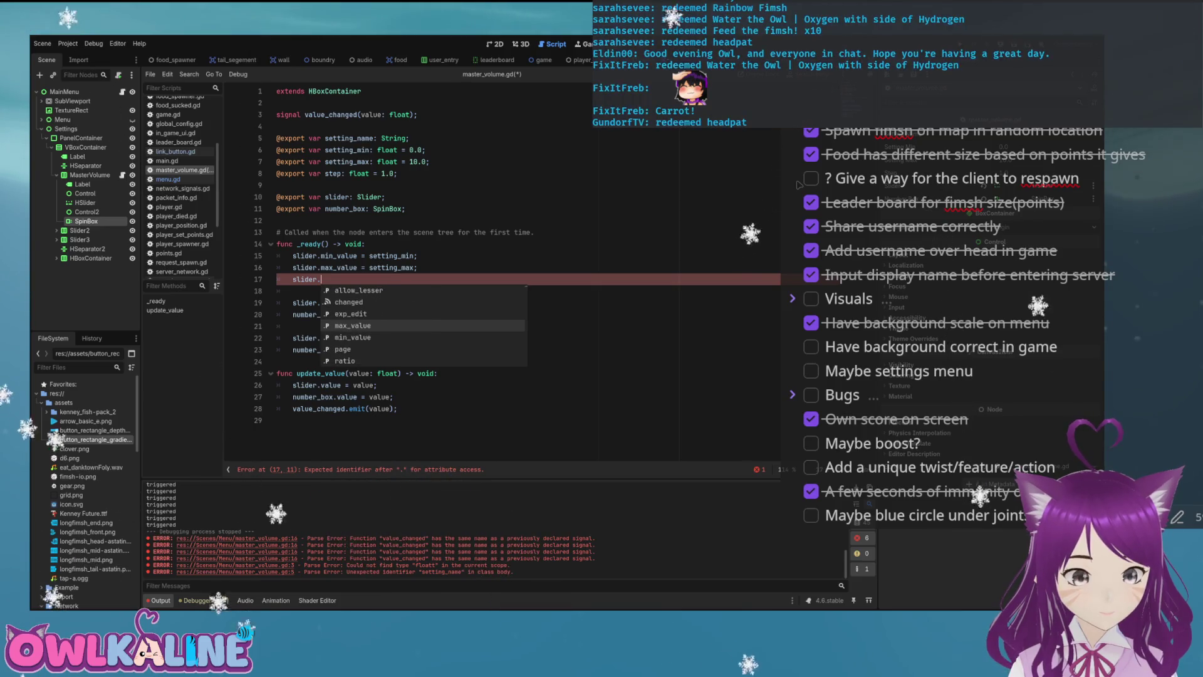
key(Down)
key(Down)
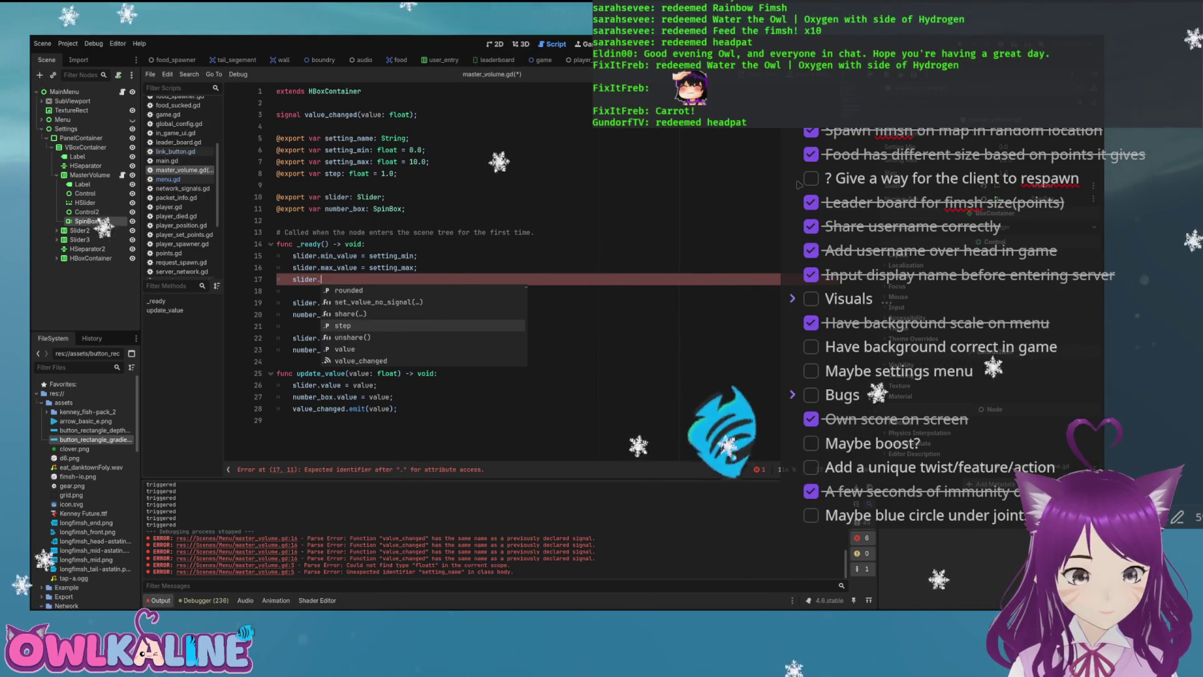
text(step = st)
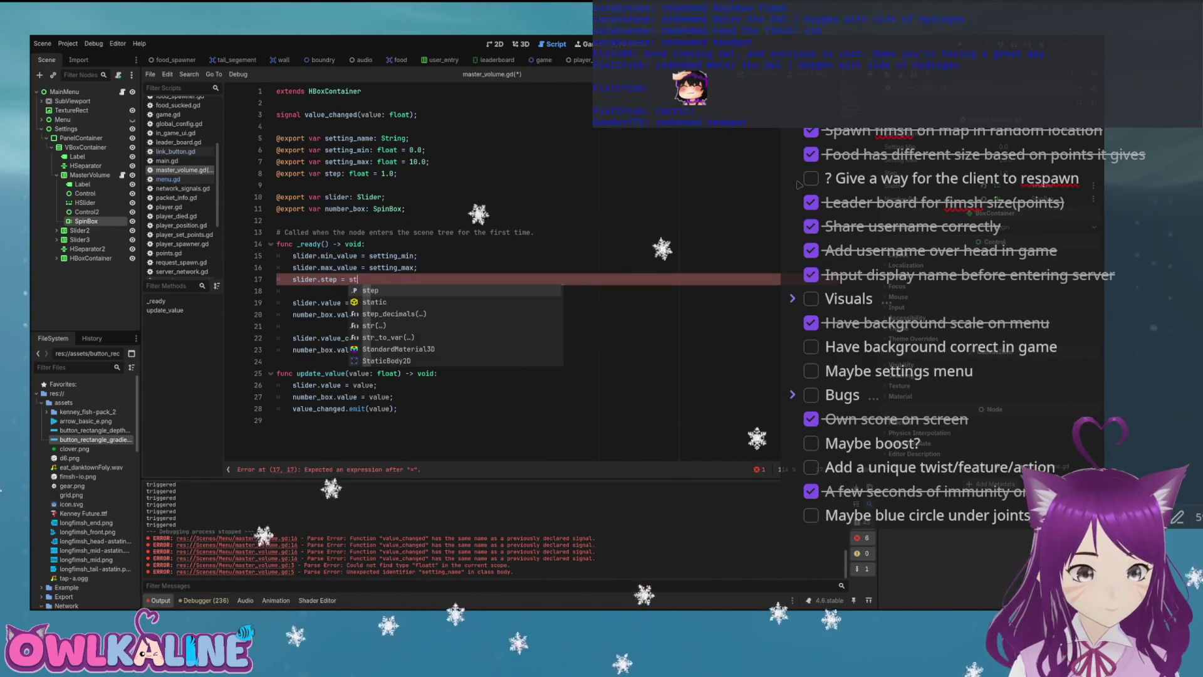
text(ep;)
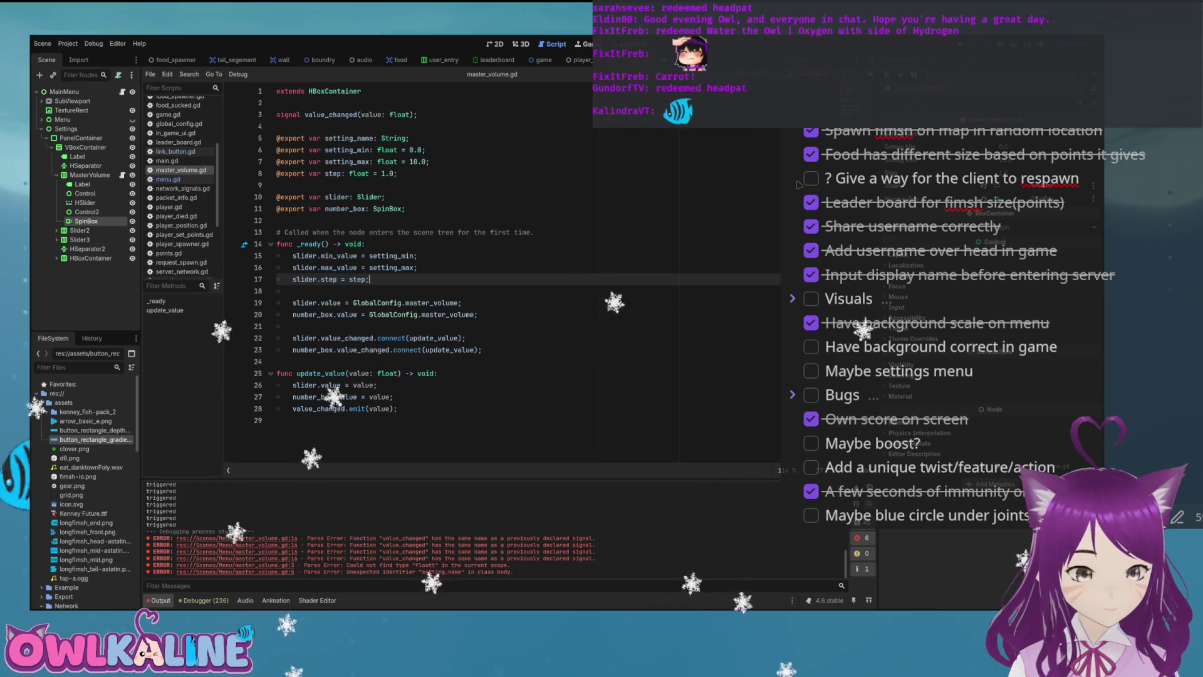
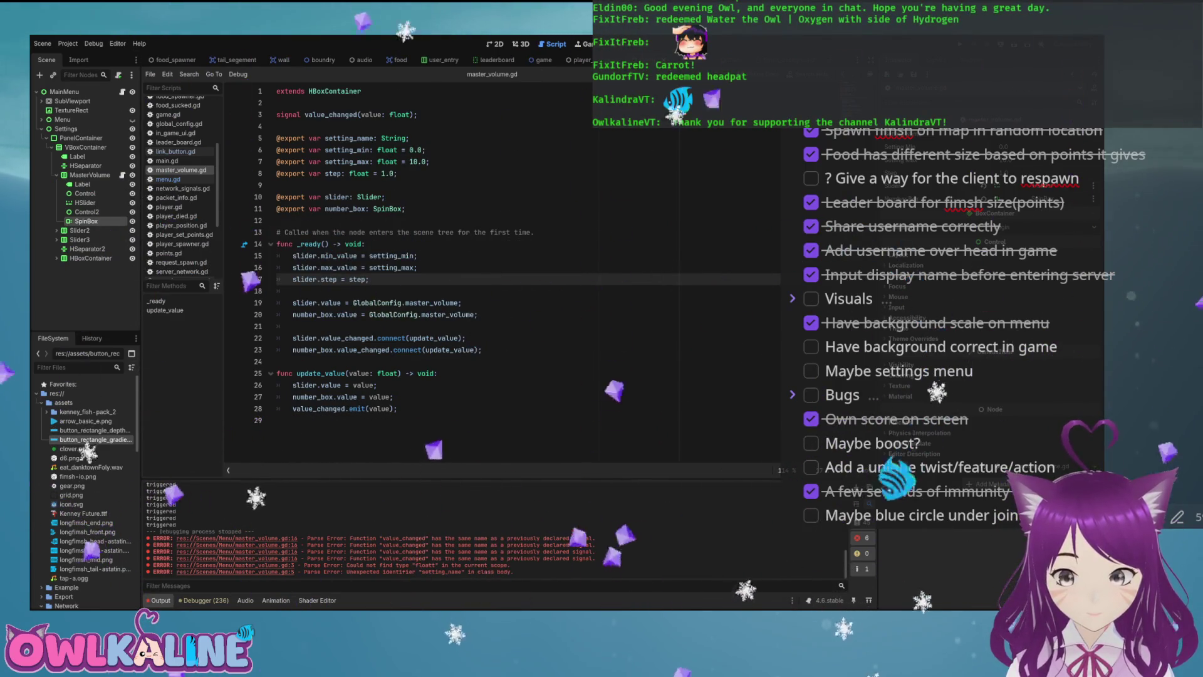
Add blank lines under the value_changed signal and begin declaring 'var value: float' on line 5
click(417, 115)
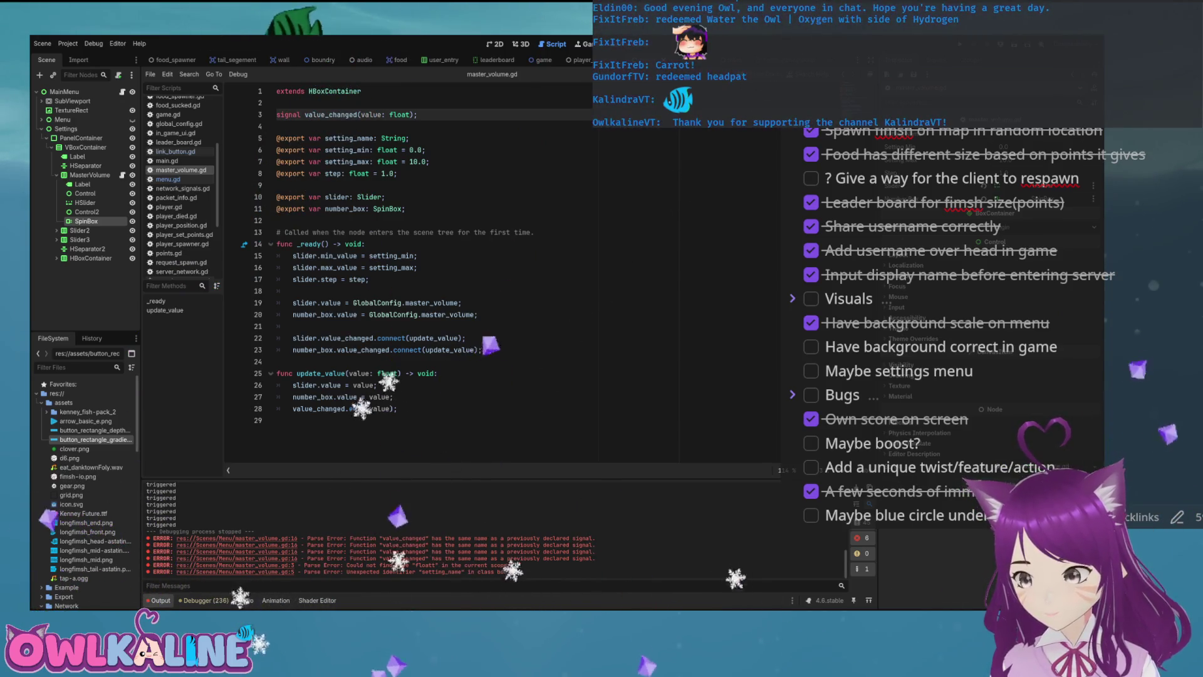
click(279, 185)
key(Return)
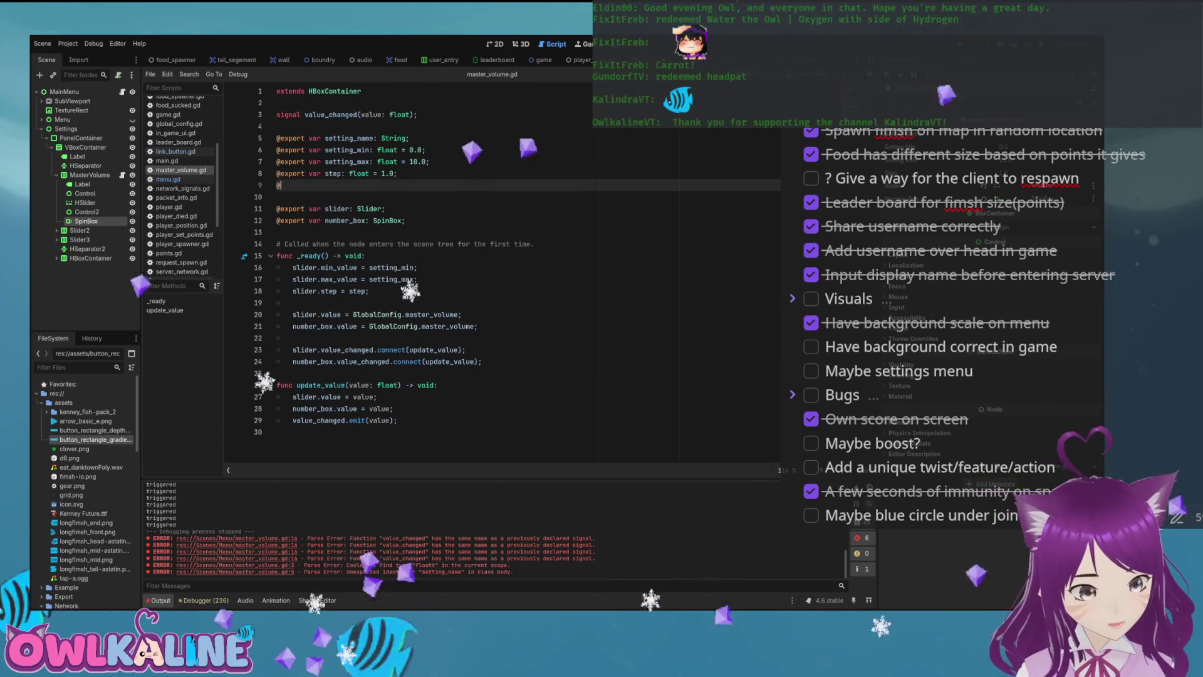
key(BackSpace)
key(BackSpace)
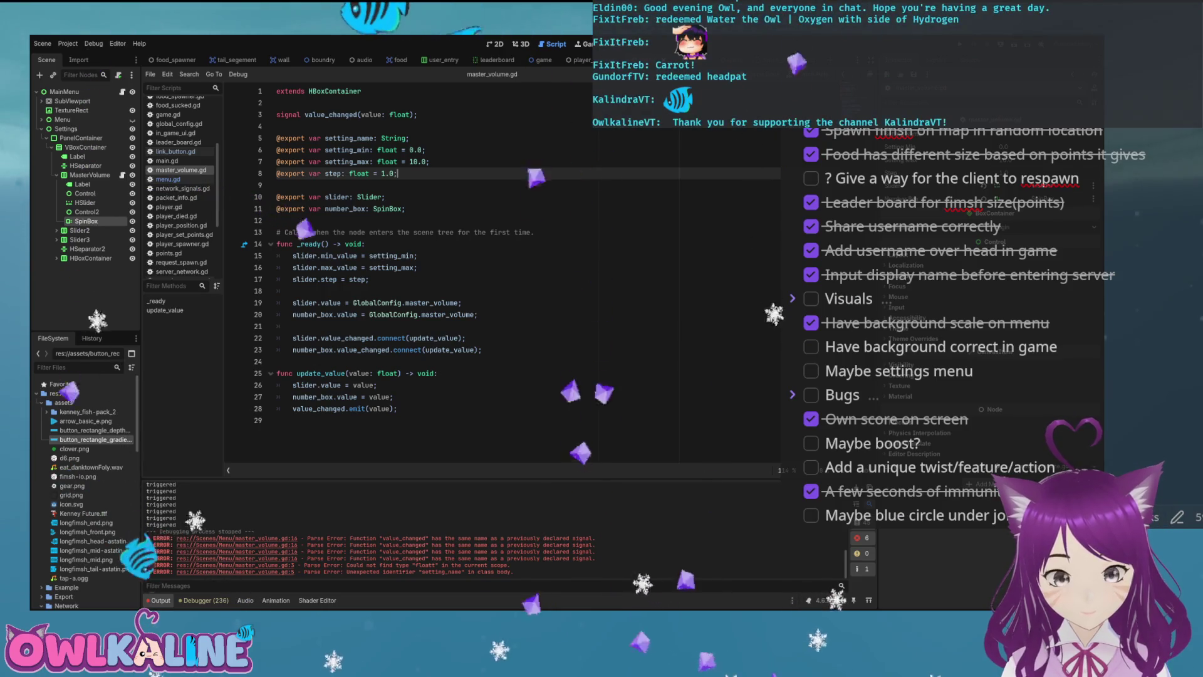
key(Return)
key(Return)
key(Up)
key(Up)
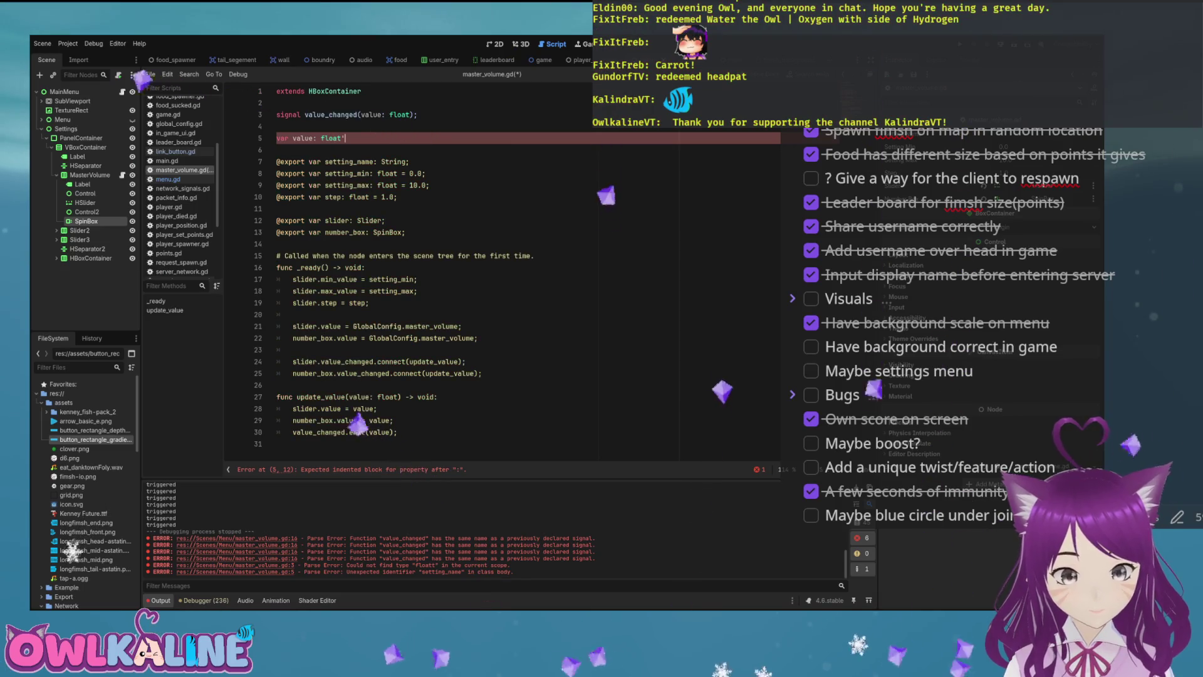
Add 'slider.value = value;' in _ready and 'value = value;' inside update_value
click(437, 397)
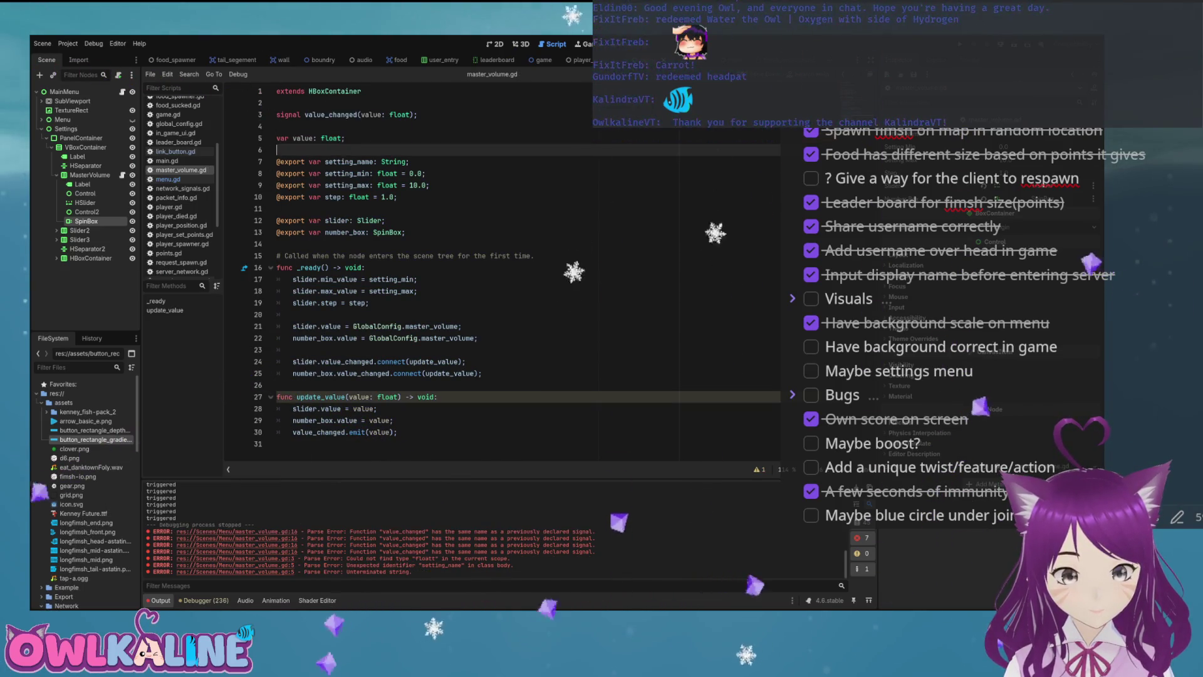
key(Down)
key(Down)
key(Down)
key(End)
key(Return)
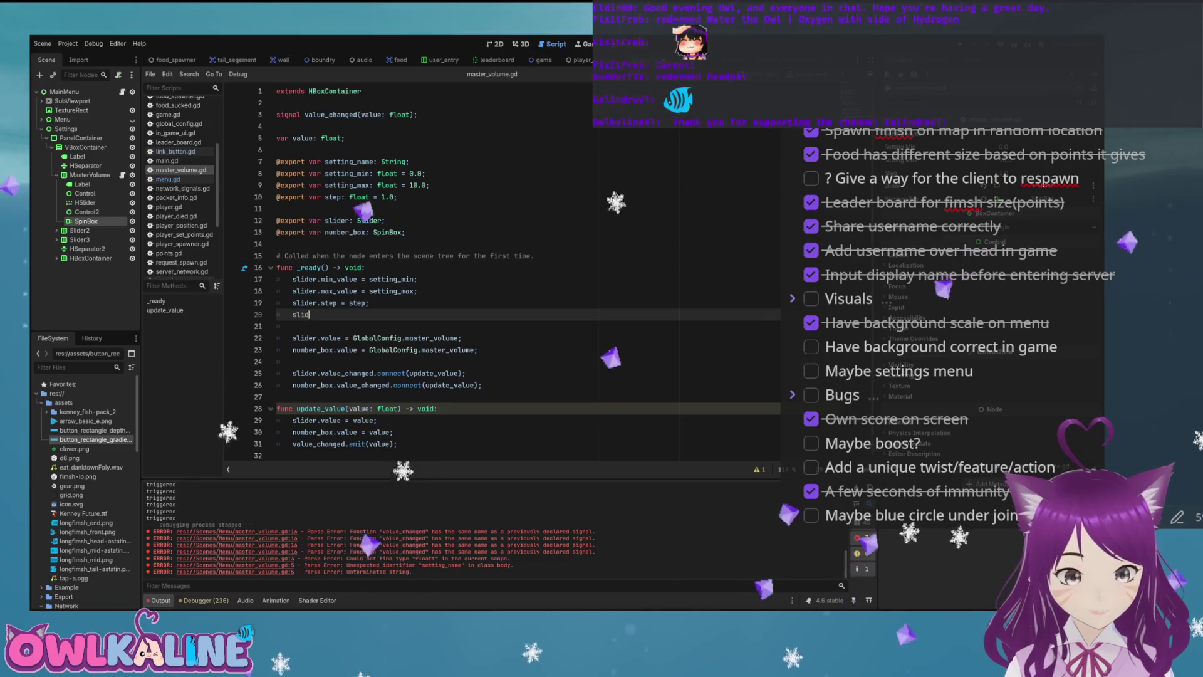
text(value)
key(Return)
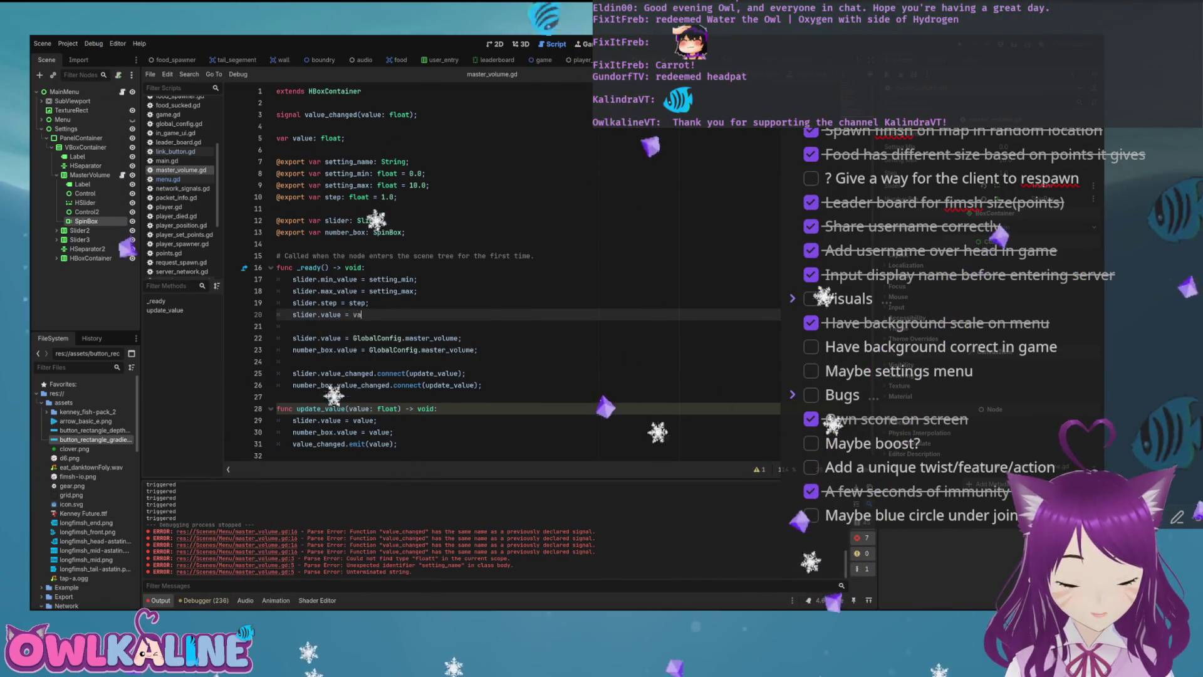
text(;)
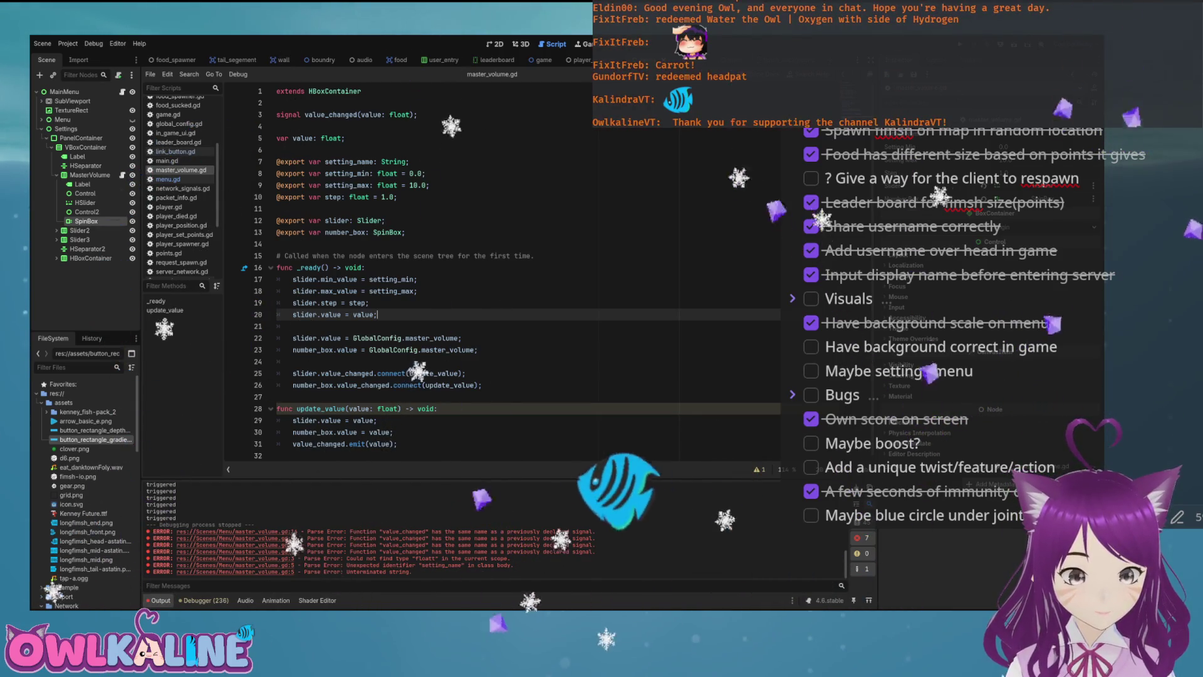
click(401, 432)
key(Return)
text(value = value;)
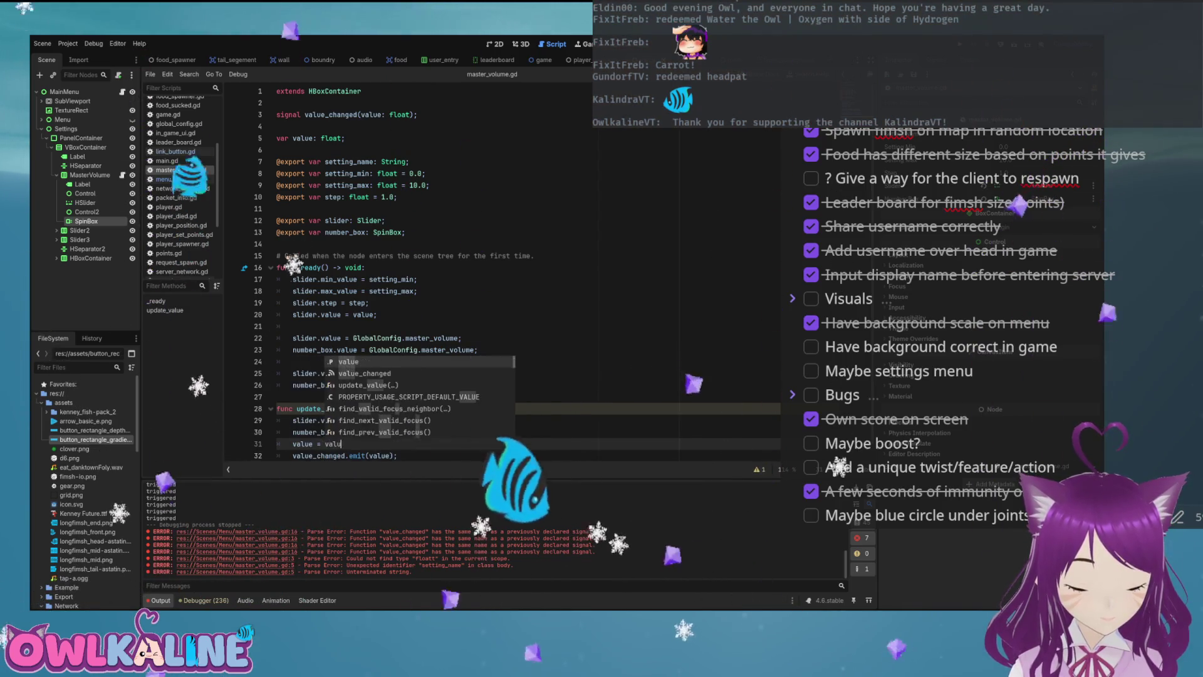
Rename the variable and its uses to internal_value, then save the script
click(313, 138)
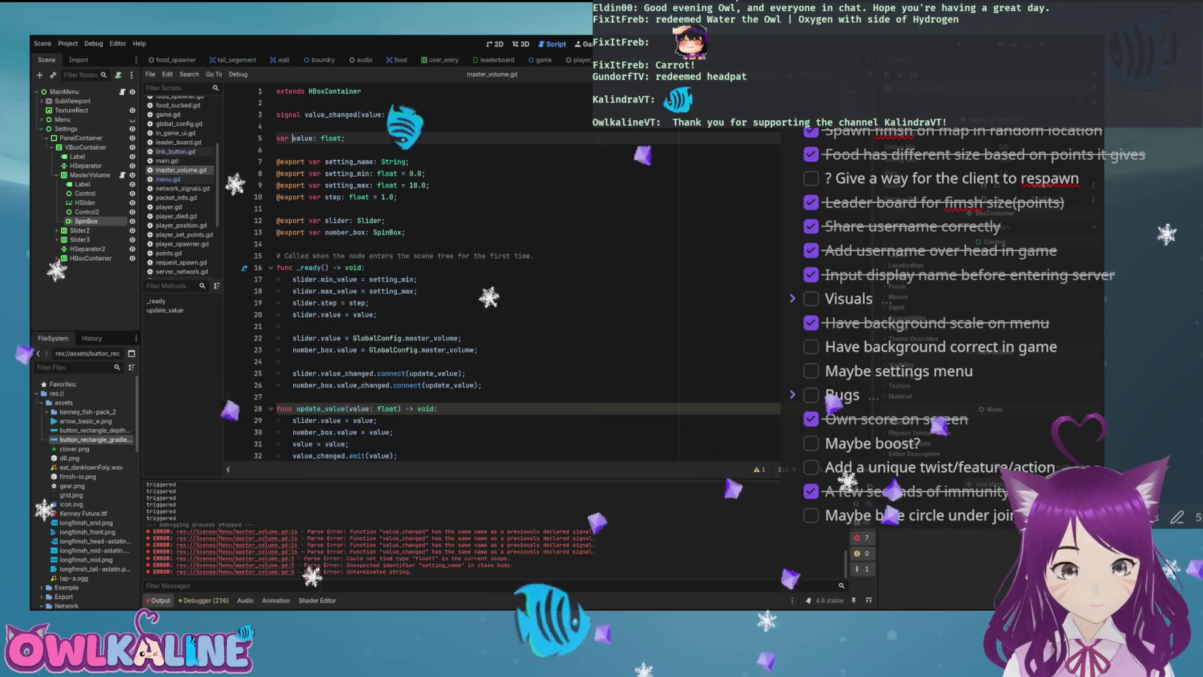
text(nternal_)
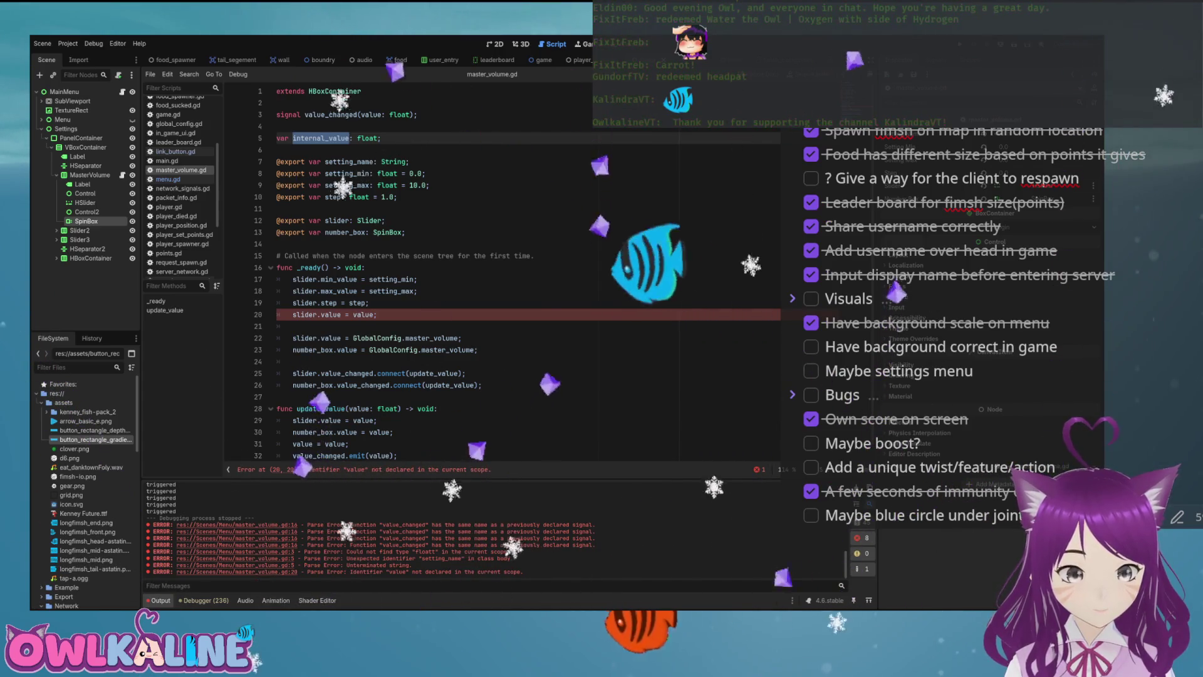
double_click(363, 314)
text(internal_value)
double_click(302, 444)
text(internal_value)
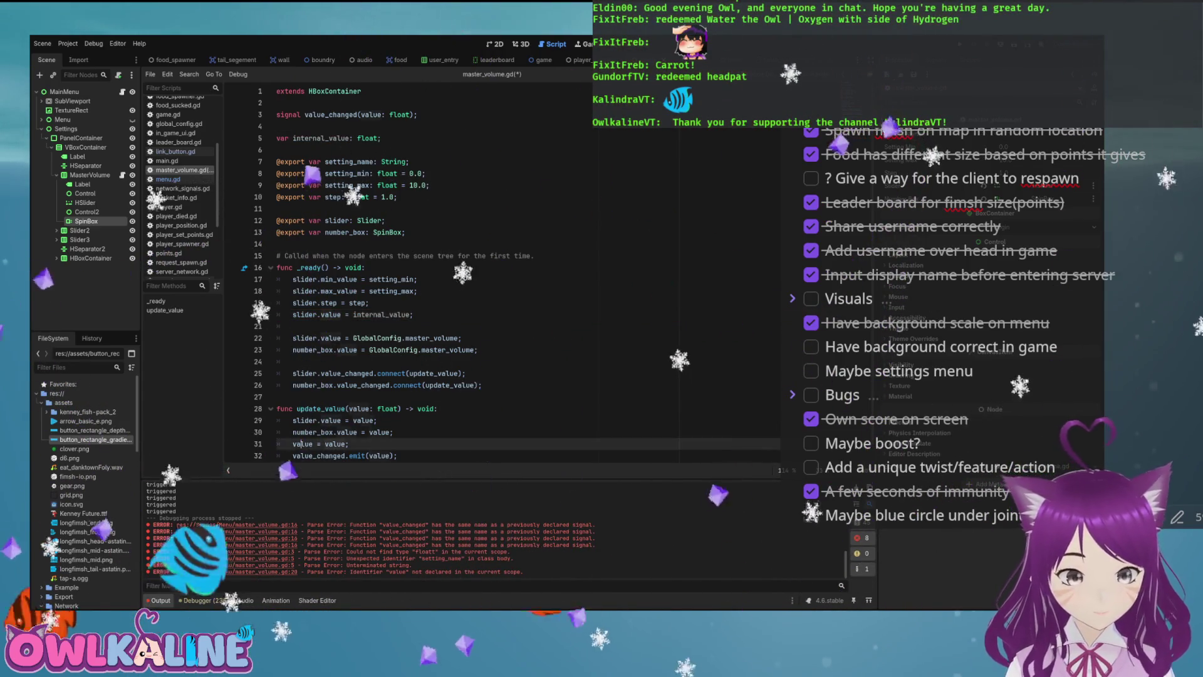
click(386, 444)
key(ctrl+s)
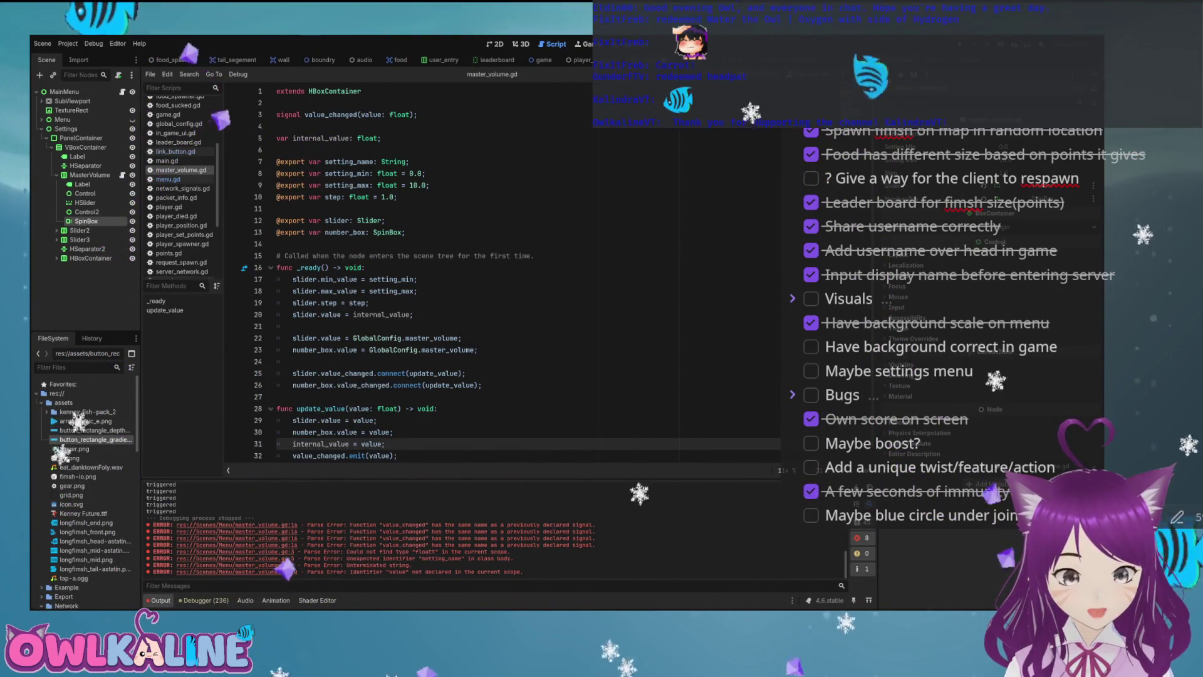
Open blank lines after the slider setup in _ready for the number box code
click(293, 315)
key(Return)
key(Return)
click(292, 326)
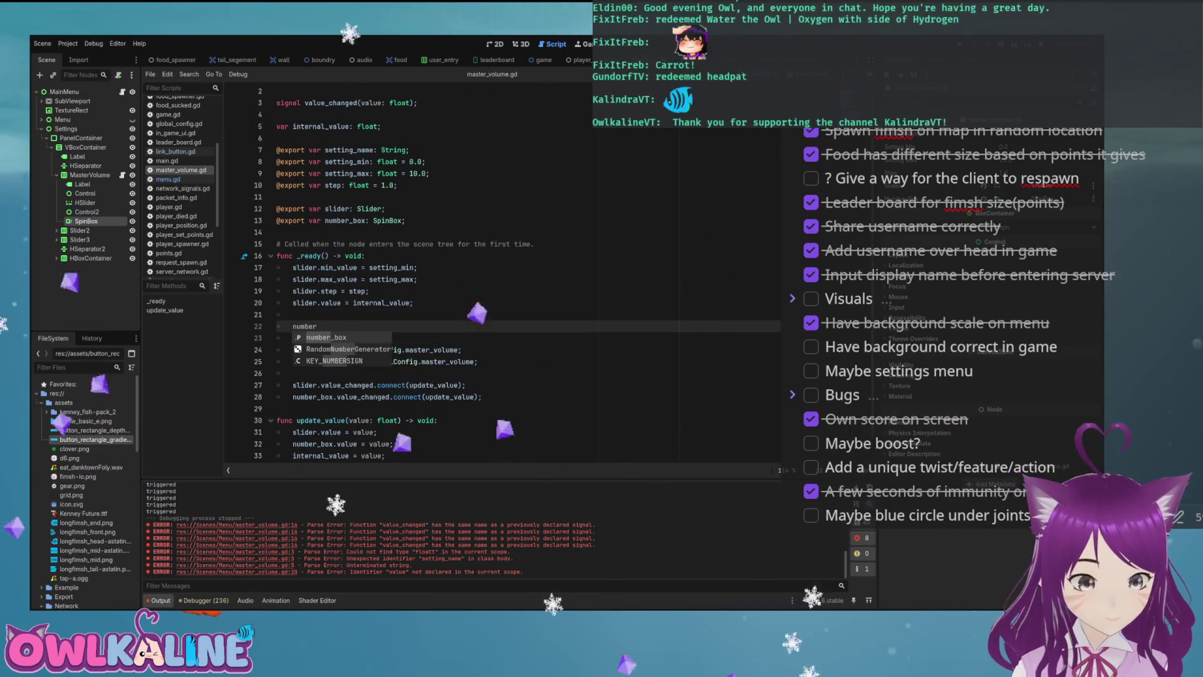
Set number_box min_value to setting_min, max_value to setting_max, and step to step
text(.min_value = set)
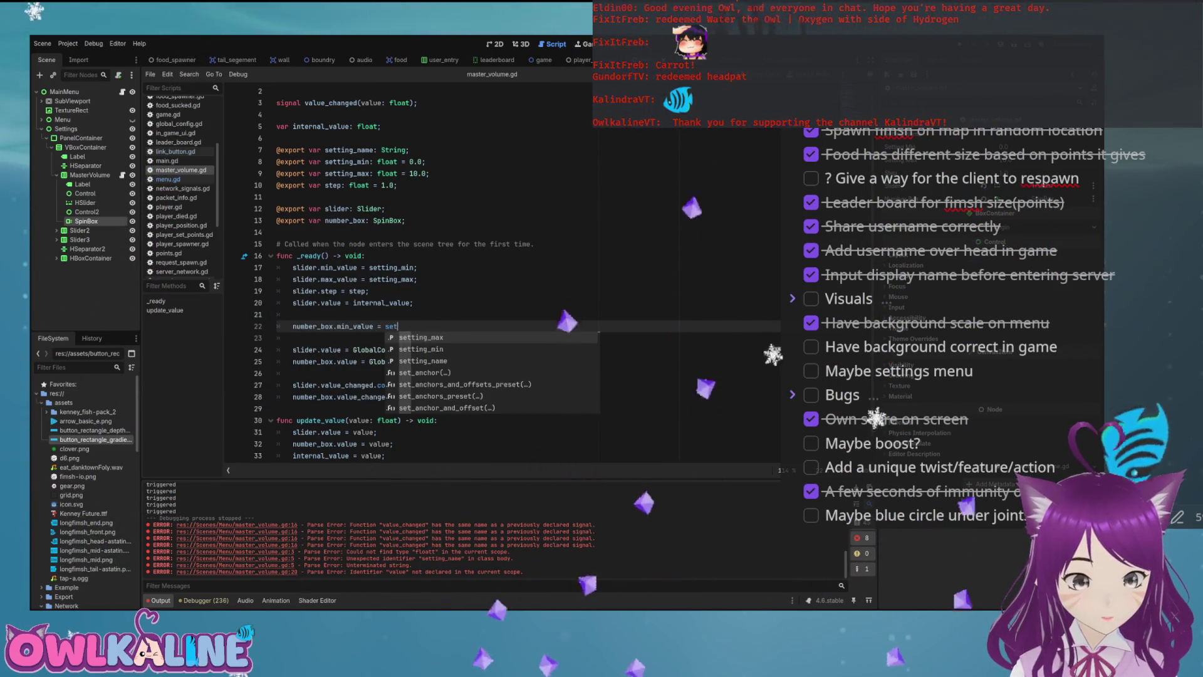
key(Return)
key(Return)
text(numb)
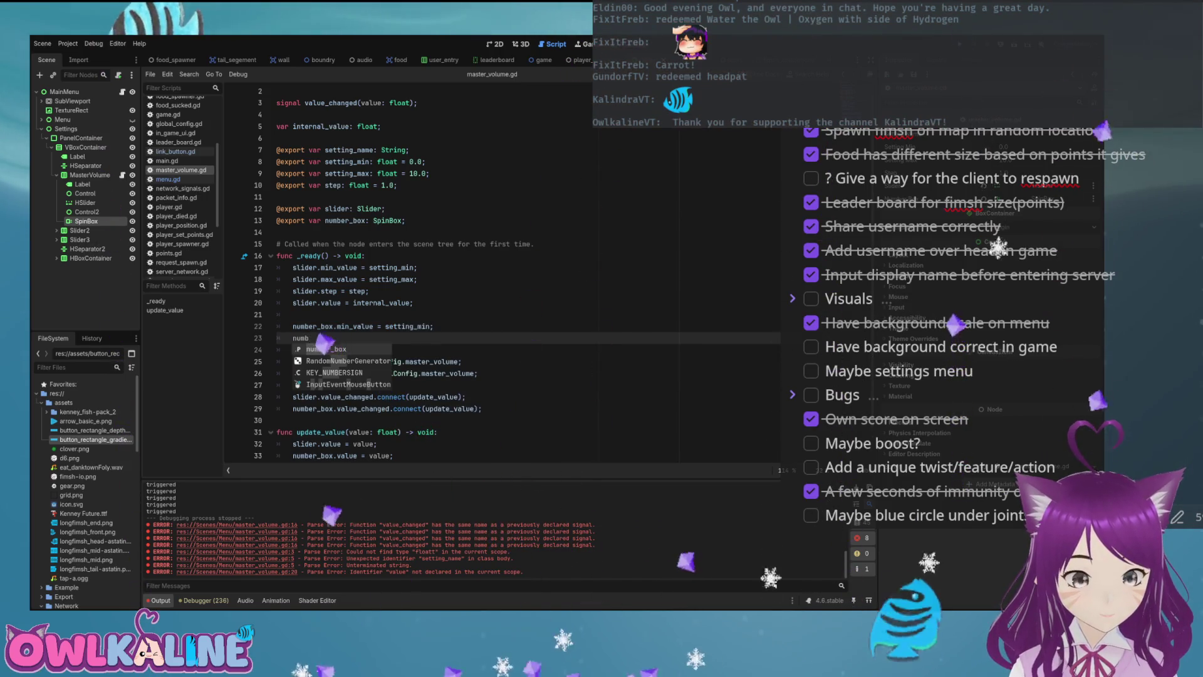
key(Return)
text(.max)
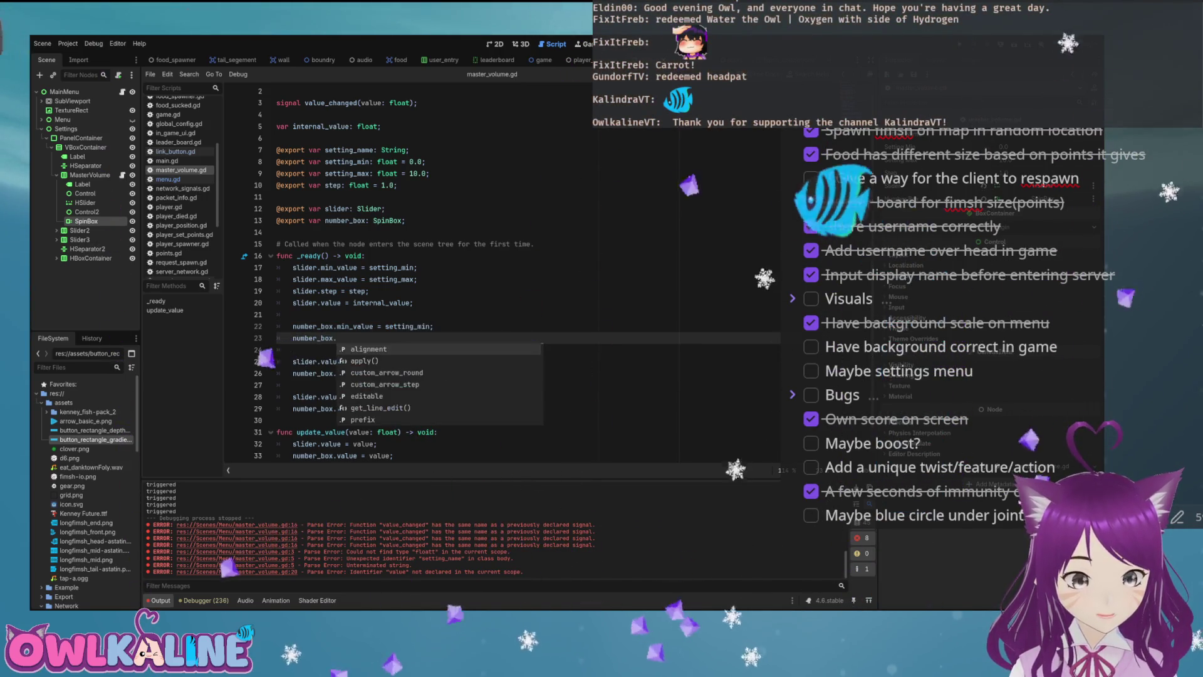
key(Return)
text(= sett)
key(Return)
text(;)
key(Return)
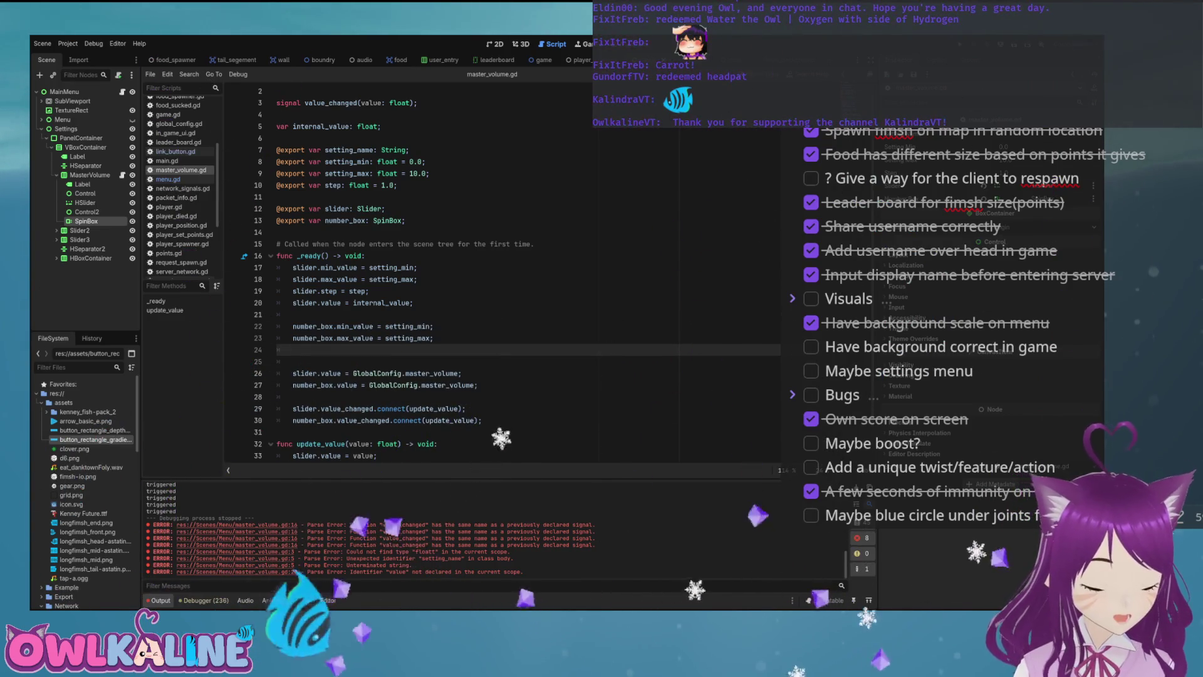
text(r.s)
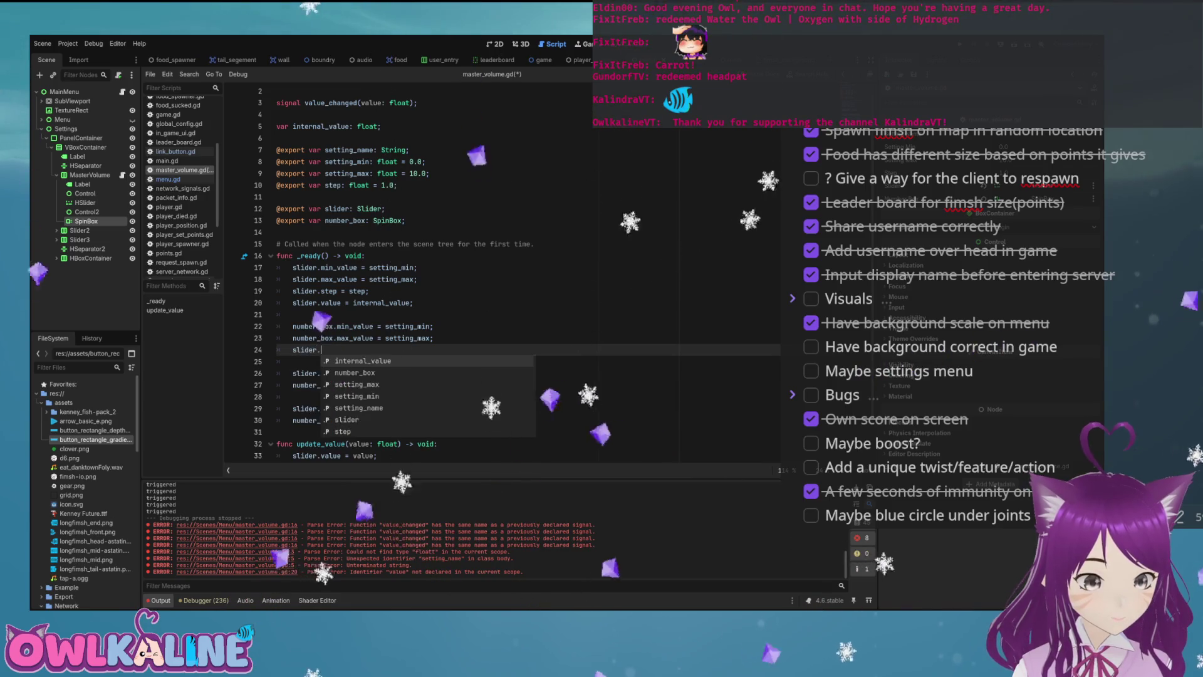
text(tep)
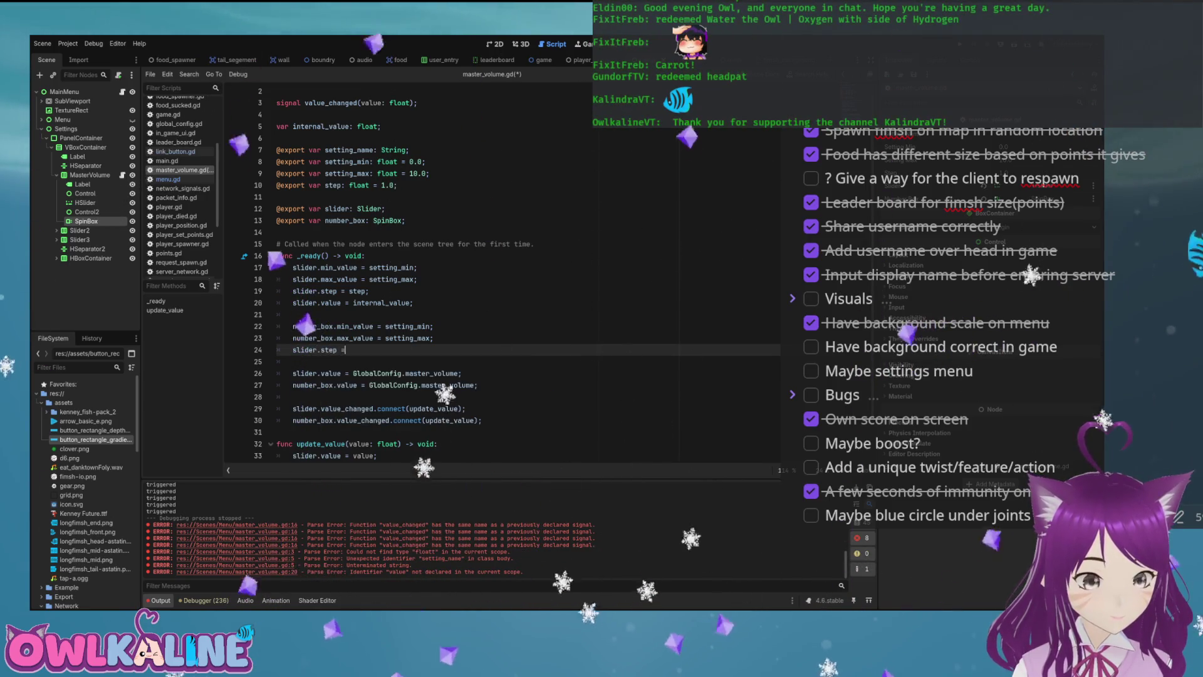
text( = step;)
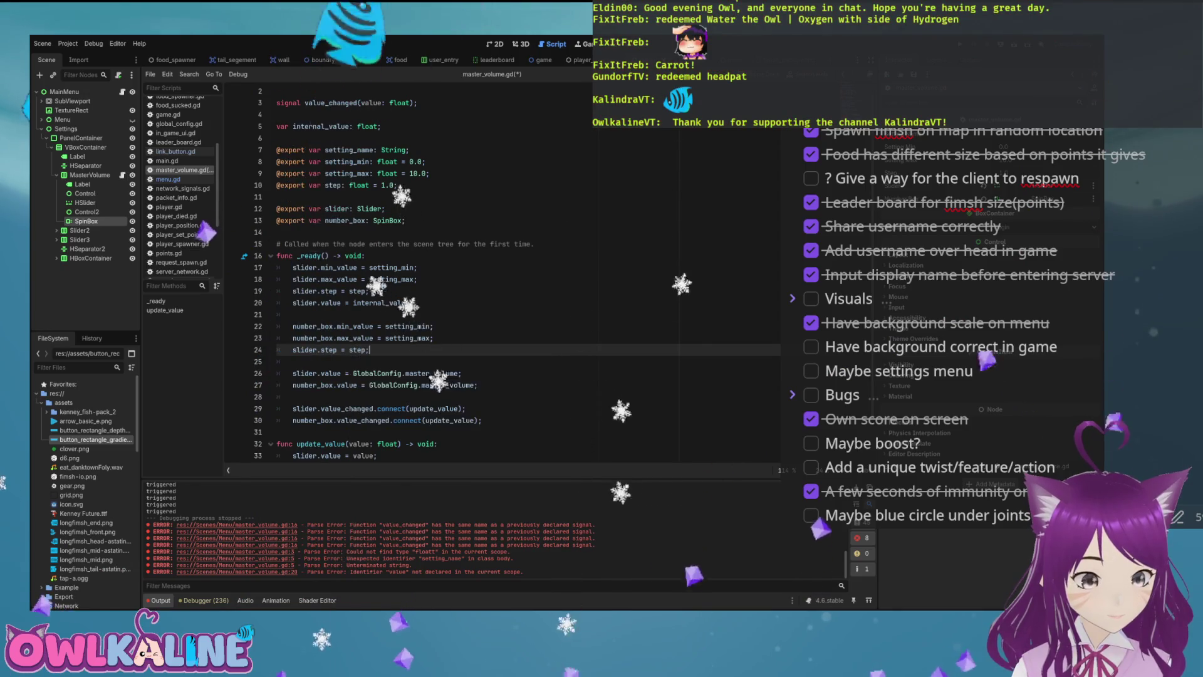
key(Return)
Assign slider.value = internal_value, default internal_value to 5.0 and setting_name to "Setting"
text(slider.value)
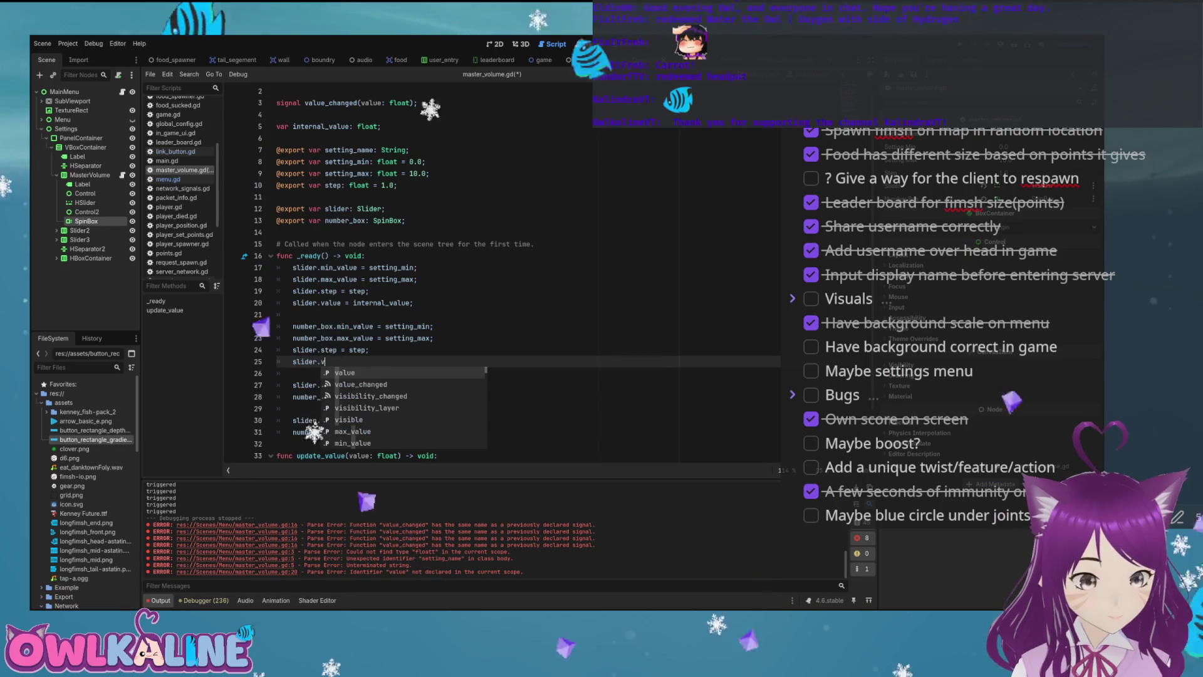
text( = in)
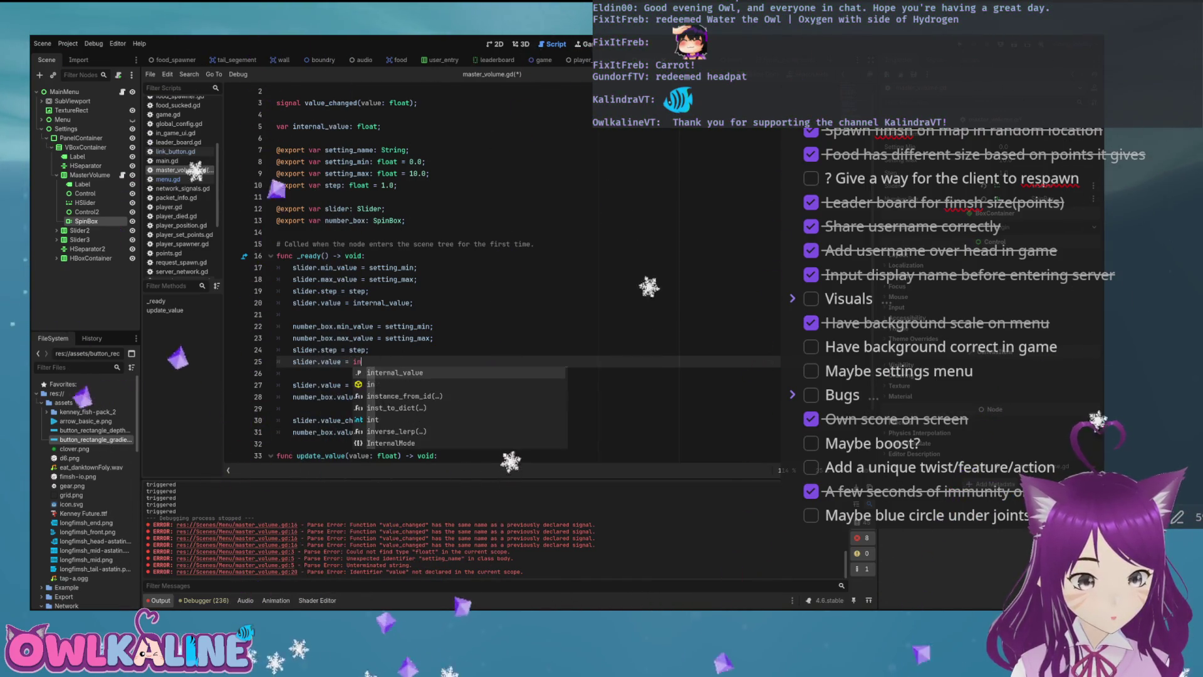
key(Return)
text(;)
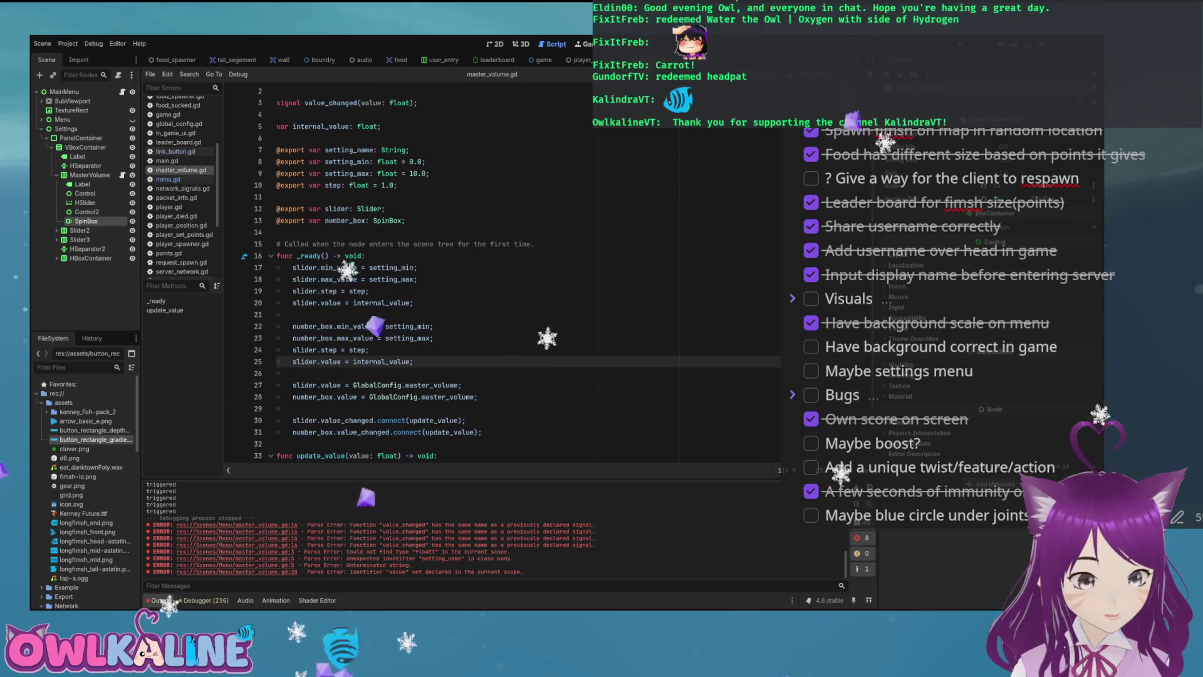
click(380, 126)
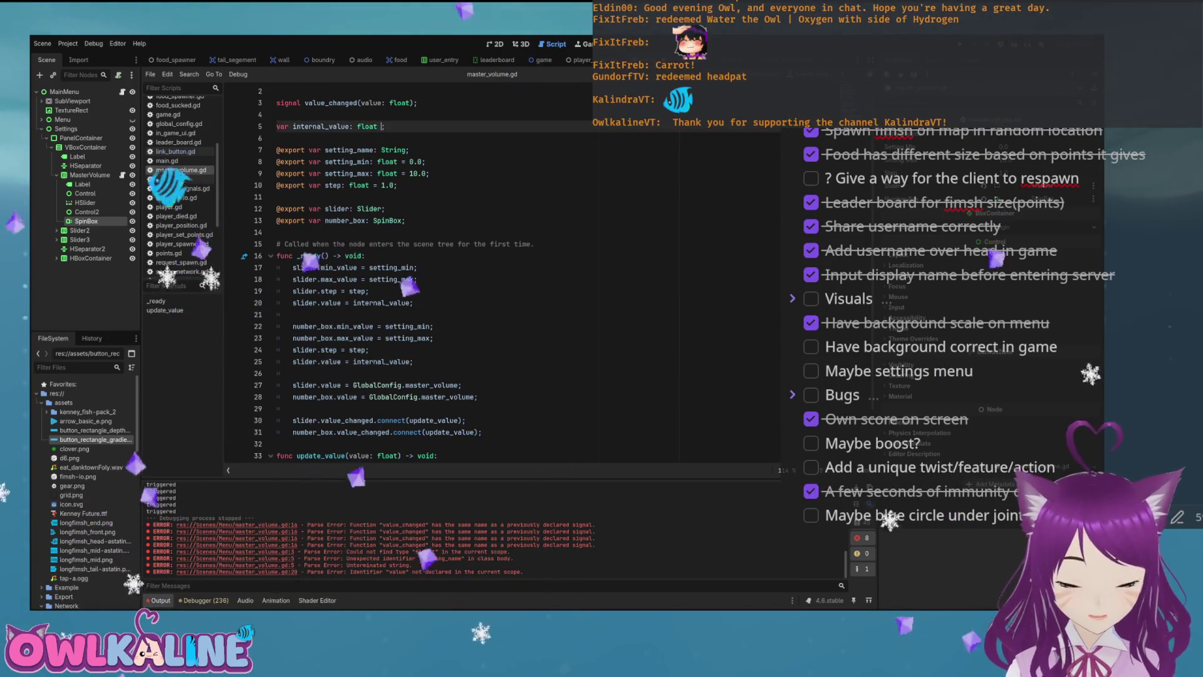
text(4)
text(.0)
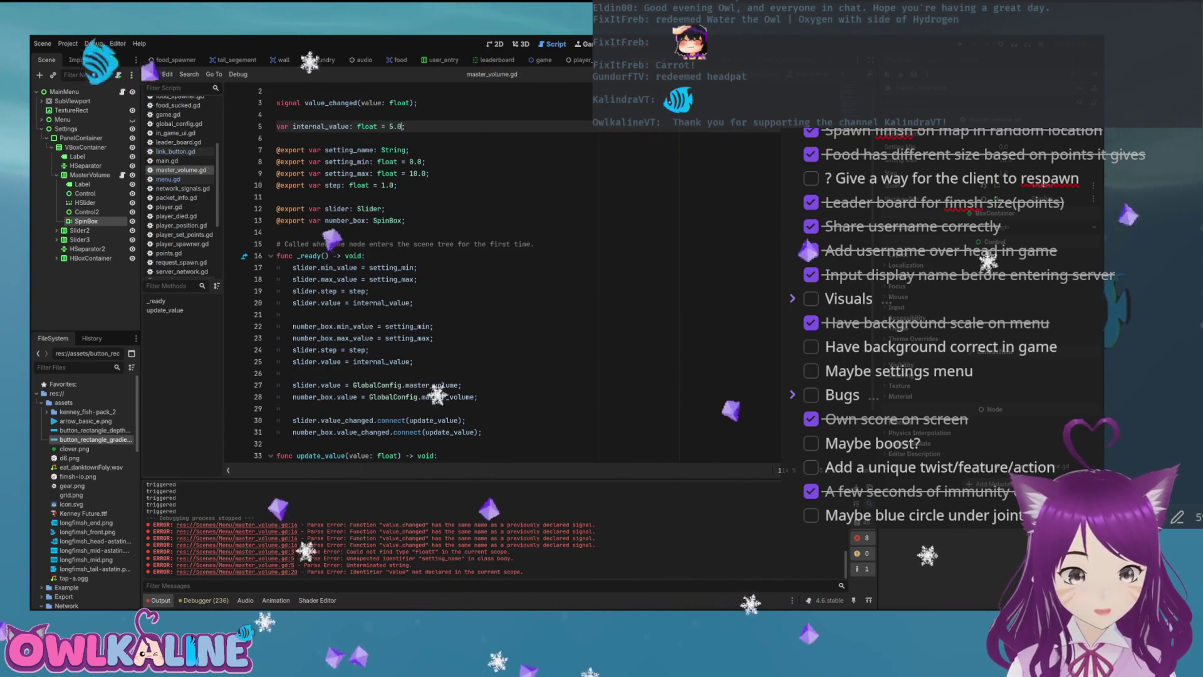
click(421, 174)
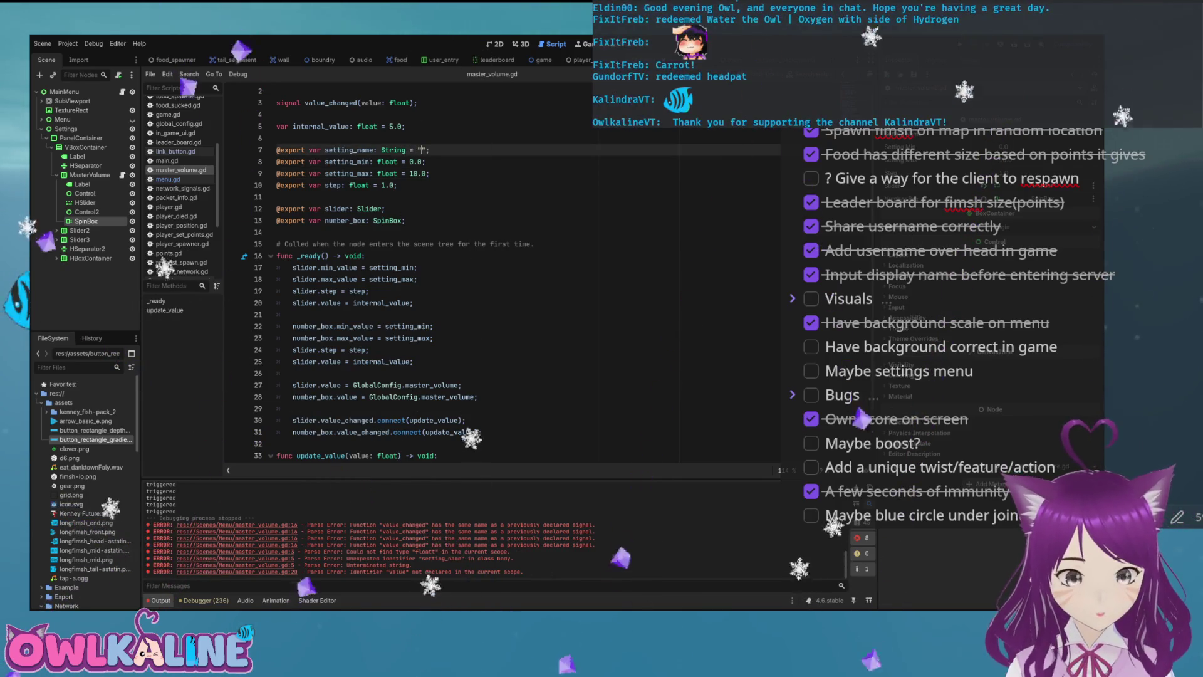
text(tri)
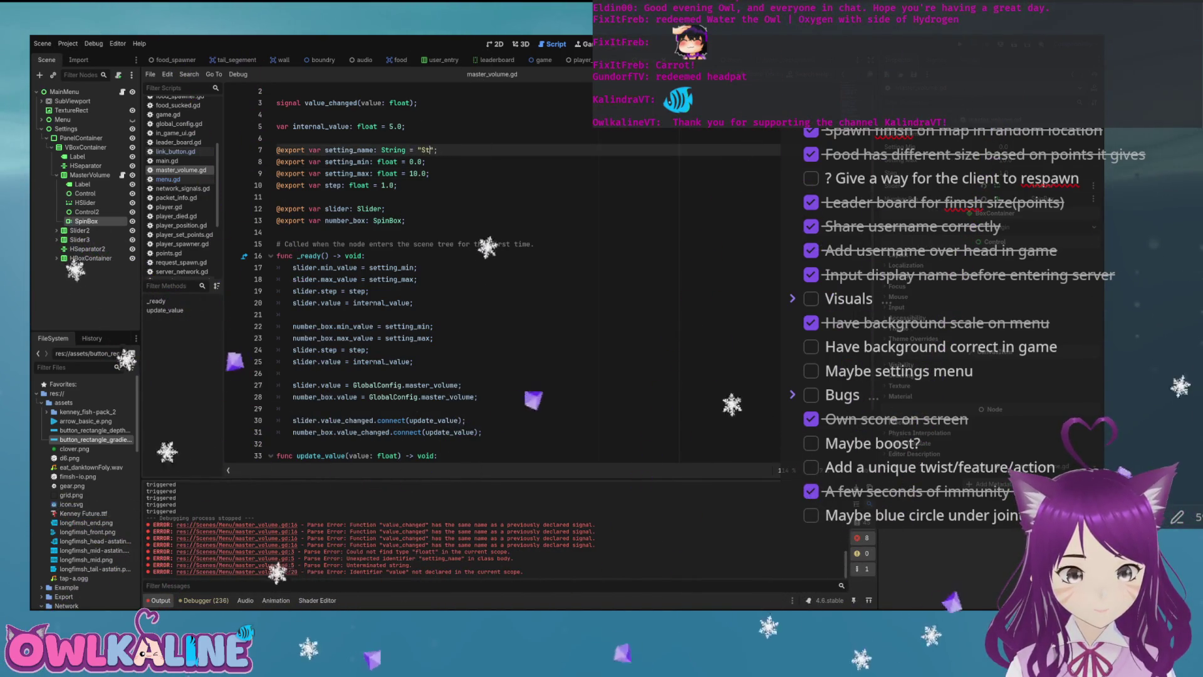
text(ing)
scroll(502, 275, down, 2)
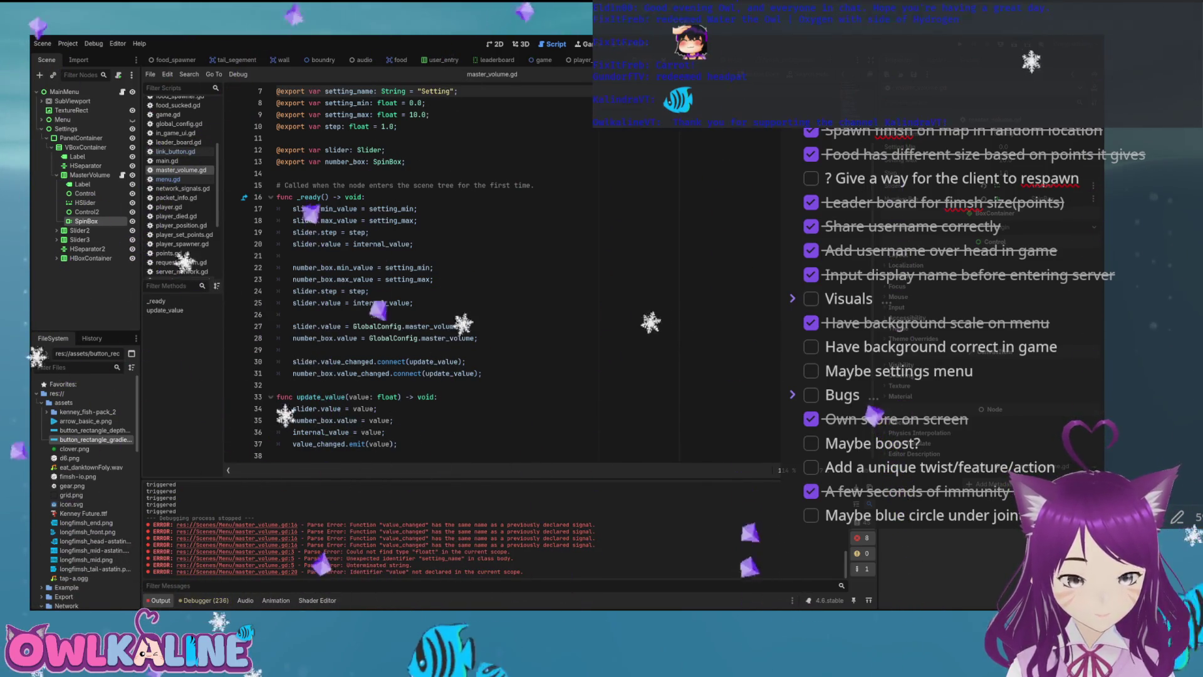
click(89, 175)
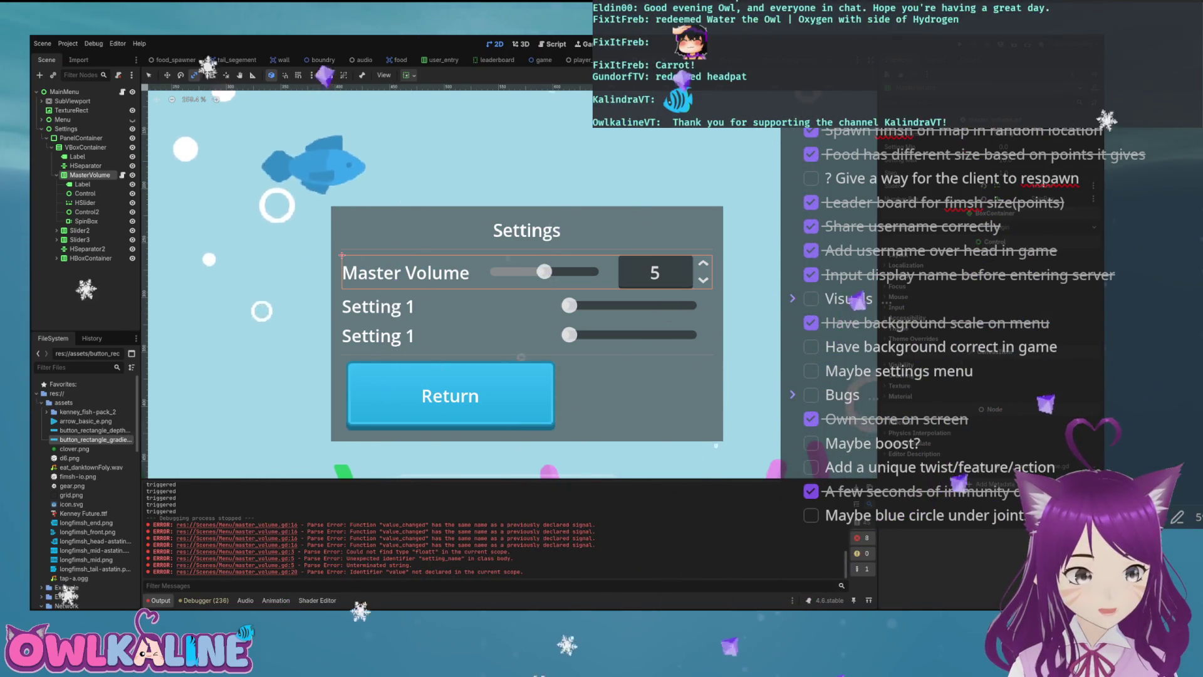
Rename the row to SliderSetting and its children to SliderLabel, Slider and NumberBox
key(ctrl+shift+z)
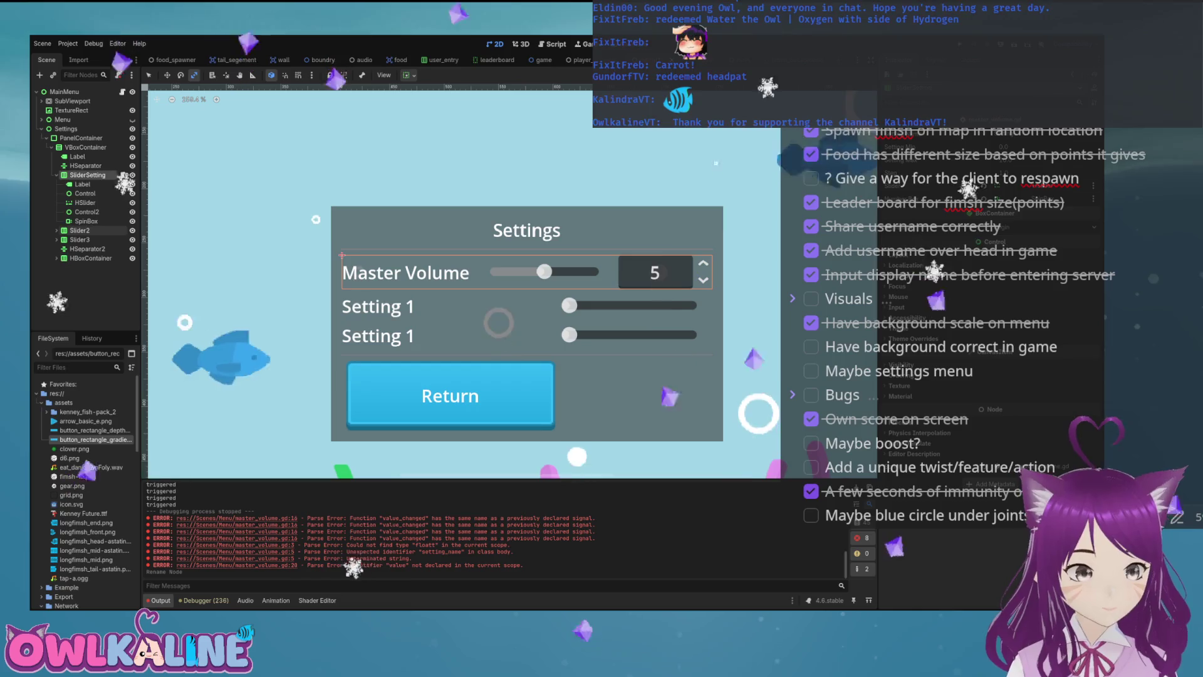
click(82, 185)
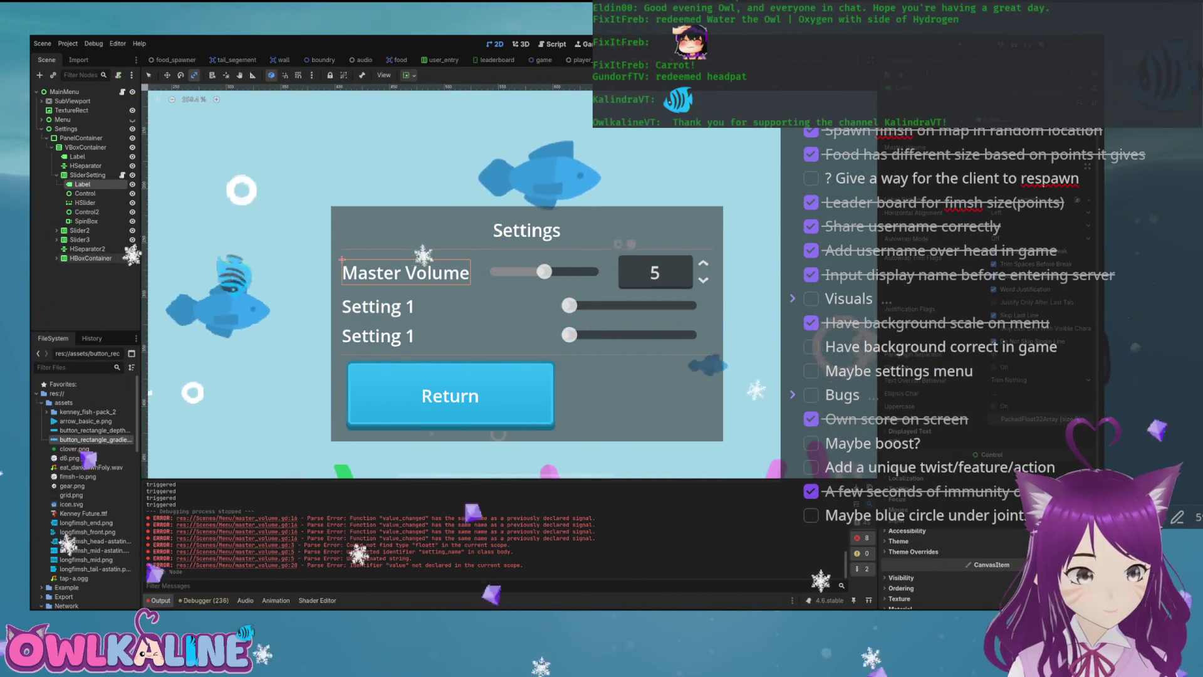
key(ctrl+shift+z)
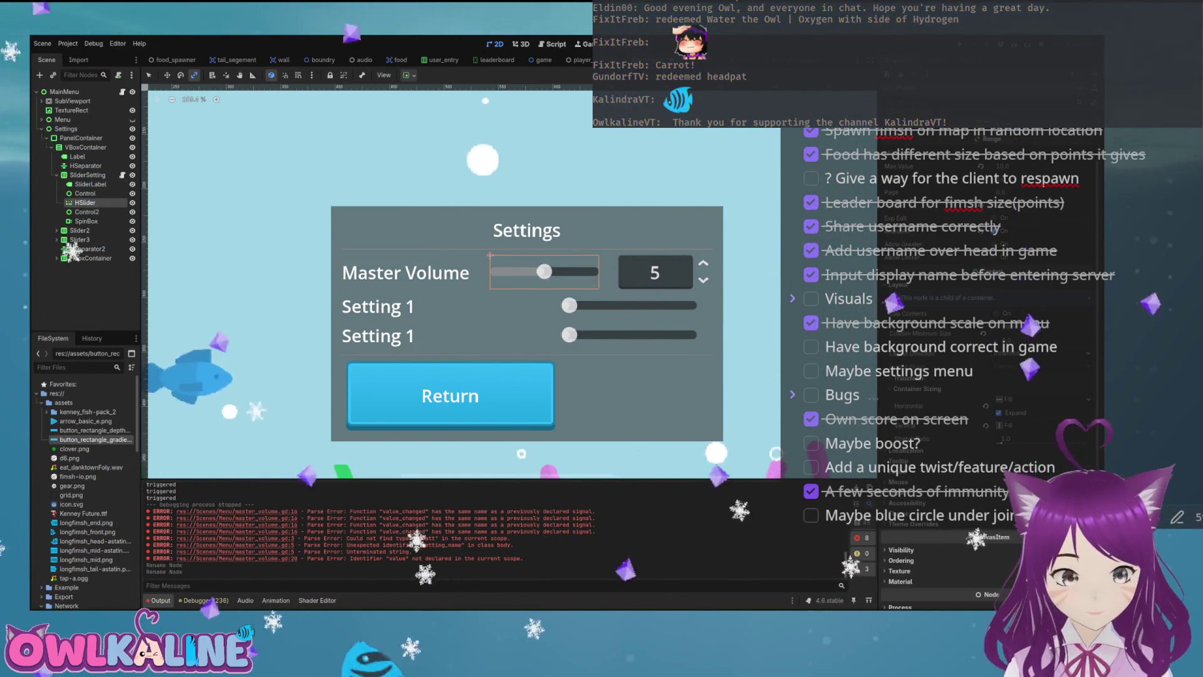
key(ctrl+shift+z)
click(655, 272)
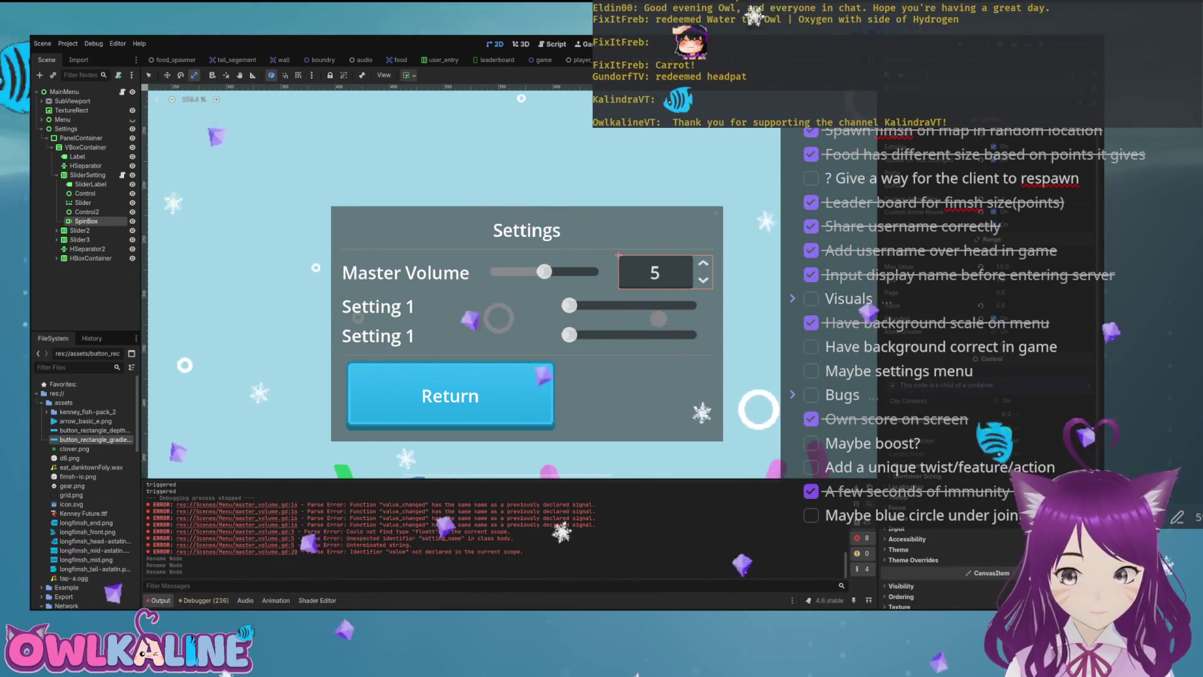
key(ctrl+shift+z)
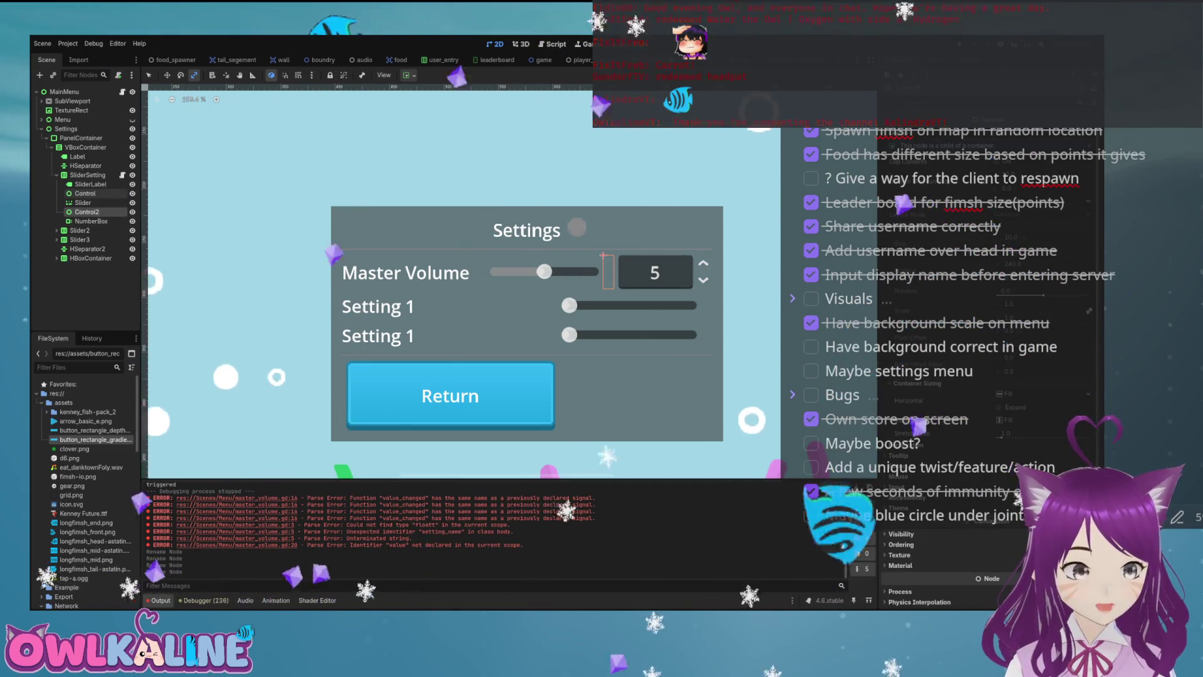
Rename the two spacer Control nodes to Gap1 and Gap2
click(84, 193)
key(F2)
text(Gap1)
key(Return)
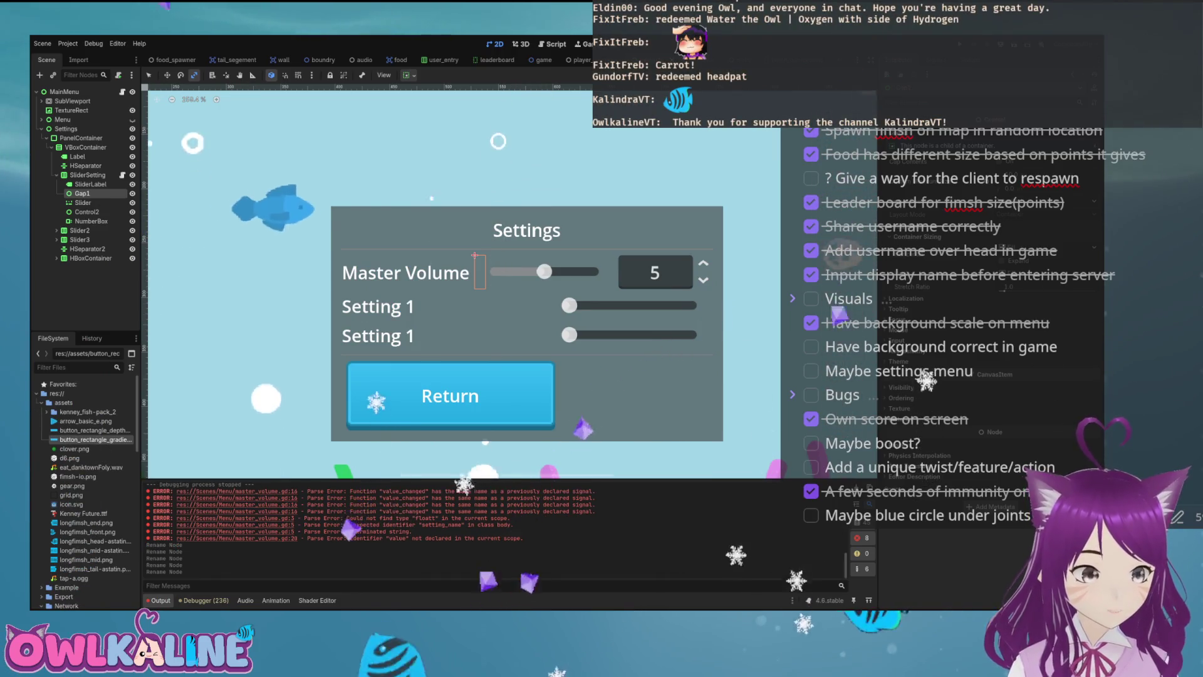
click(86, 212)
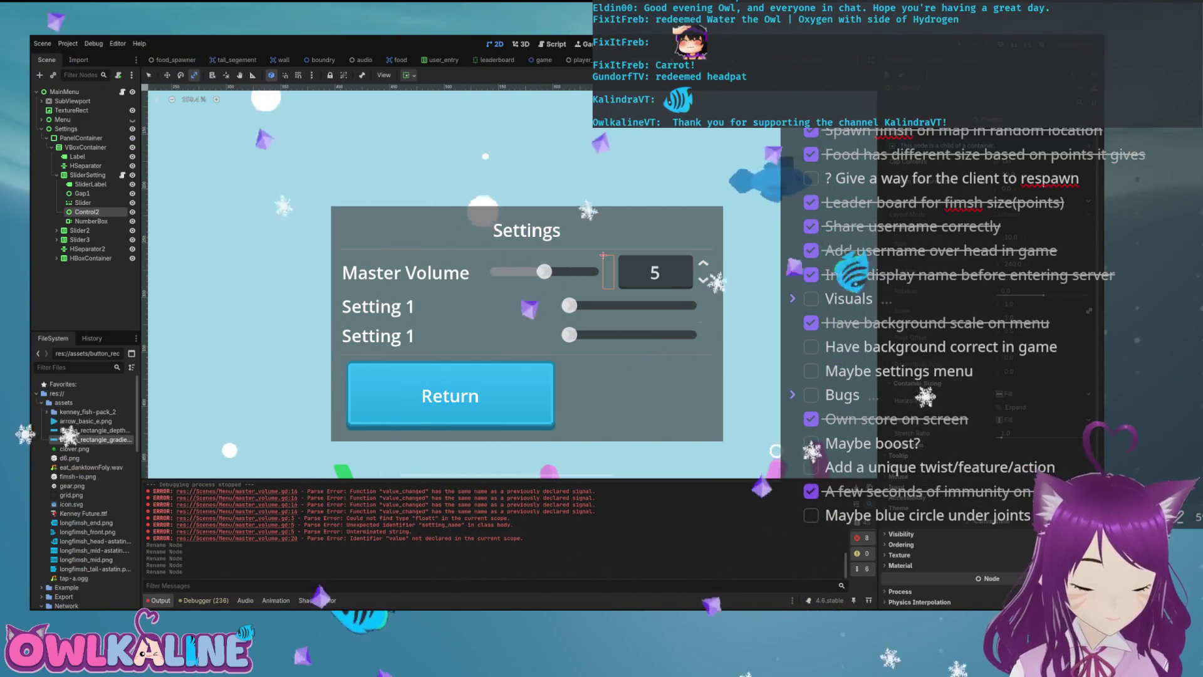
double_click(87, 211)
text(Gap2)
key(Return)
click(87, 175)
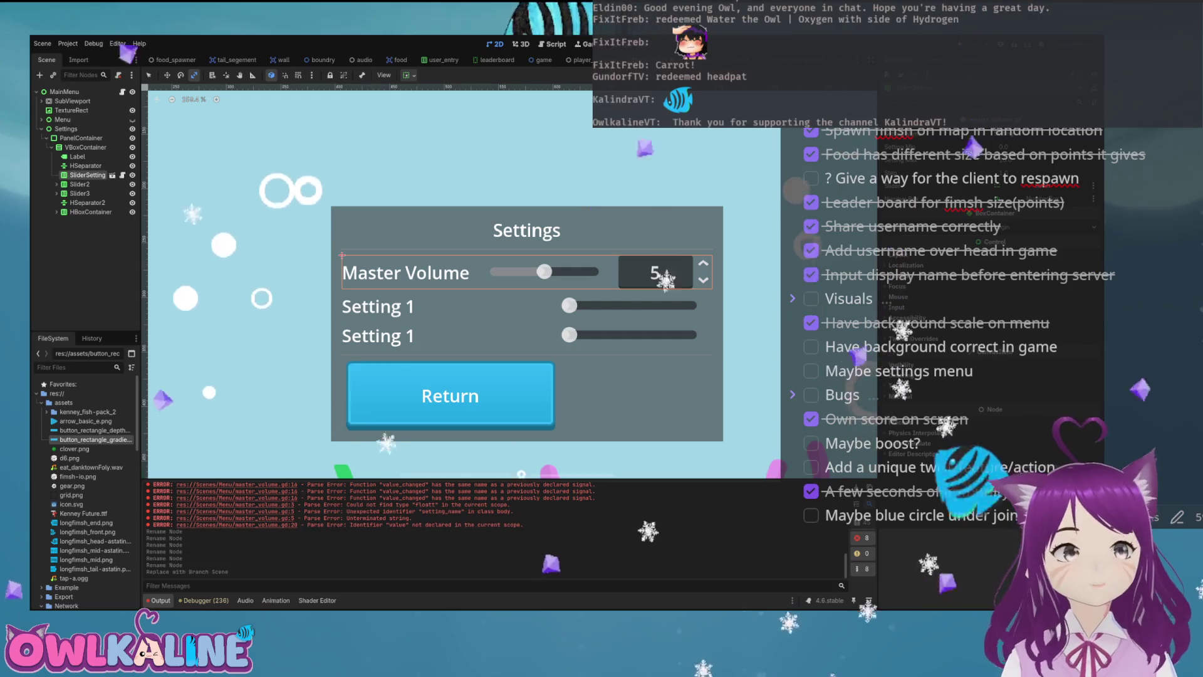
Save the SliderSetting branch as its own scene and delete the Slider2 and Slider3 rows
key(Return)
click(80, 184)
shift+click(80, 193)
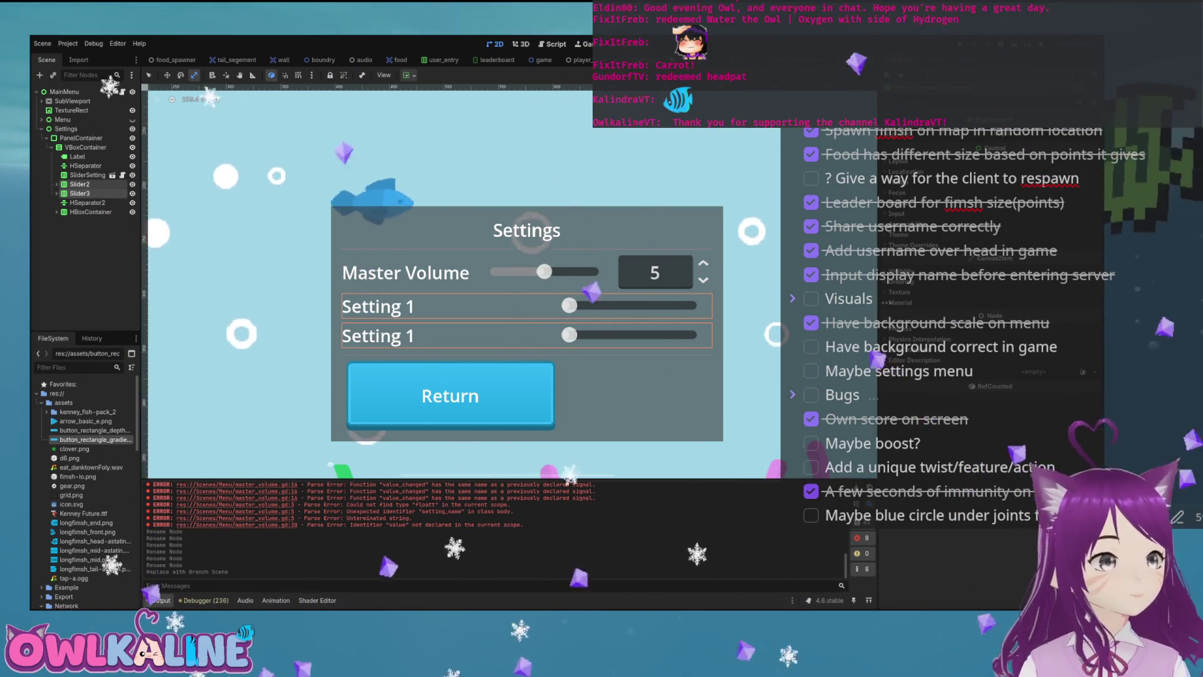
key(Delete)
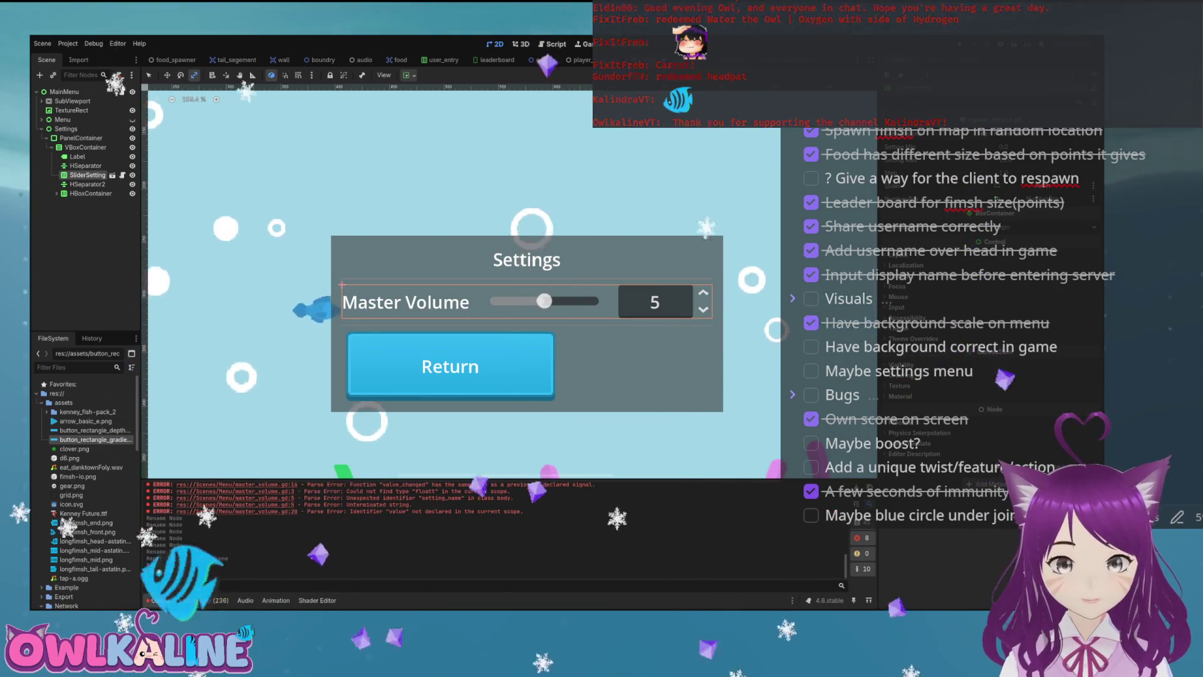
scroll(85, 489, down, 5)
Open slider.tscn via the FileSystem filter and set SliderLabel's text to 'Setting Name'
click(74, 367)
text(slid)
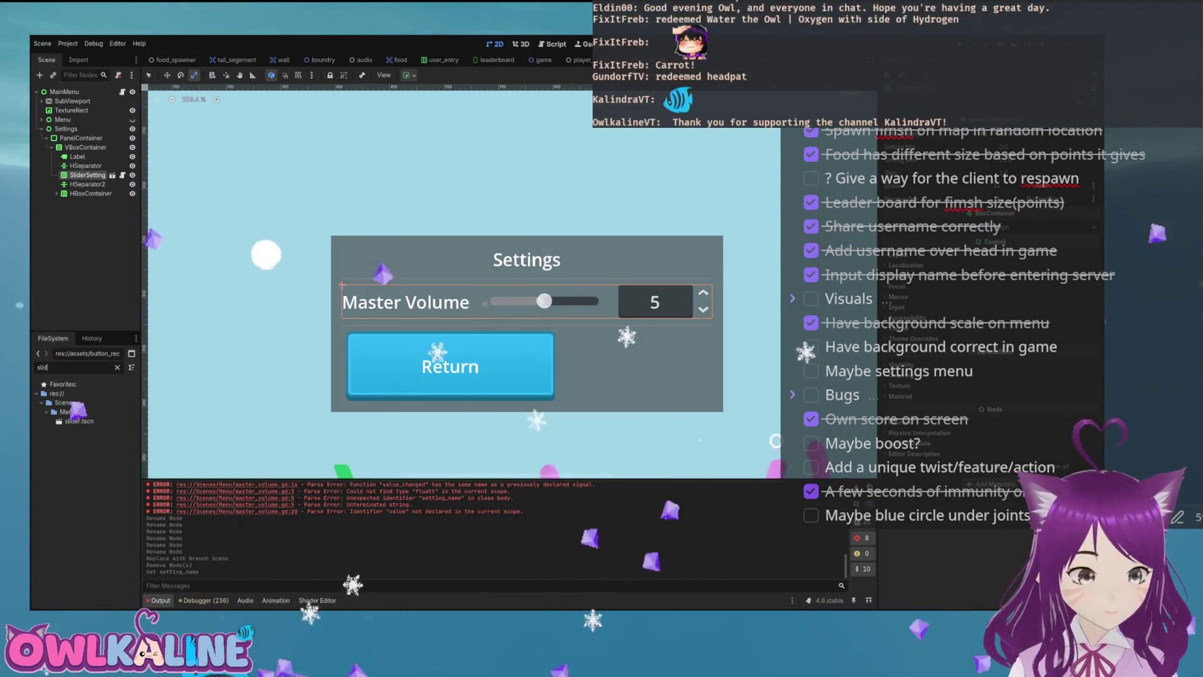
double_click(79, 421)
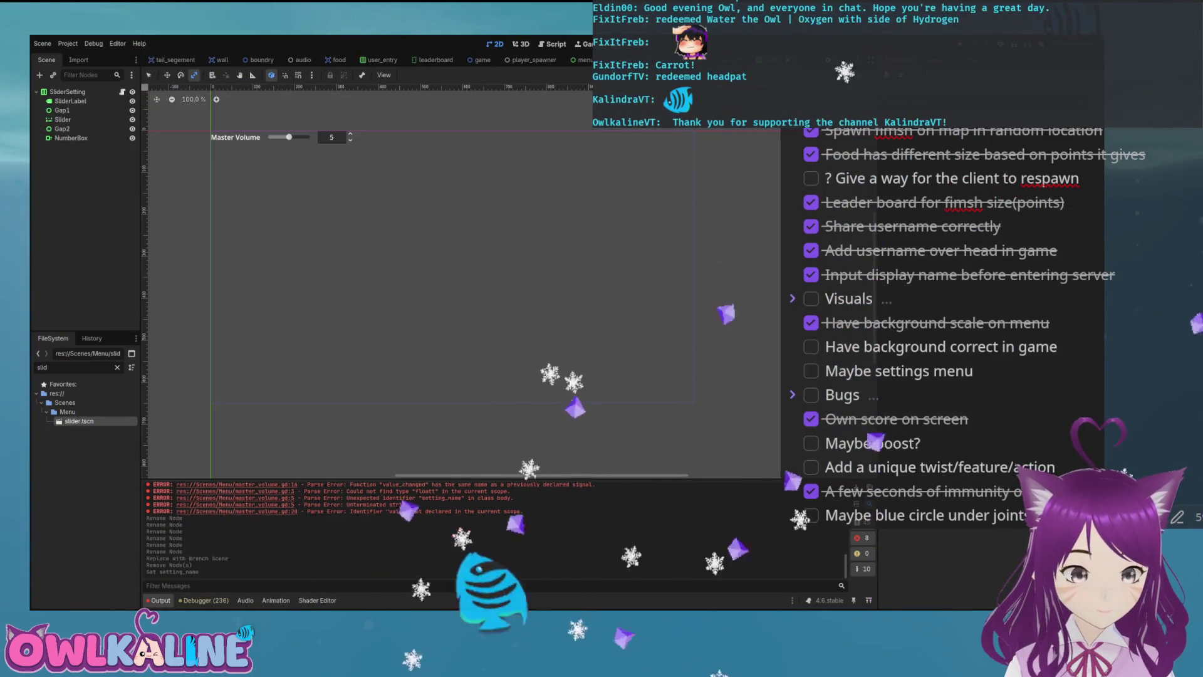
click(70, 101)
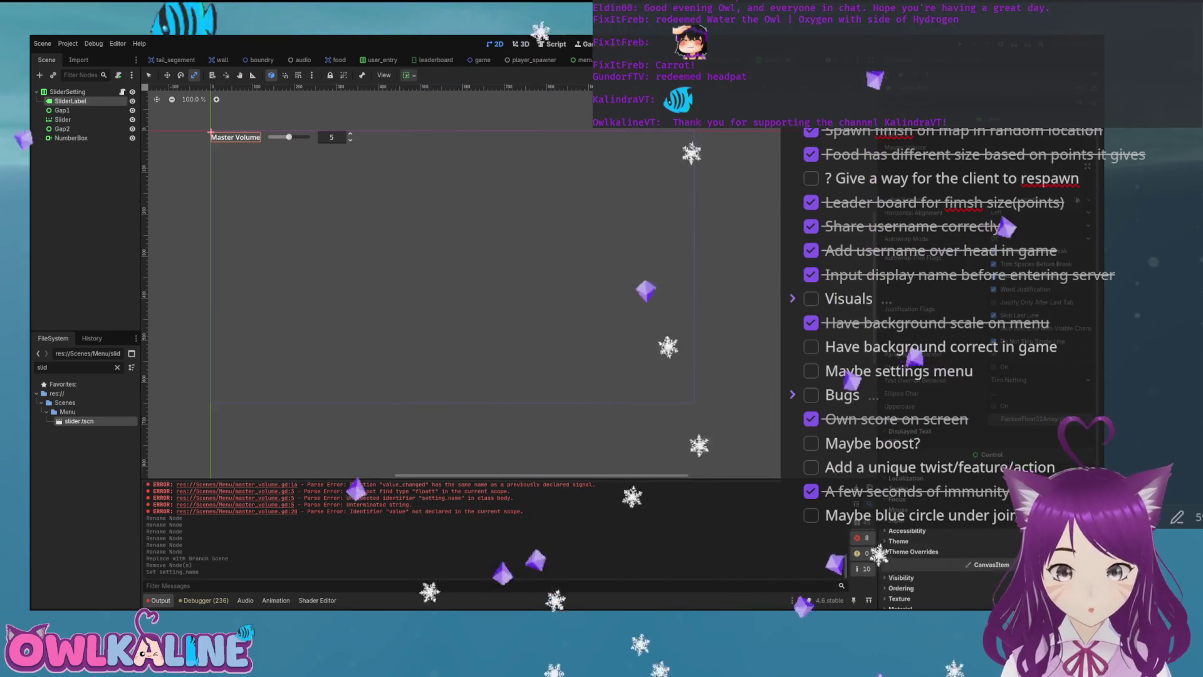
text(Setting)
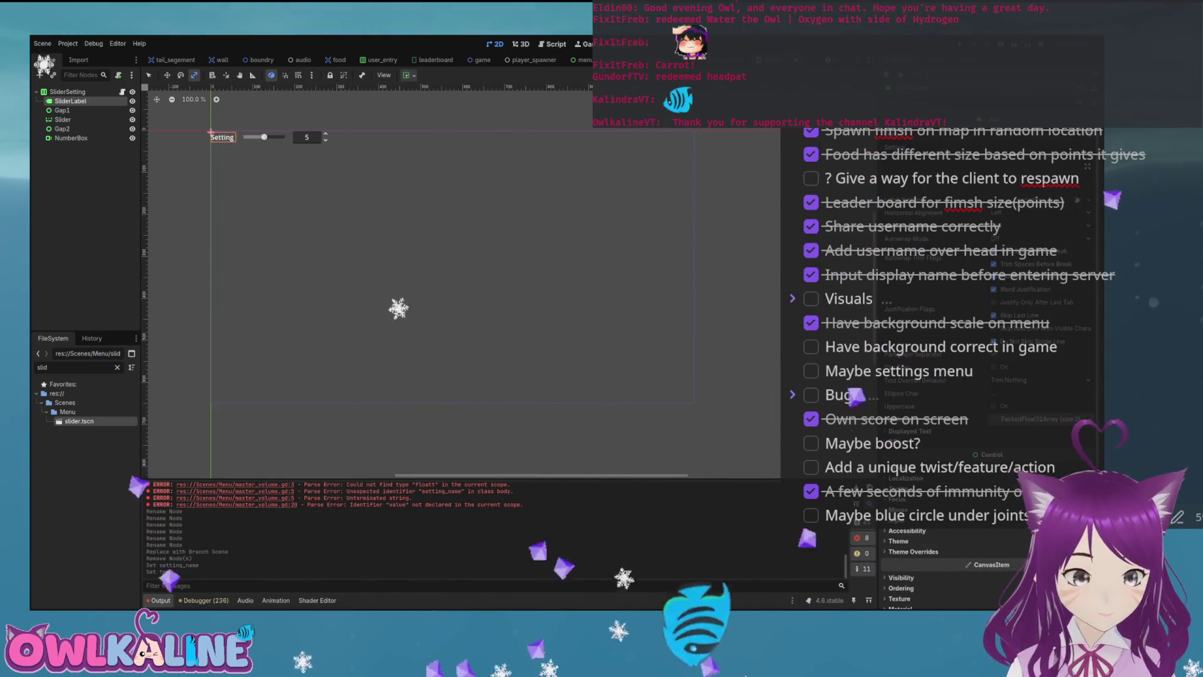
key(BackSpace)
key(BackSpace)
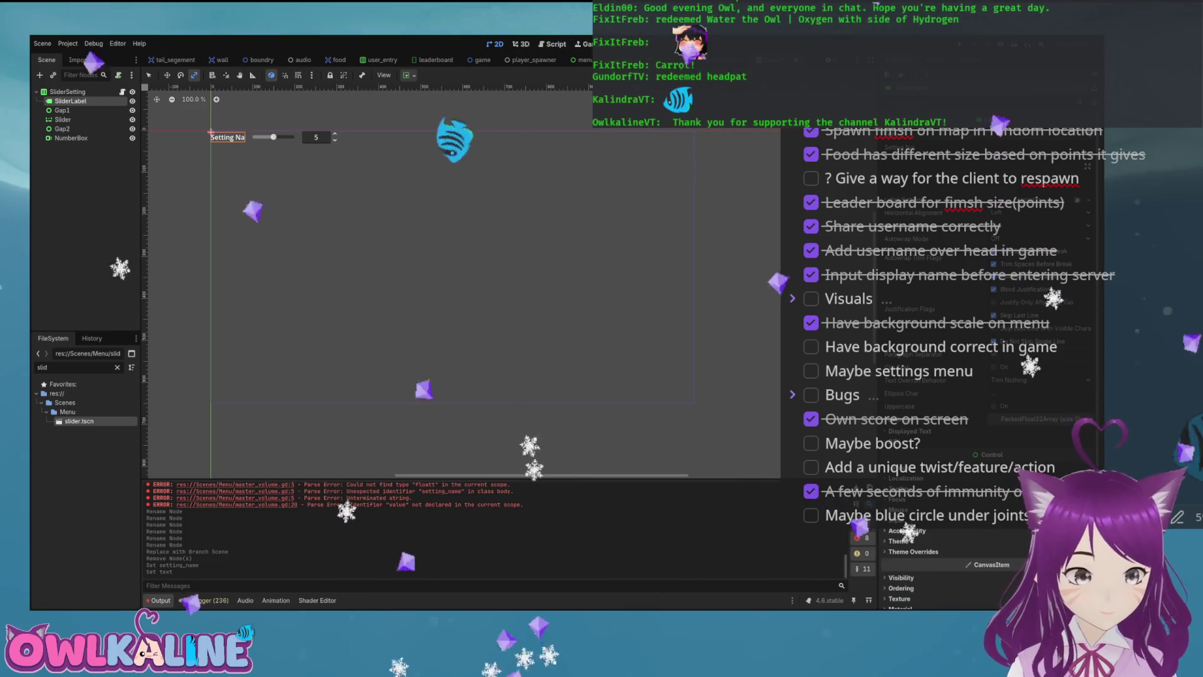
text(me)
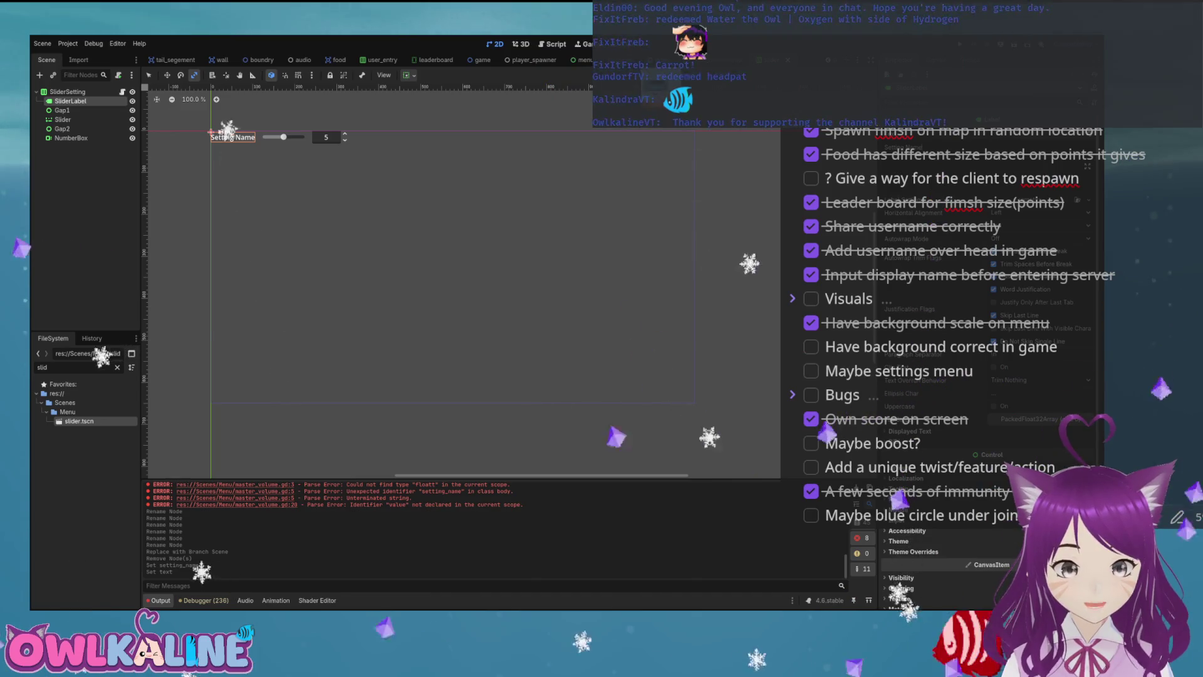
key(ctrl+Tab)
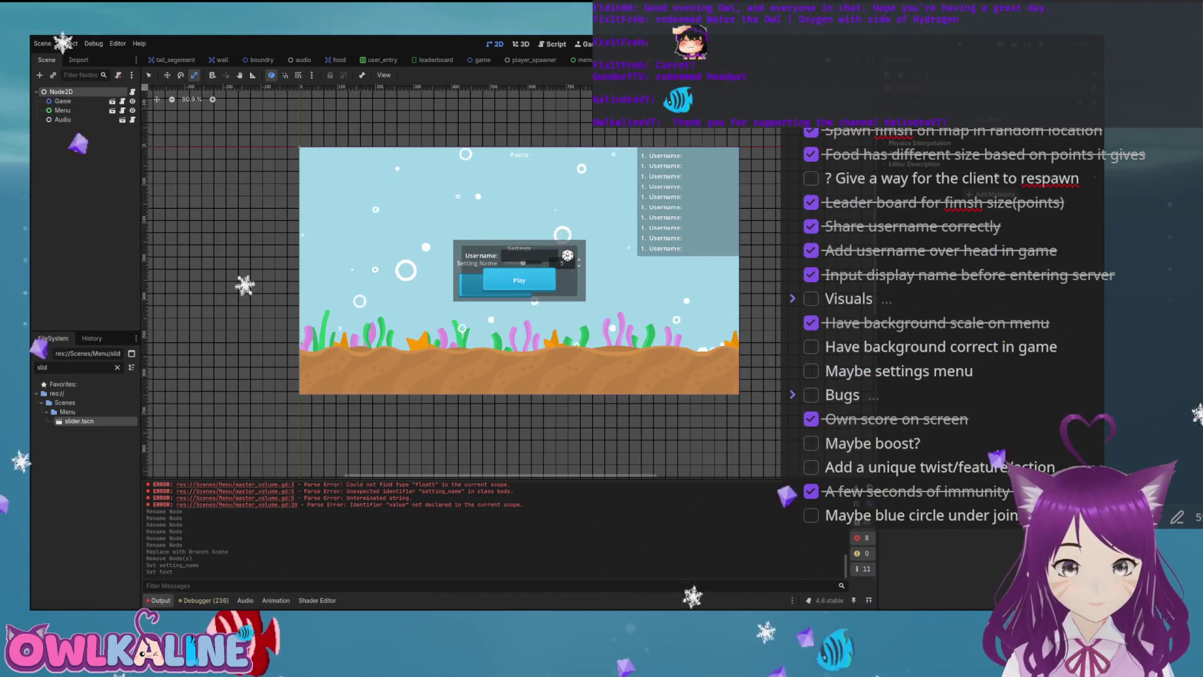
Switch to the MainMenu scene and select the Settings node under its VBoxContainer
key(ctrl+Tab)
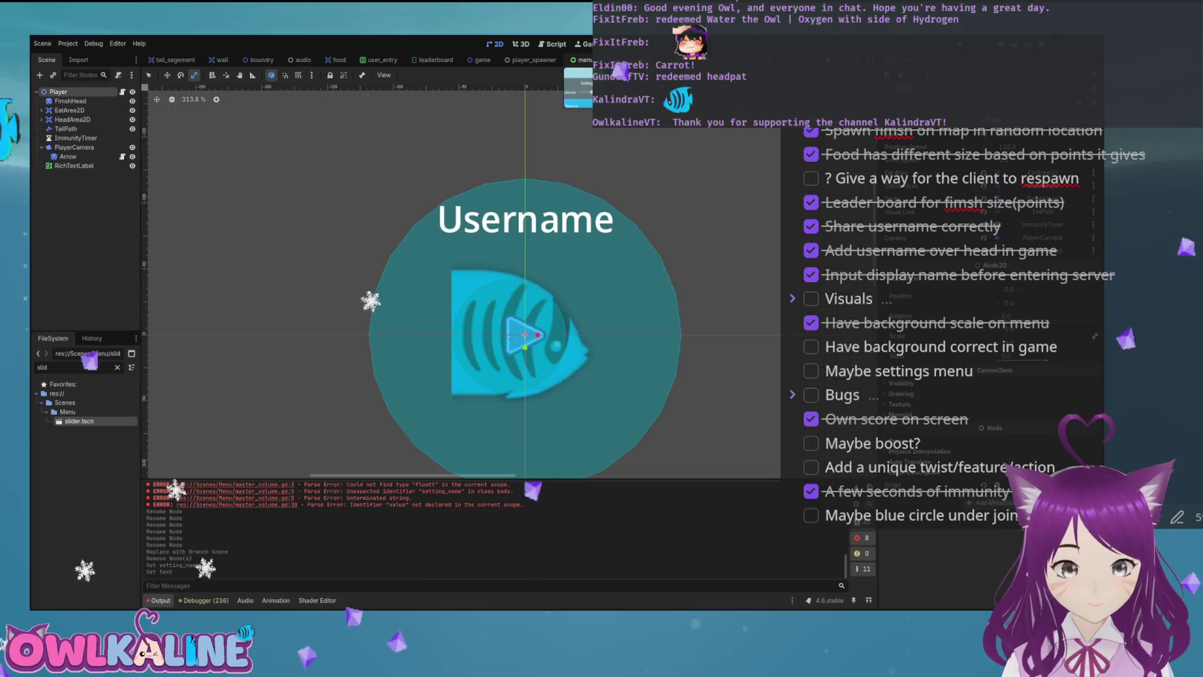
key(ctrl+Tab)
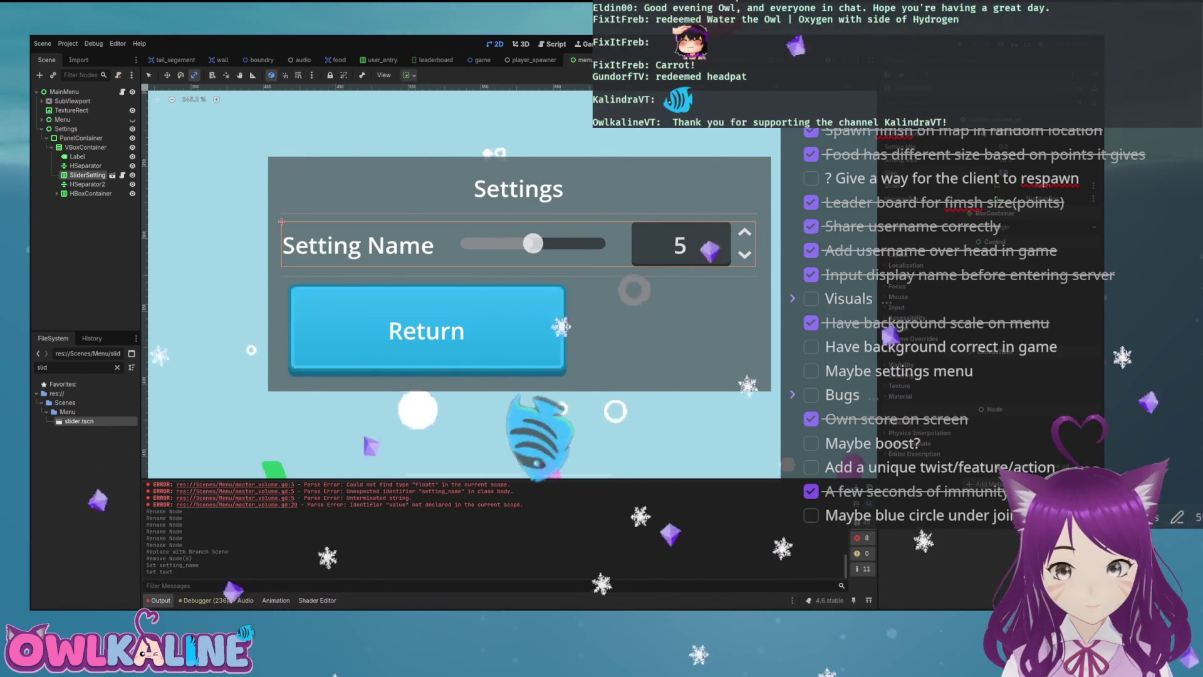
click(85, 147)
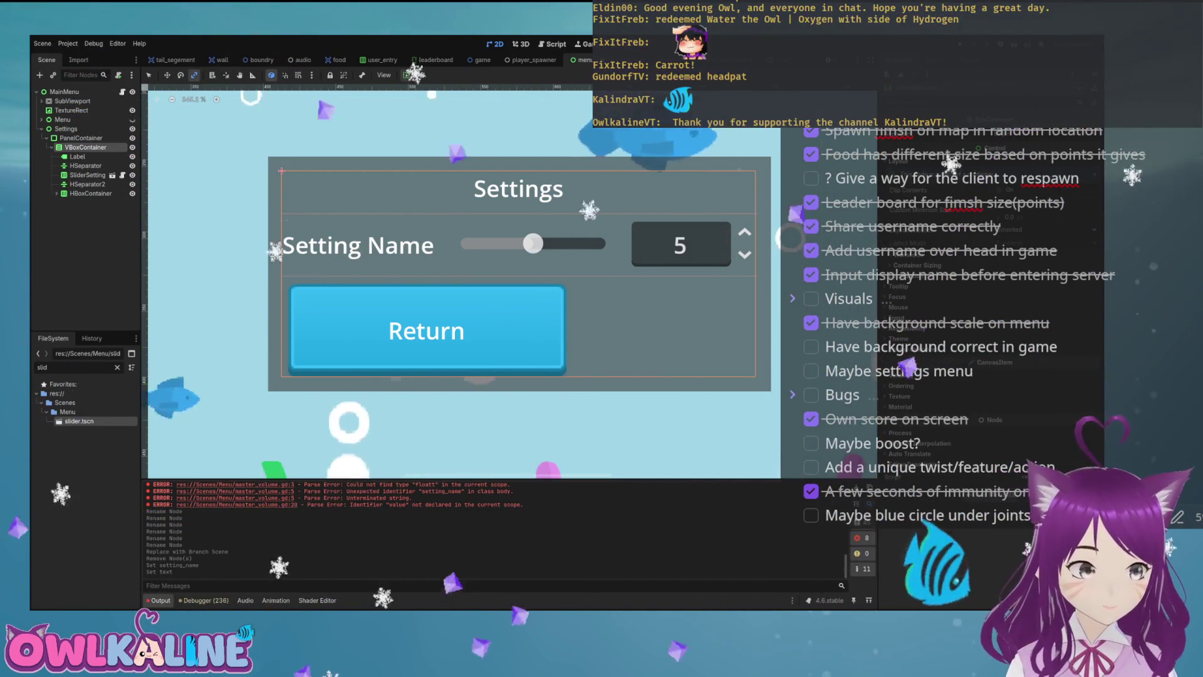
click(66, 129)
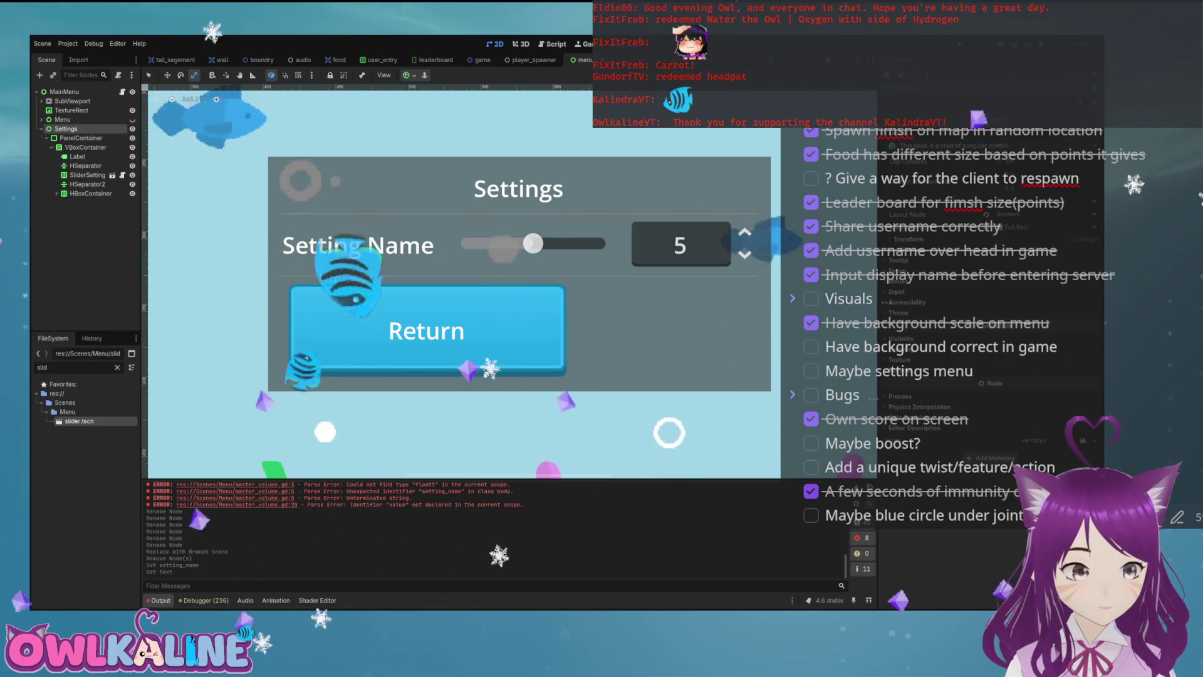
key(Return)
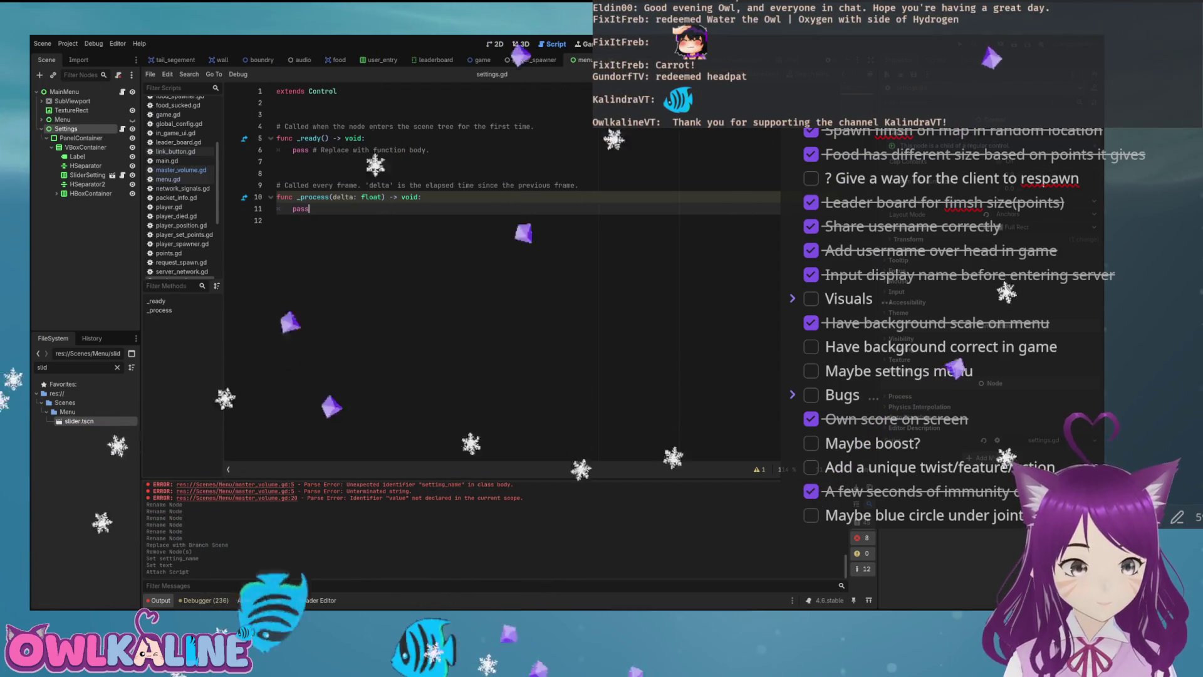
click(277, 114)
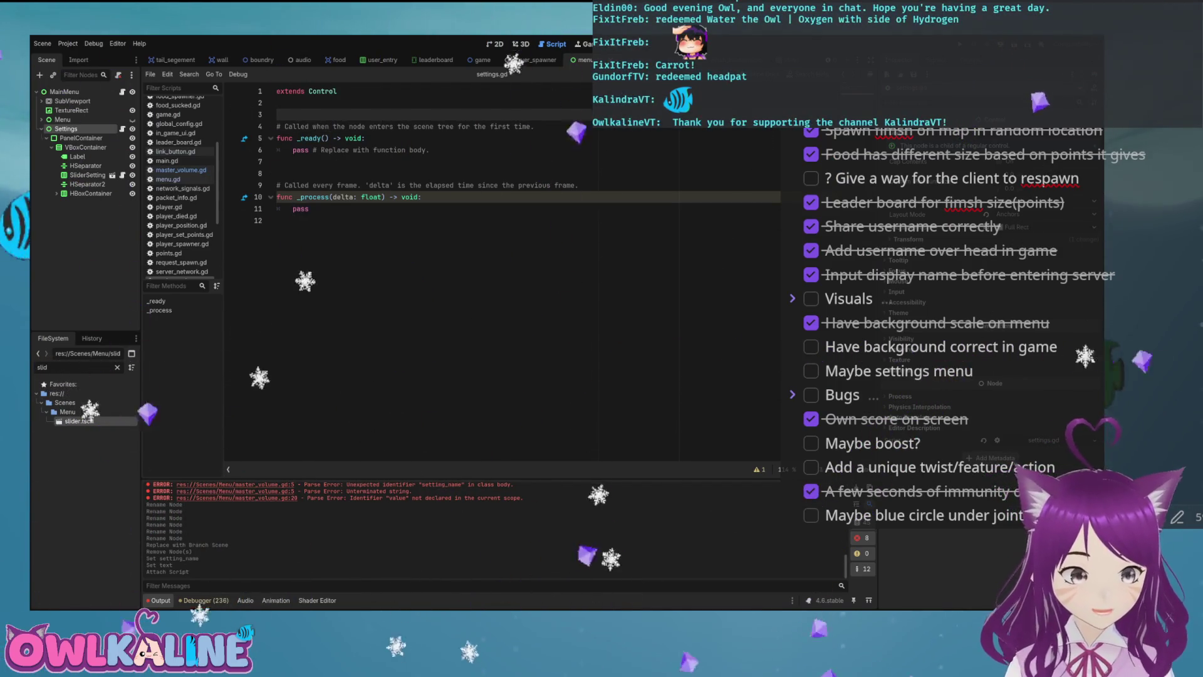
key(Return)
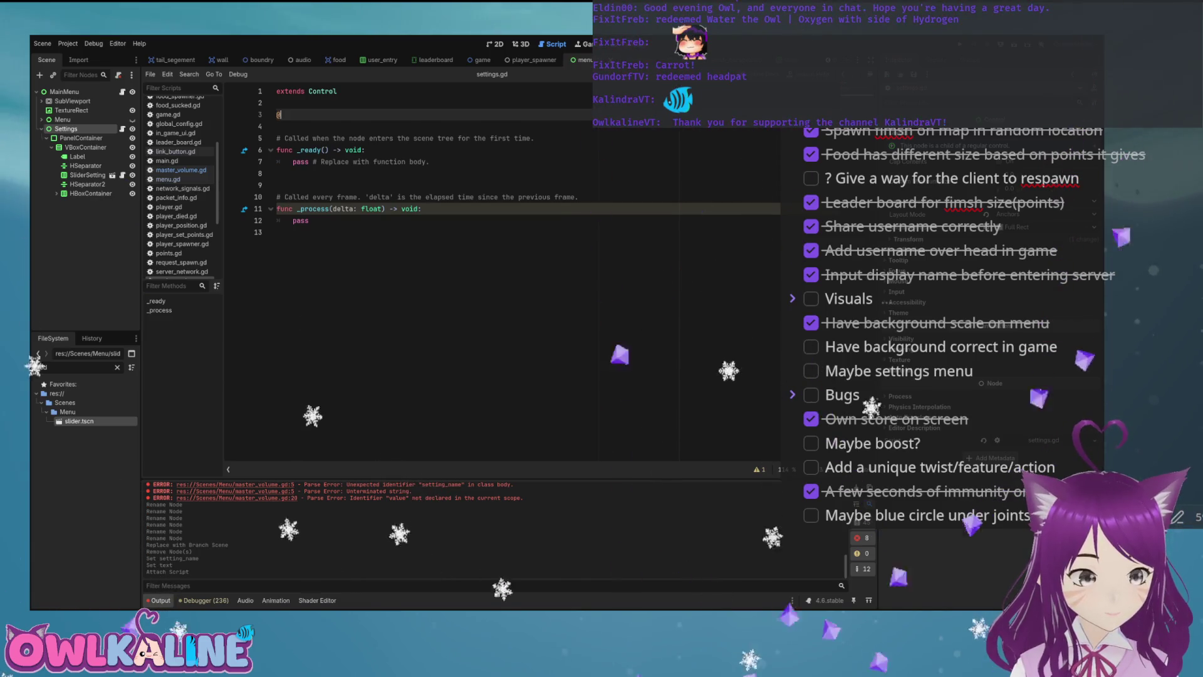
text(export)
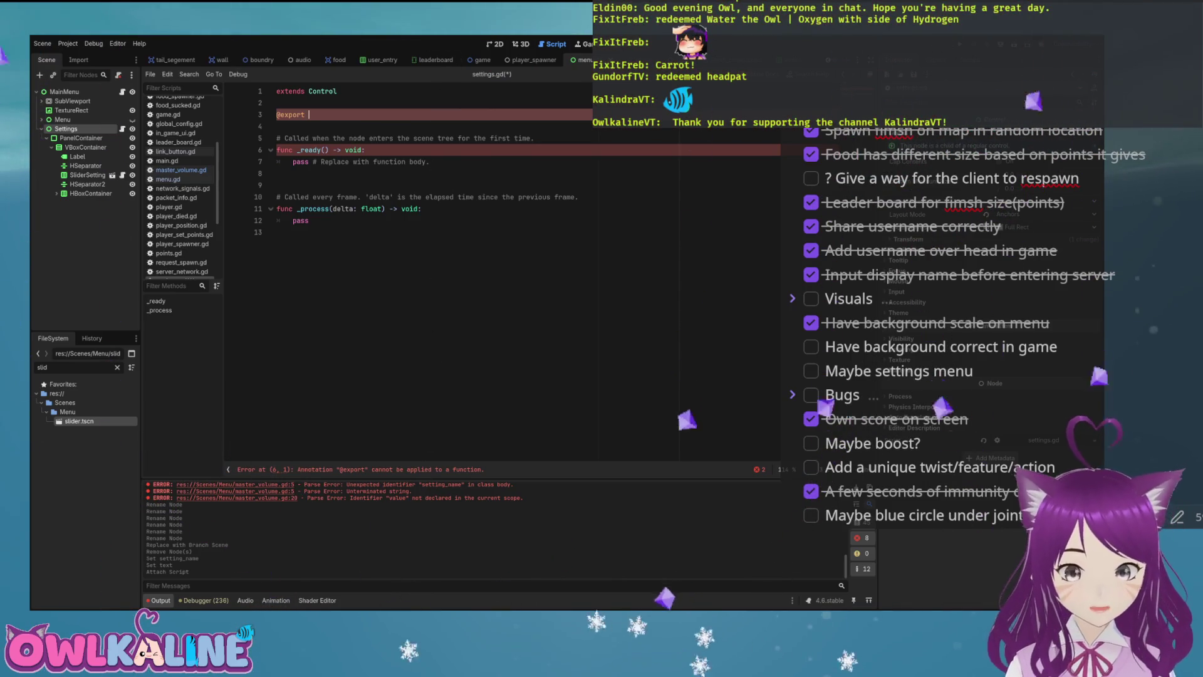
key(ctrl+Tab)
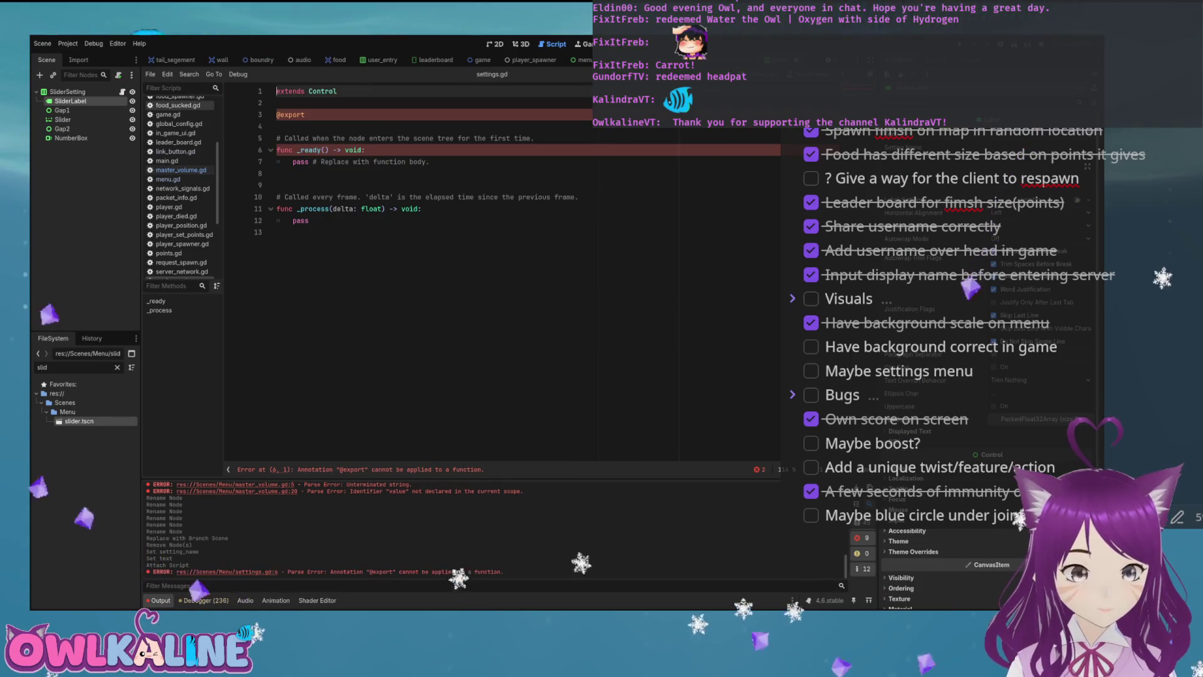
click(181, 169)
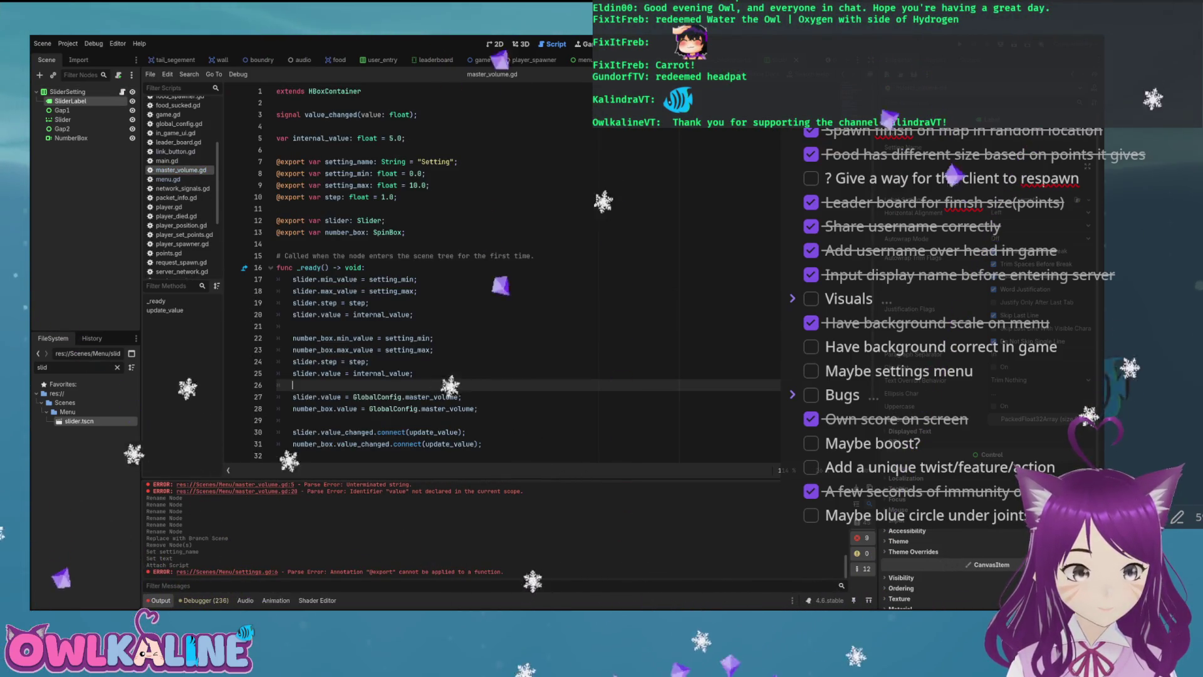
Add 'class_name SettingSlider' at the top of master_volume.gd
click(277, 91)
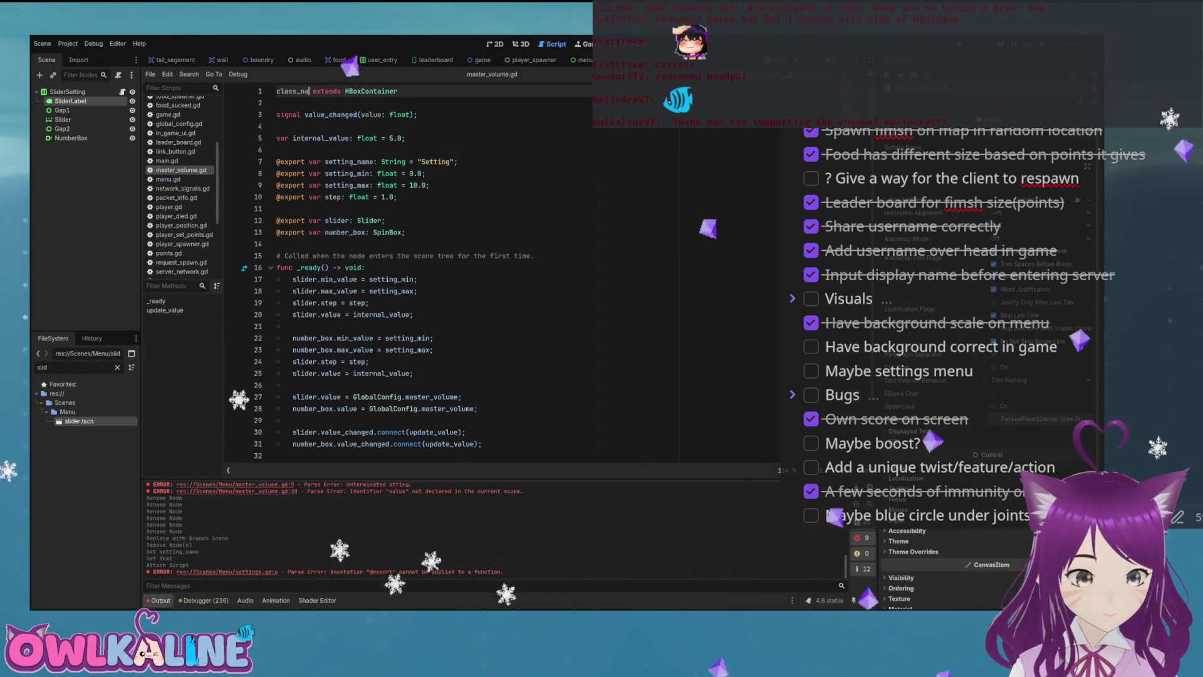
text(Slider)
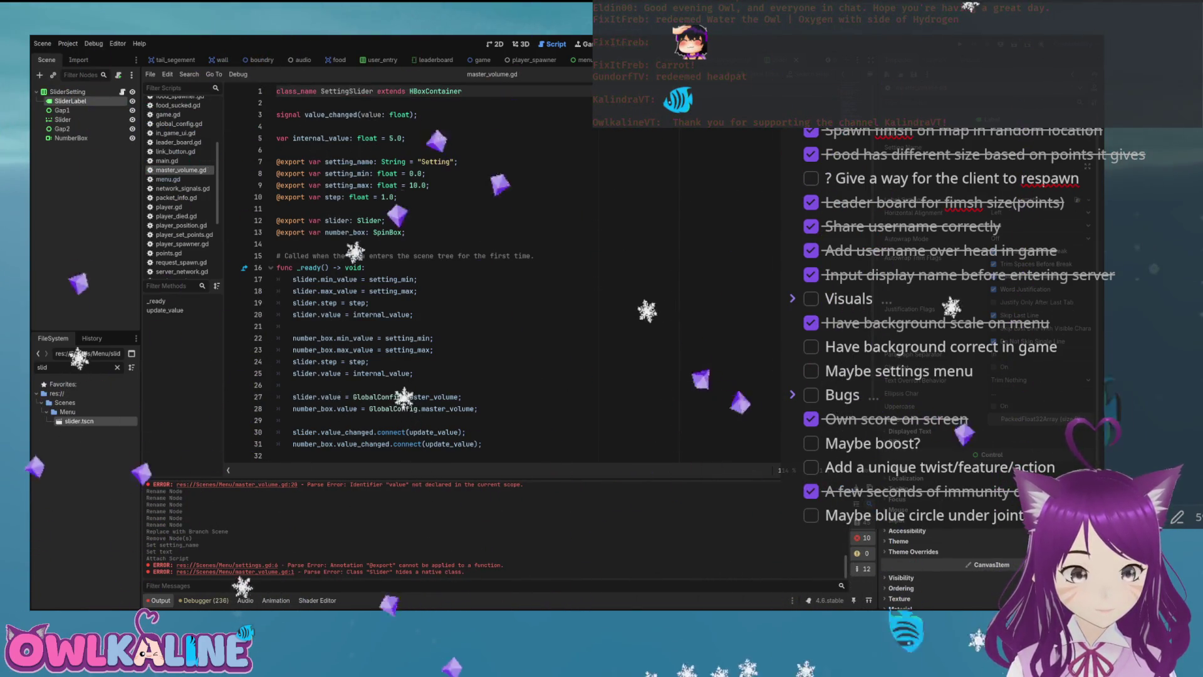
click(581, 59)
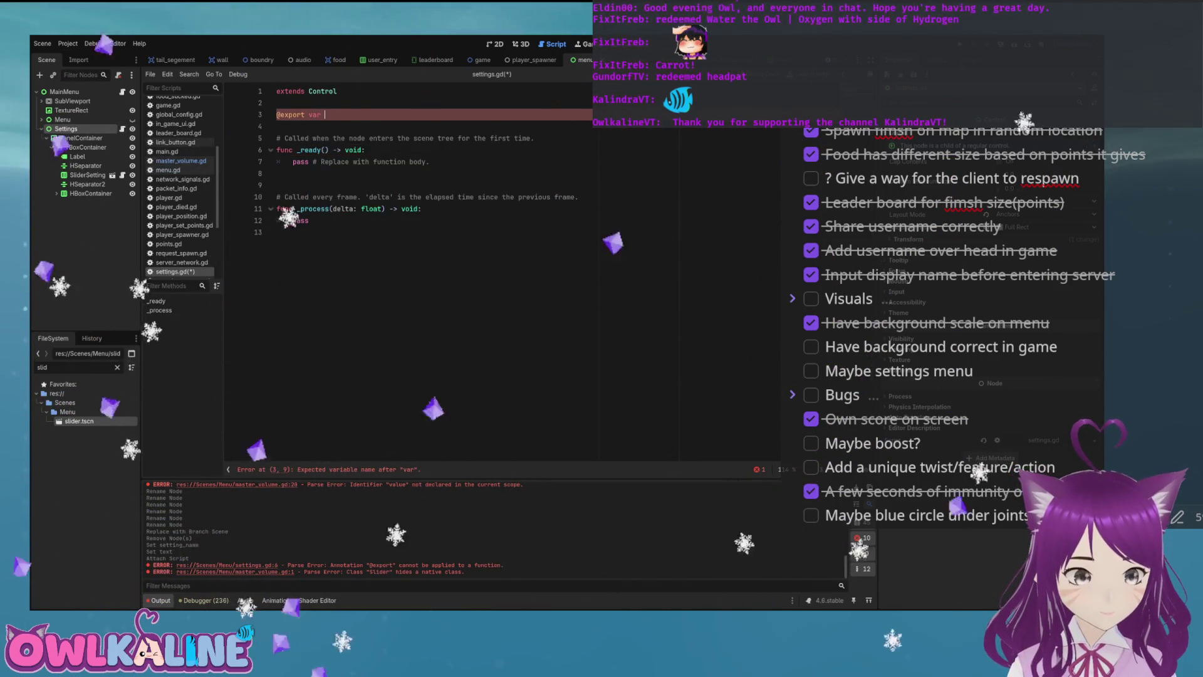
text(_volum)
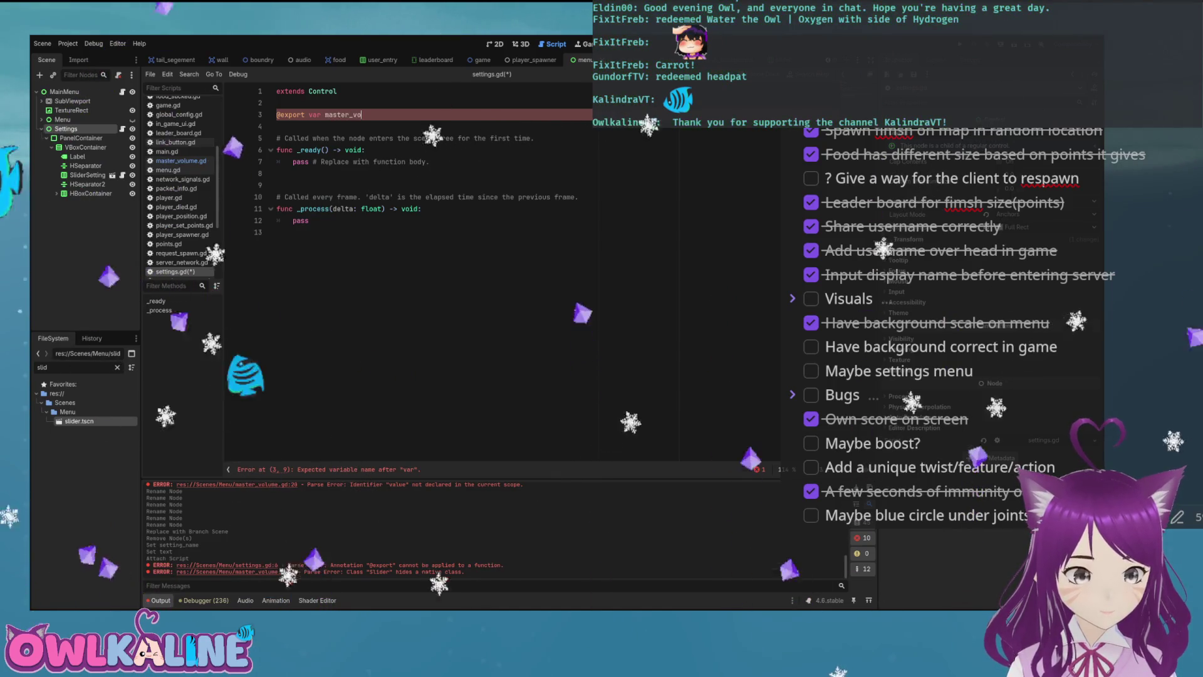
text(e: Sett)
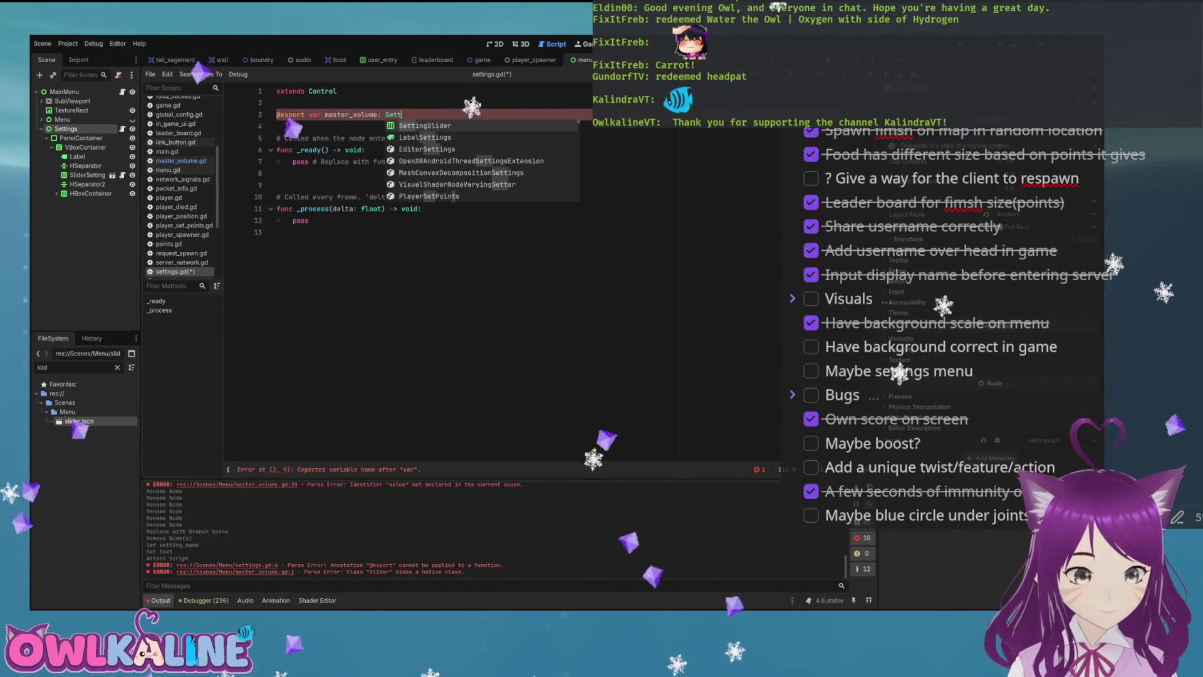
key(Return)
text(;)
key(ctrl+s)
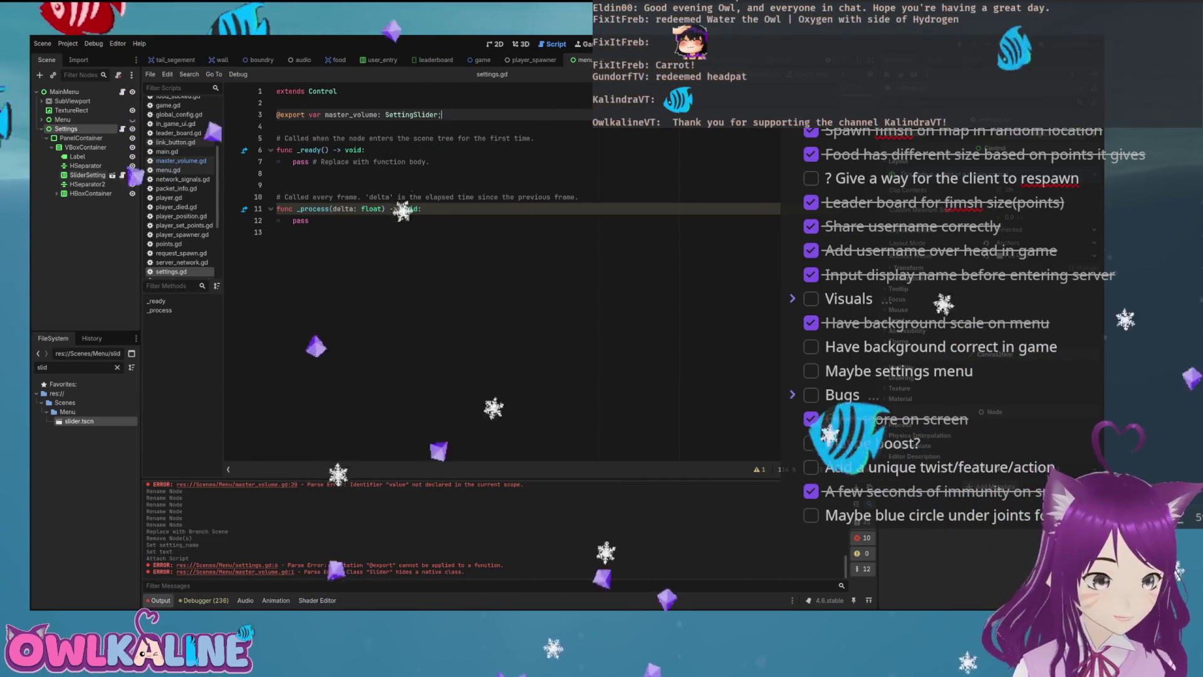
drag(87, 174, 1002, 157)
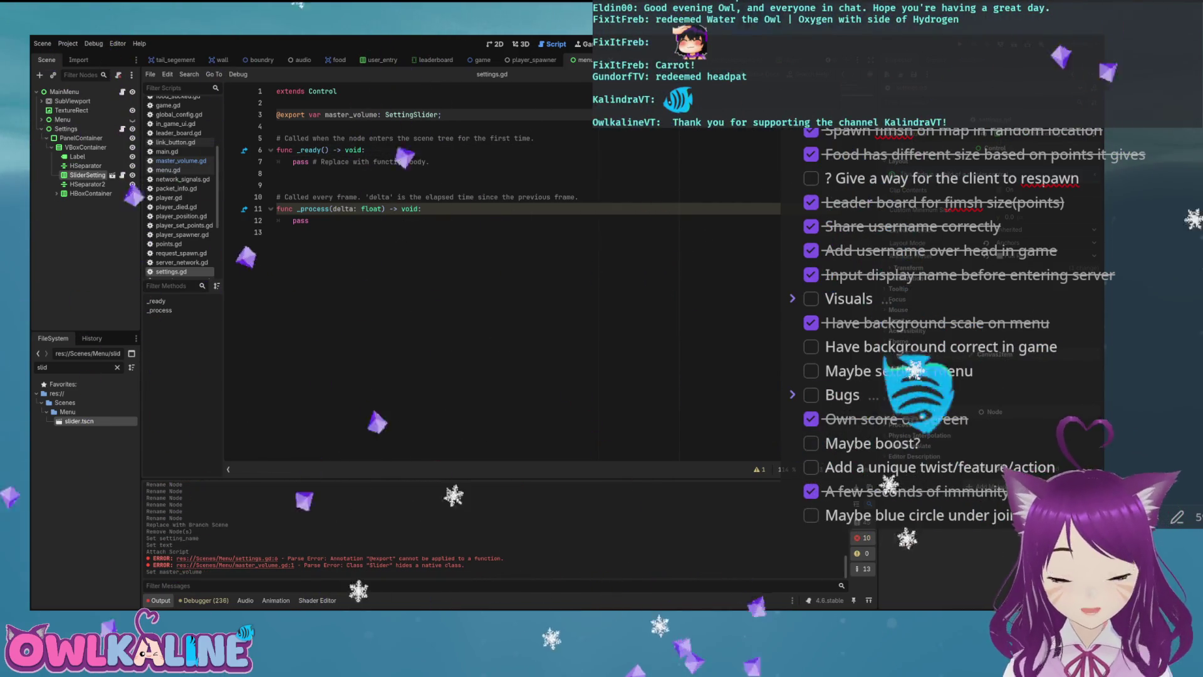
drag(292, 162, 429, 161)
Replace pass in _ready with 'master_volume.internal_value = GlobalConfig.master_volume;' and save
key(BackSpace)
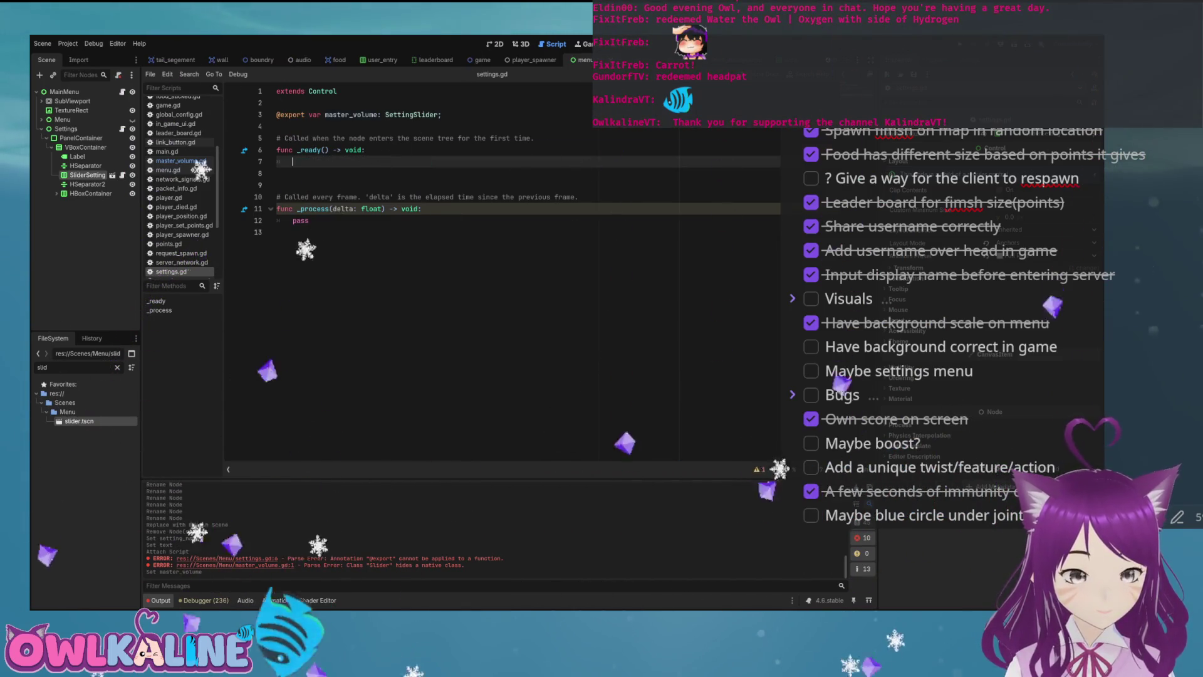
text(as)
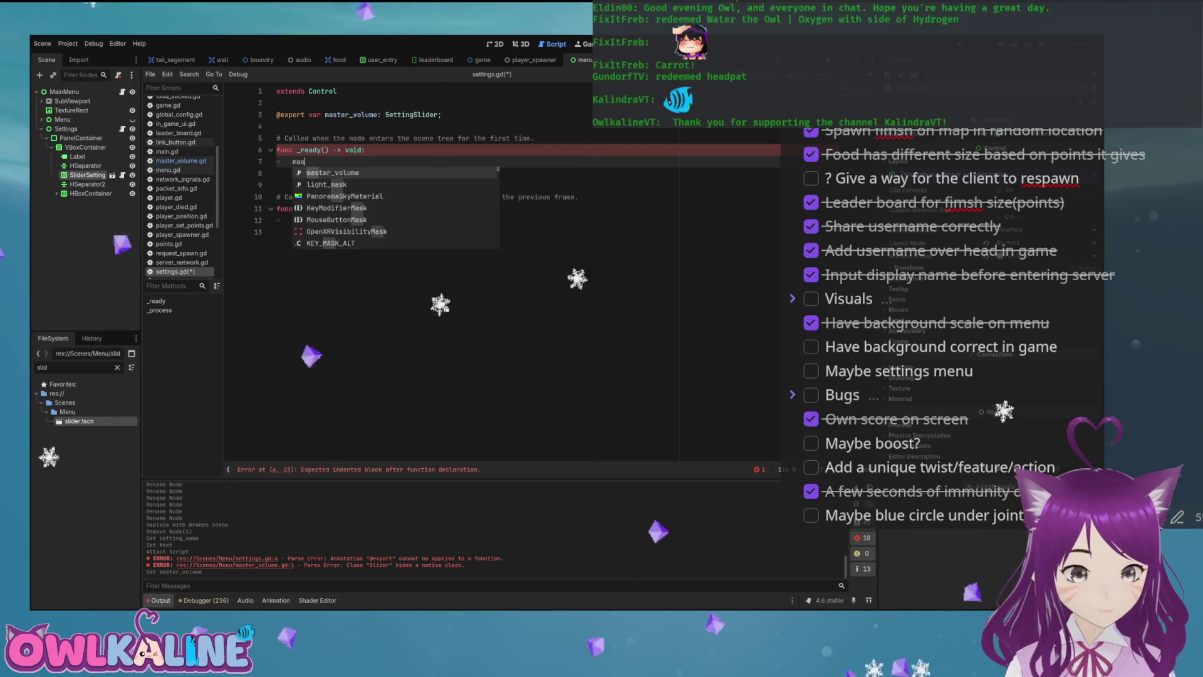
key(Return)
text(.i)
key(Return)
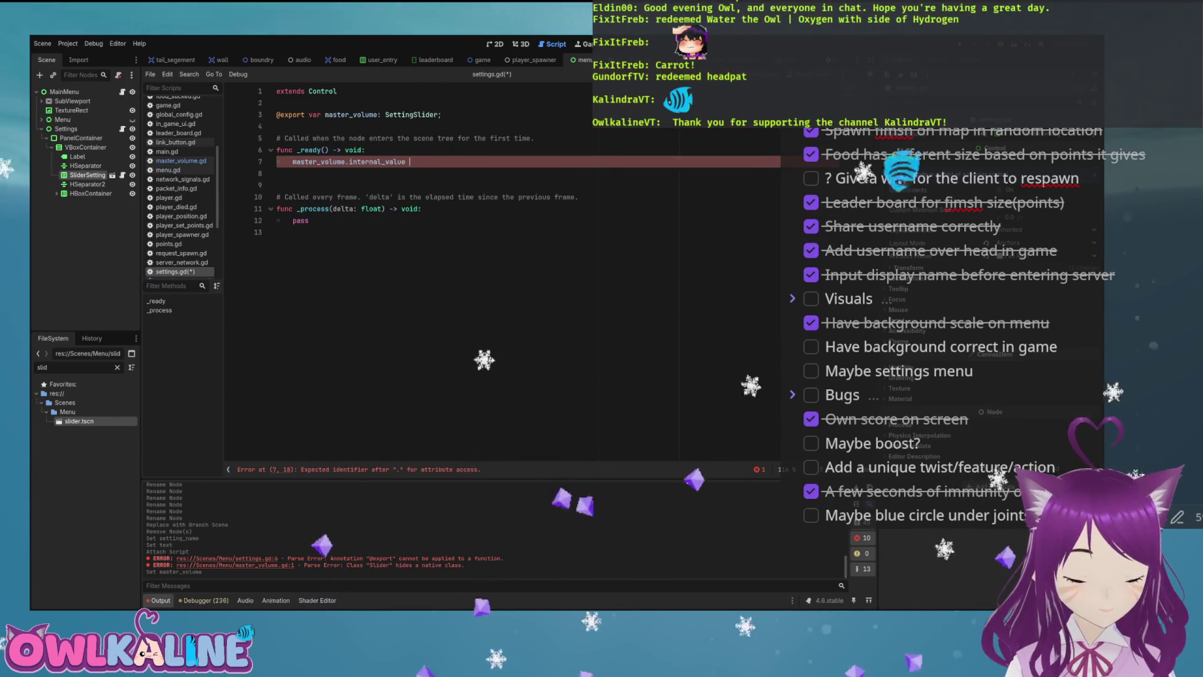
text(= Glo)
key(Return)
text(.m)
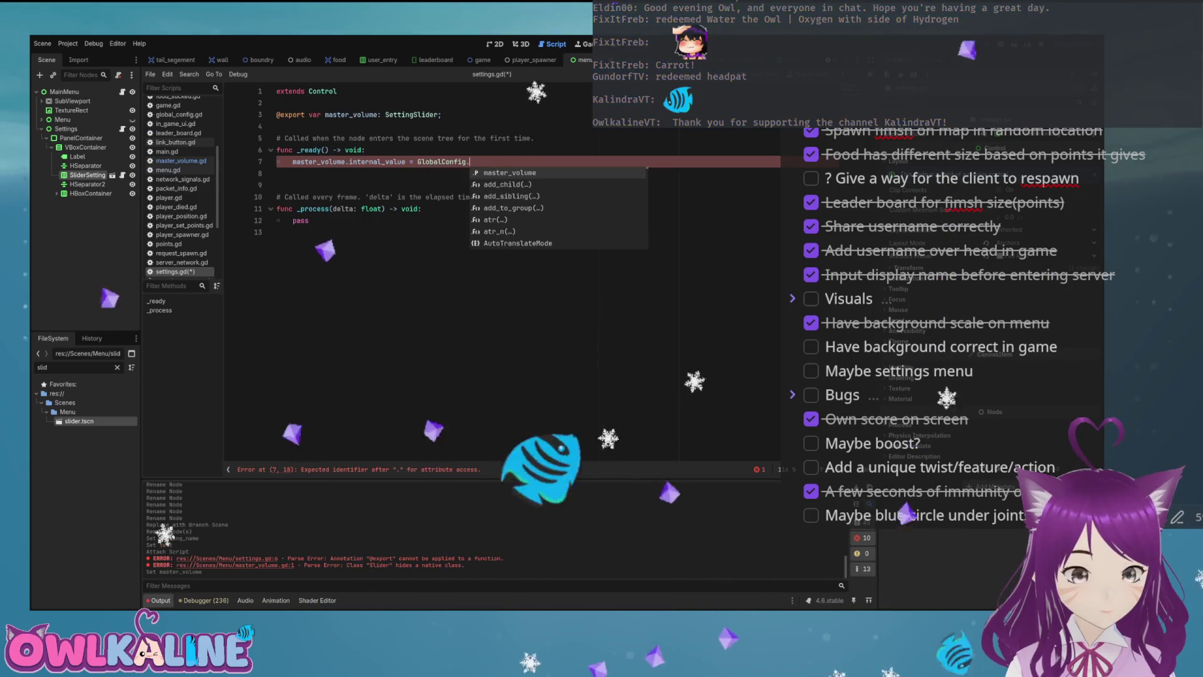
key(Return)
text(;)
key(ctrl+s)
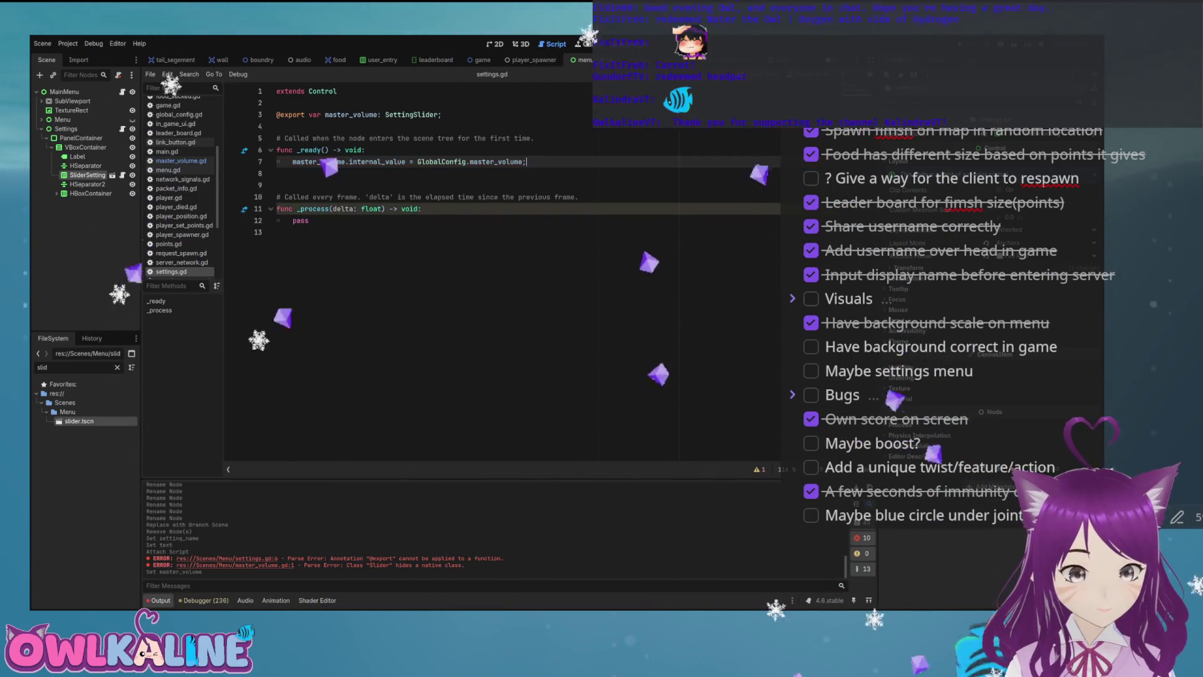
Add 'master_volume.value_changed.connect(master_volume_updated)' on the next line of _ready
key(Return)
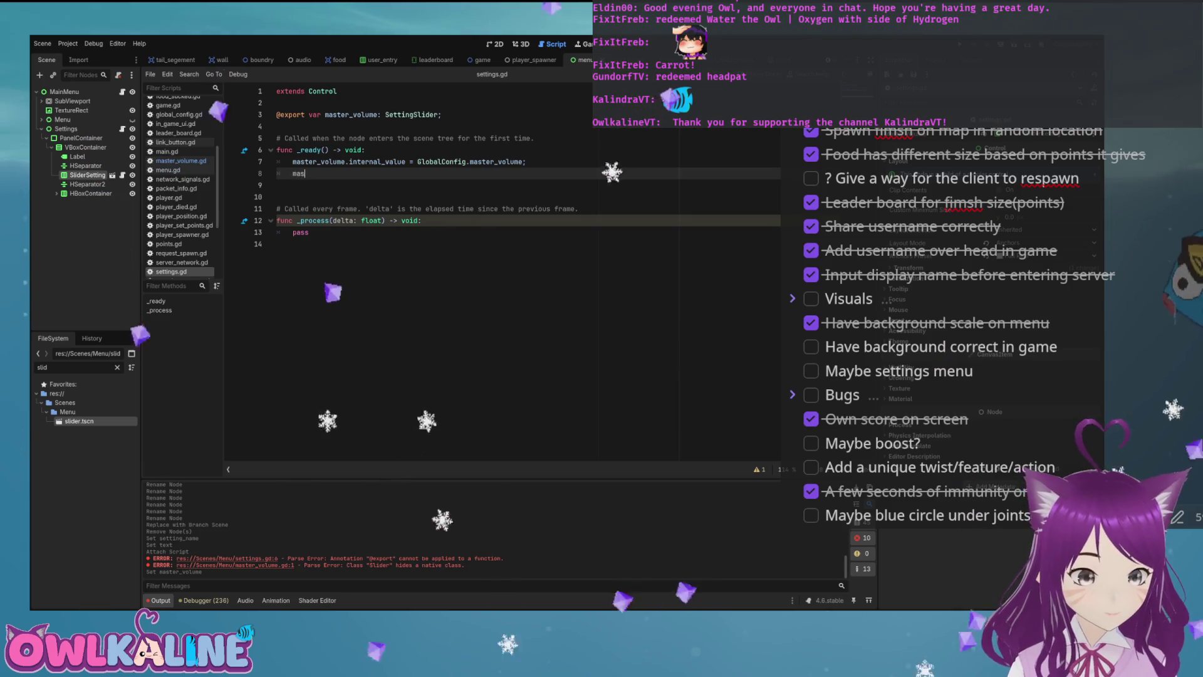
key(Return)
text(.va)
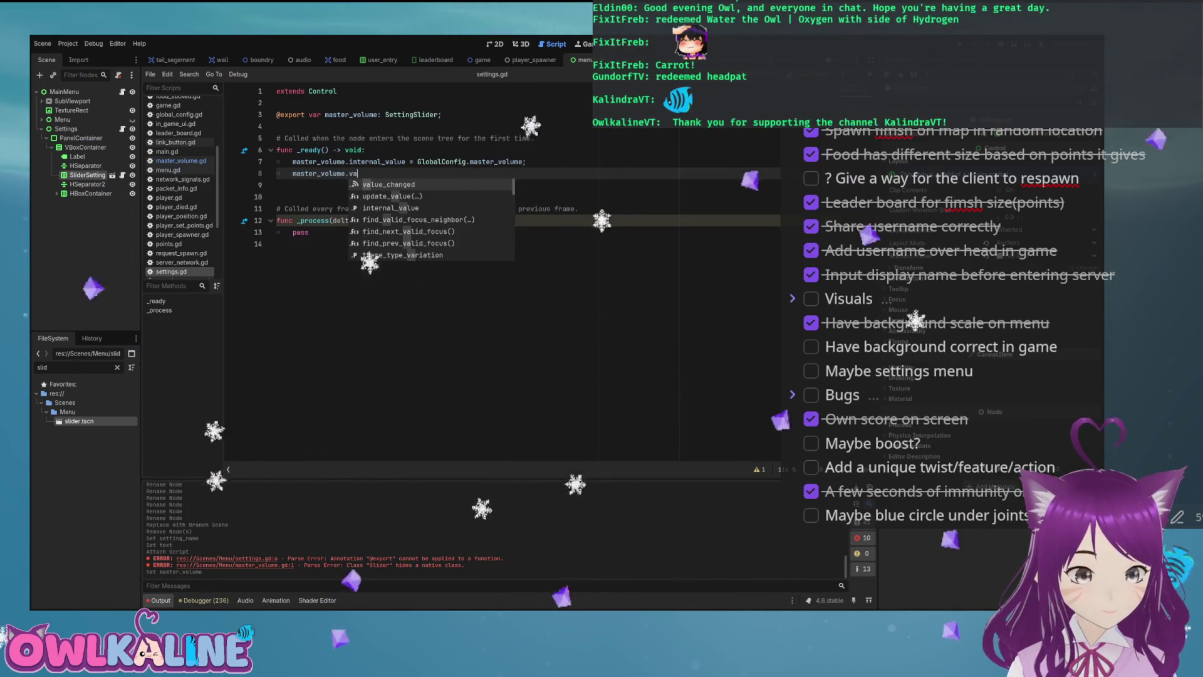
key(Return)
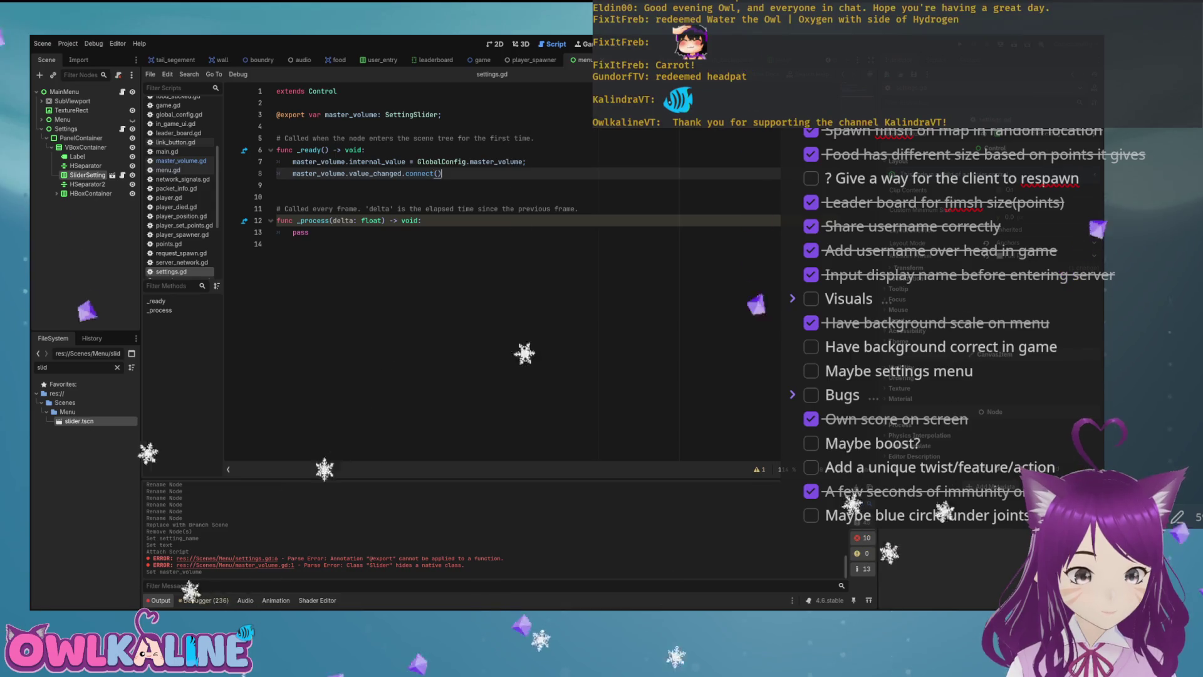
text(master_volume)
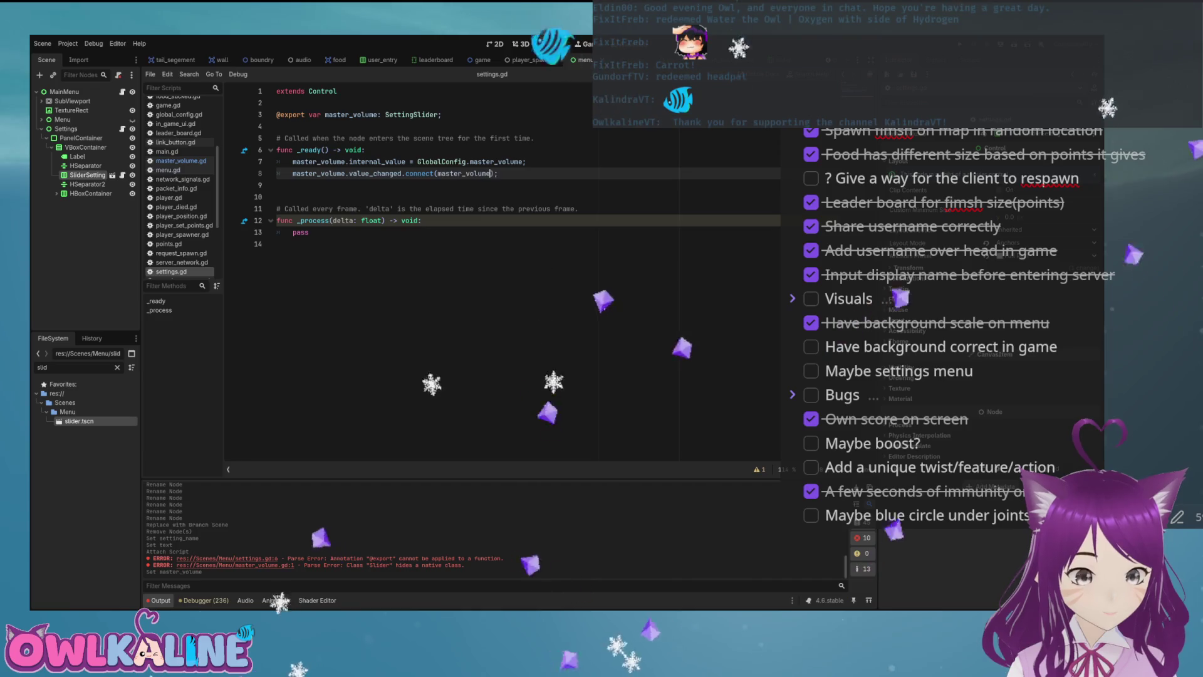
text(dated)
key(Down)
key(Return)
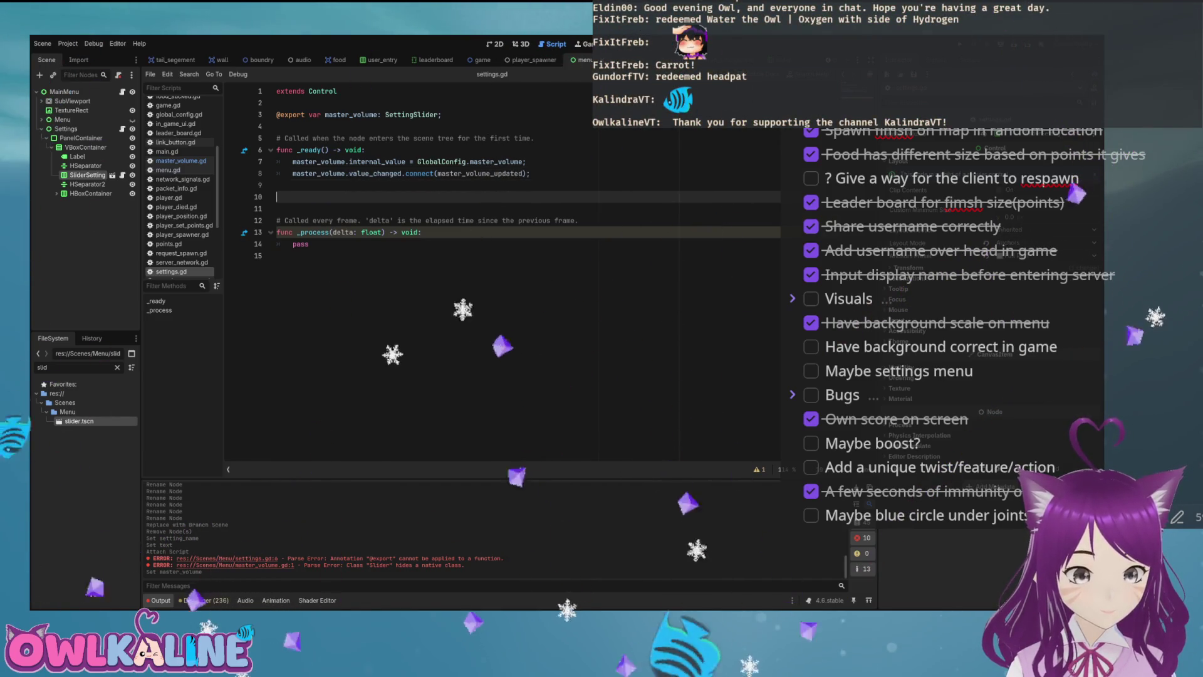
Add a function taking 'value: float' whose body sets 'GlobalConfig.master_volume = value;', and save
text(master_value_upd)
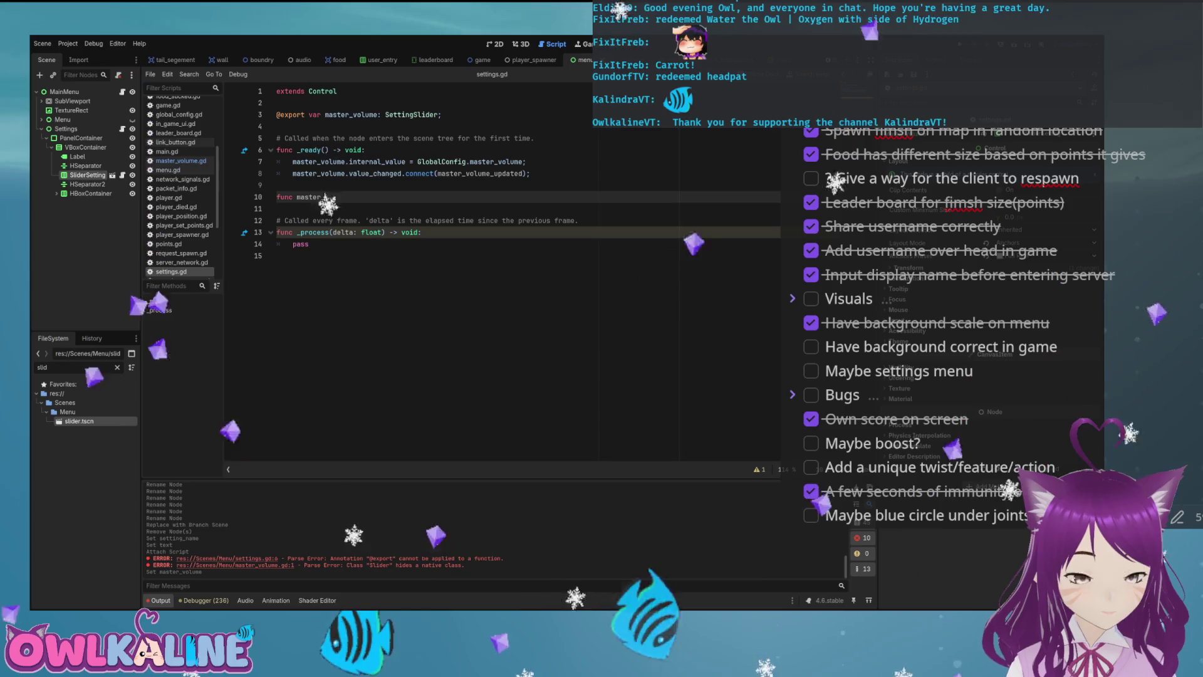
text(ated(v))
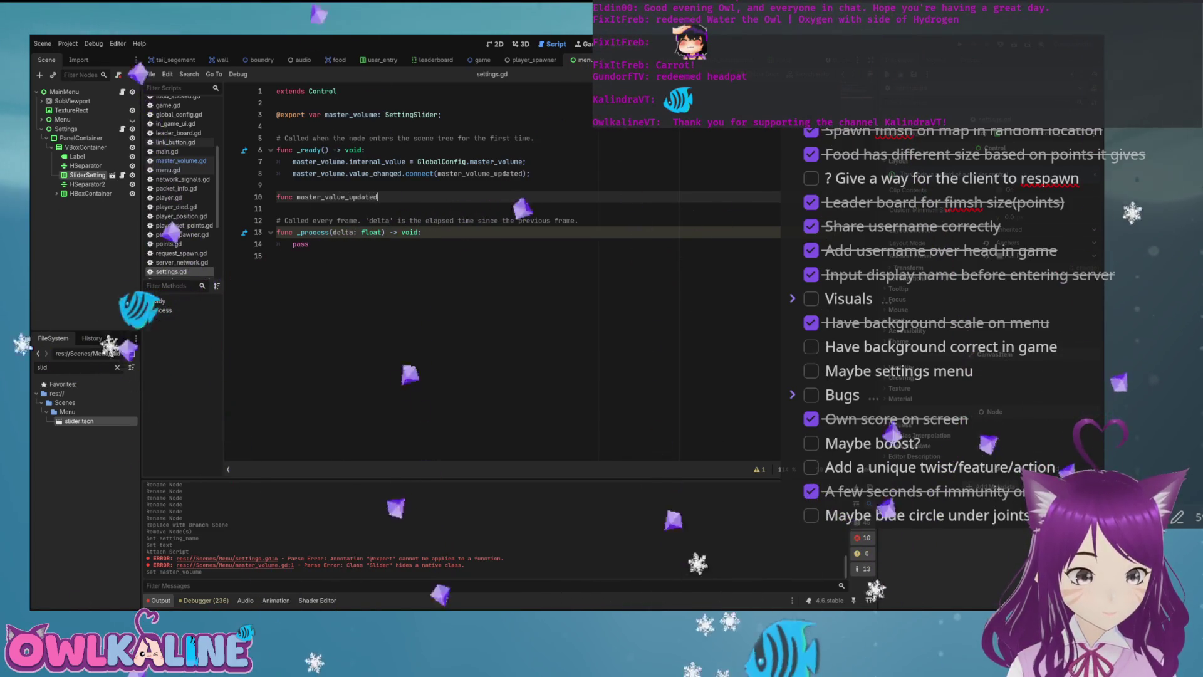
text(:)
key(Return)
click(382, 196)
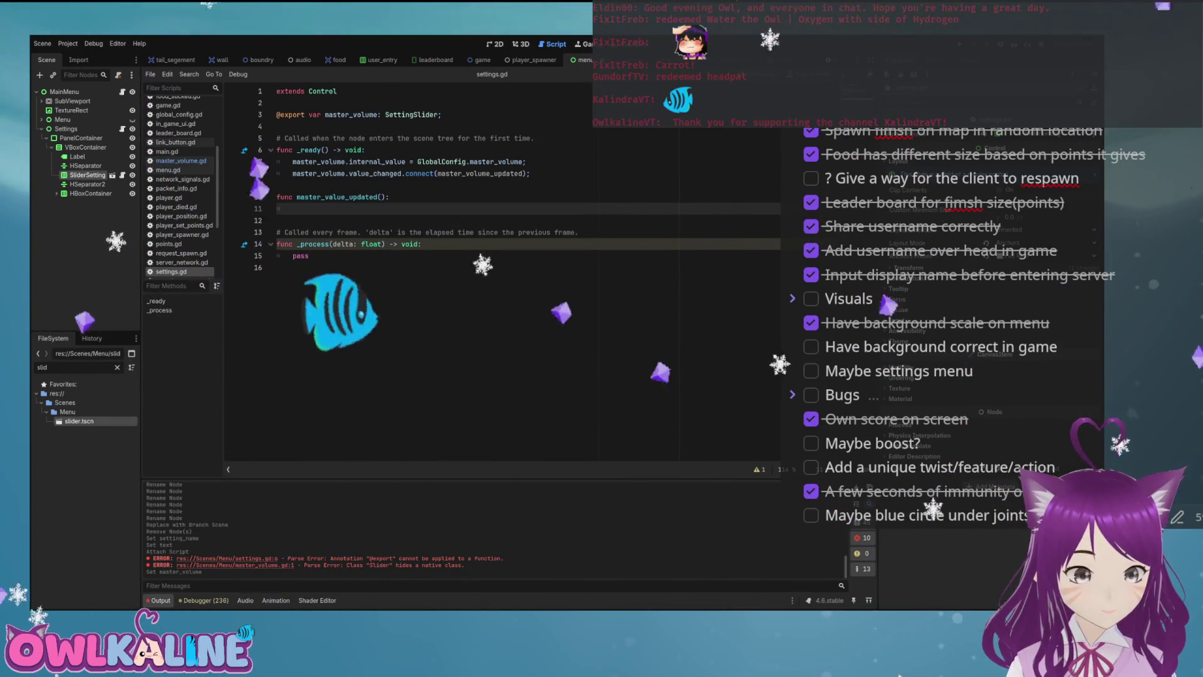
text(value: fl)
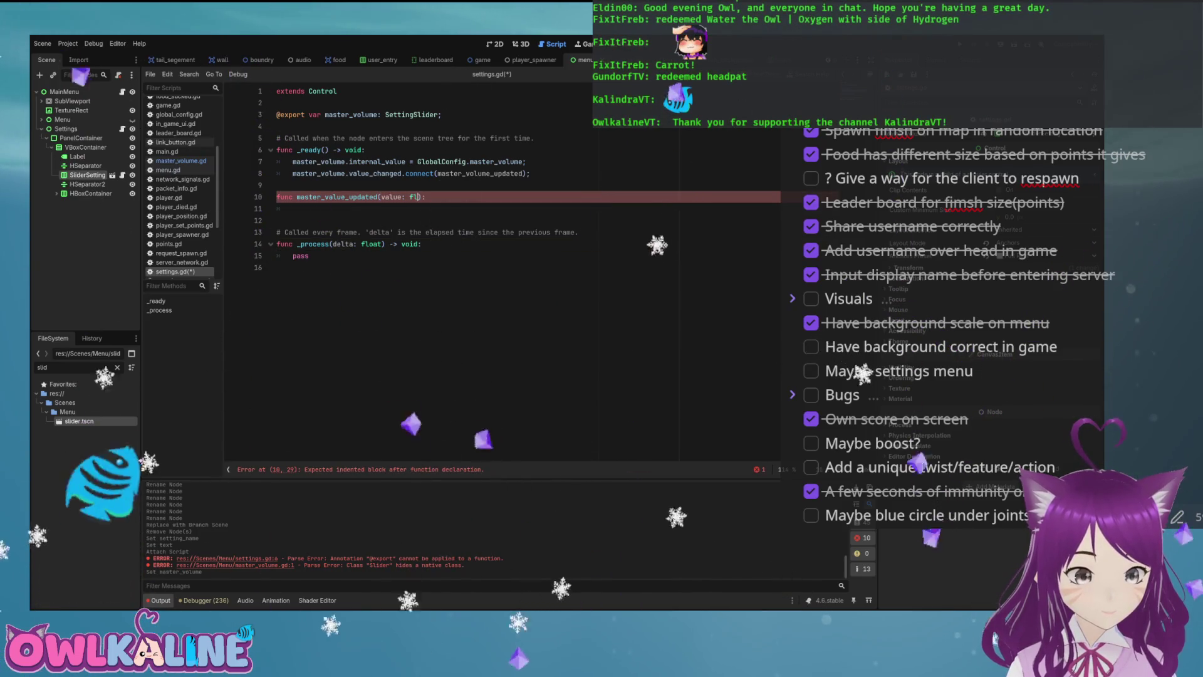
text(oat)
key(Down)
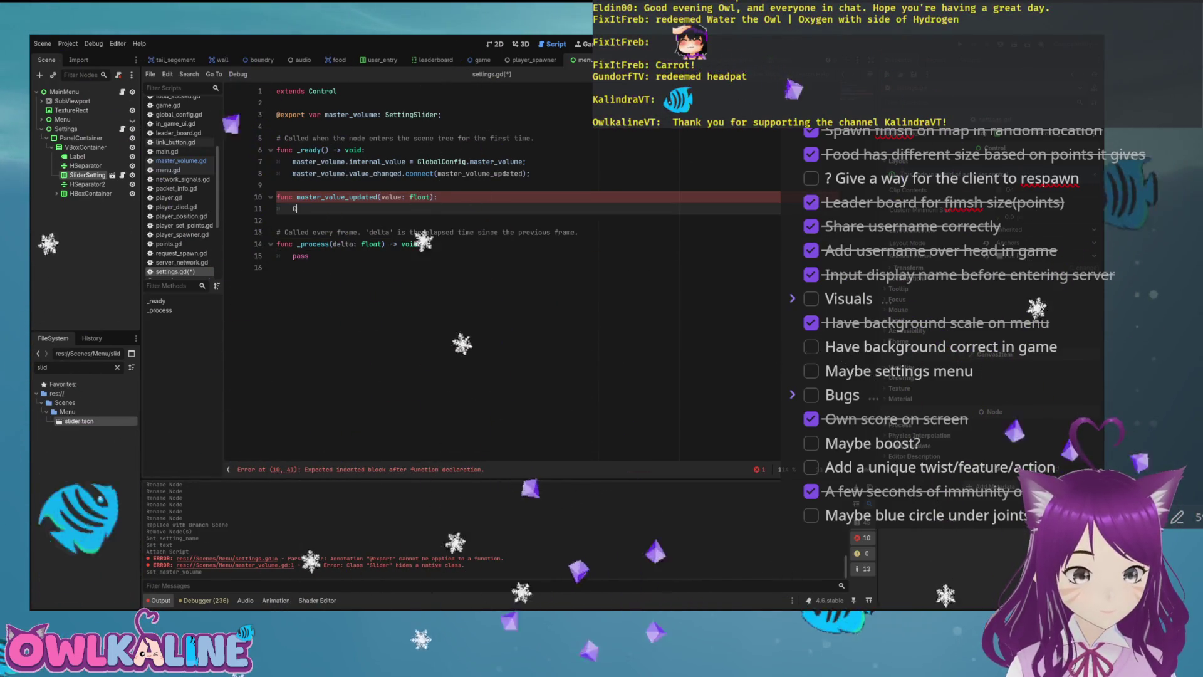
text(GlobalC)
key(Return)
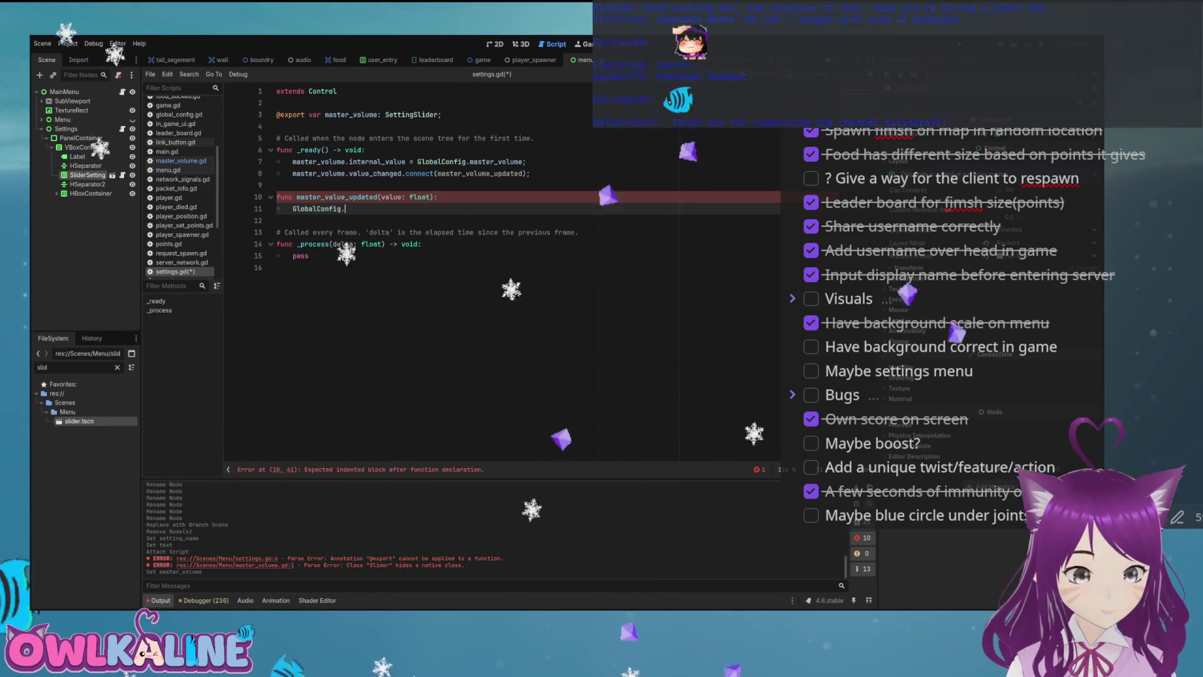
text(.ma)
key(Return)
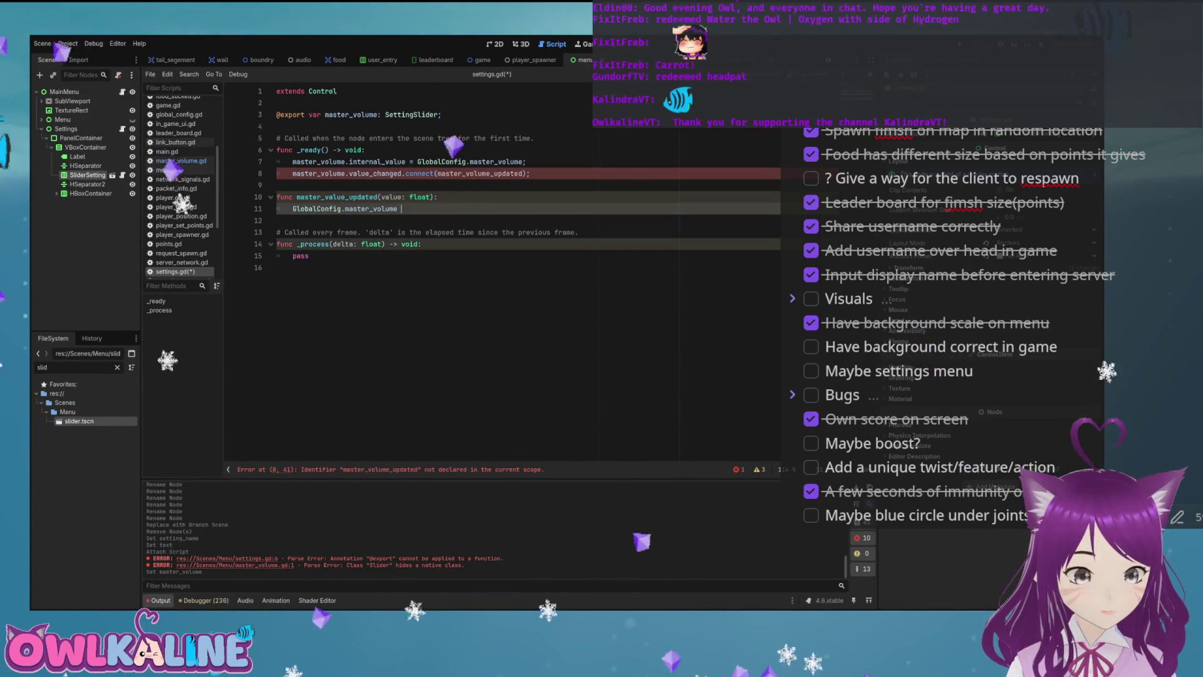
text(value;)
key(ctrl+s)
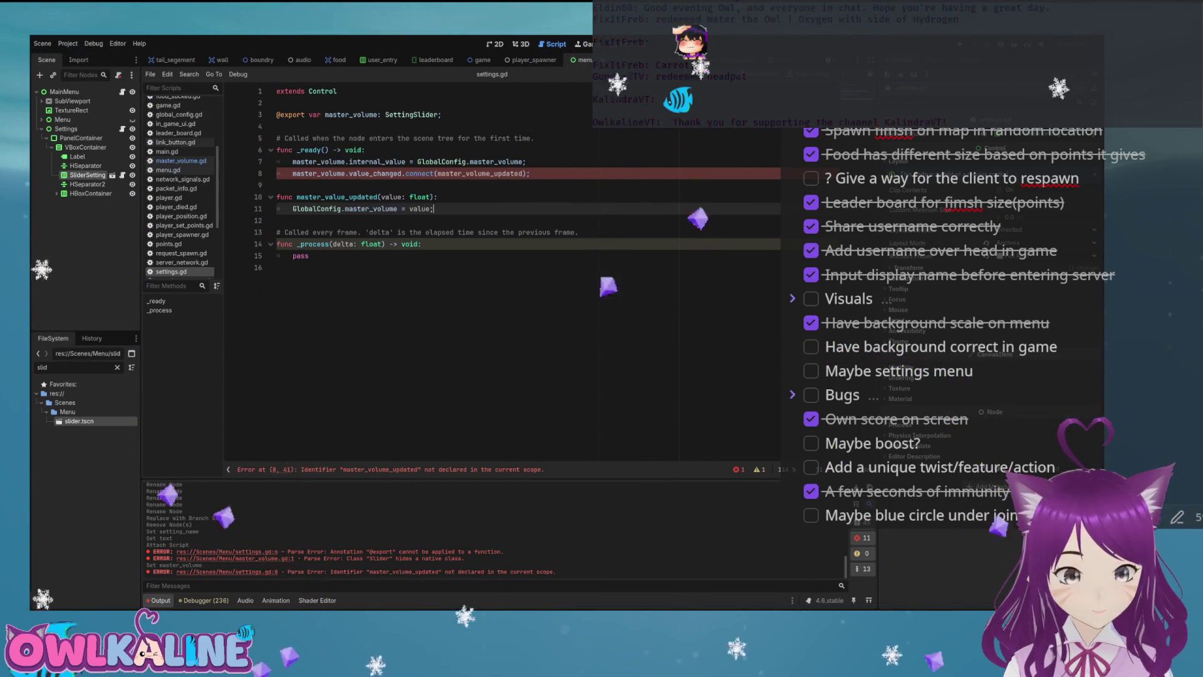
Rename the misnamed master_value_updated function to master_volume_updated to match the connect call
click(277, 185)
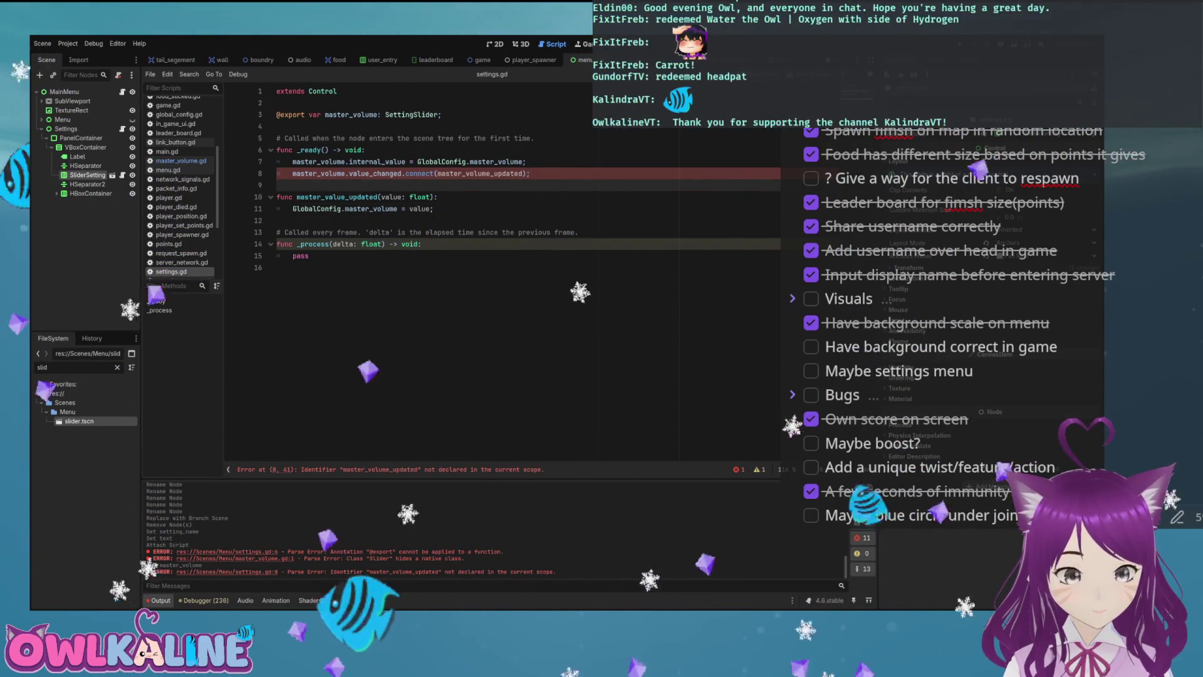
double_click(480, 174)
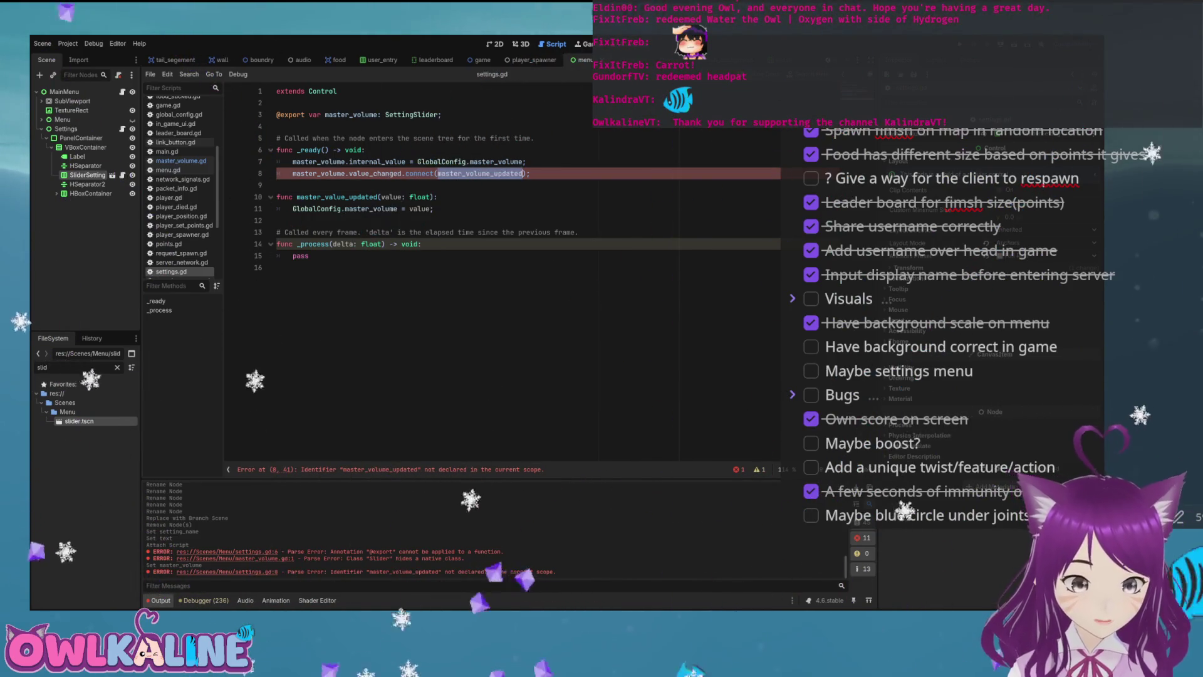
double_click(376, 197)
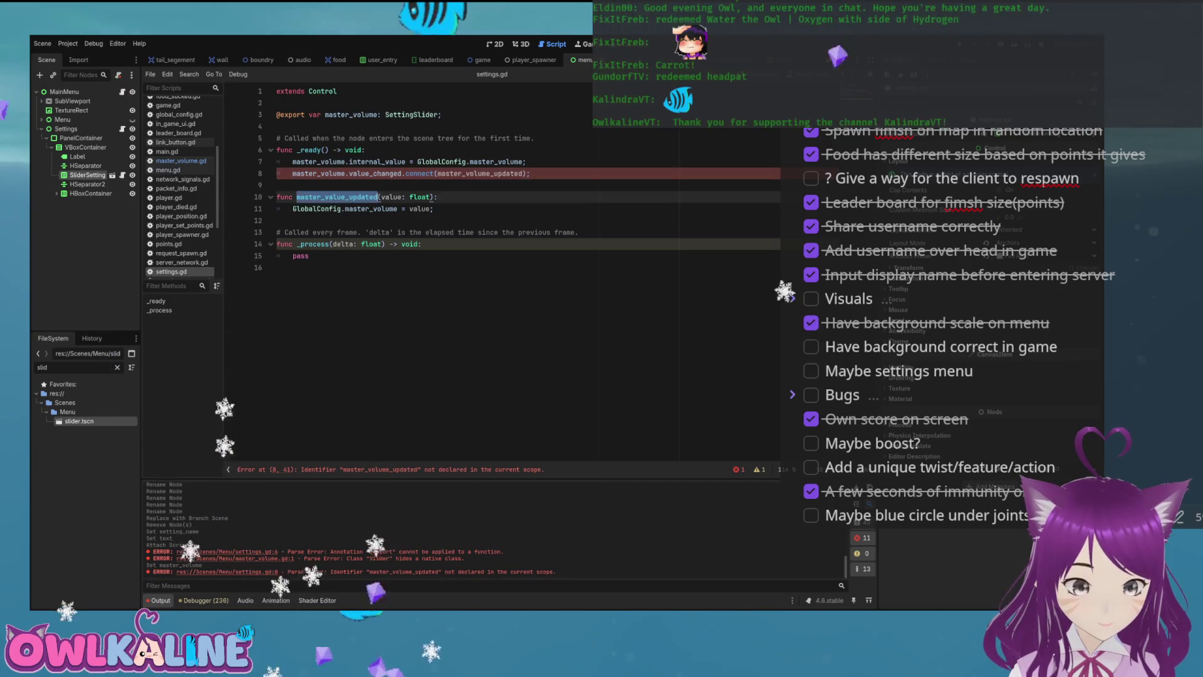
click(277, 185)
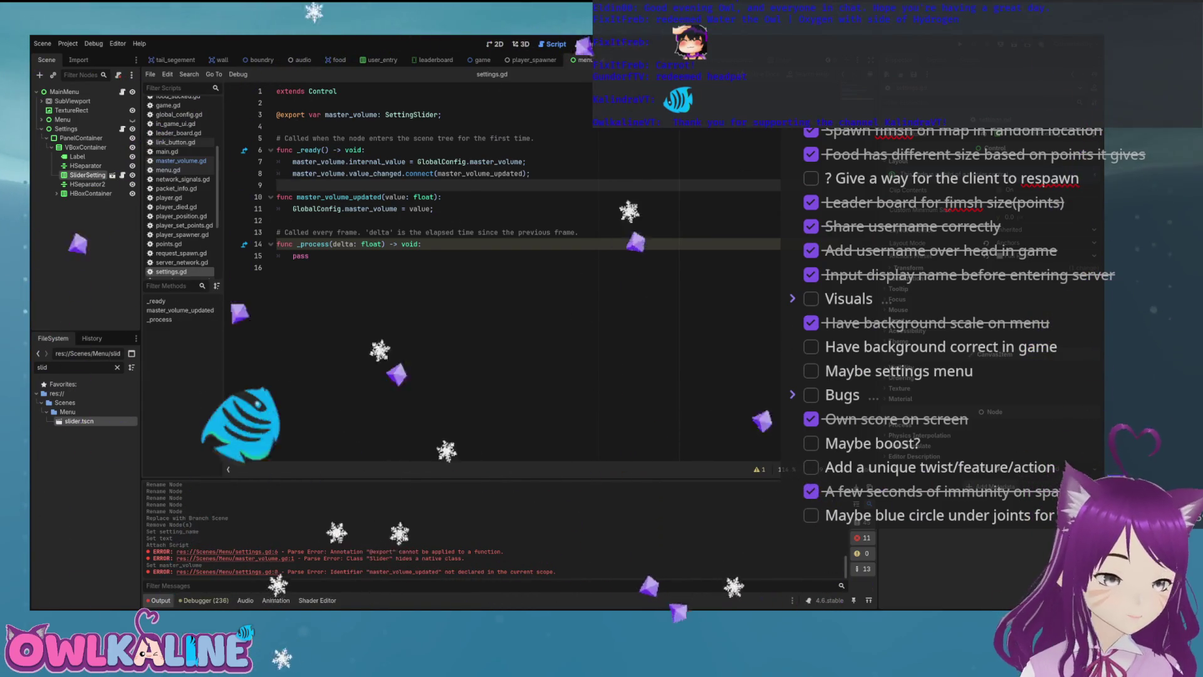
click(434, 208)
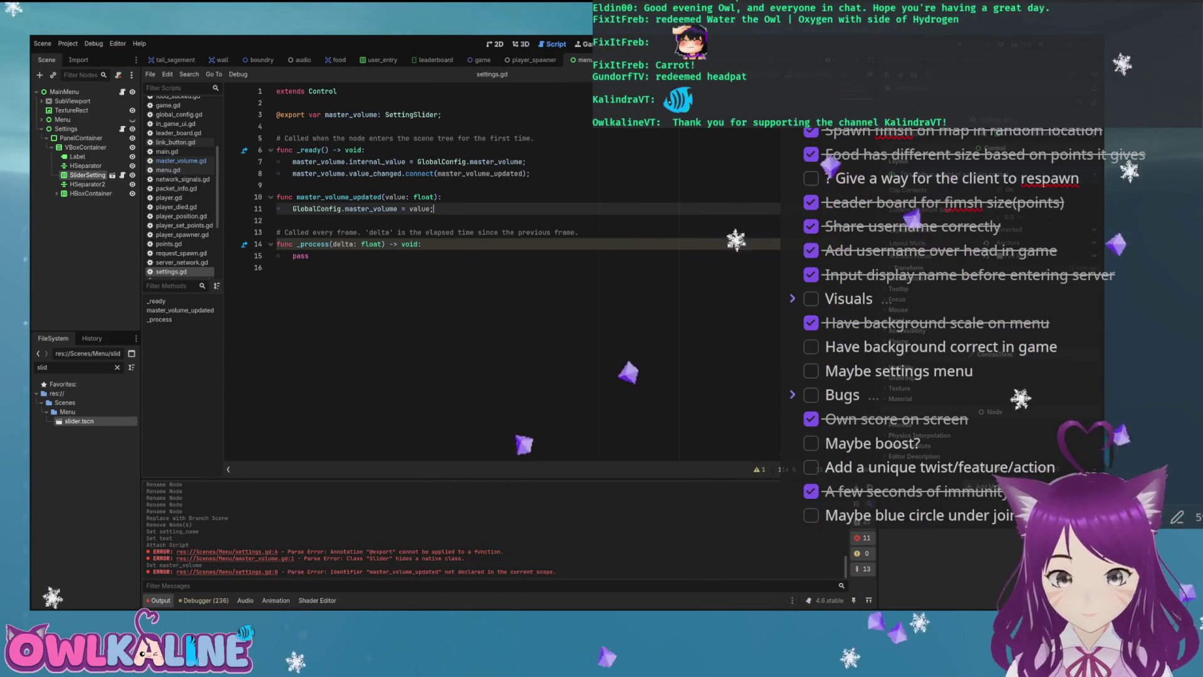
Switch to the 2D editor view and launch the project to test the volume slider
key(ctrl+F1)
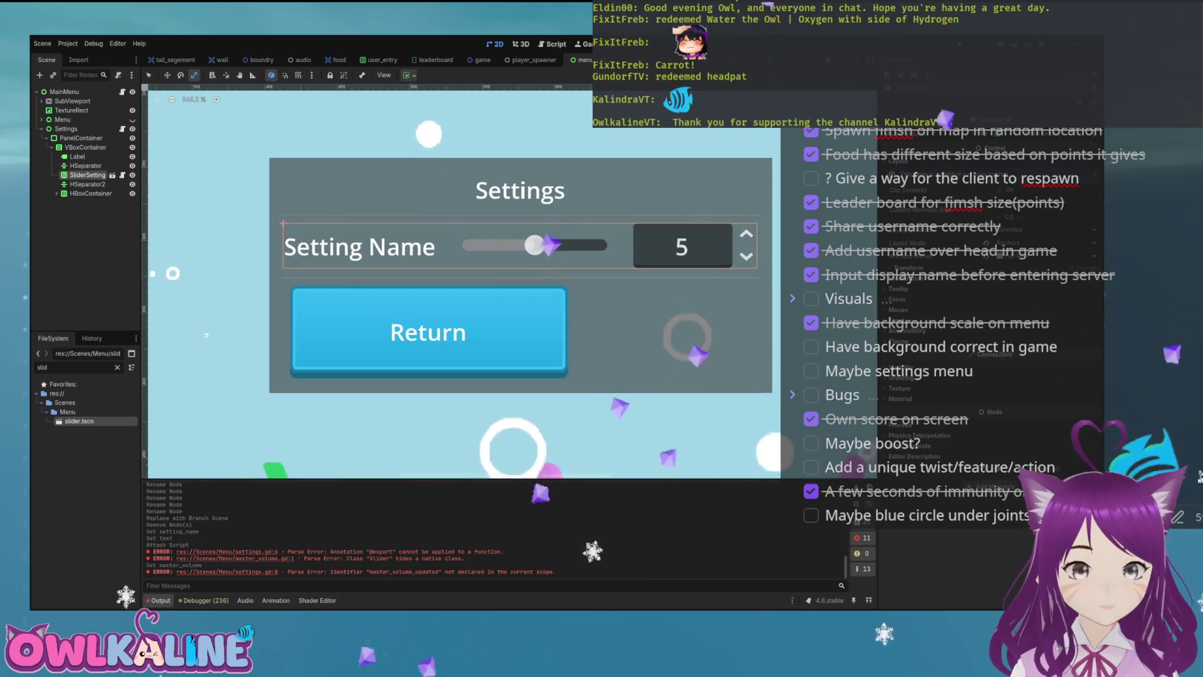
key(F5)
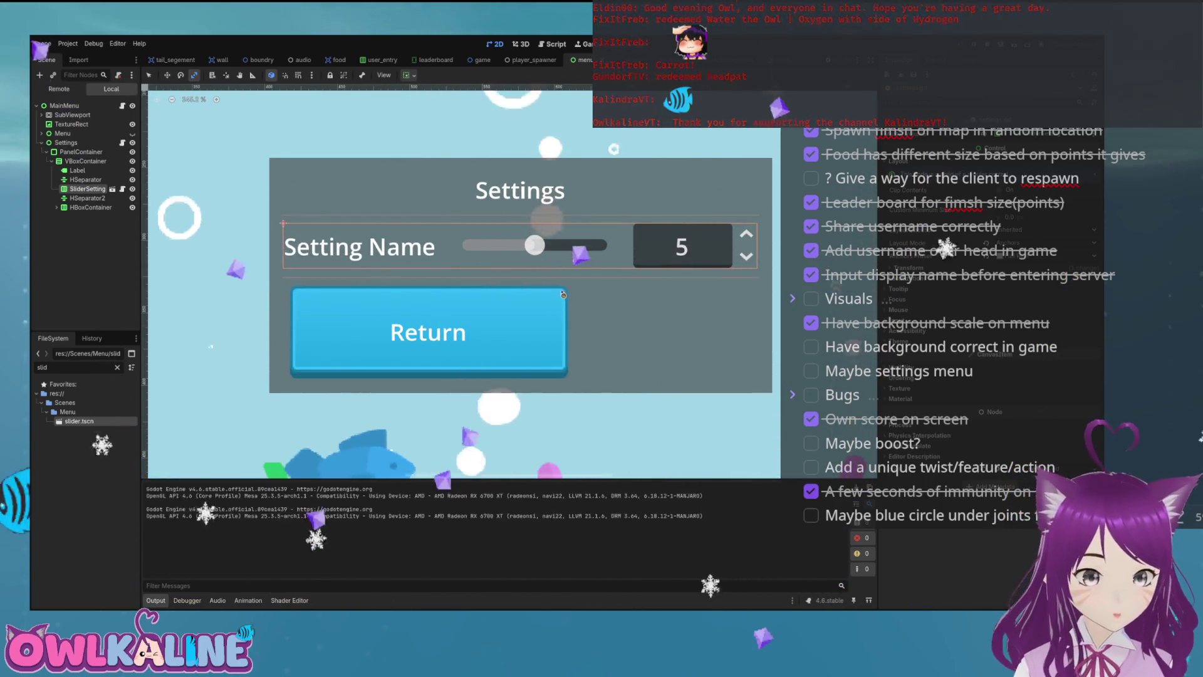
Stop the game and open the slider scene's master_volume.gd script
key(F8)
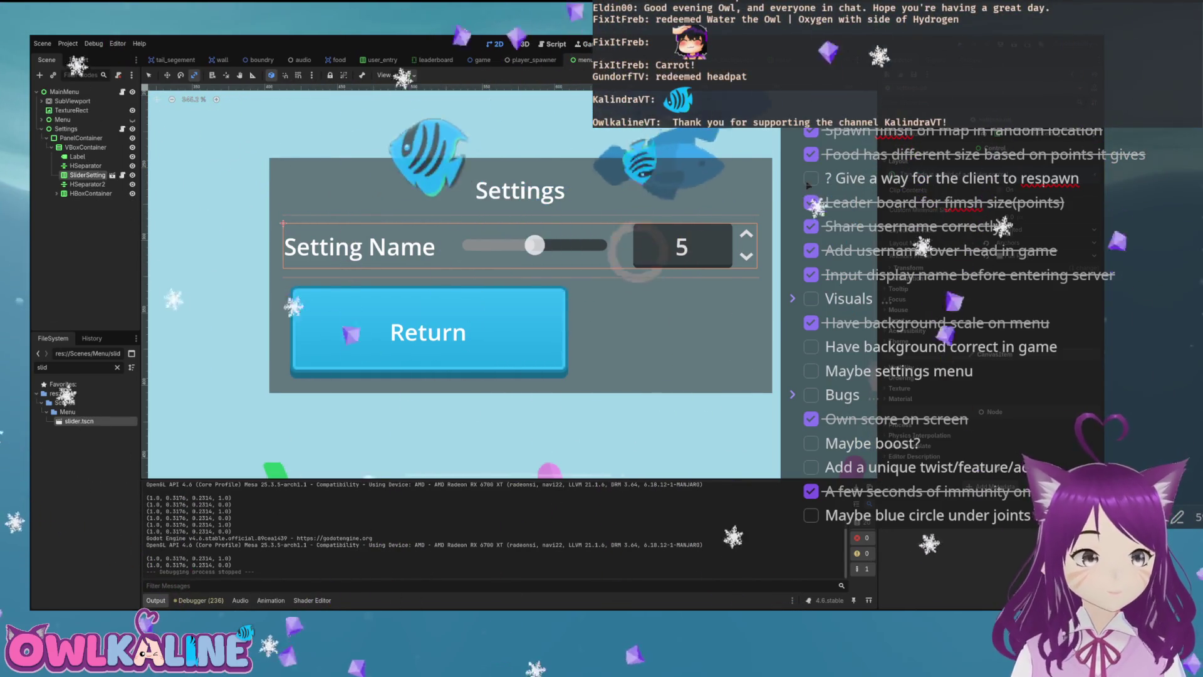
key(ctrl+Tab)
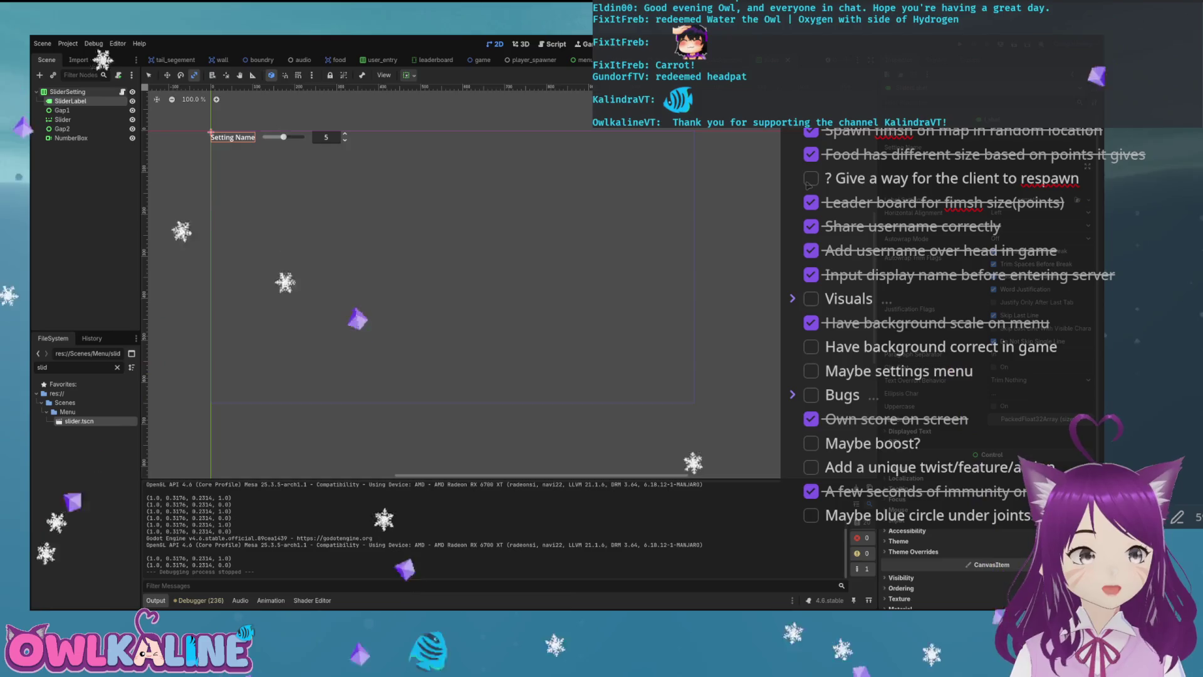
key(ctrl+F3)
scroll(808, 184, down, 2)
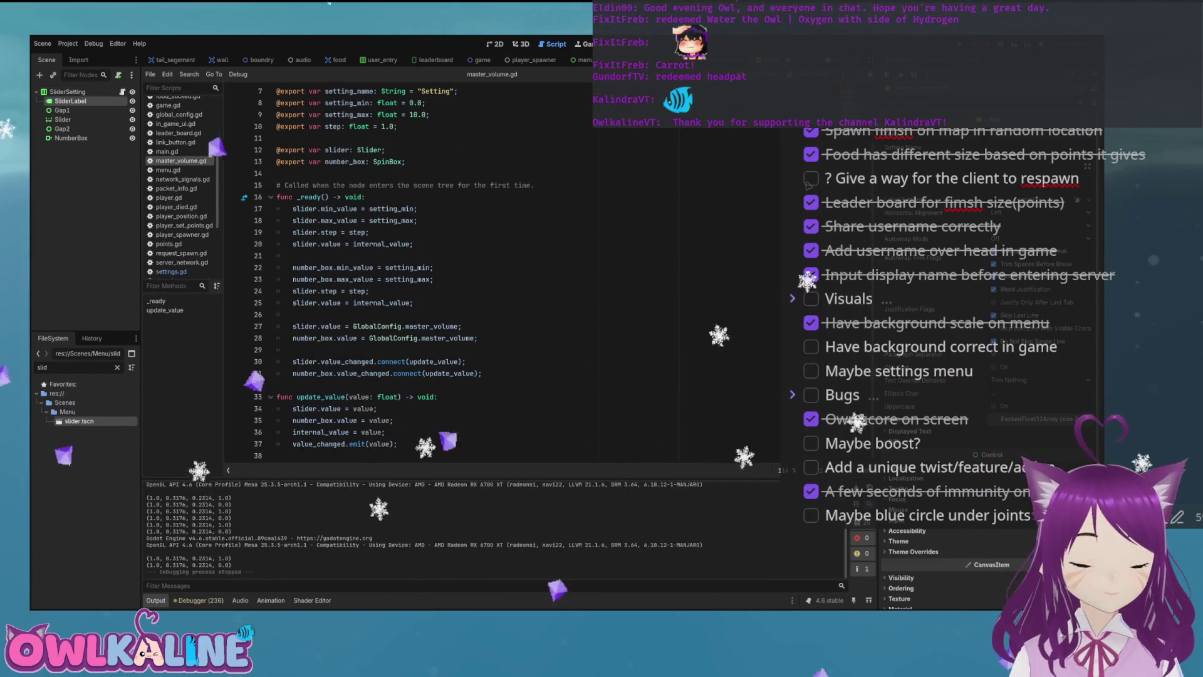
scroll(808, 184, up, 2)
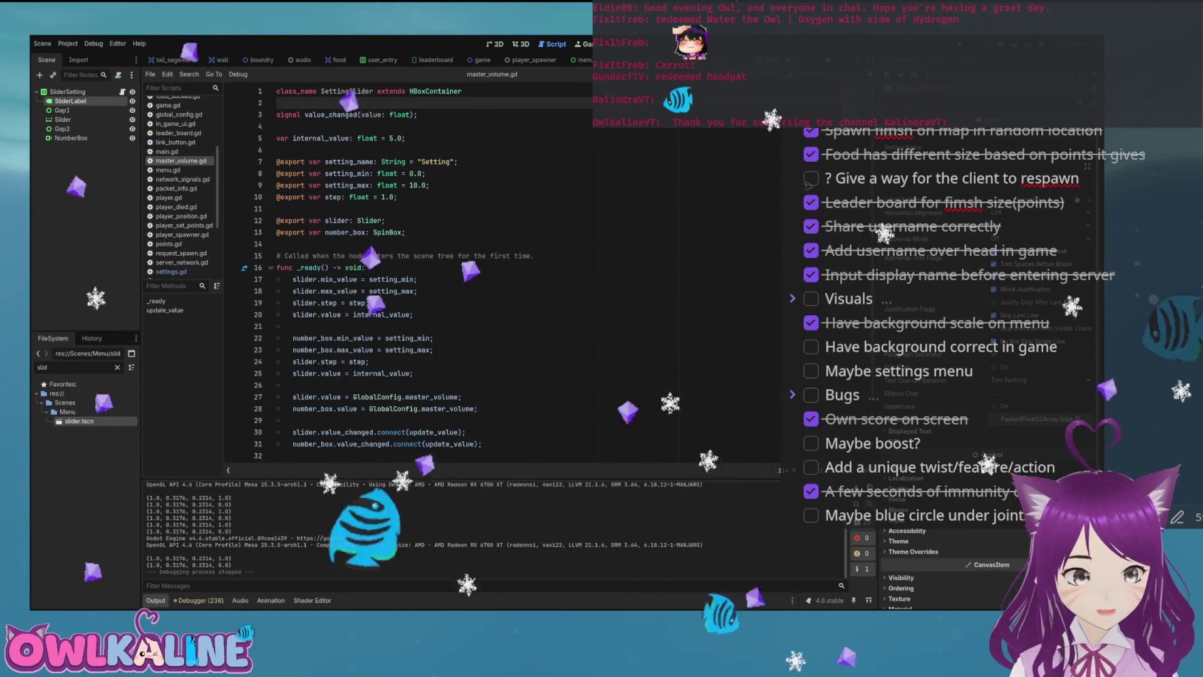
key(Down)
key(Down)
key(Down)
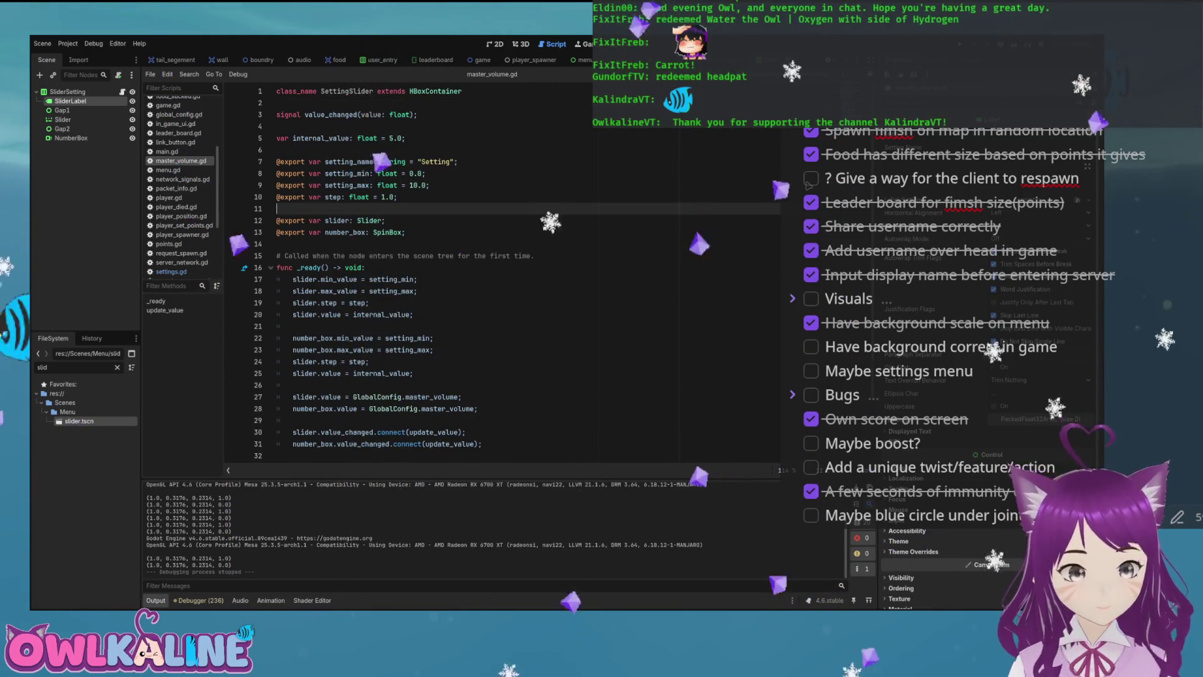
Add an exported 'slider_name: Label' variable, save, and link the SliderLabel node to it
key(Return)
text(@e)
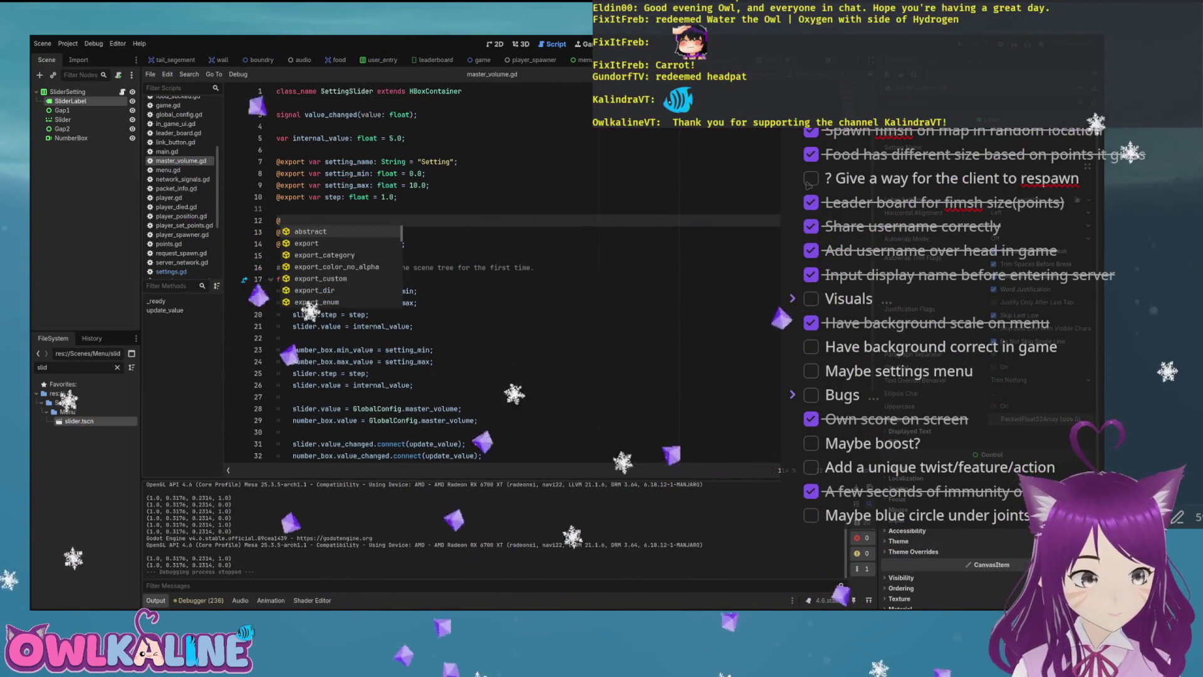
text(xport va)
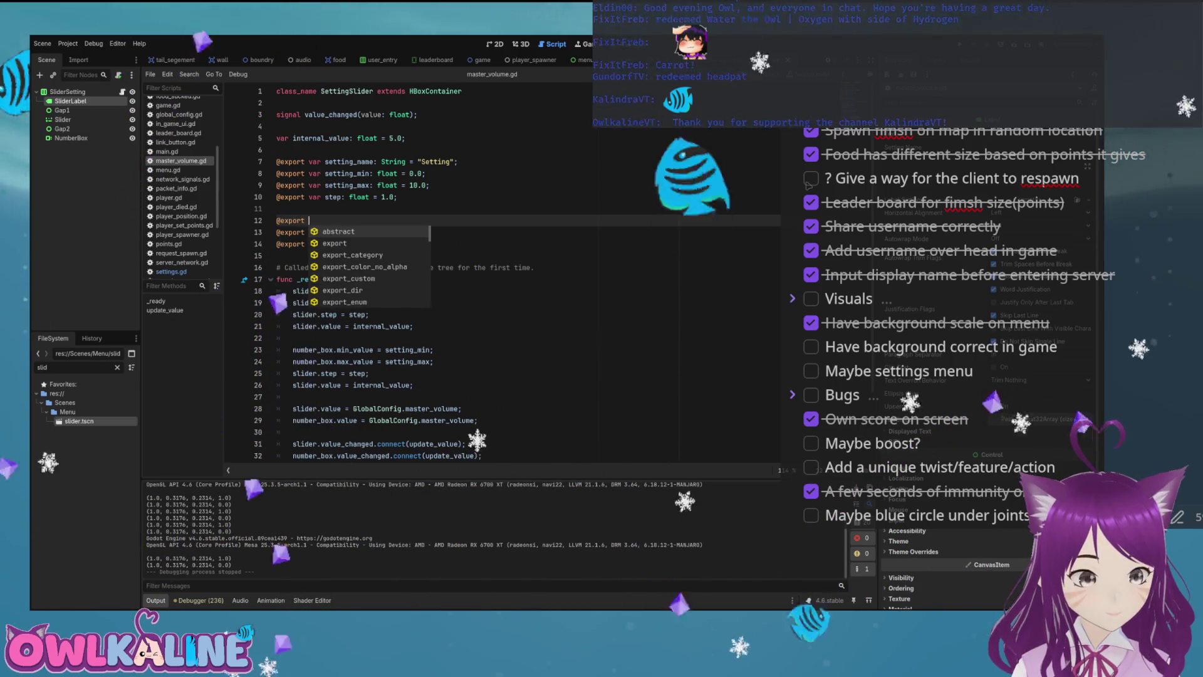
text(r slider_n)
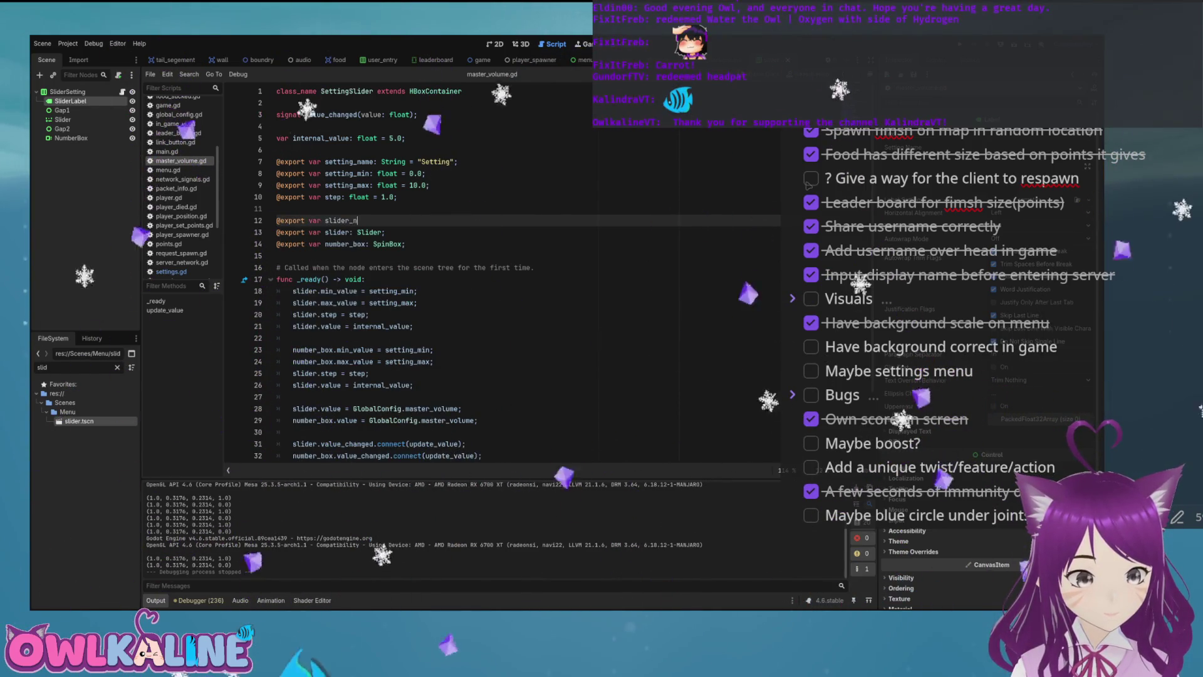
key(BackSpace)
key(BackSpace)
key(BackSpace)
text(name:)
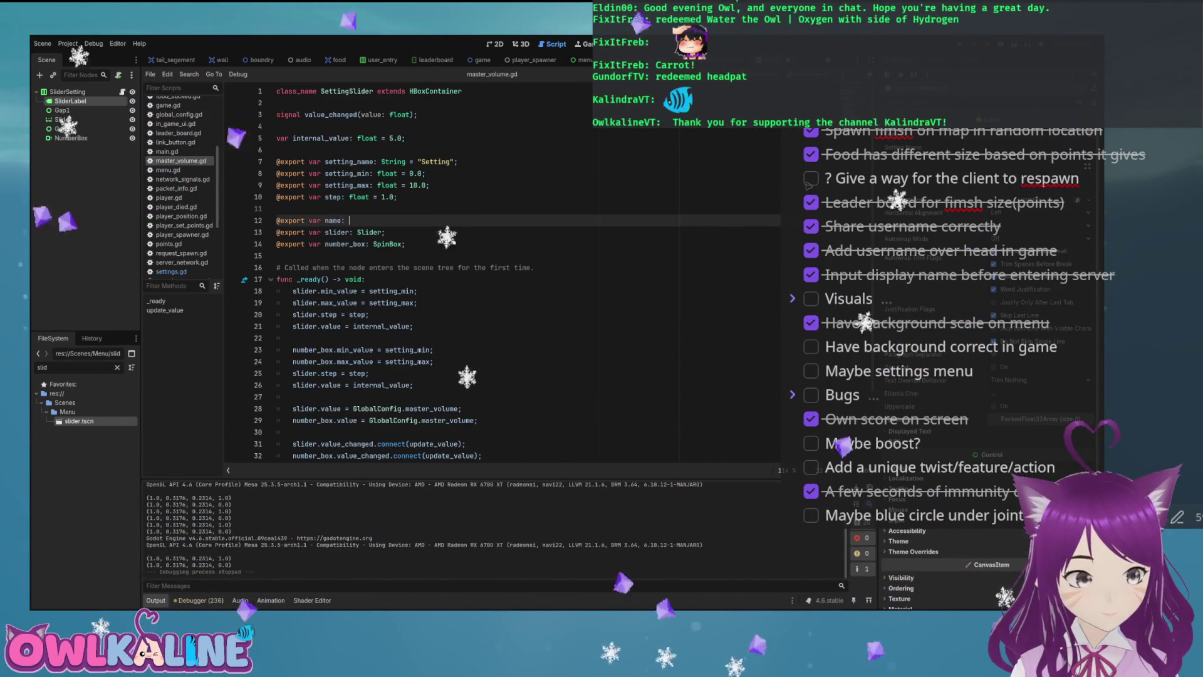
text(La)
key(Return)
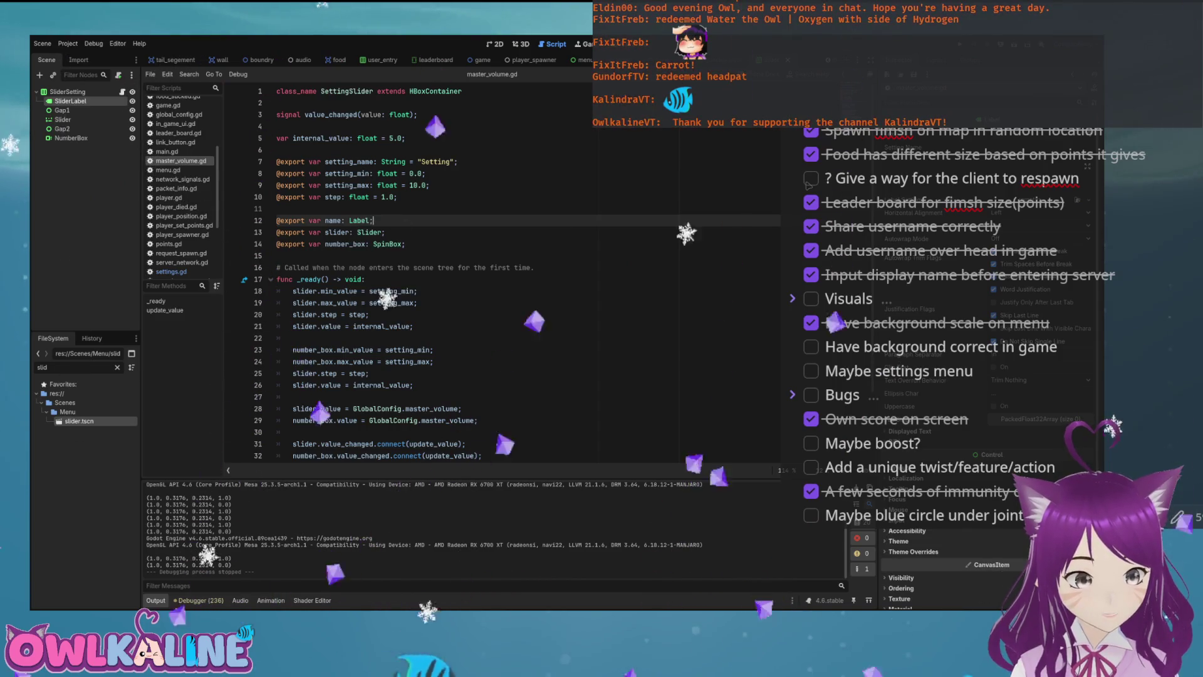
key(ctrl+s)
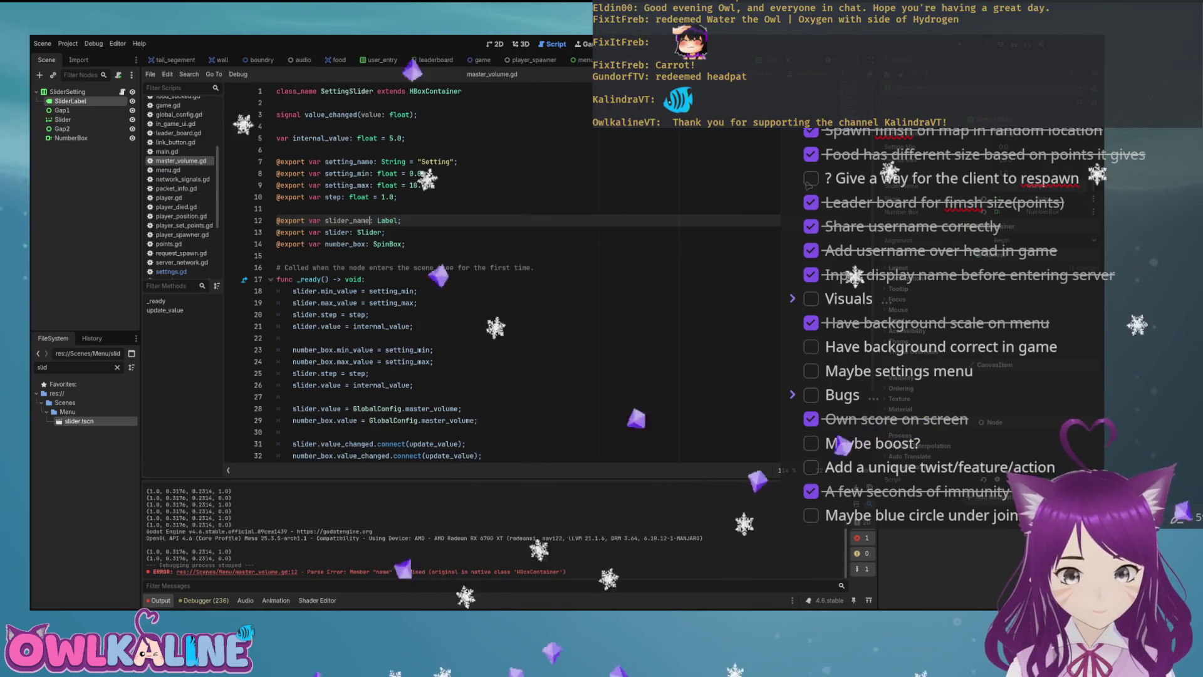
drag(63, 119, 90, 126)
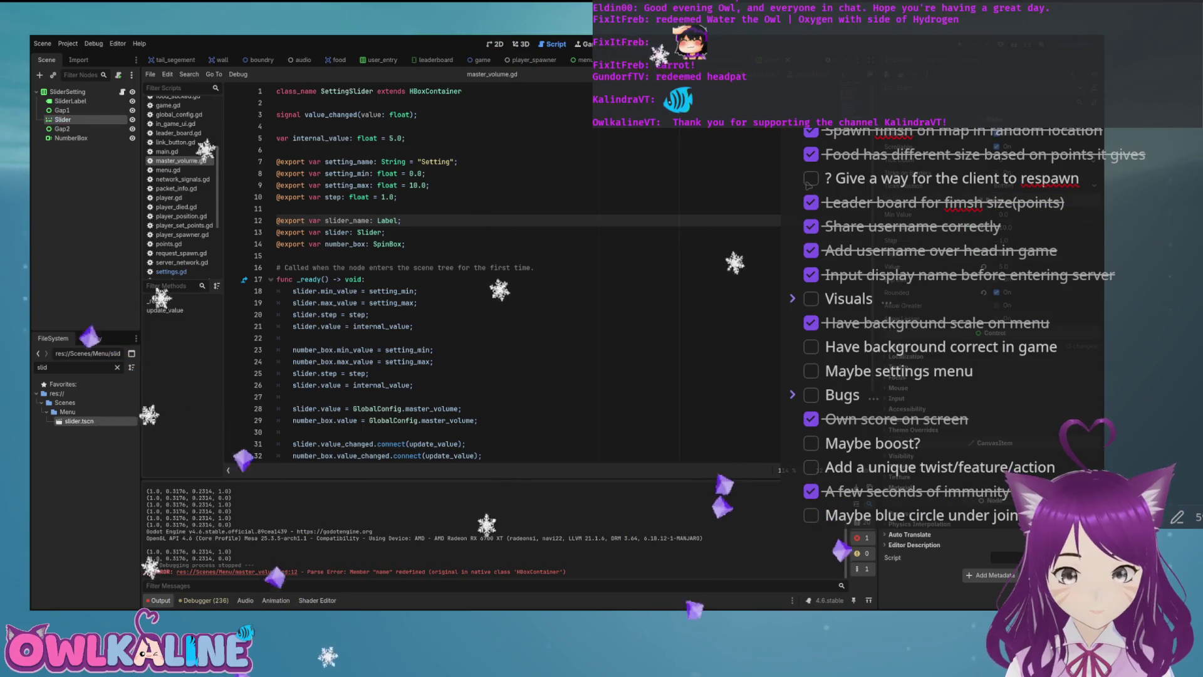
drag(90, 125, 326, 162)
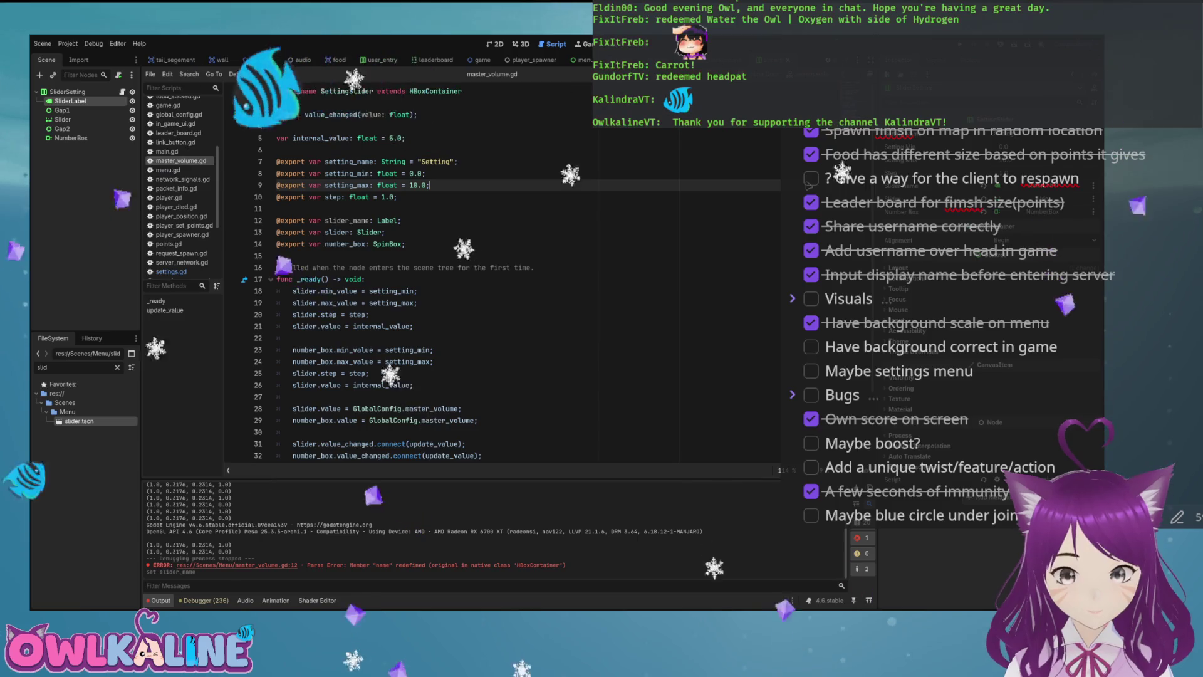
Add 'slider_name.text = setting_name' inside the slider's _ready function
scroll(439, 269, down, 2)
click(365, 197)
key(Return)
key(Return)
key(Up)
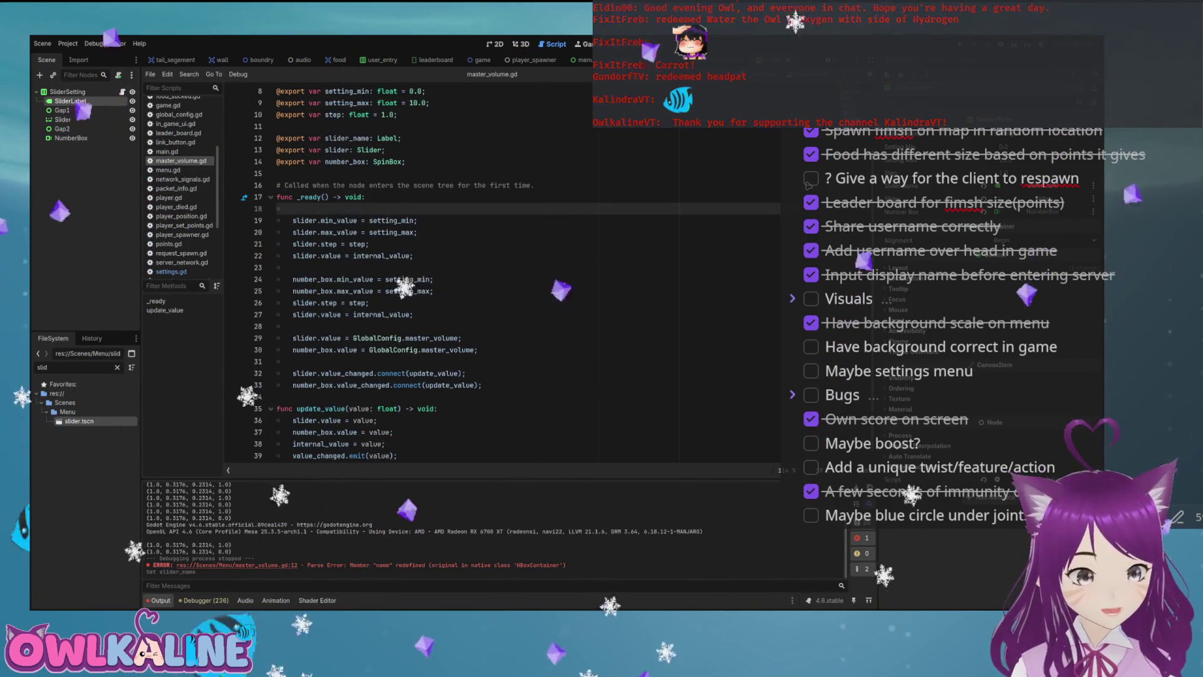
text(slider_name)
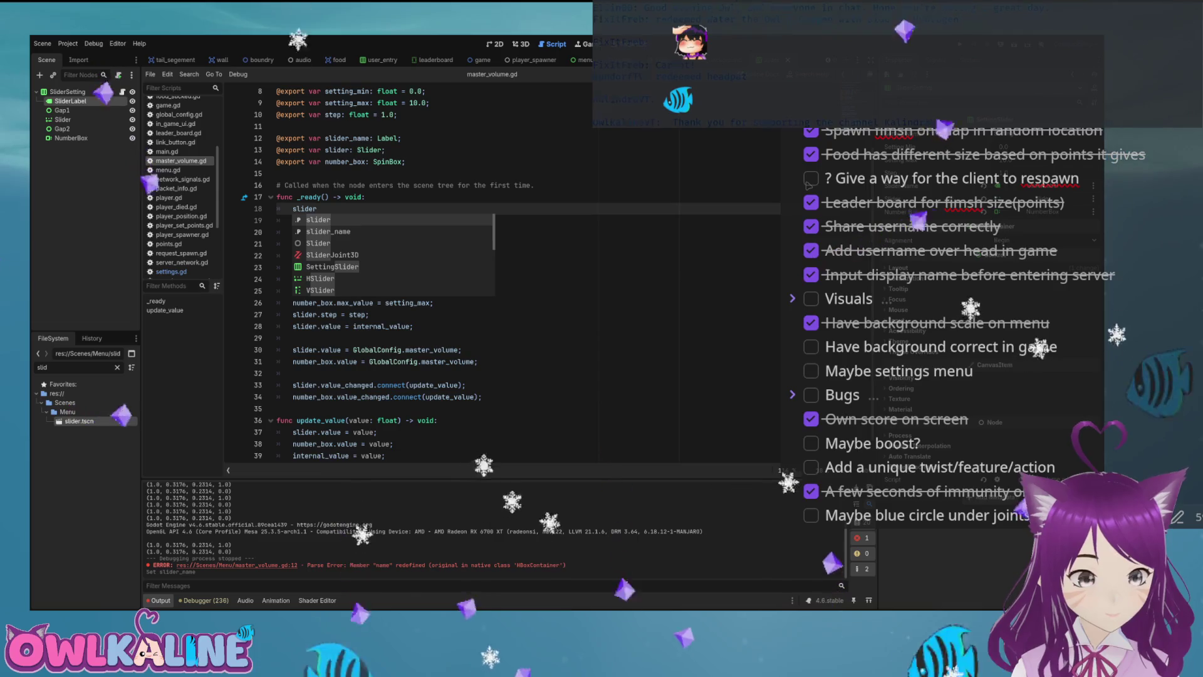
text(.text = )
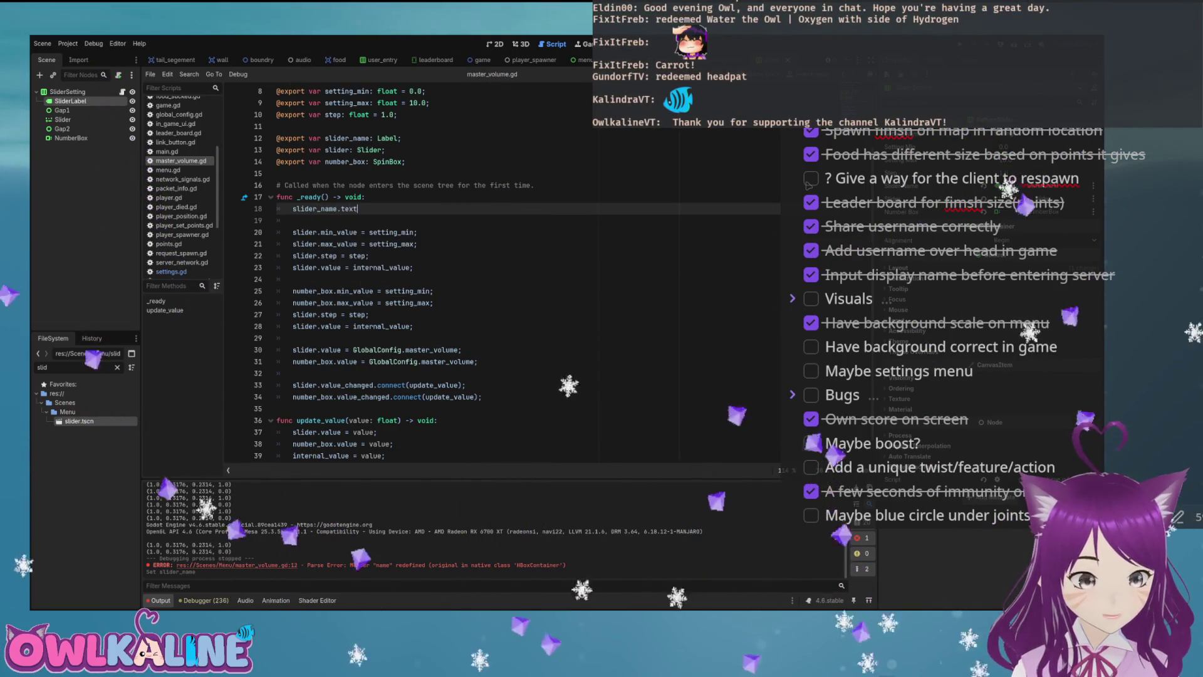
text(se)
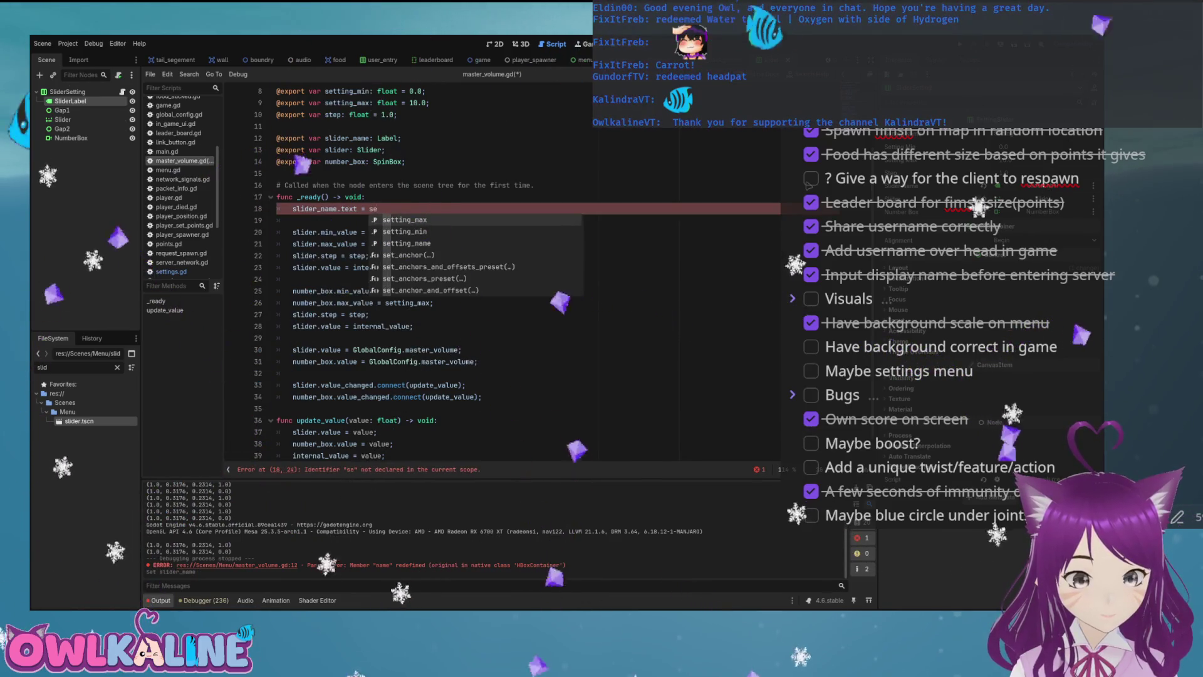
key(Down)
key(Down)
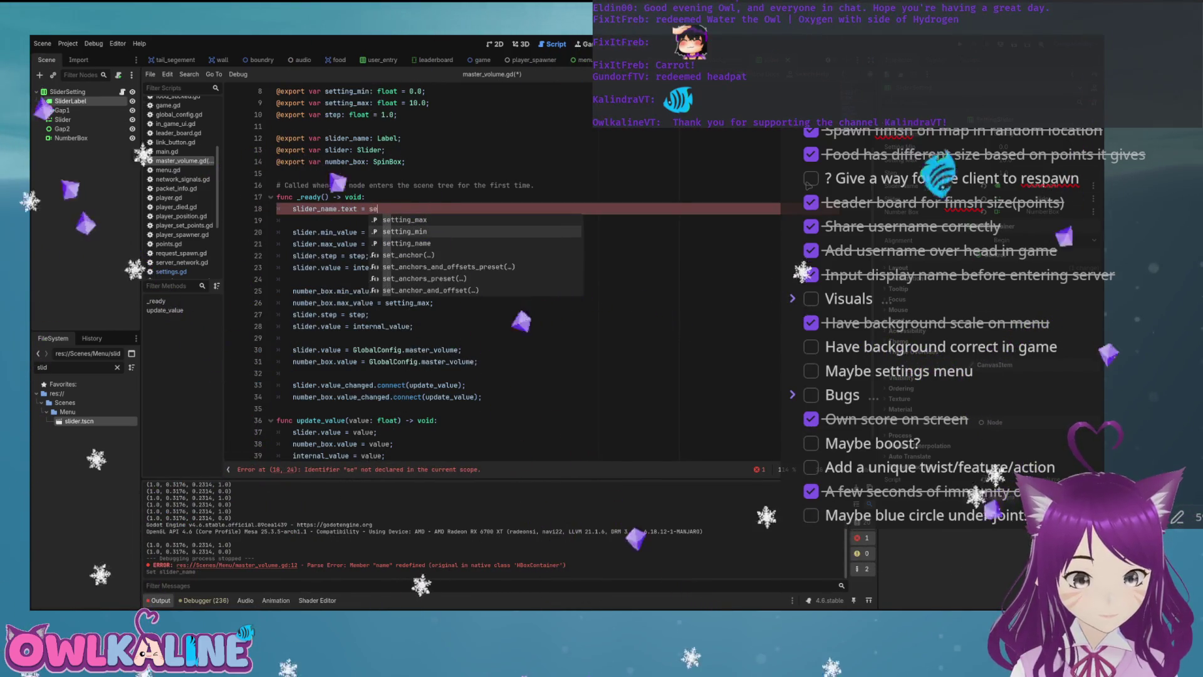
key(Return)
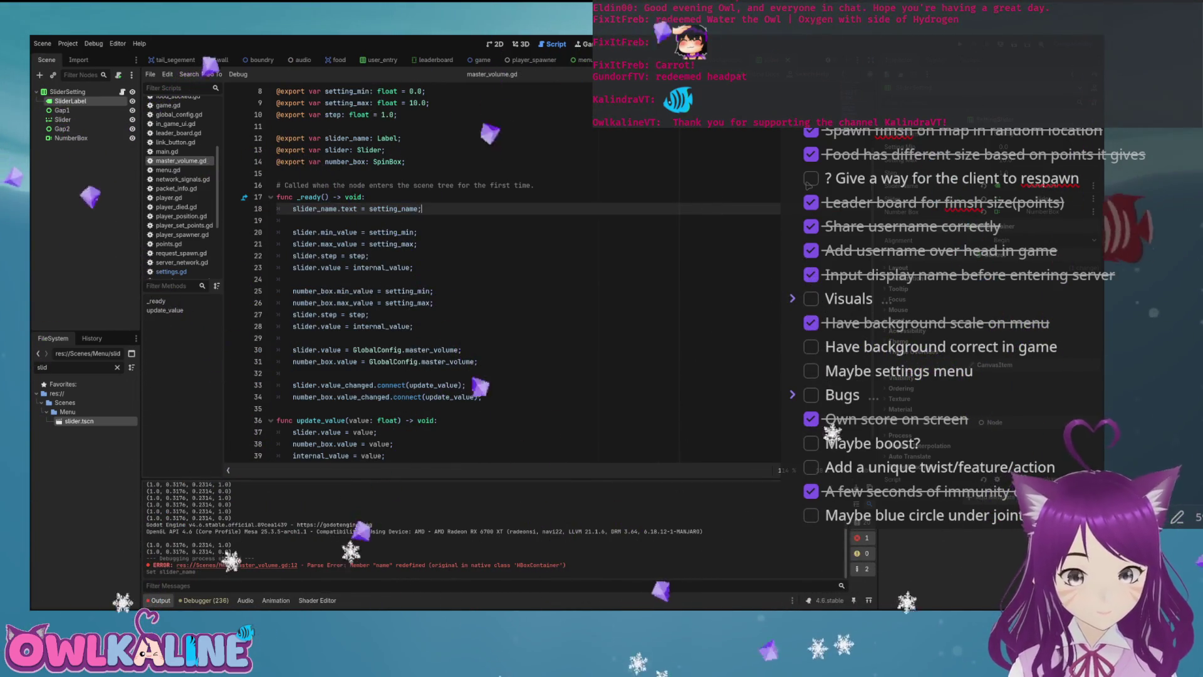
Save, run the game to check the slider label, then stop it
scroll(501, 276, up, 3)
key(ctrl+s)
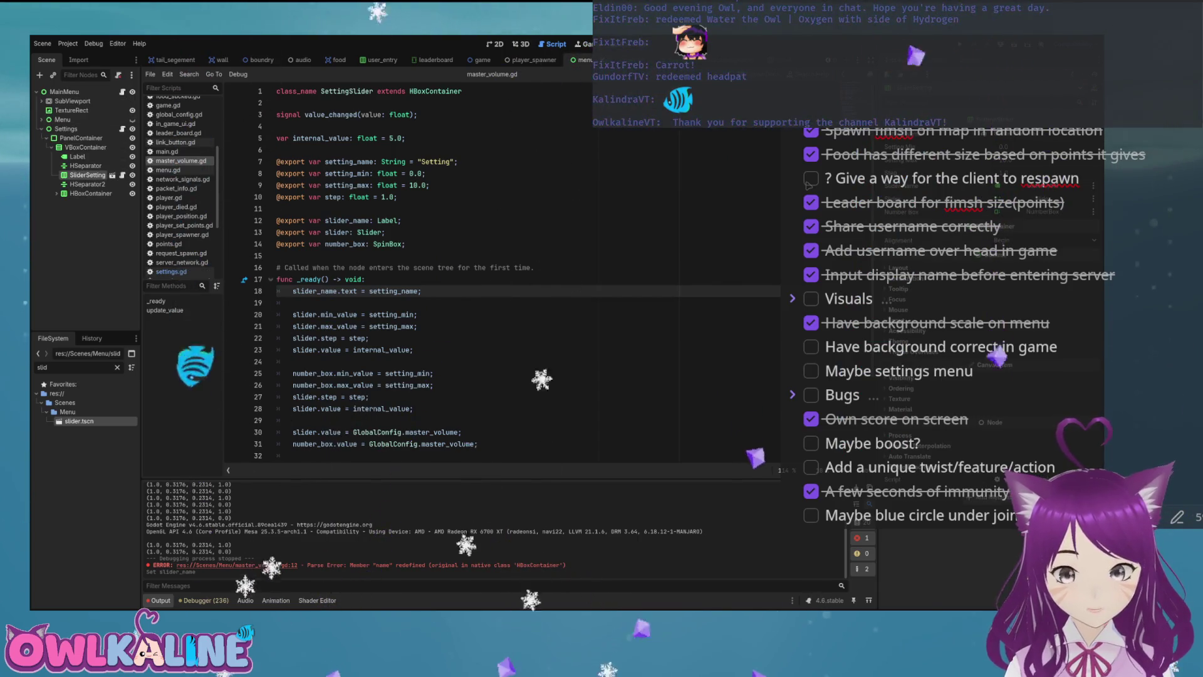
key(F5)
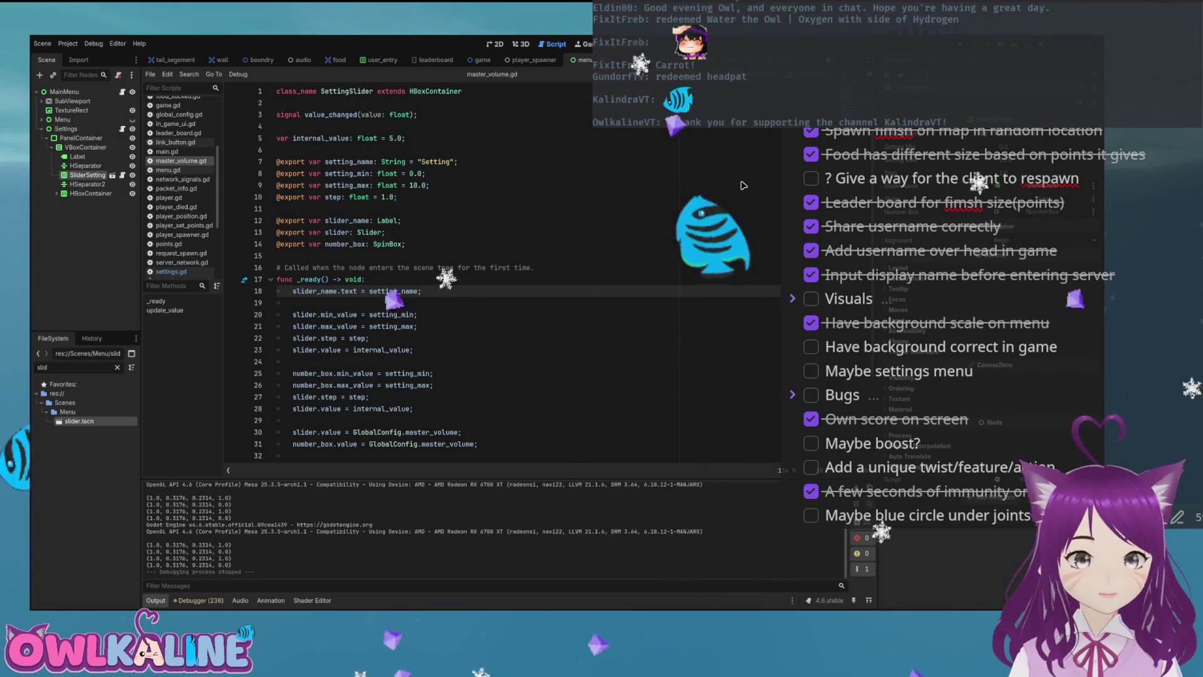
key(F8)
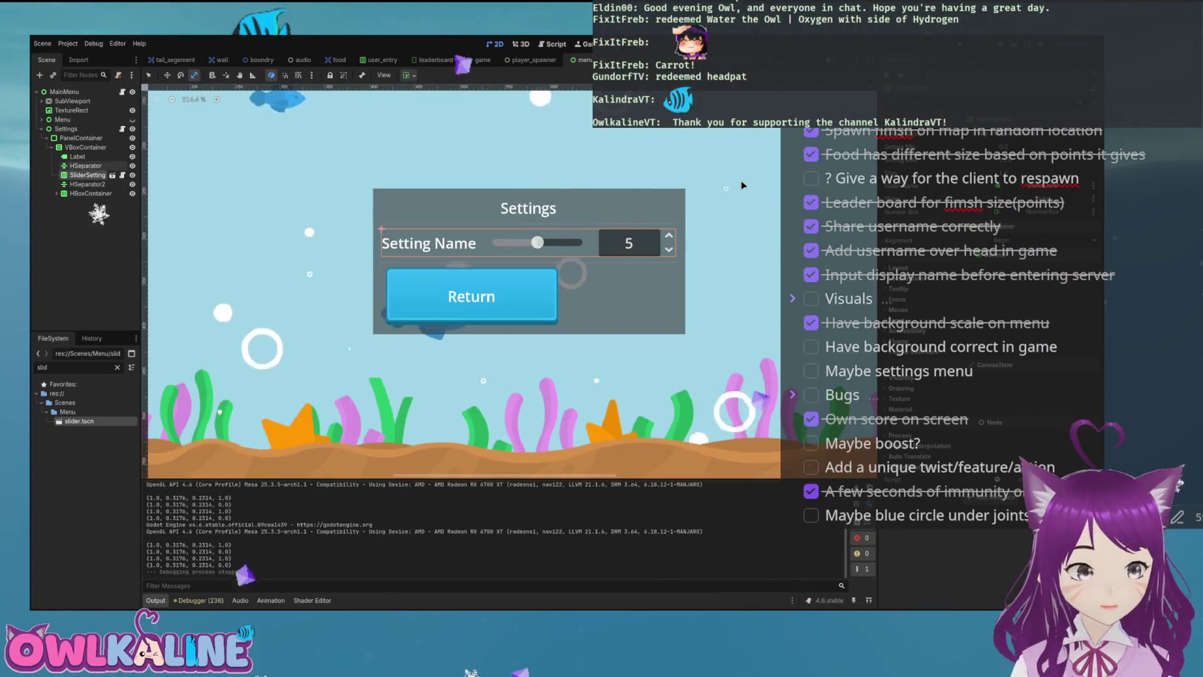
Add a CenterContainer, move the Return button into it, and delete the old HBoxContainer row
key(Right)
key(Down)
key(Down)
key(Down)
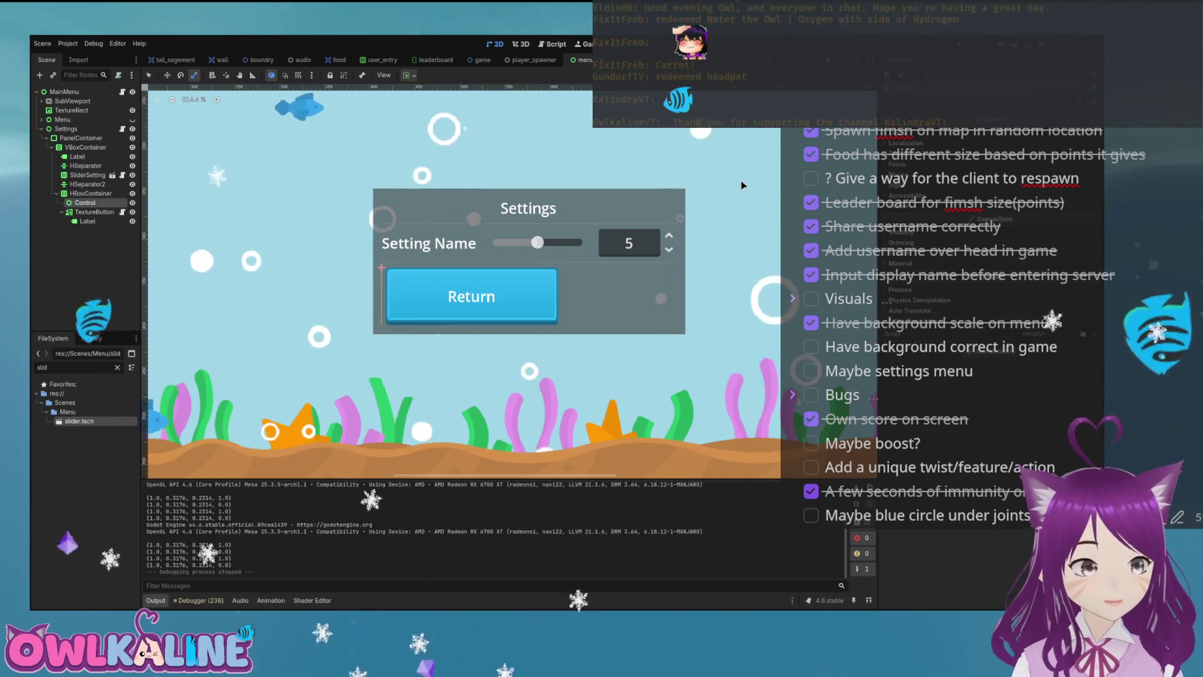
key(Down)
key(Down)
key(Down)
key(Left)
key(Left)
key(Left)
key(Right)
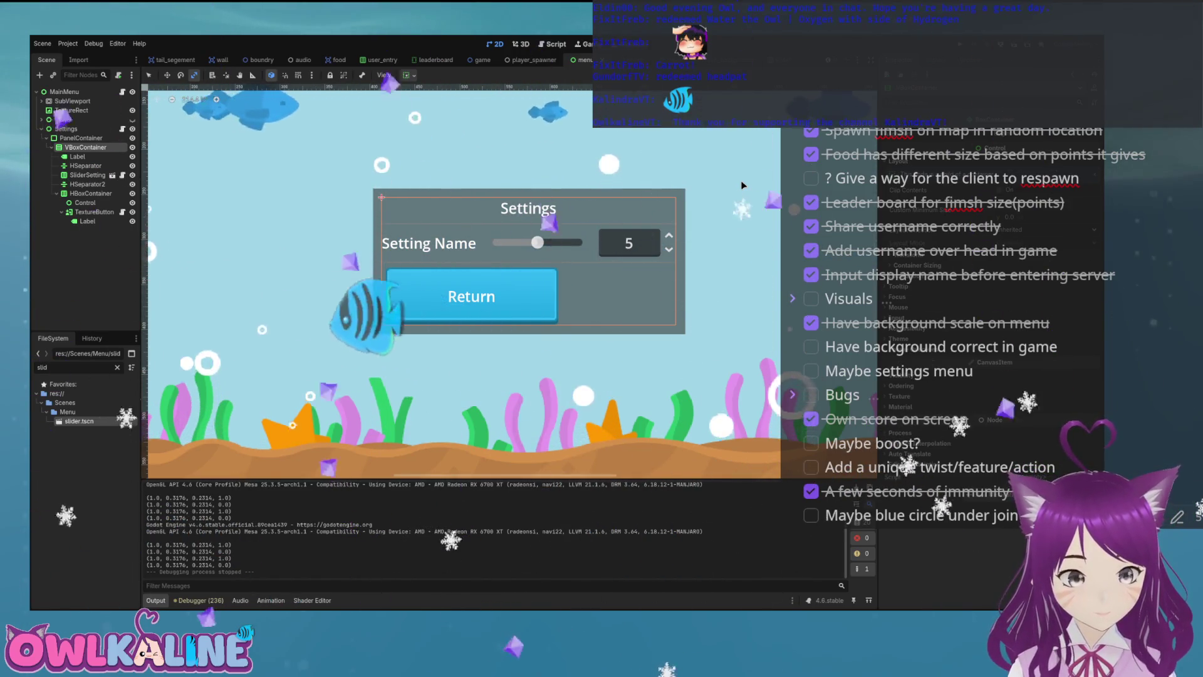
key(Return)
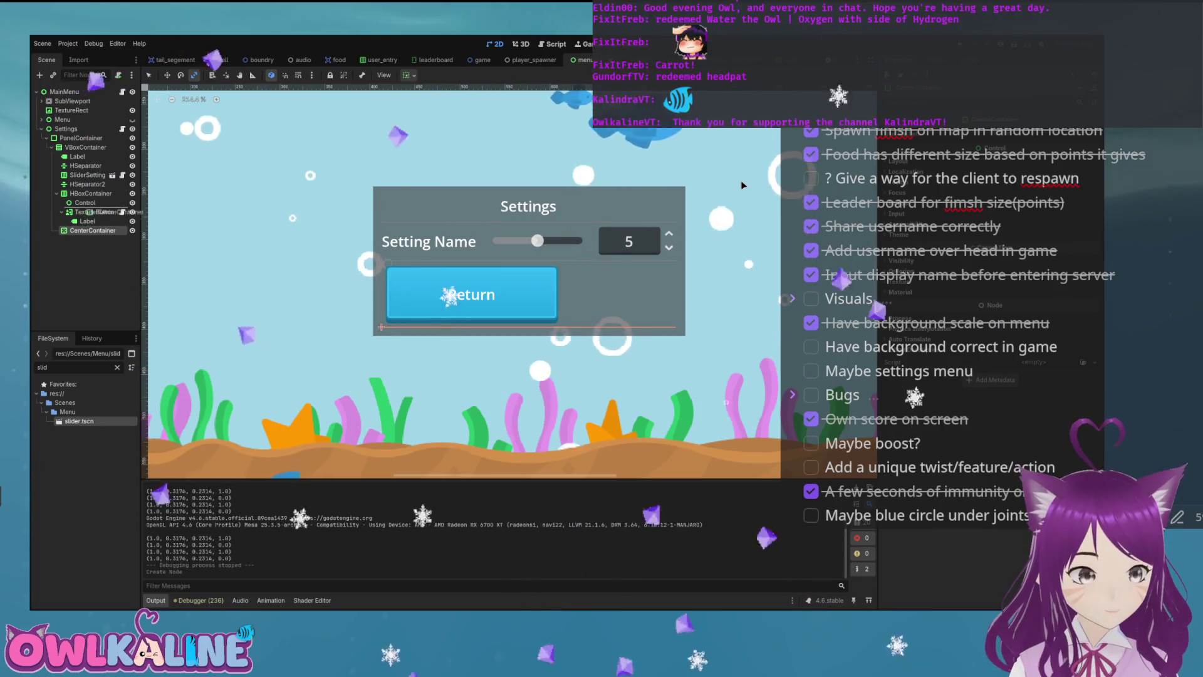
key(ctrl+Up)
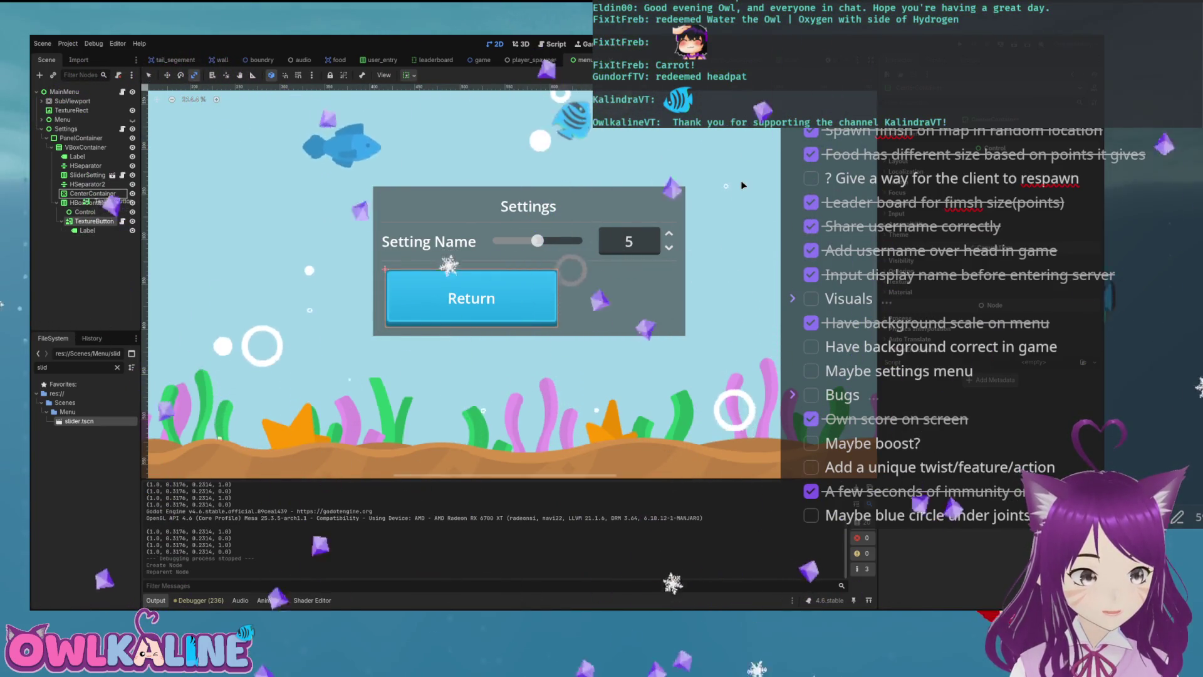
key(ctrl+Up)
key(Down)
key(Down)
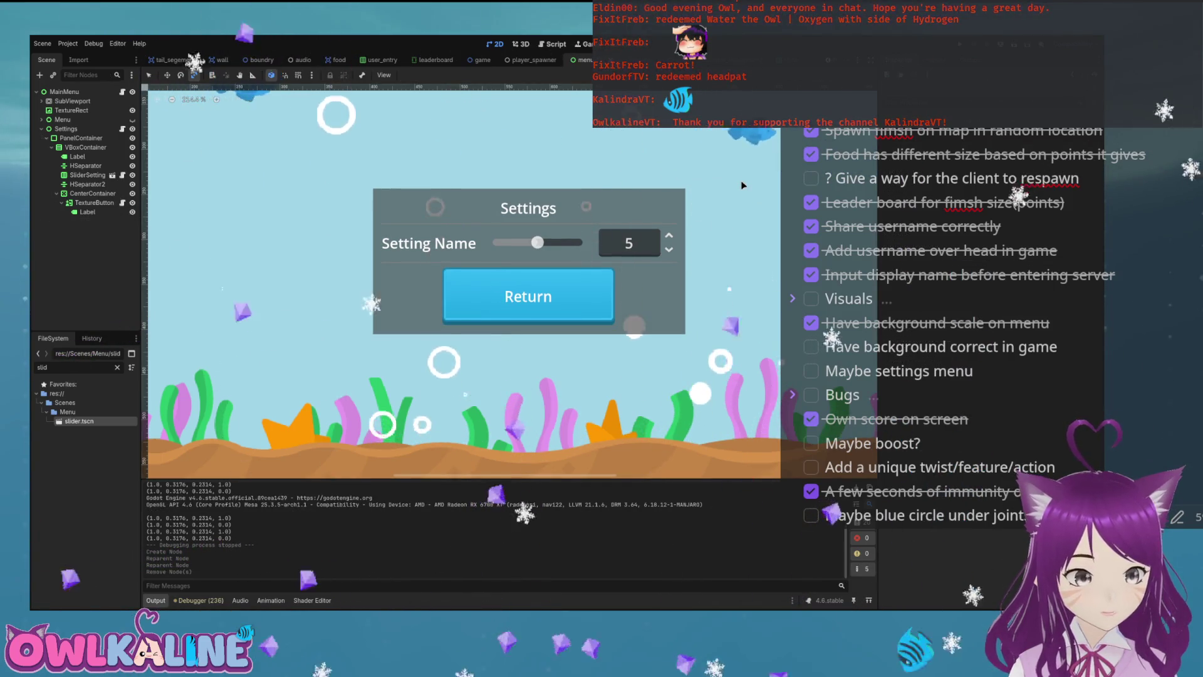
key(Delete)
key(Return)
Check the rebuilt Settings panel, save the scene, and make the Menu node visible again
key(shift+f)
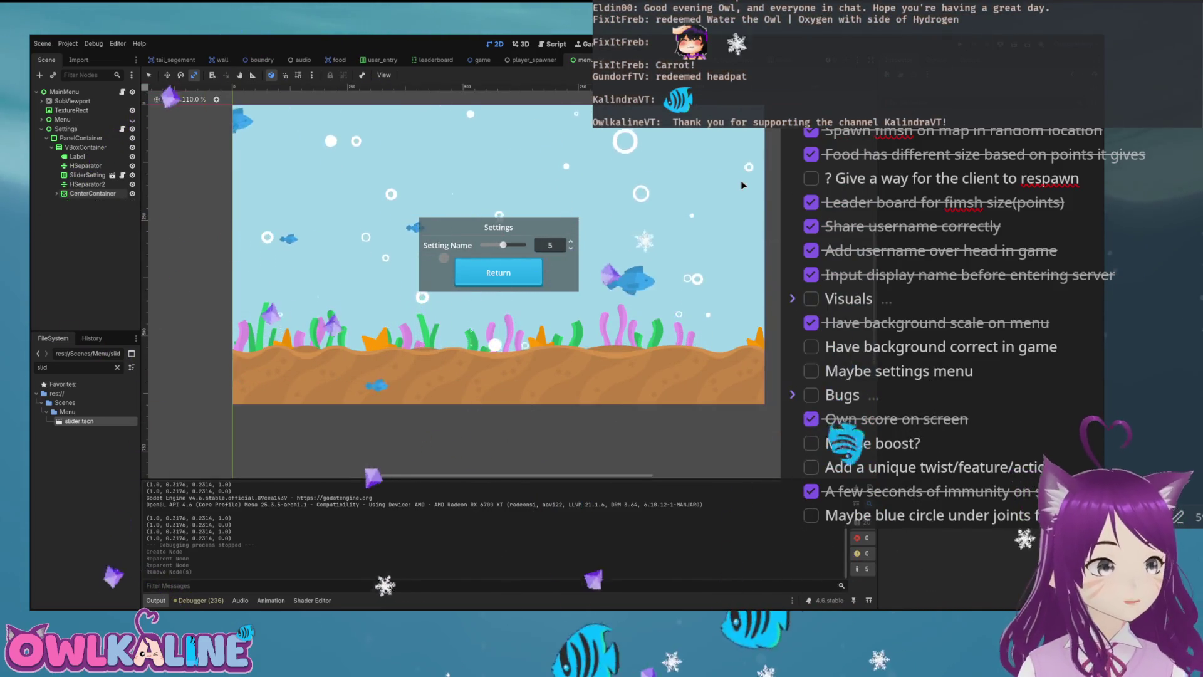
key(shift+f)
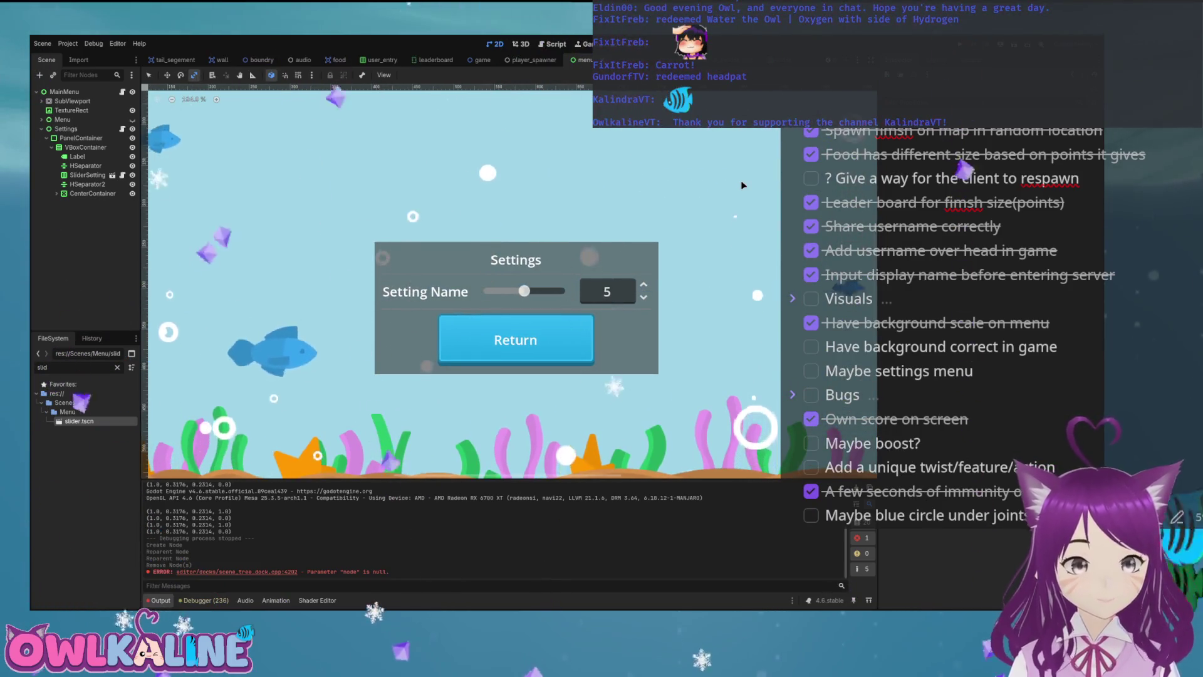
click(87, 175)
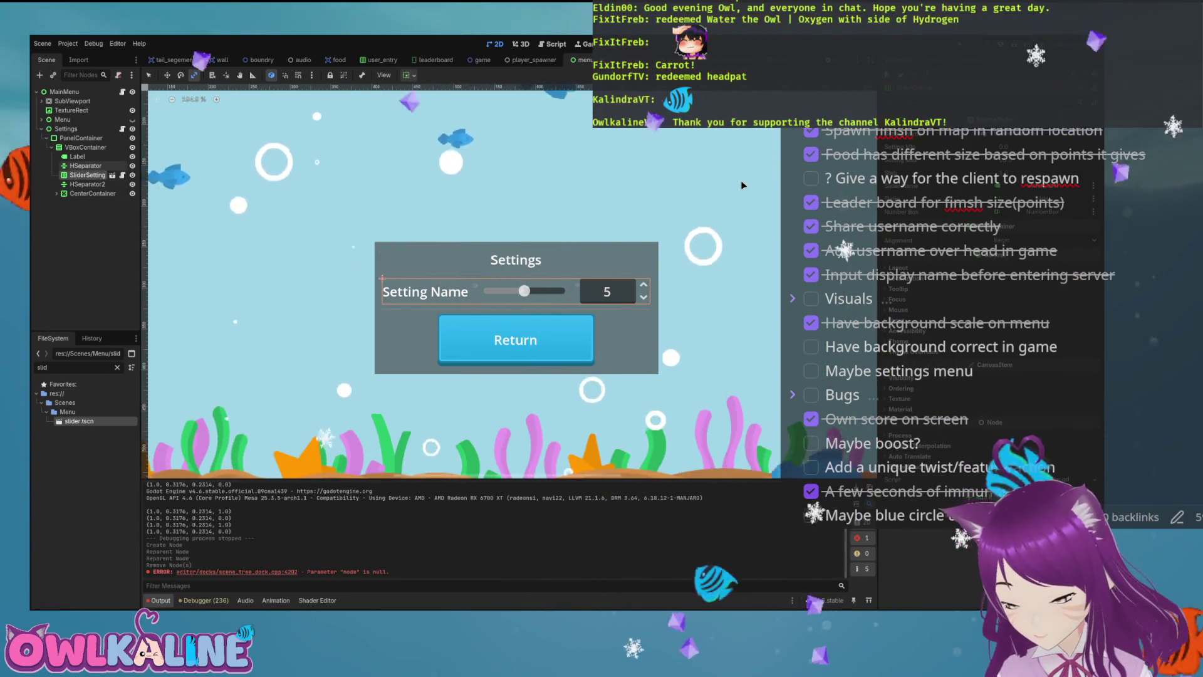
key(Down)
key(Down)
key(Up)
key(Up)
key(Up)
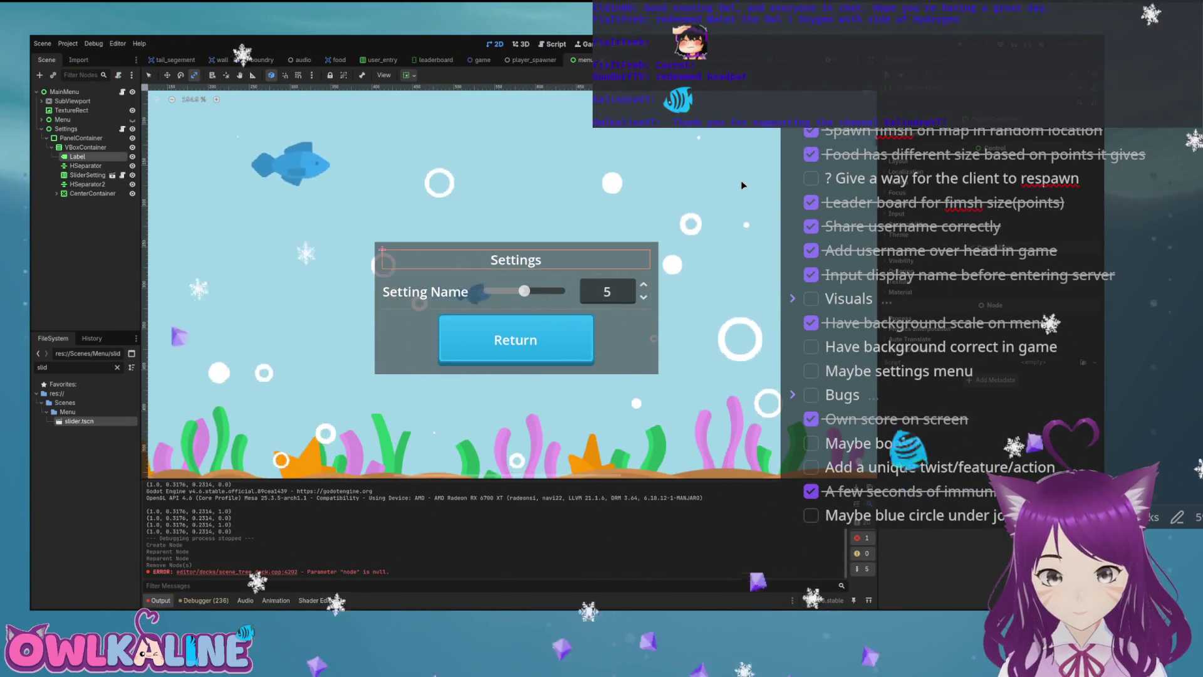
key(Left)
key(Left)
key(Left)
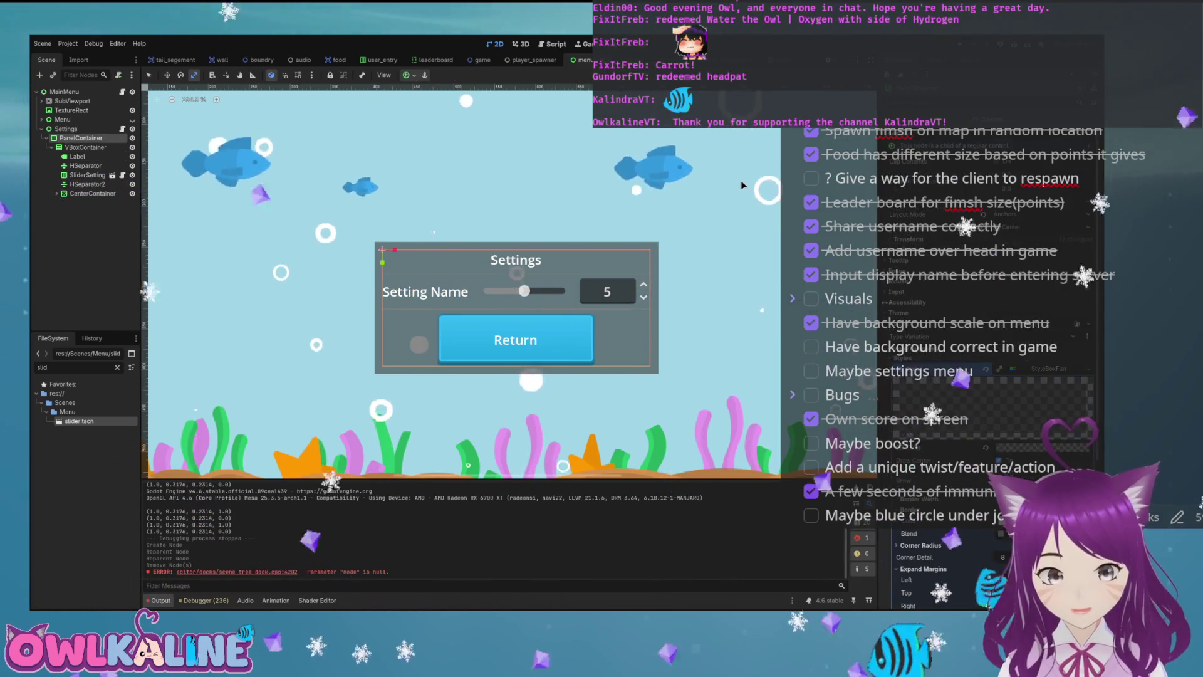
key(Left)
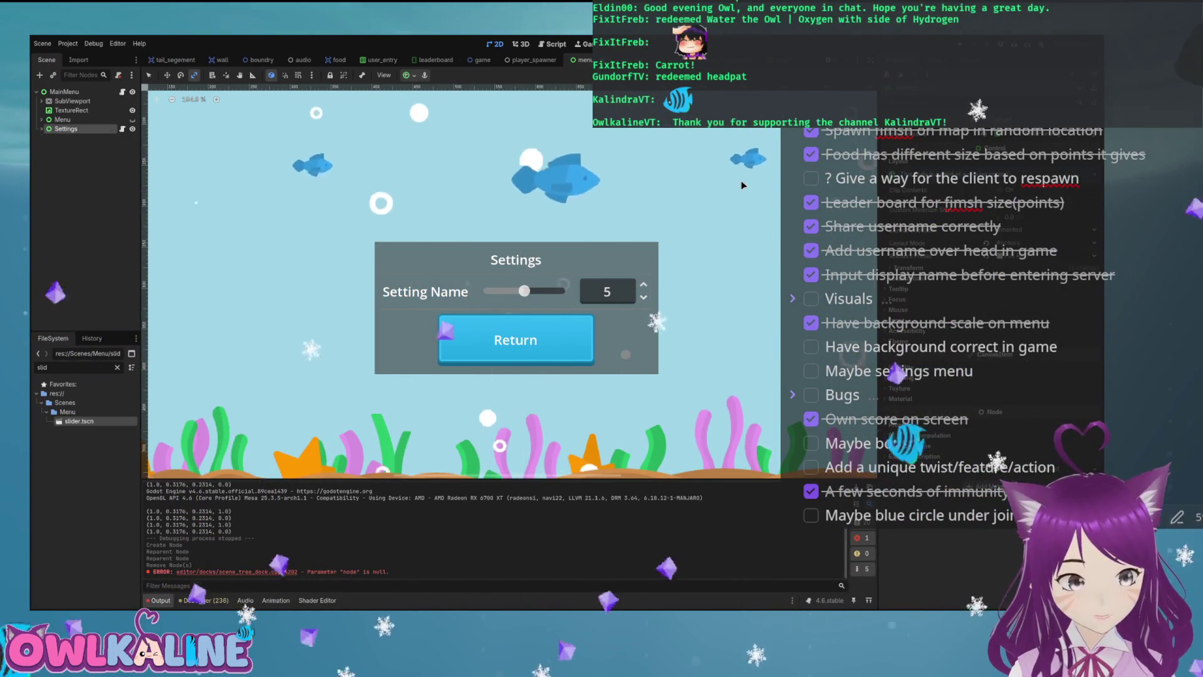
key(ctrl+s)
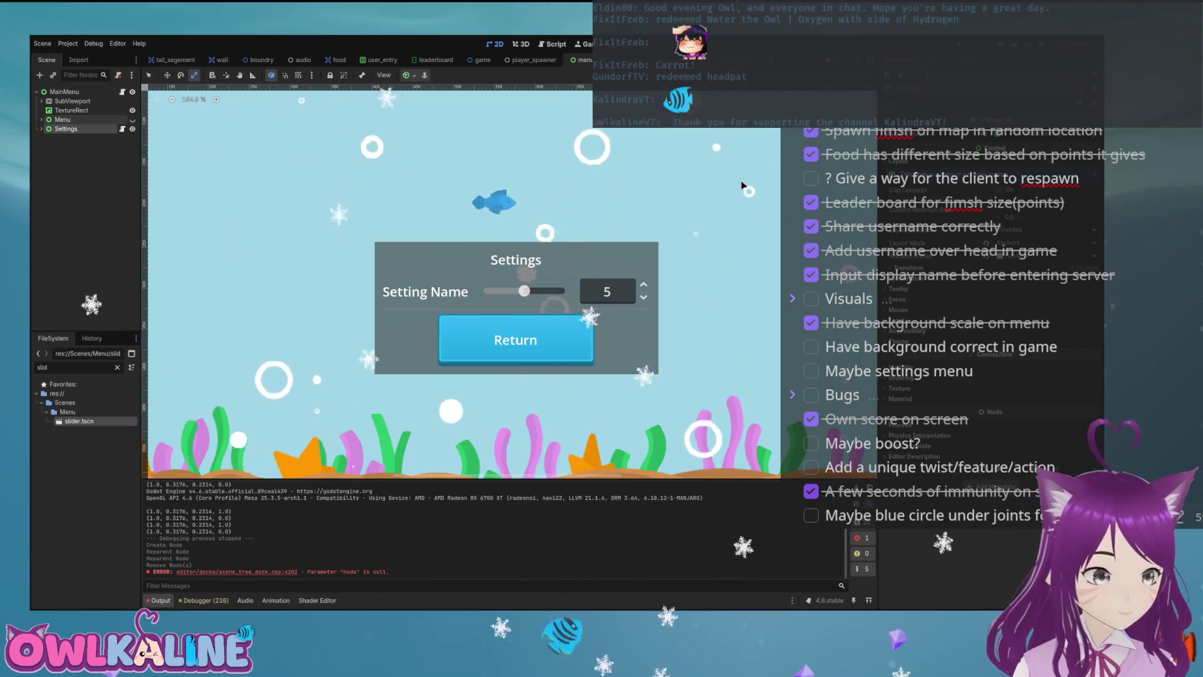
click(132, 119)
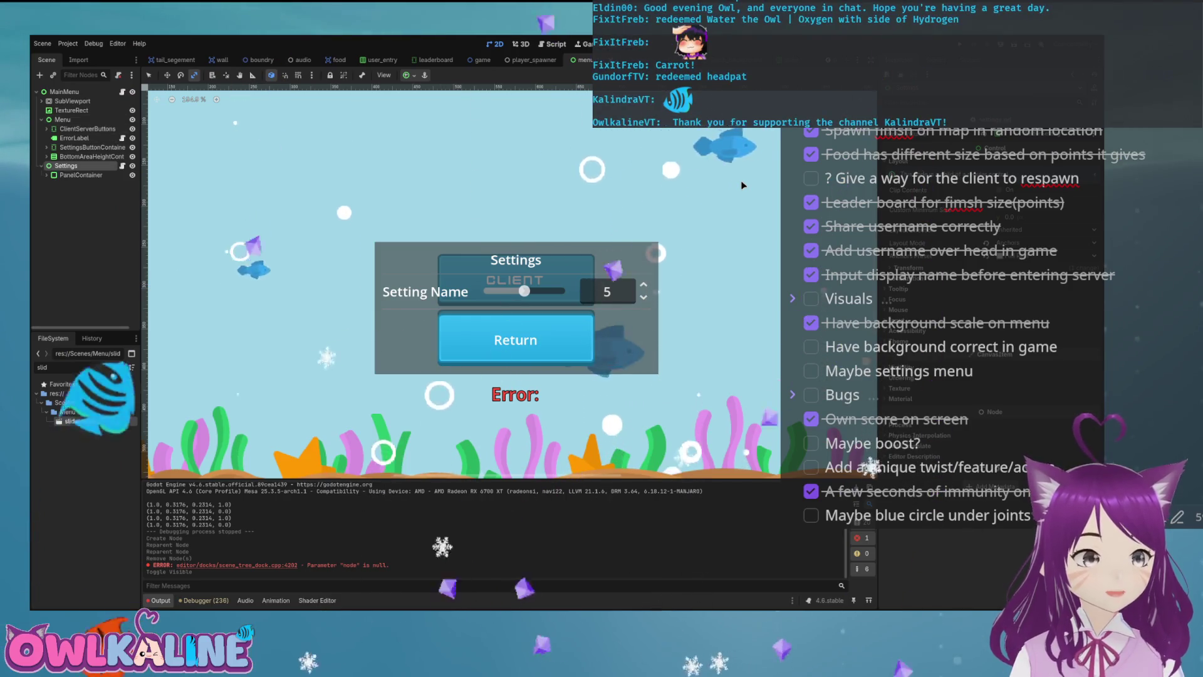
key(ctrl+F3)
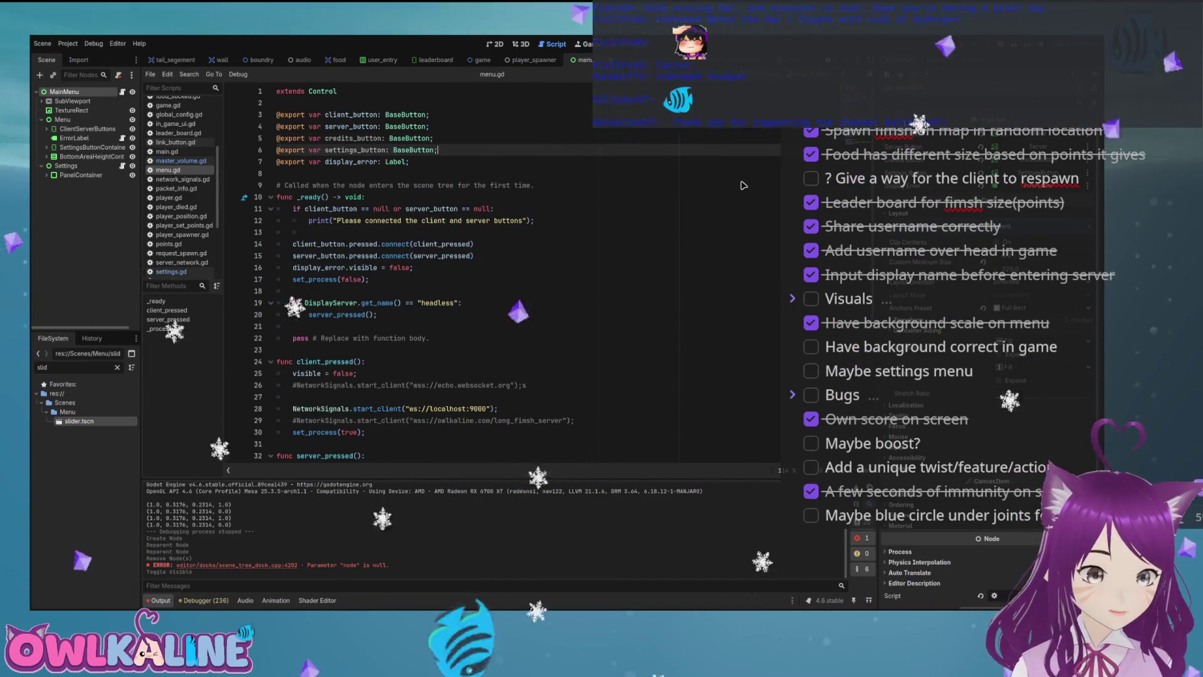
key(Return)
text(@export var return)
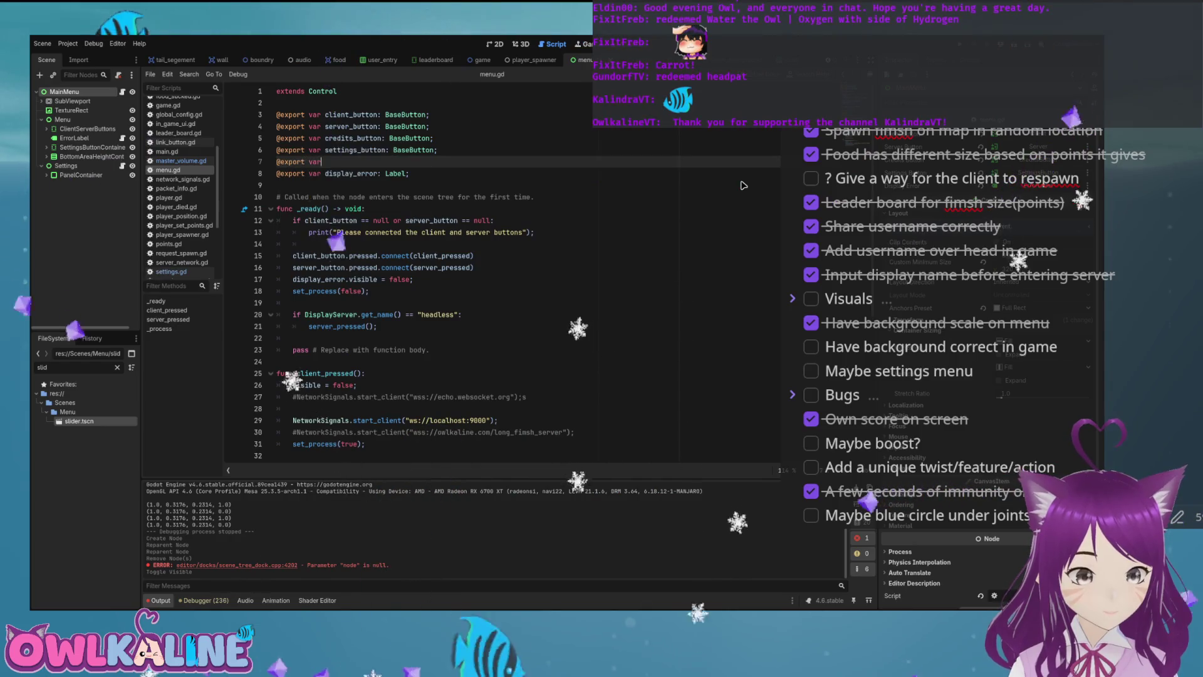
text(_button: )
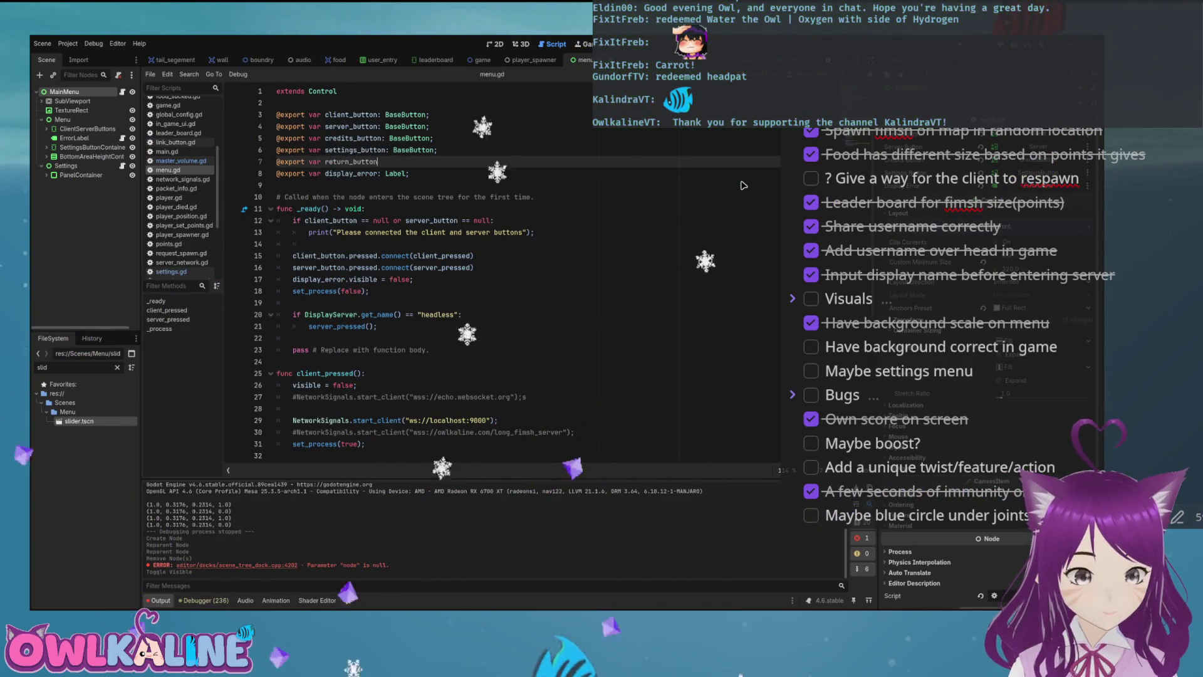
text(BaseButton;)
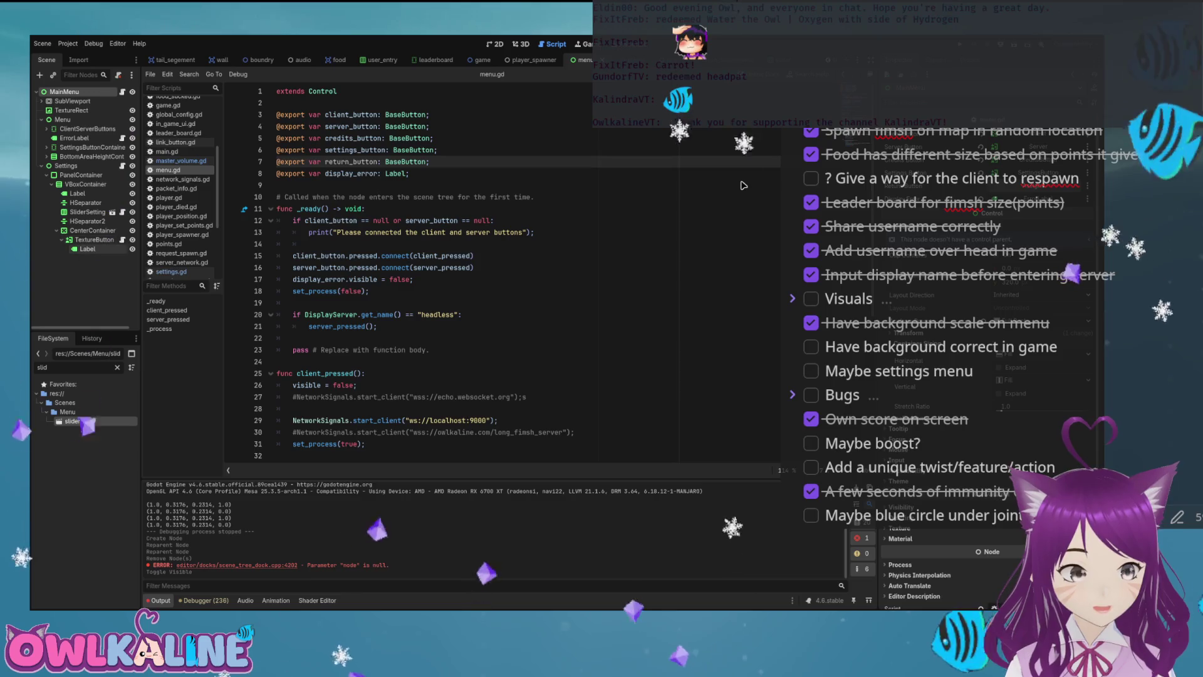
Rename the Settings panel's TextureButton to ReturnButton
key(Up)
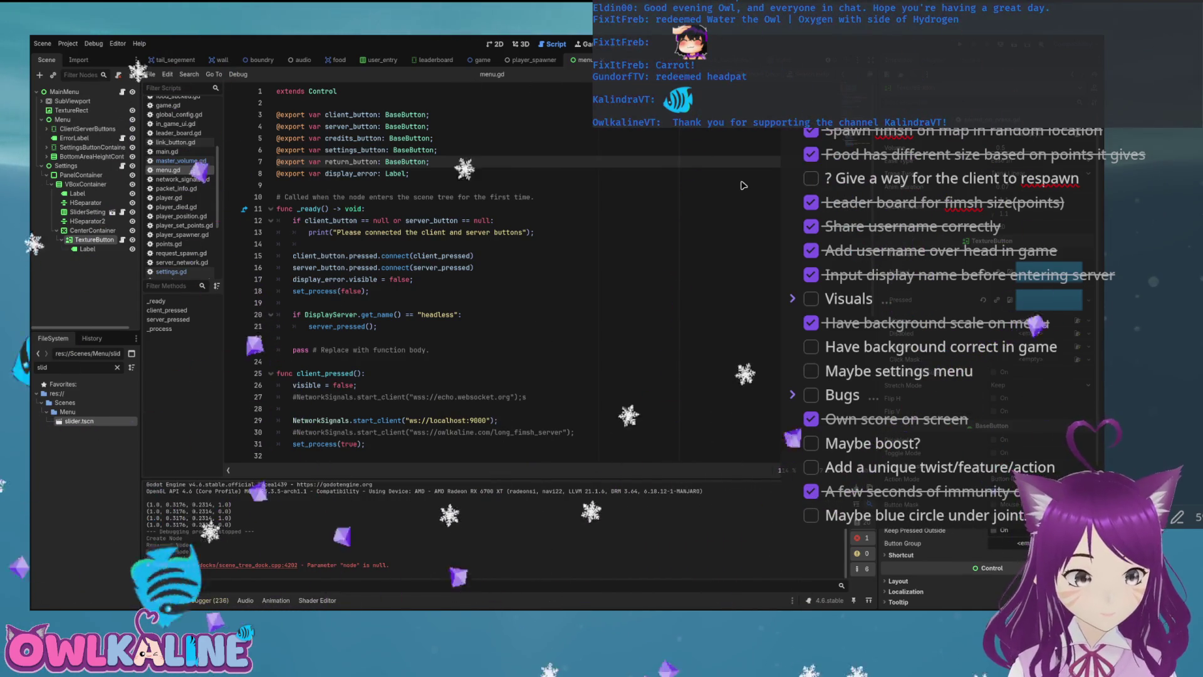
key(F2)
text(ReturnButton)
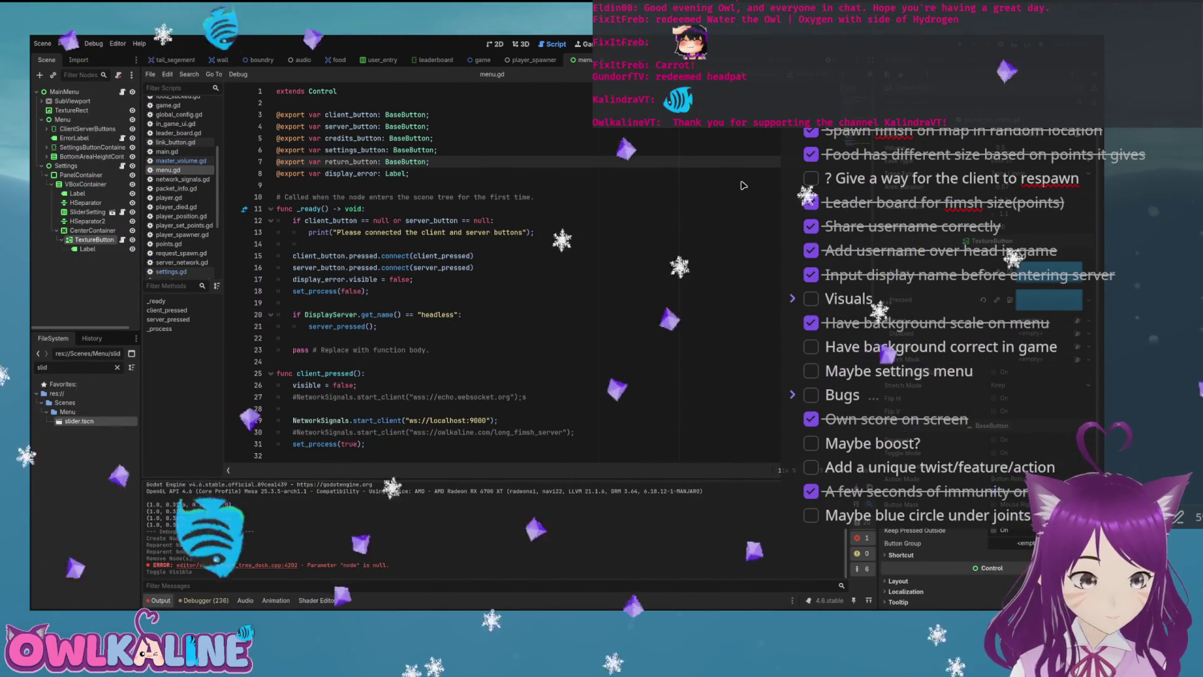
key(Return)
key(Down)
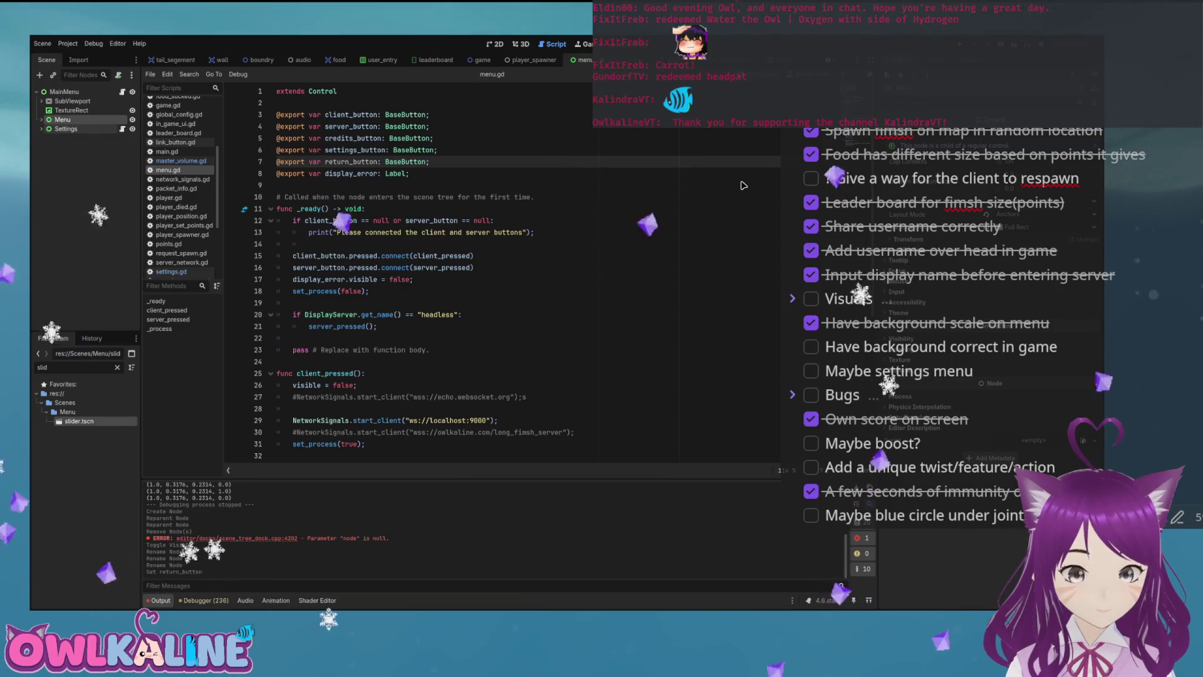
Add exported menu and settings Control variables and assign the Settings node to settings
key(Down)
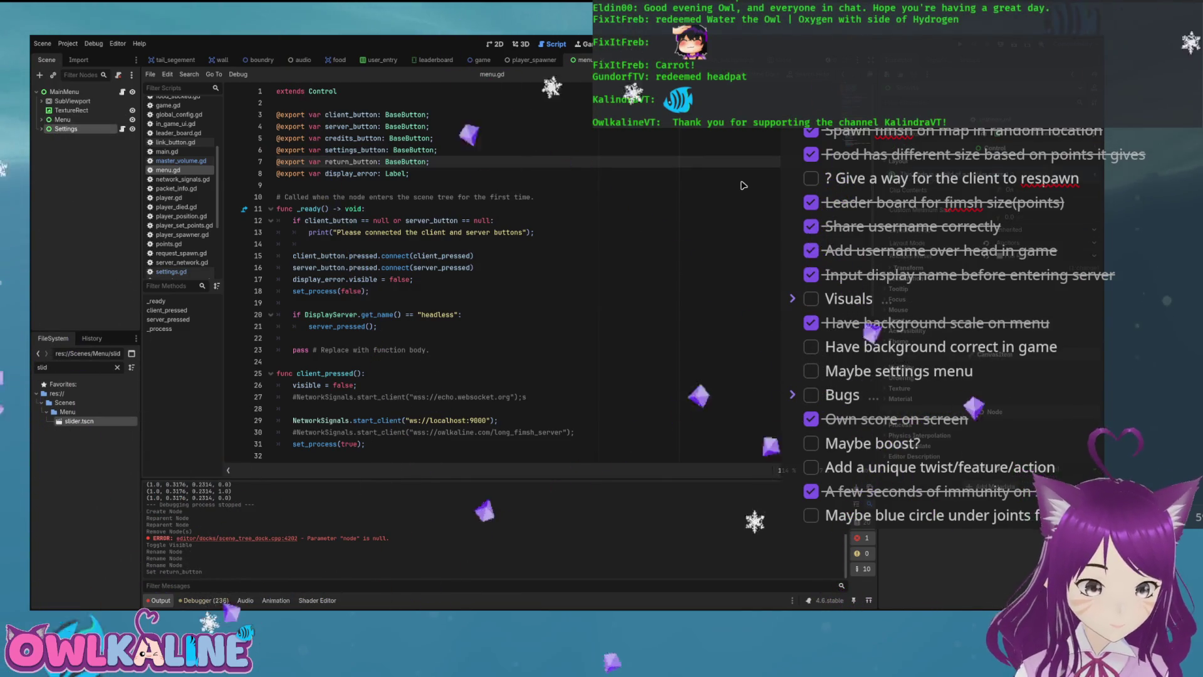
key(Up)
key(Up)
key(Up)
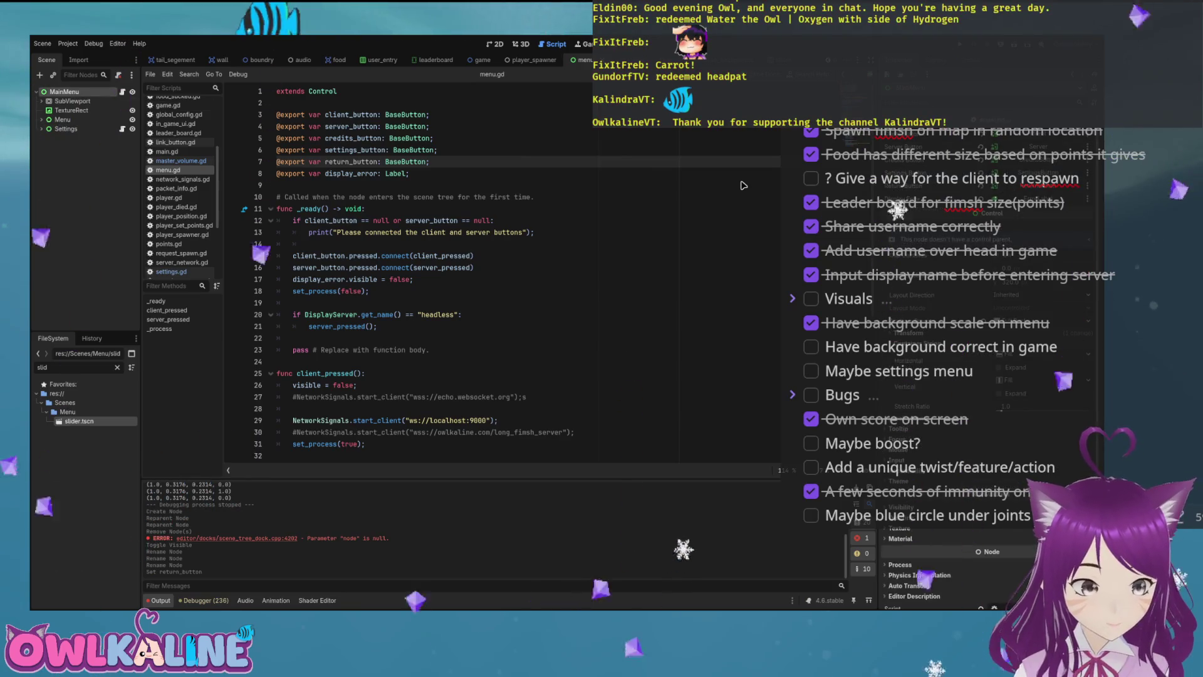
key(Return)
key(Return)
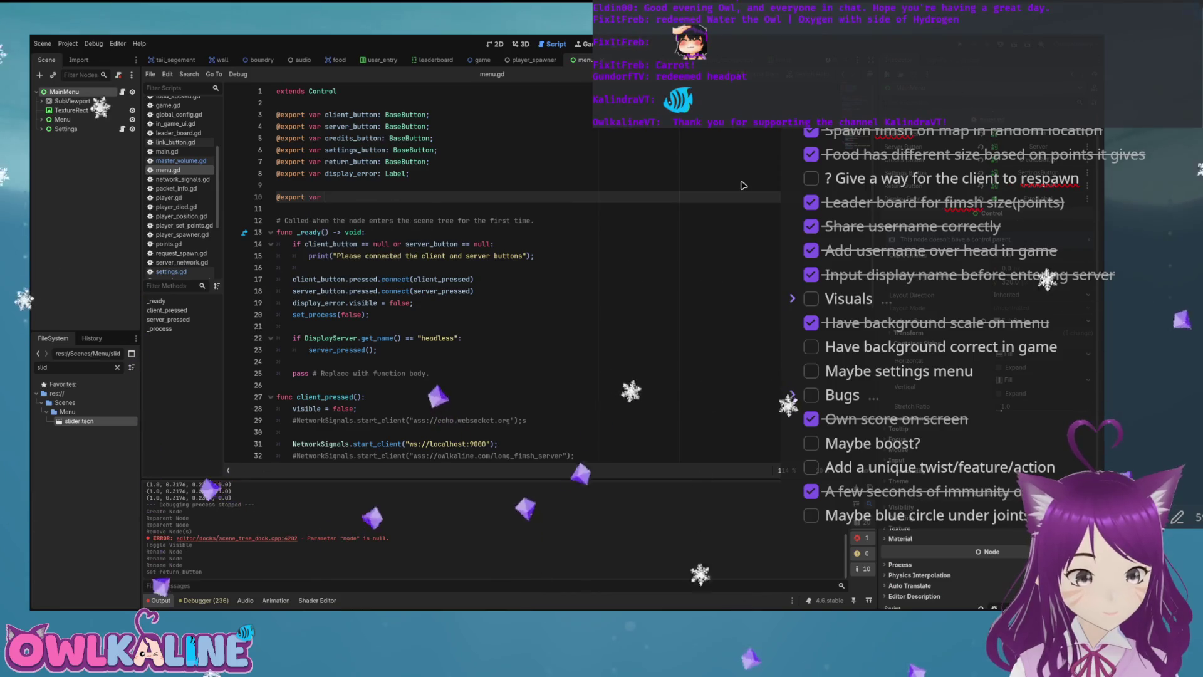
text(ontrol;)
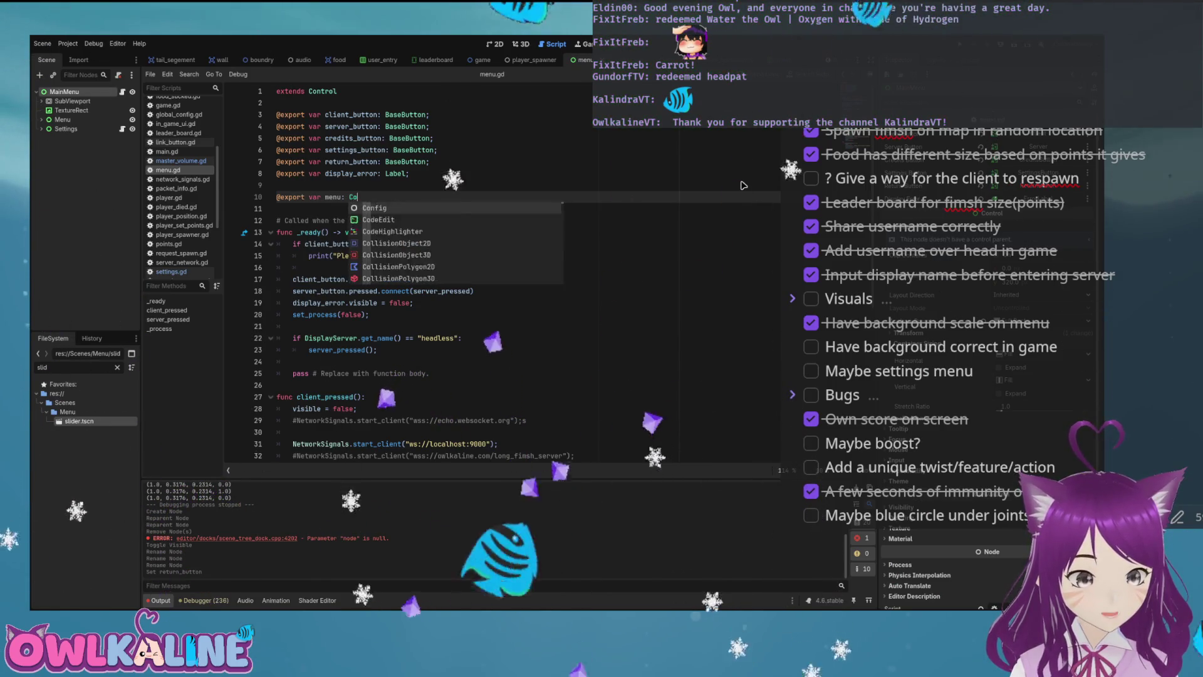
key(Return)
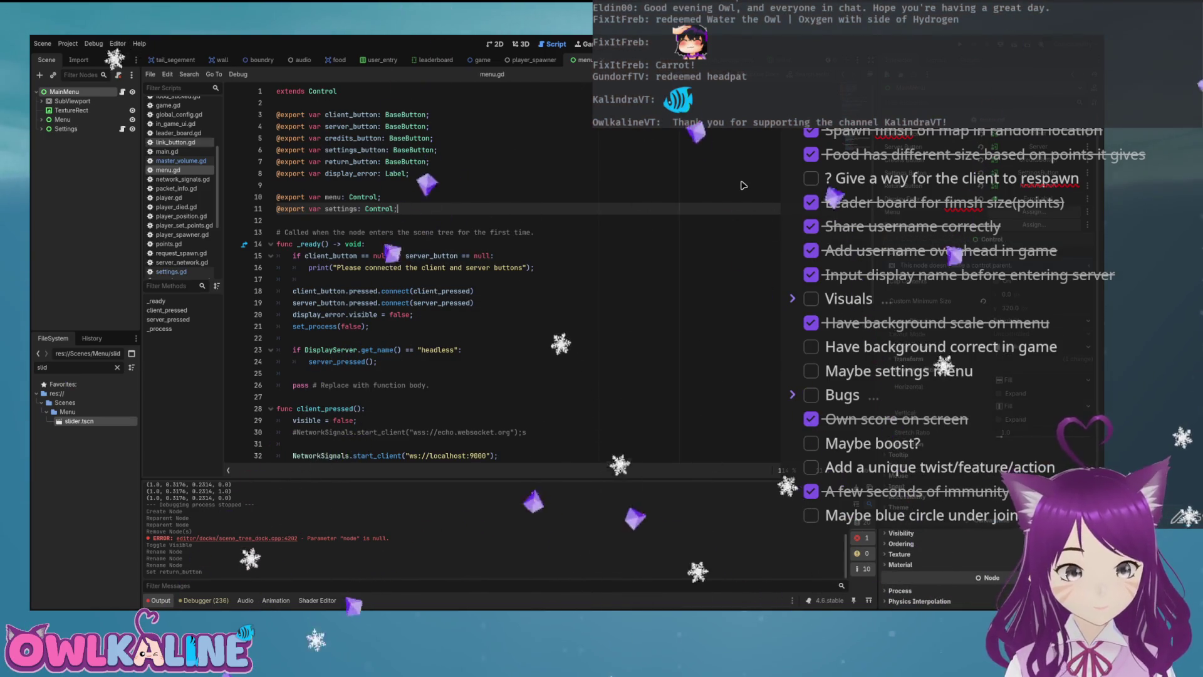
click(743, 186)
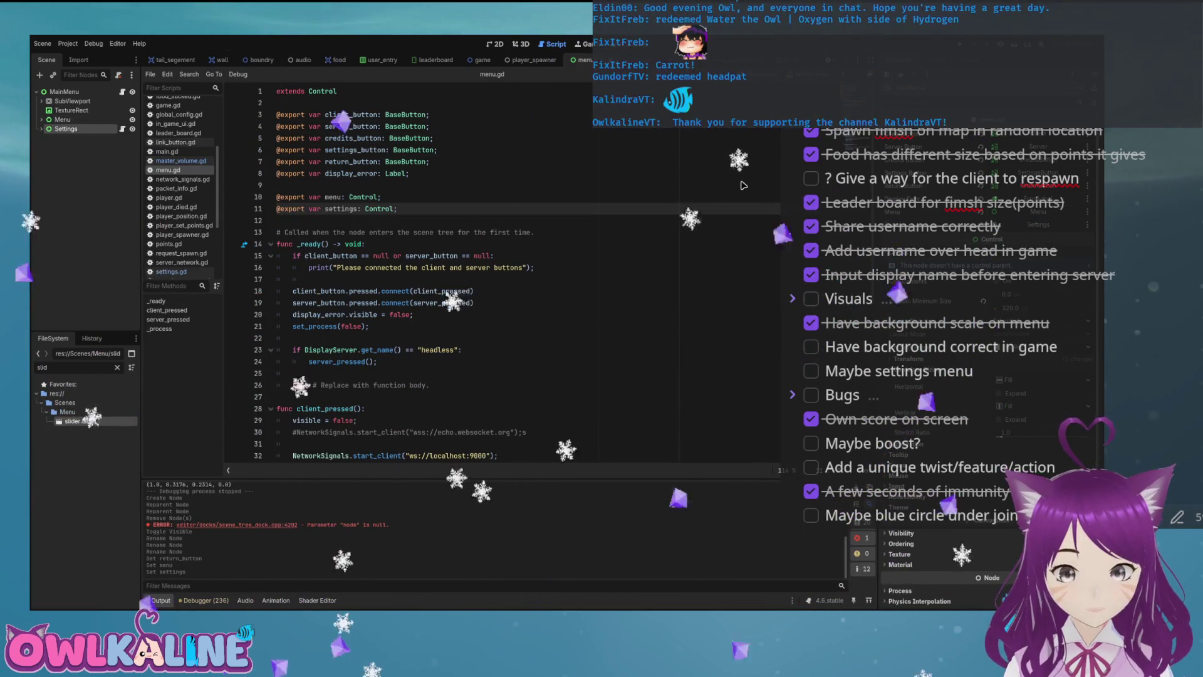
scroll(742, 185, down, 1)
click(389, 221)
key(Up)
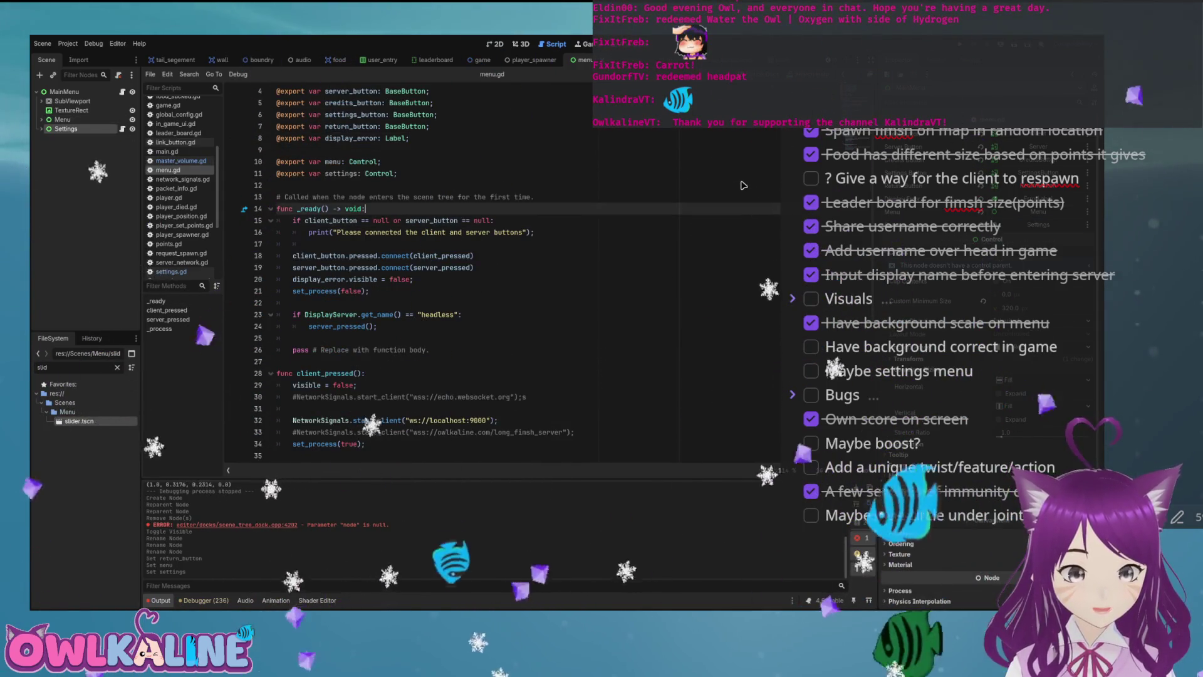
scroll(742, 185, up, 1)
In _ready set 'menu.visible = true;' and 'settings.visible = false;', then save
key(Return)
key(Return)
key(Up)
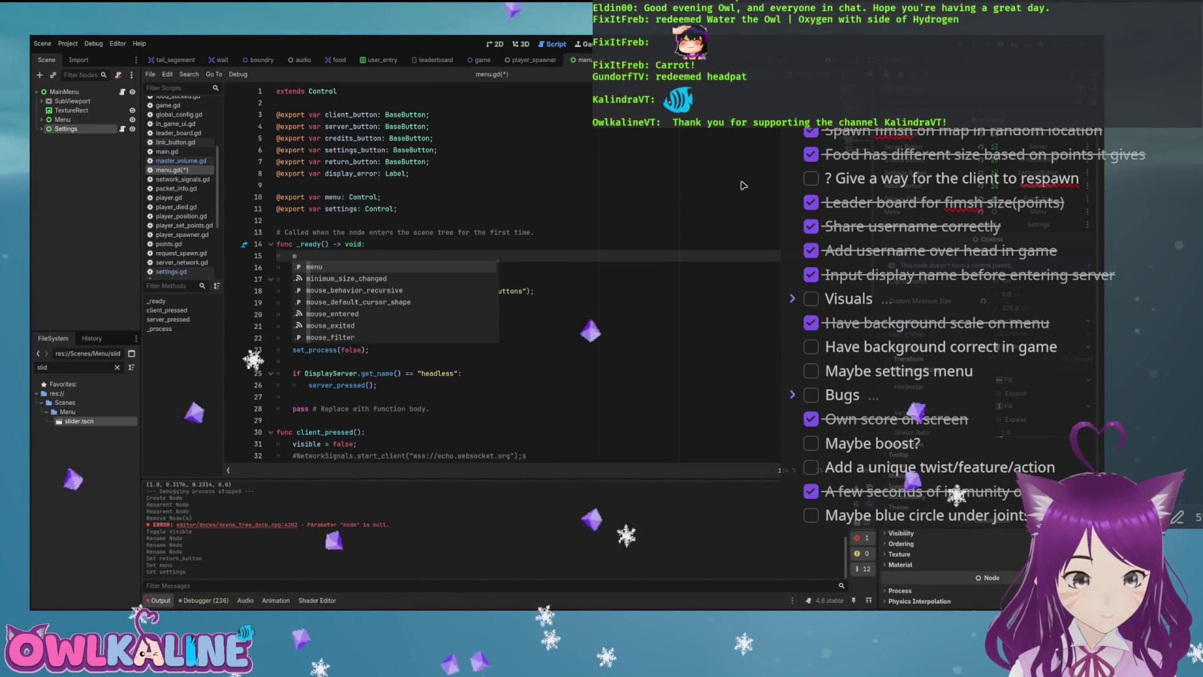
text(.visible = tru)
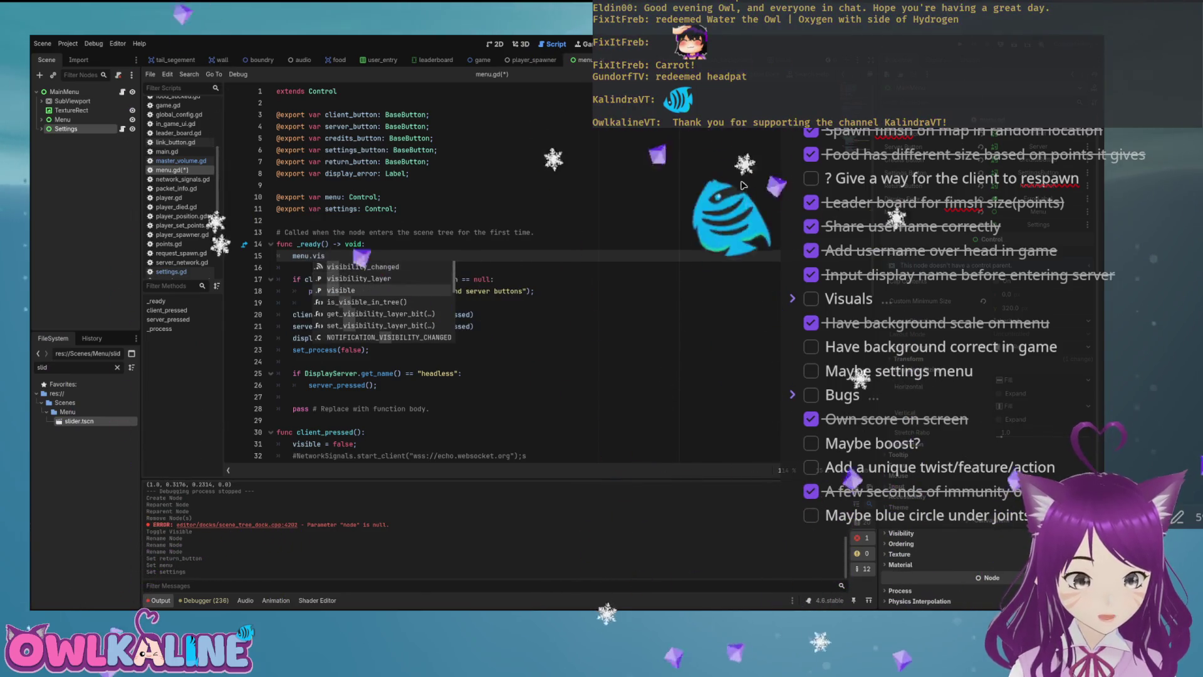
text(e;l)
key(Return)
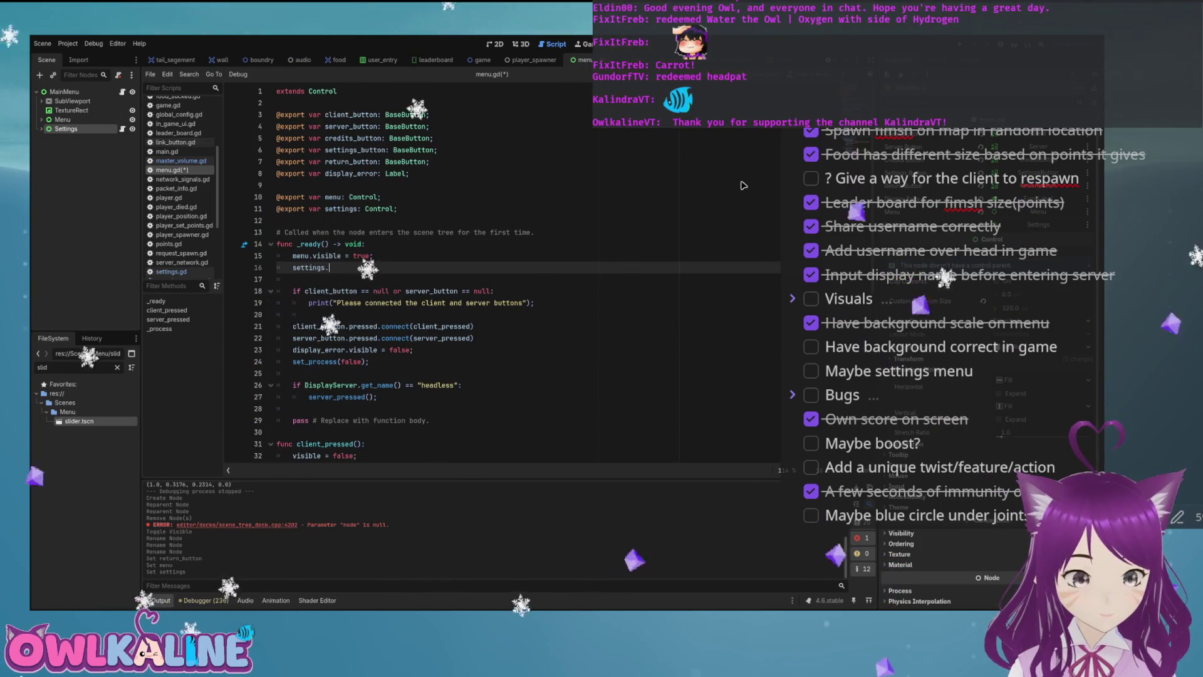
text(visible = false;)
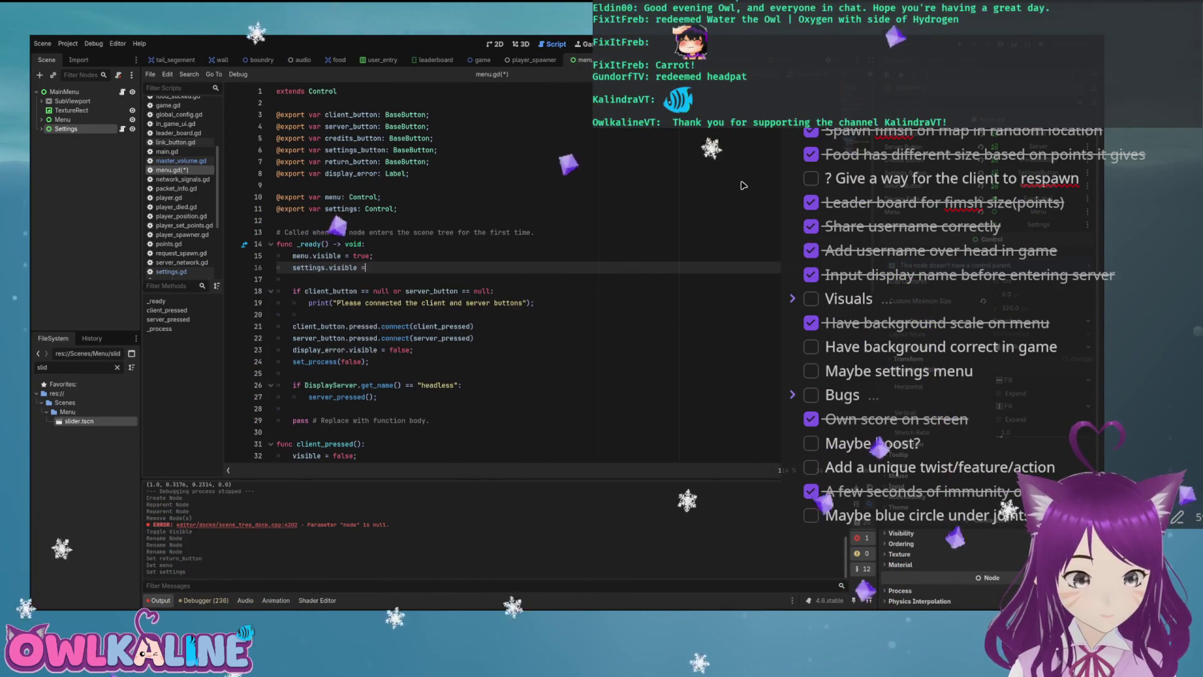
key(ctrl+s)
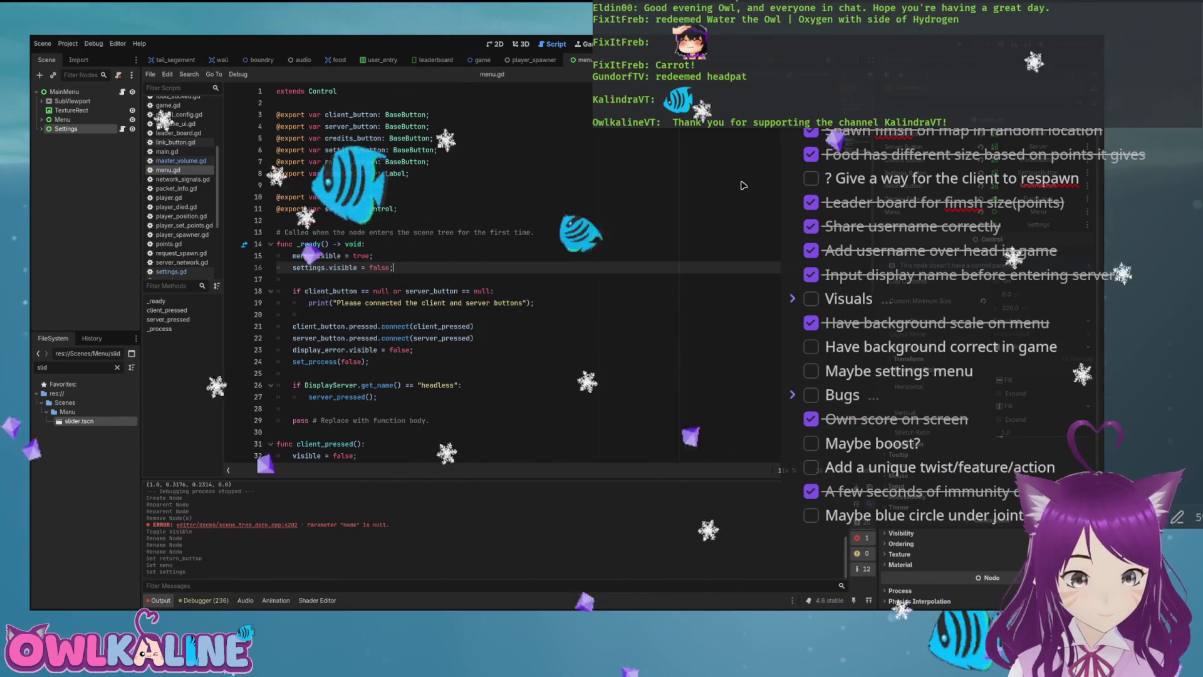
Insert blank lines after the button connections in menu.gd
scroll(744, 185, down, 2)
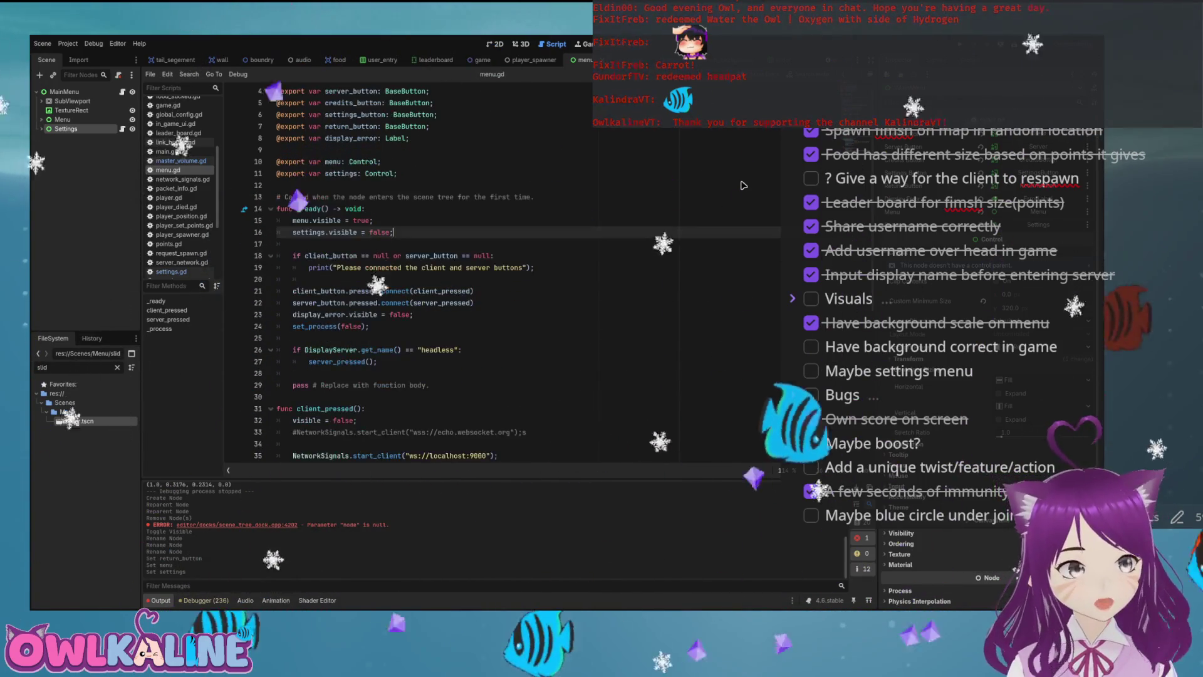
scroll(743, 185, down, 1)
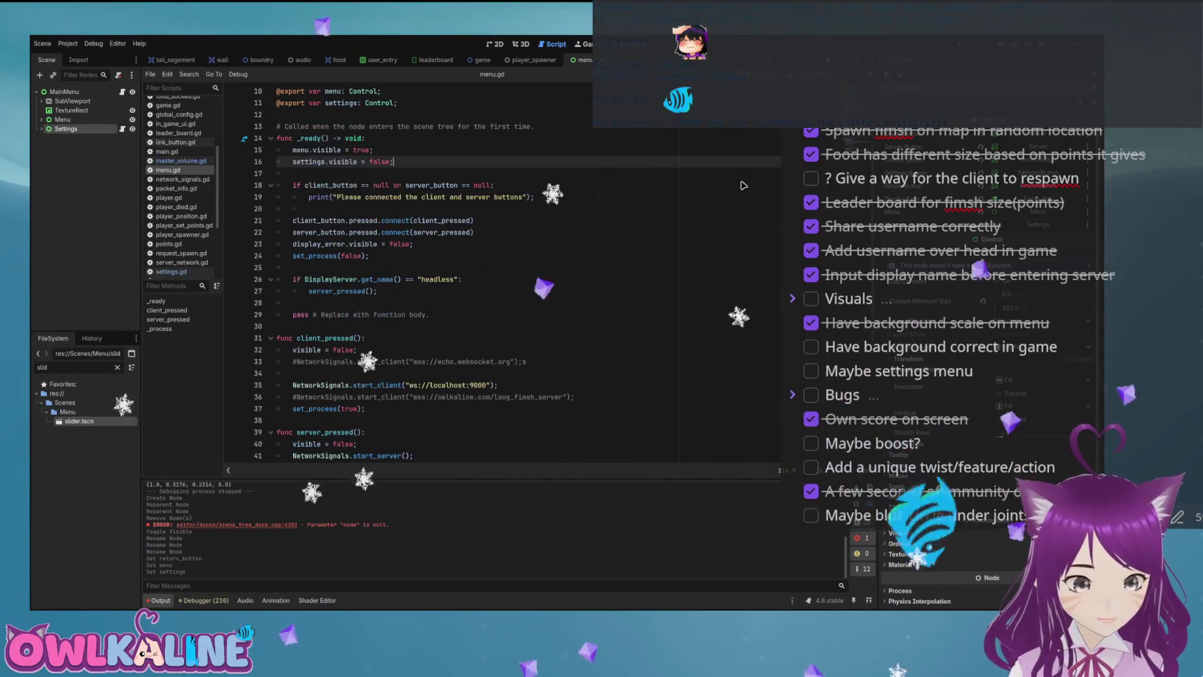
key(Down)
key(Down)
key(Down)
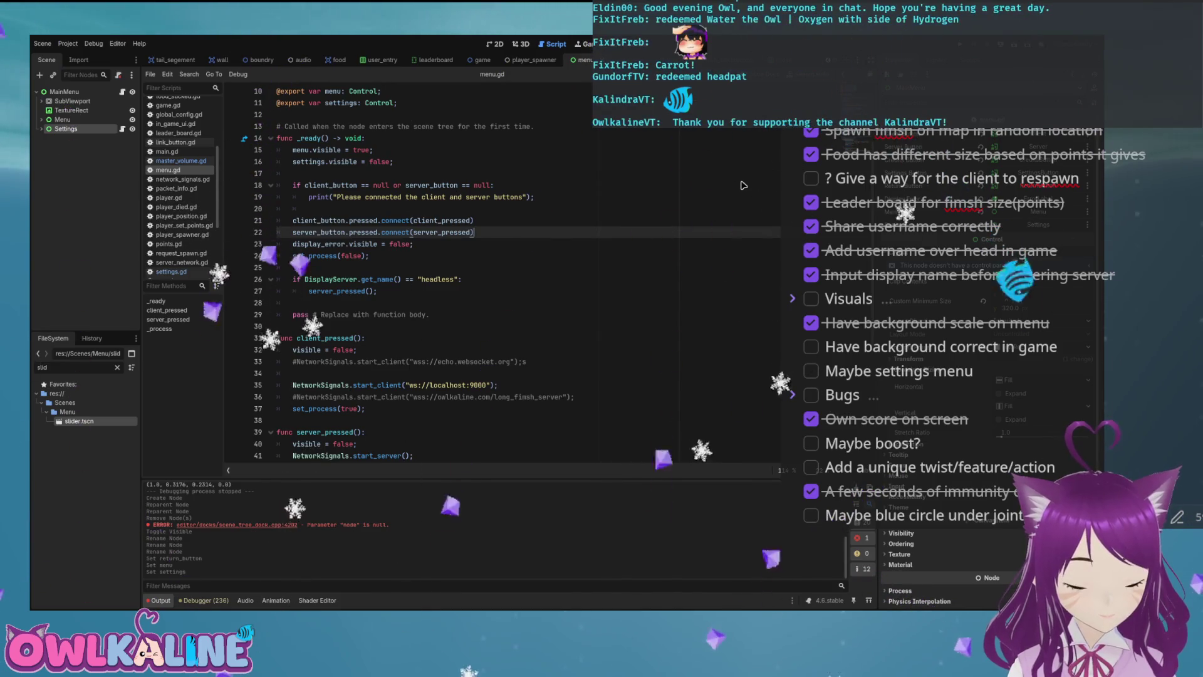
key(Return)
key(Return)
Connect settings_button.pressed to settings_pressed and return_button.pressed to return_pressed, then save menu.gd
key(Up)
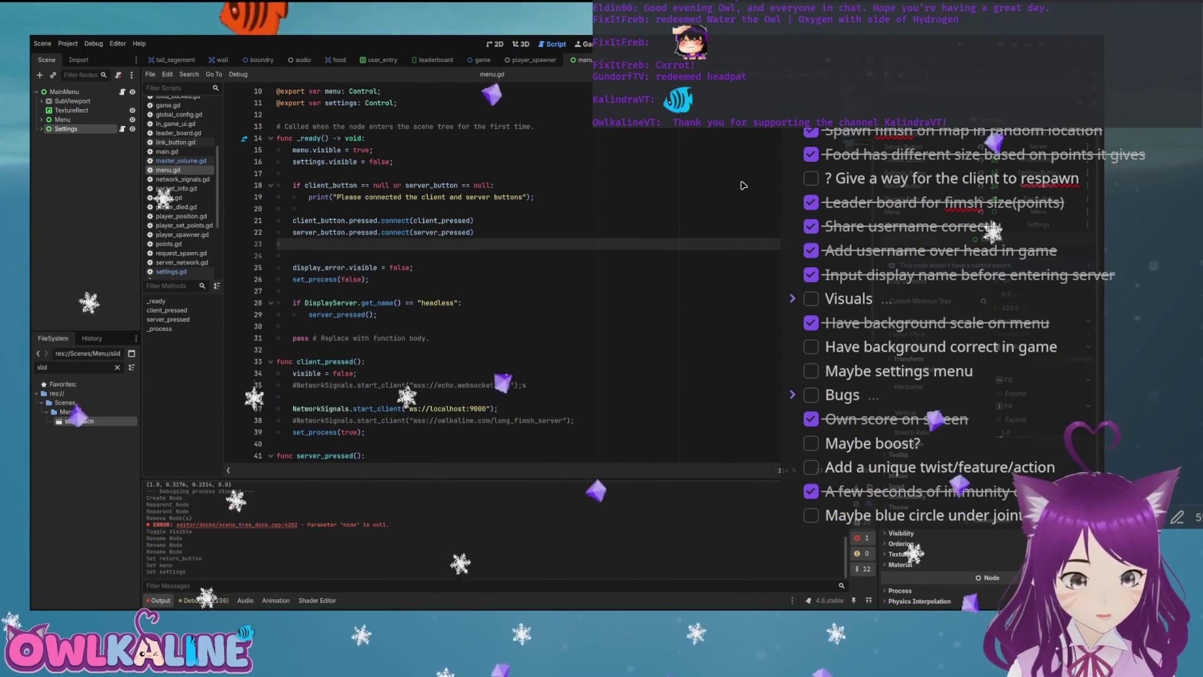
text(se)
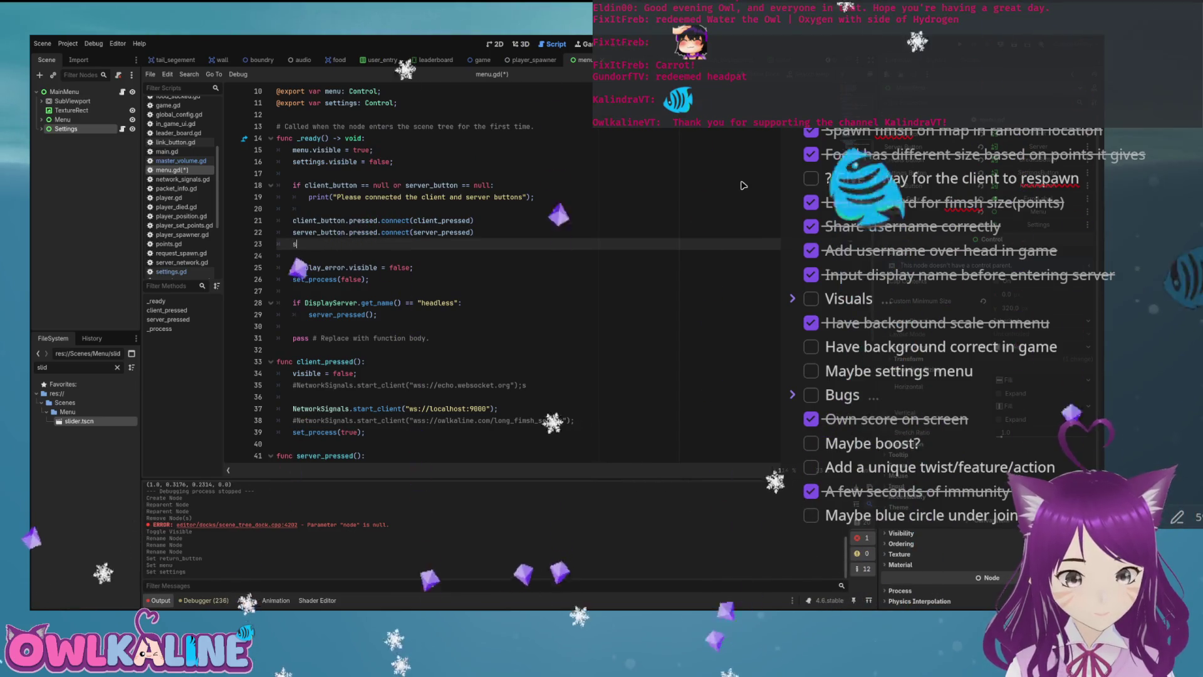
text(ttings_button.pressed.con)
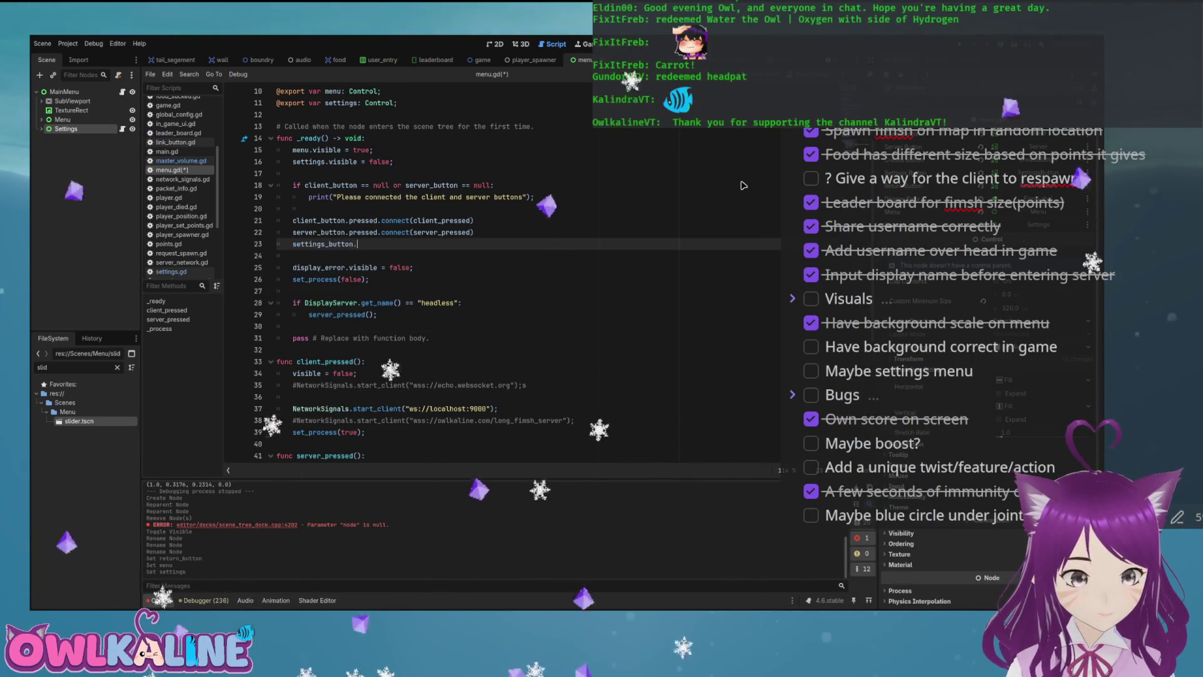
key(Return)
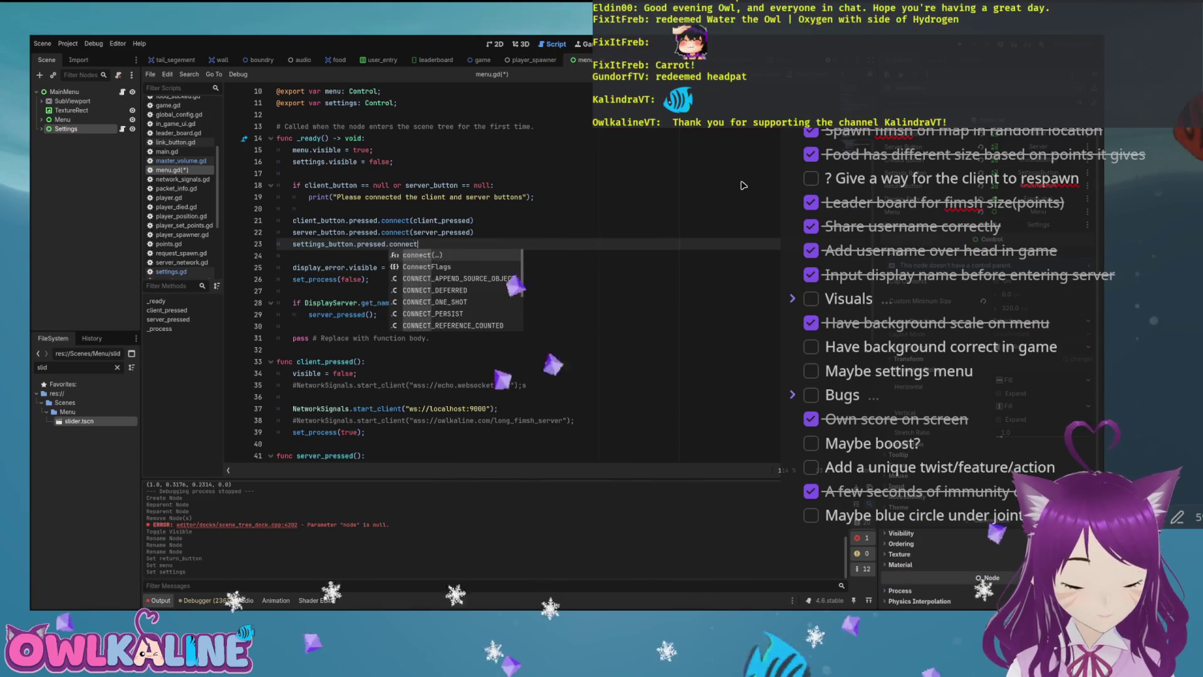
text(settings_)
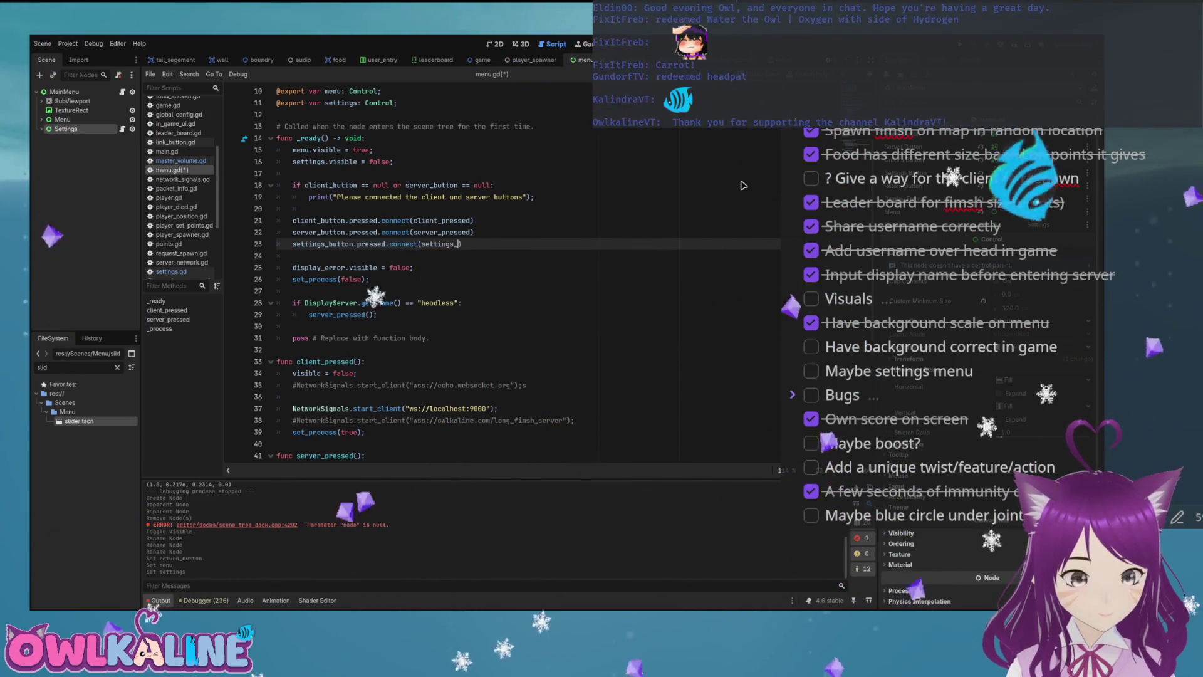
text(pressed)
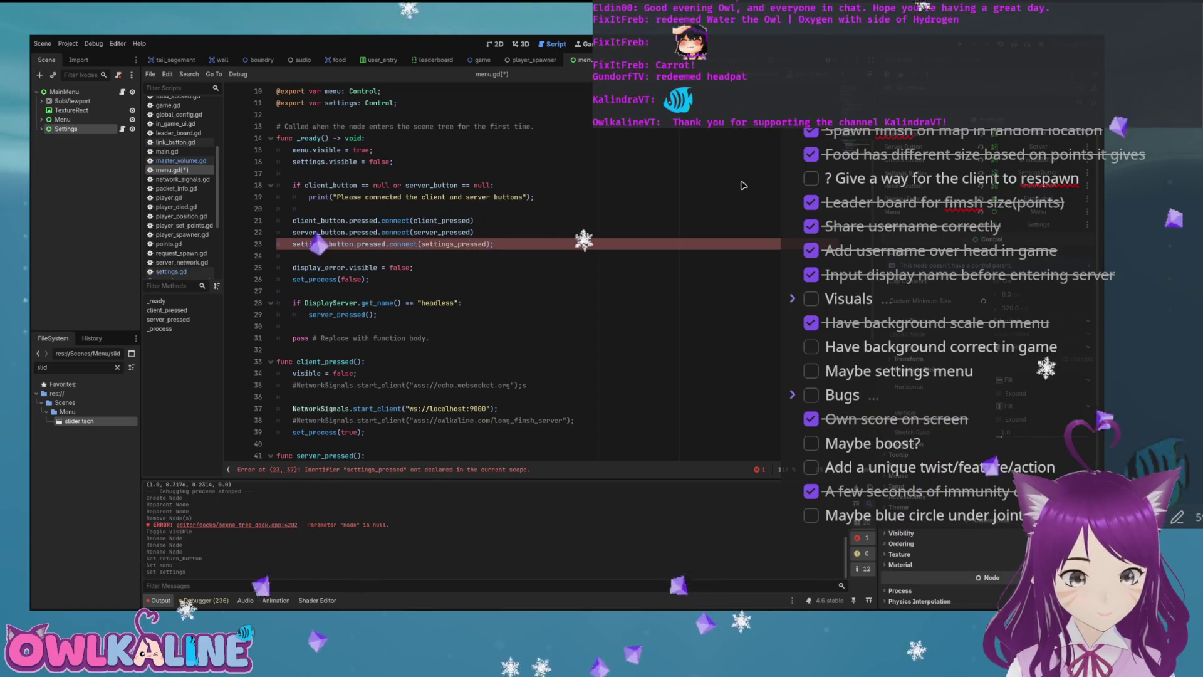
key(Return)
text(return_)
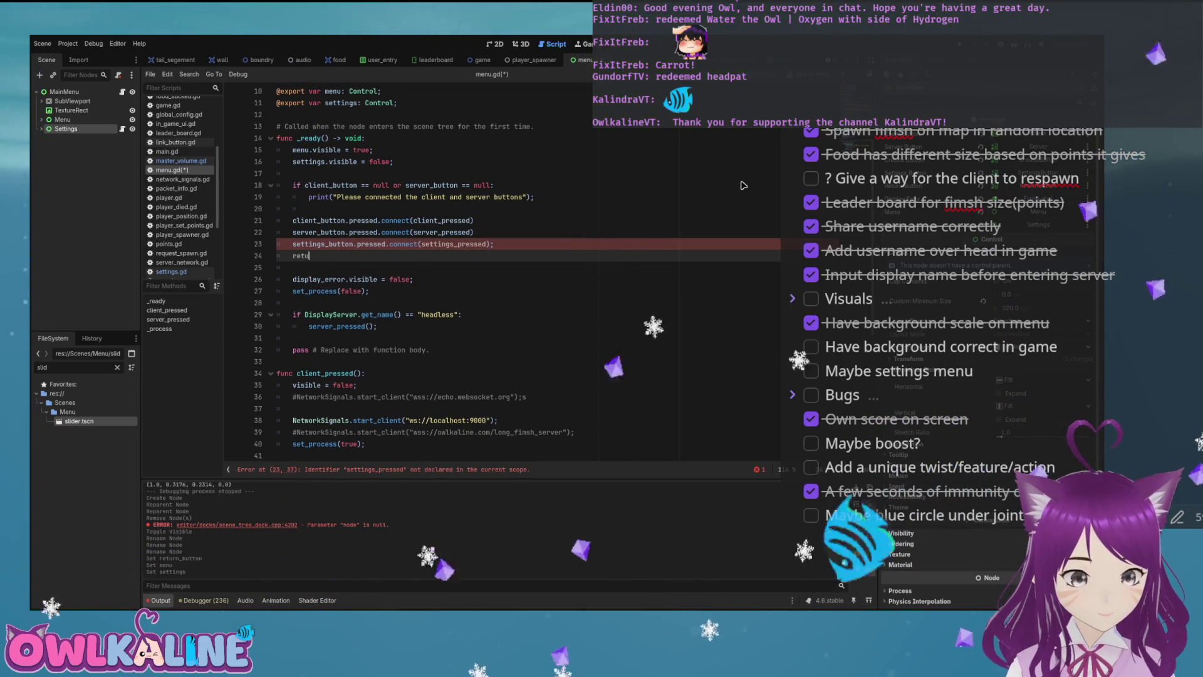
text(button.pressed.connect)
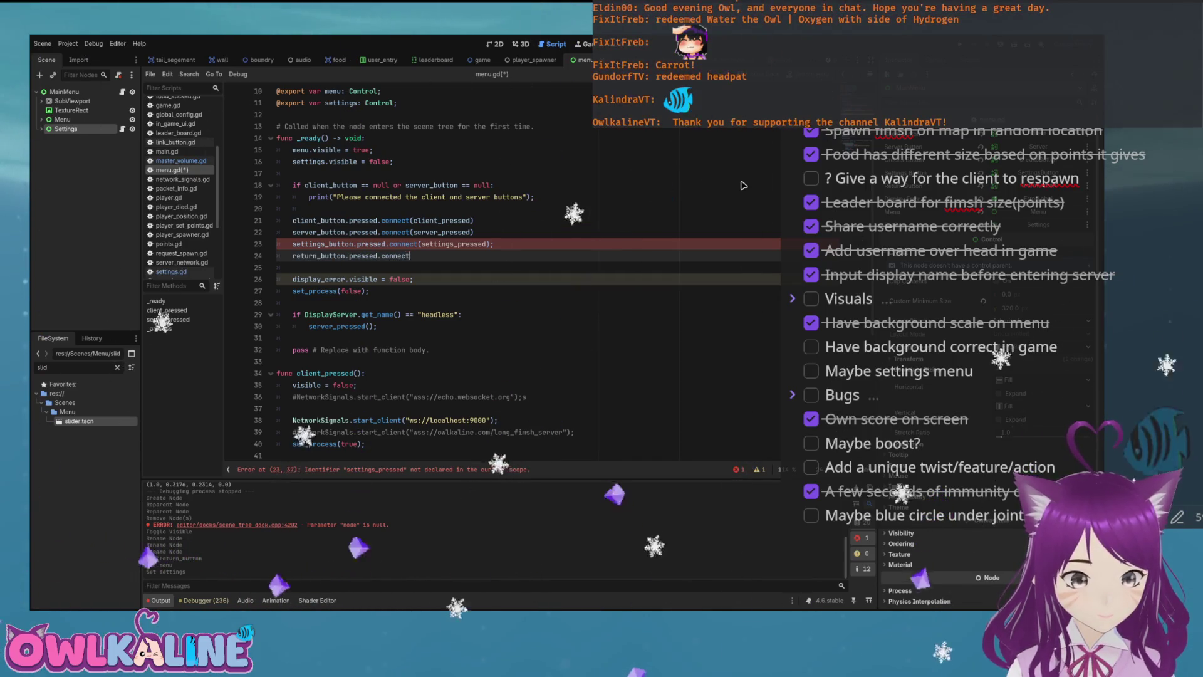
text((return_pressed);)
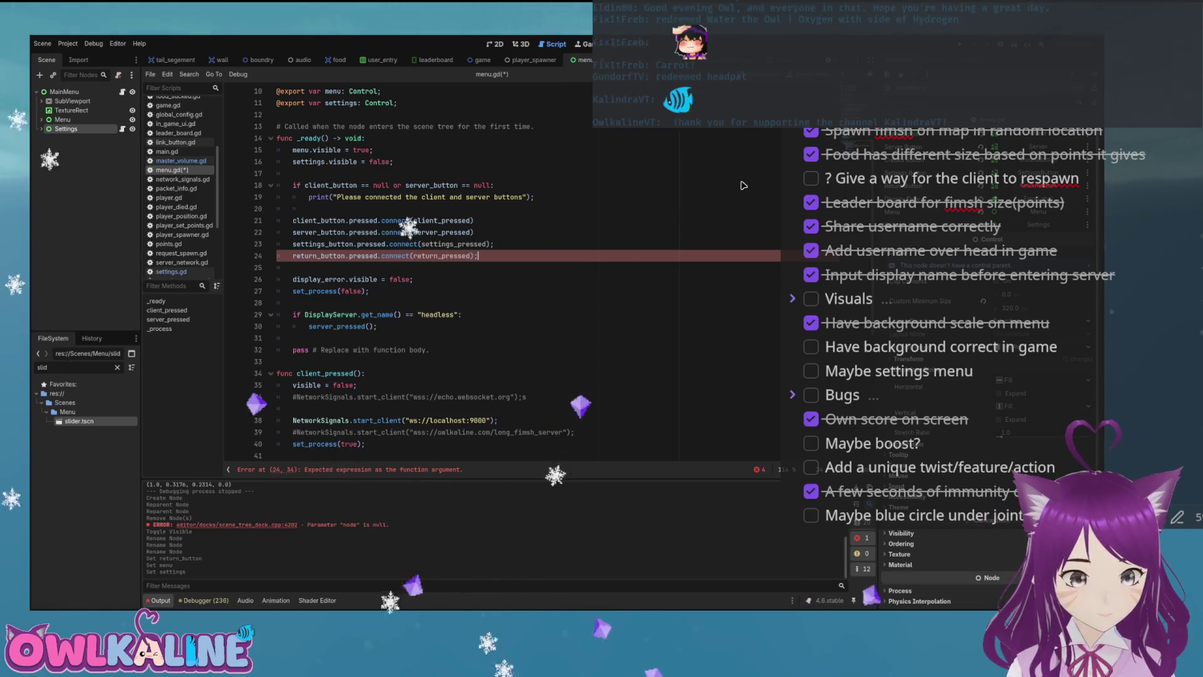
key(ctrl+s)
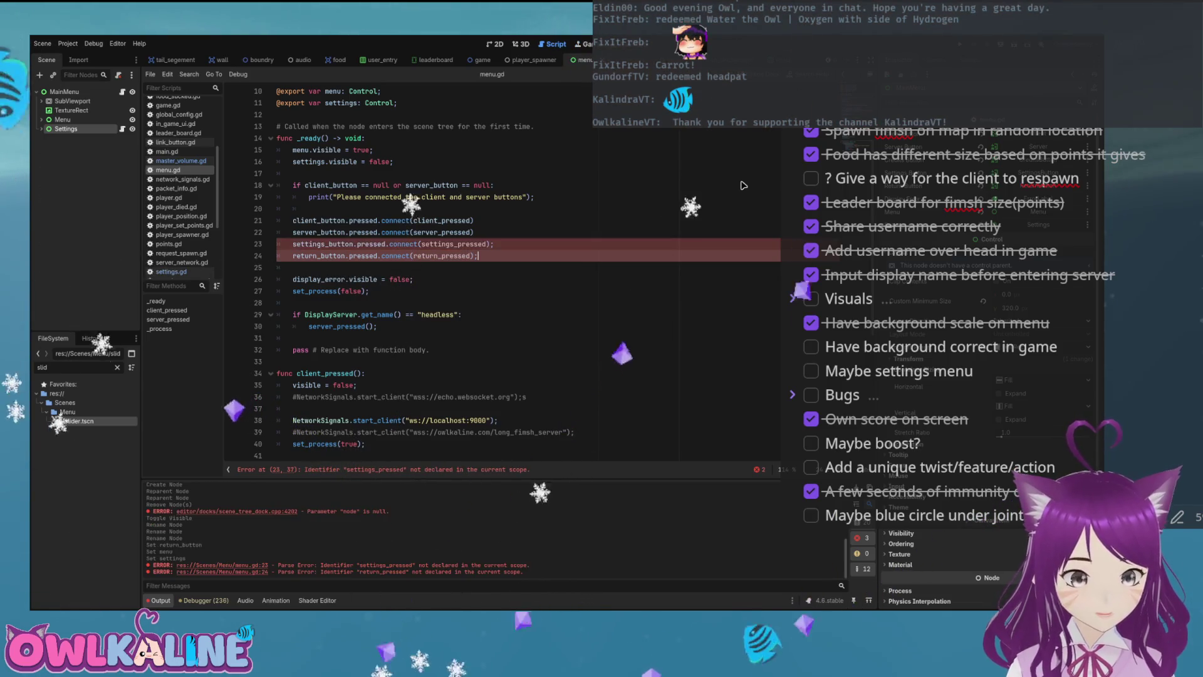
Add a settings_pressed function below the button connections
scroll(743, 185, down, 6)
scroll(743, 186, up, 5)
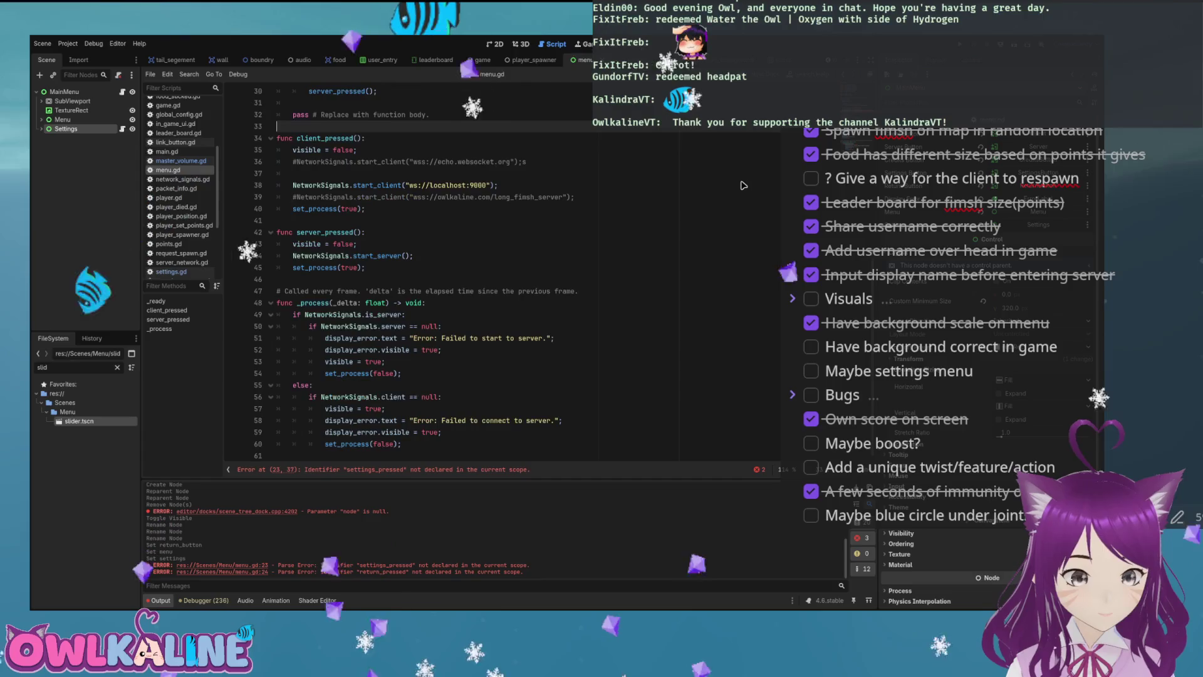
scroll(742, 186, down, 2)
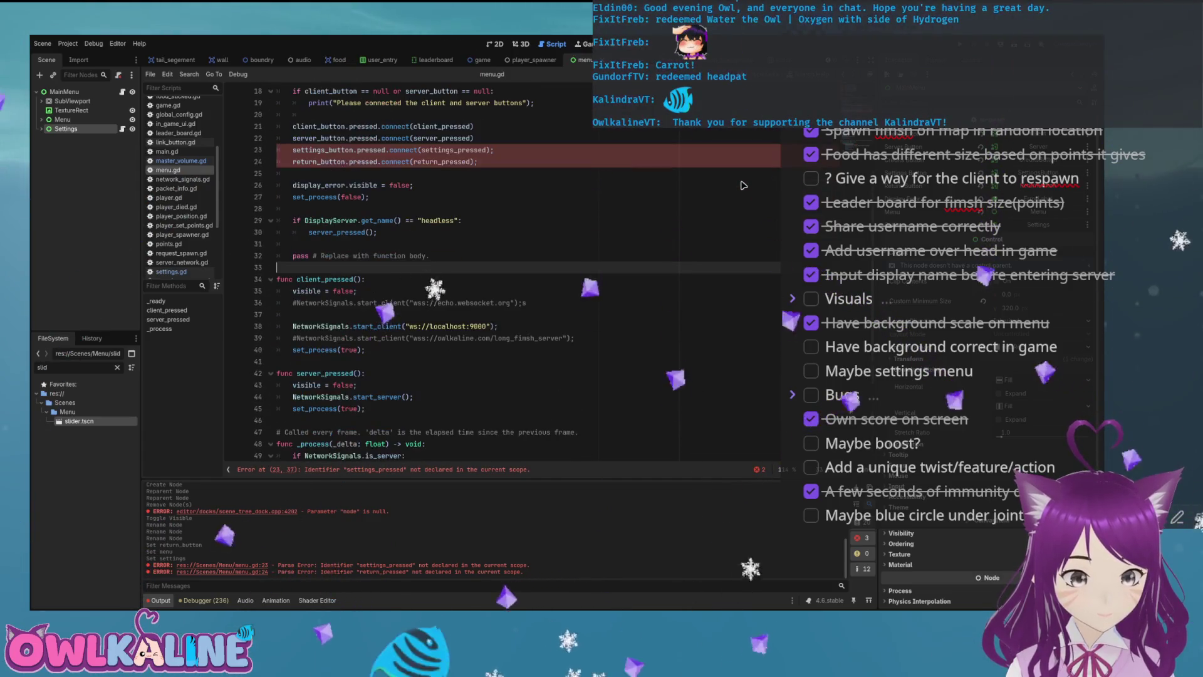
key(Return)
key(Return)
key(Up)
text(func settings_)
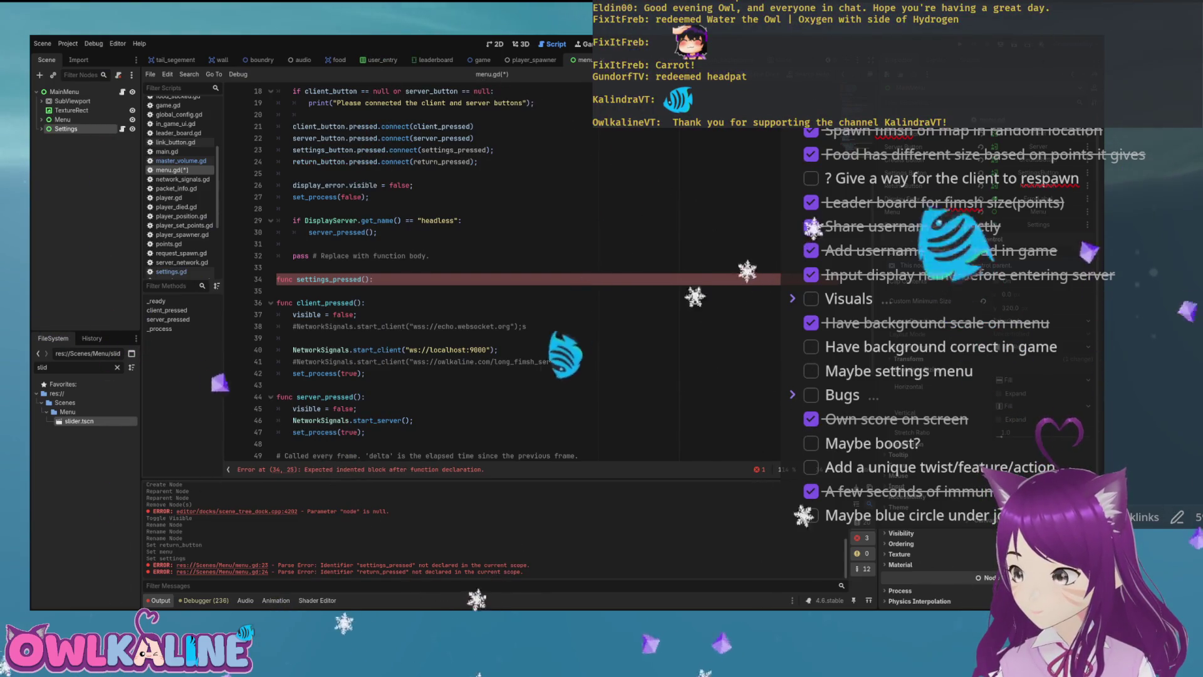
key(Return)
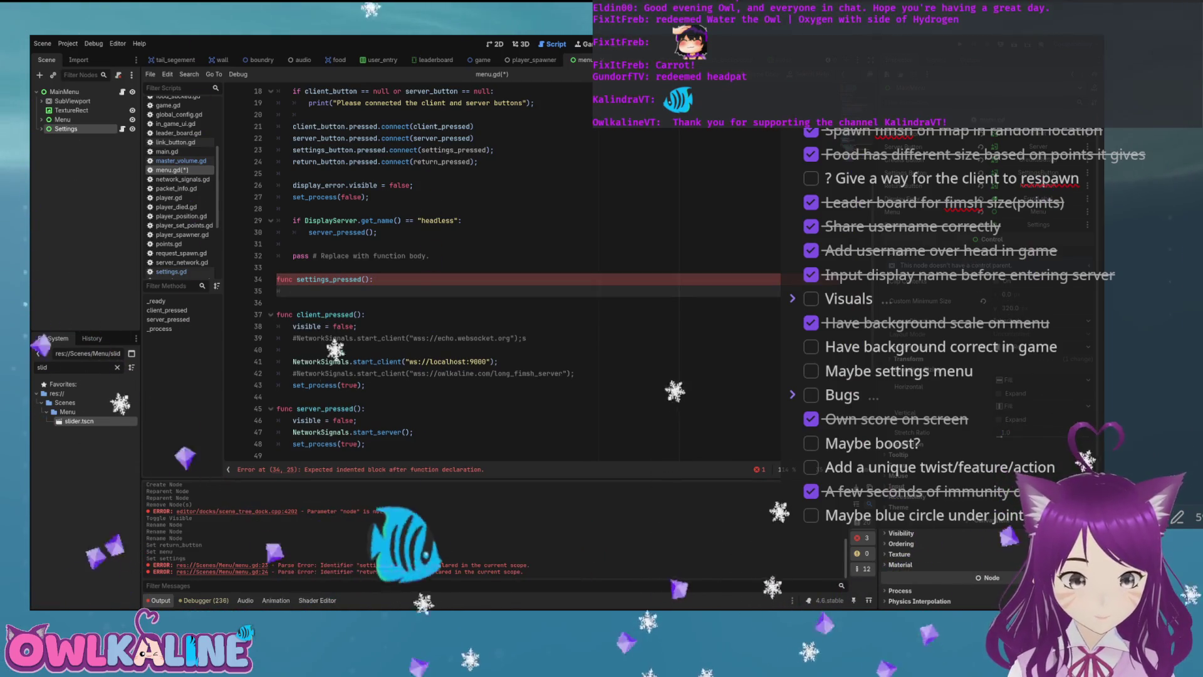
key(Return)
key(Return)
Add func return_pressed() setting settings.visible and menu.visible, then save
key(BackSpace)
text(func return_)
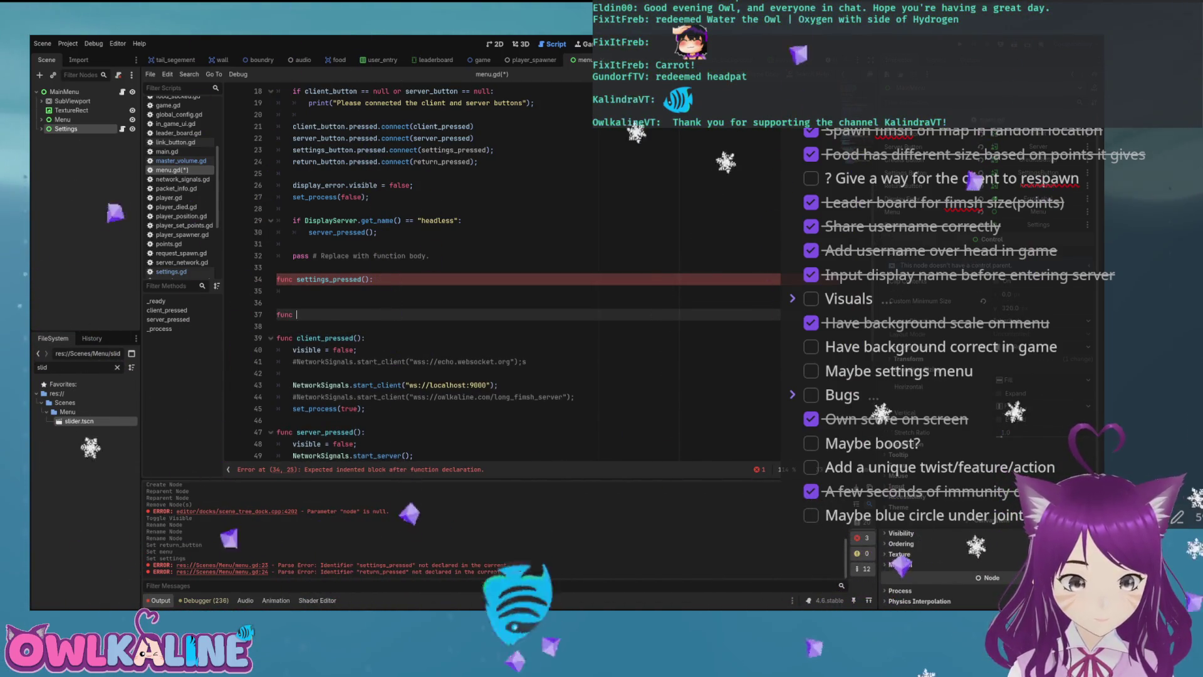
text(pressed():)
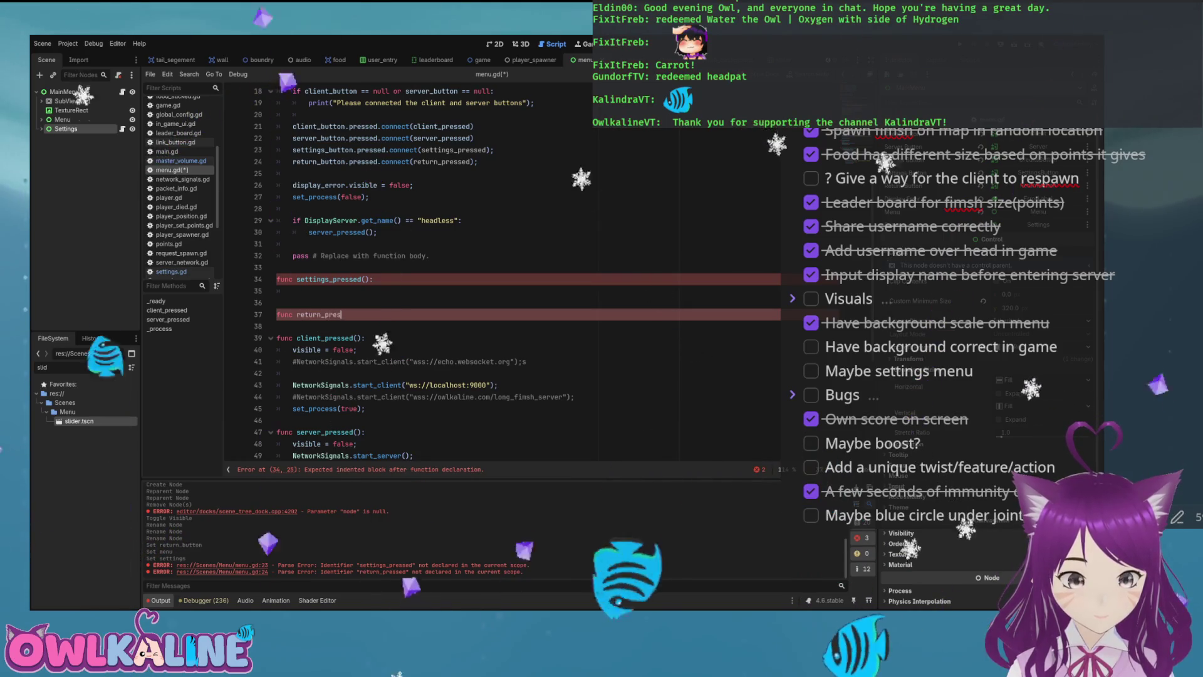
key(Return)
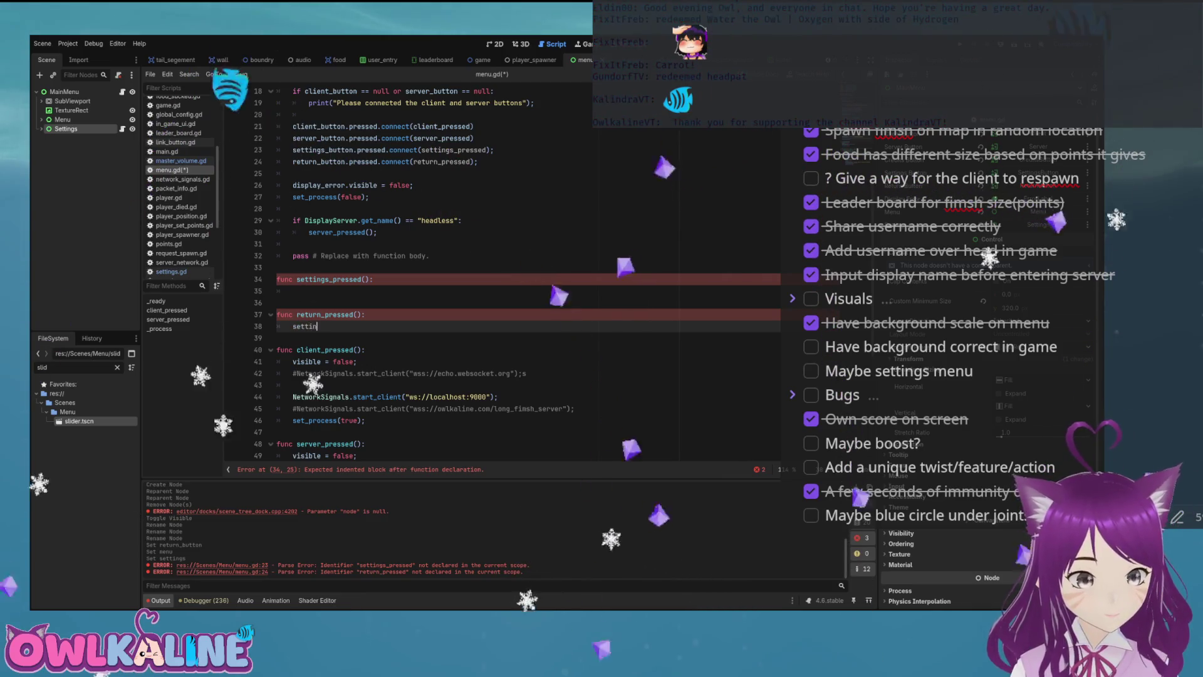
text(gs.vis)
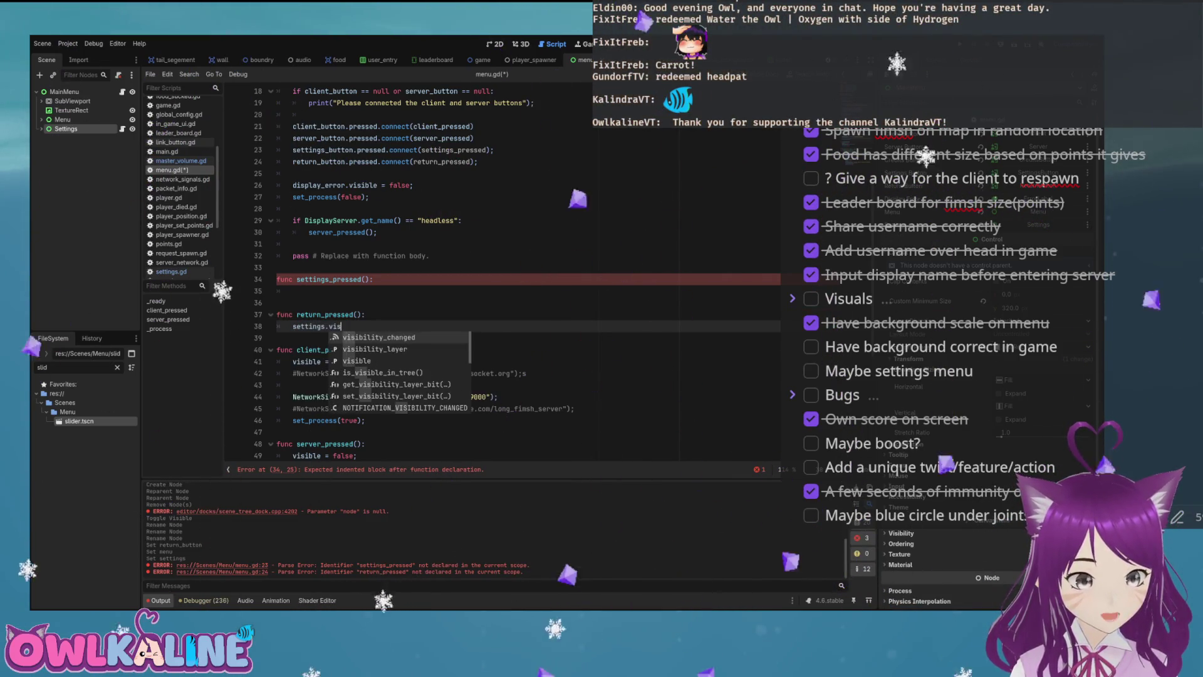
key(Down)
key(Down)
key(Return)
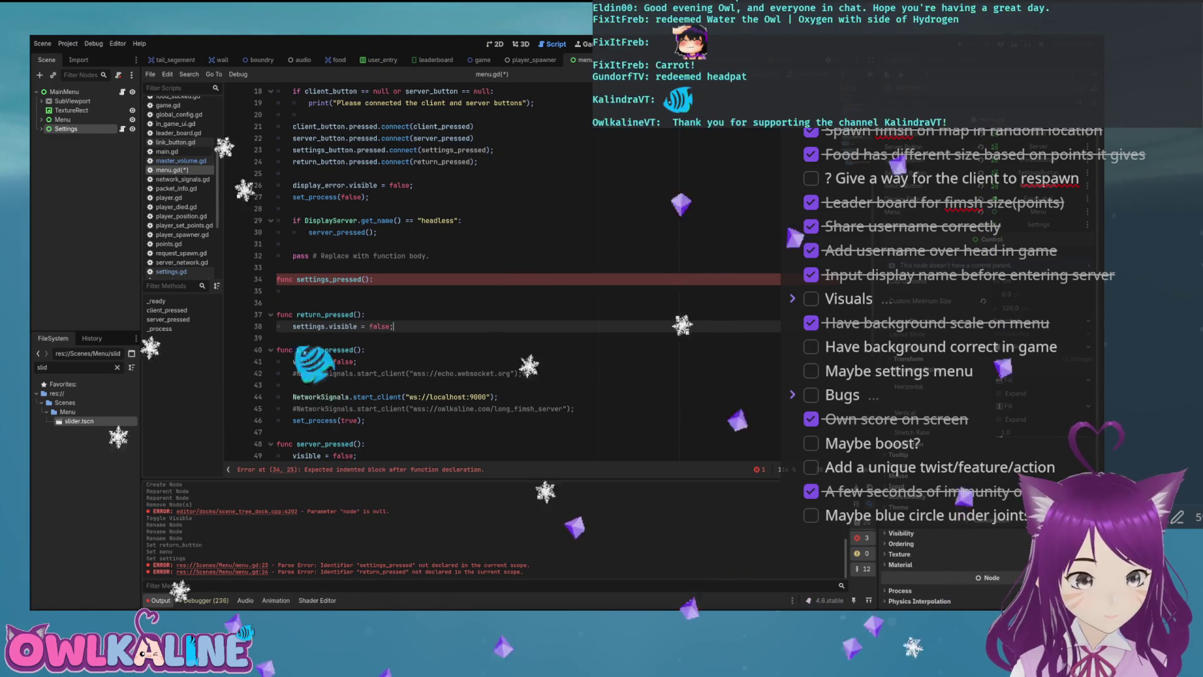
key(Return)
text(menu.vis)
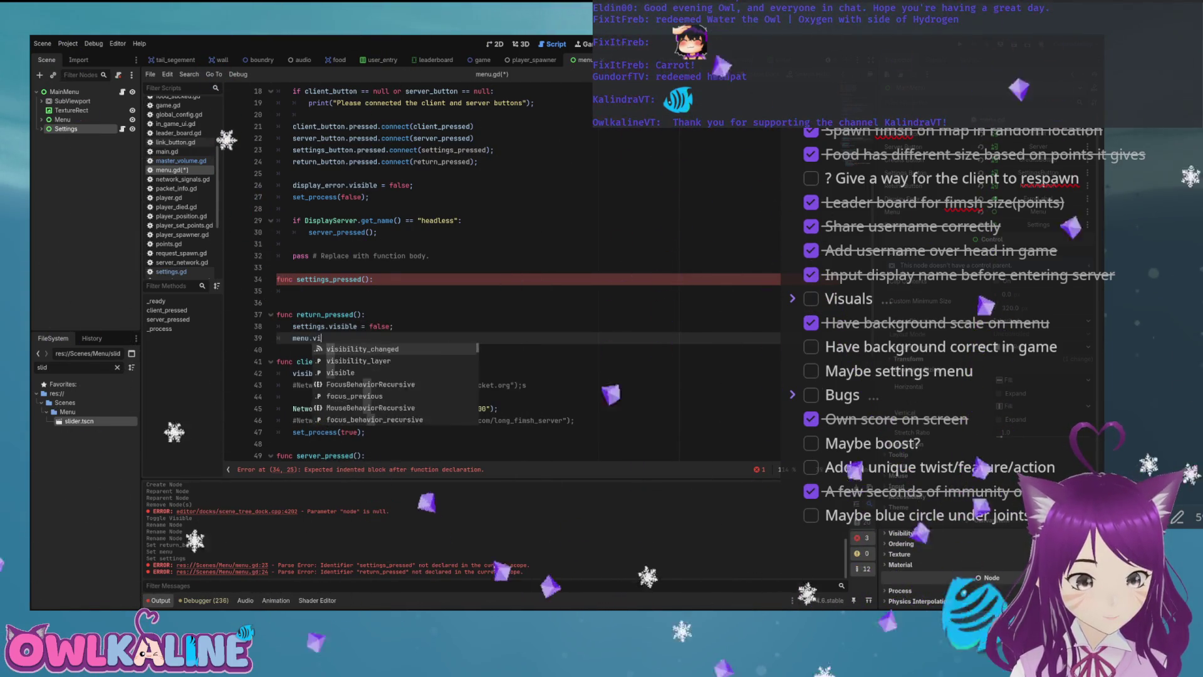
key(Return)
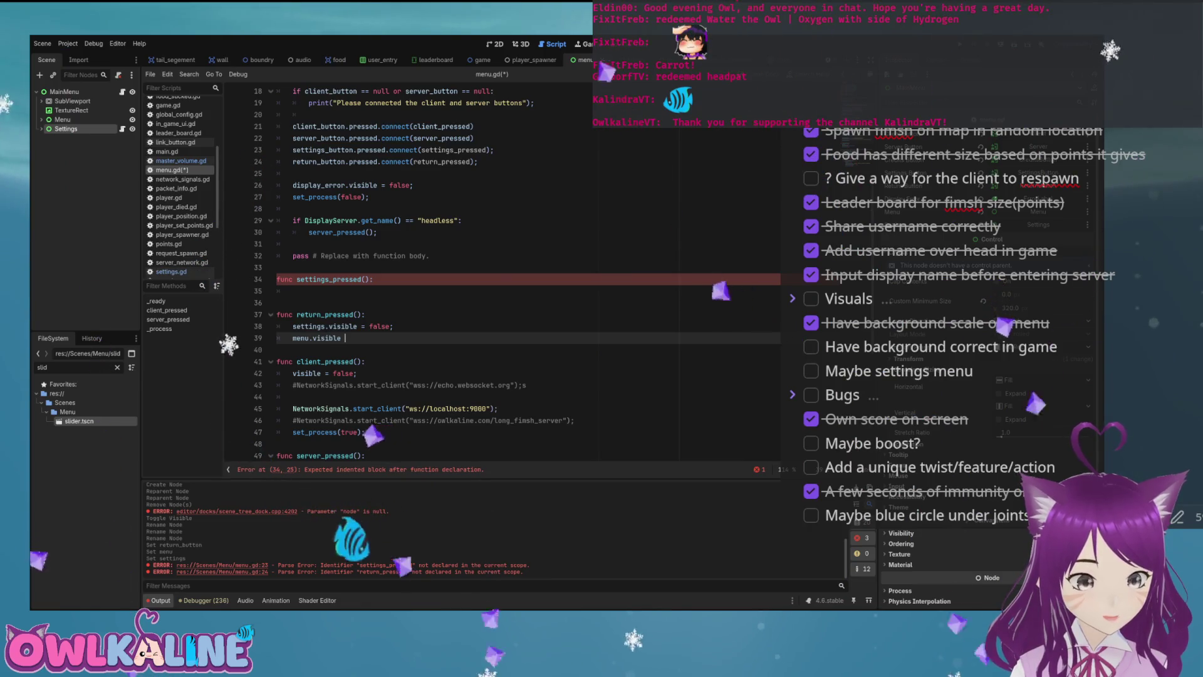
key(ctrl+s)
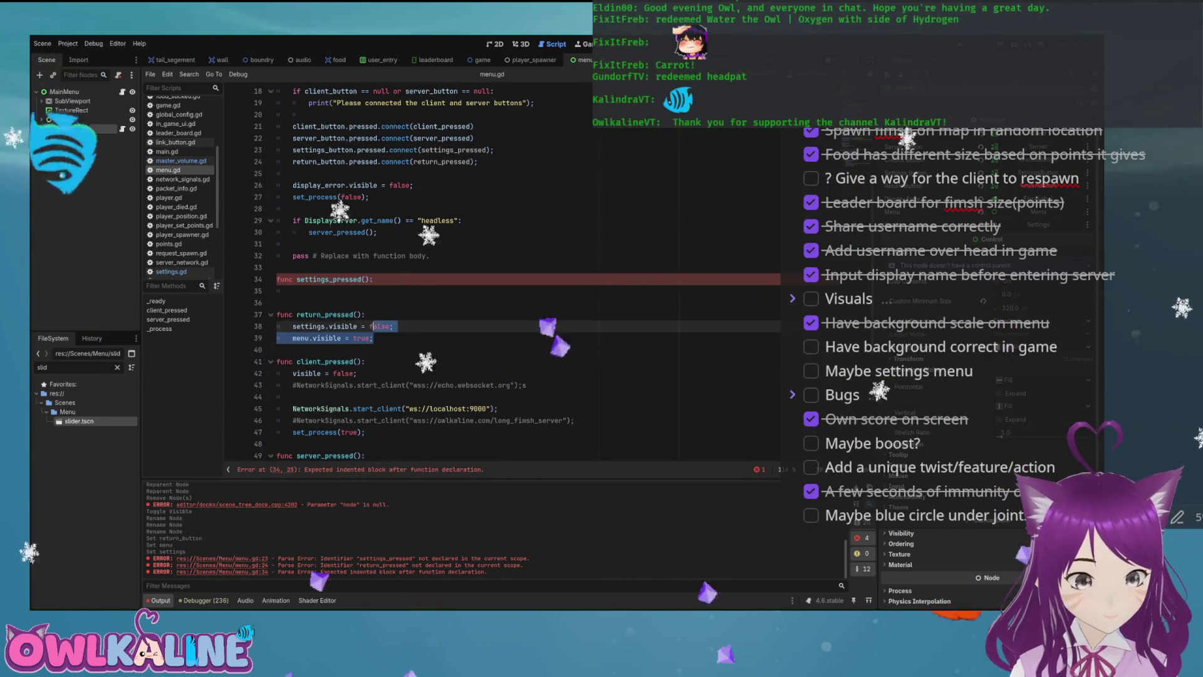
Paste the visibility lines into settings_pressed with opposite values, then save
click(277, 303)
text(settings.visible = false; 	menu.visible = true;)
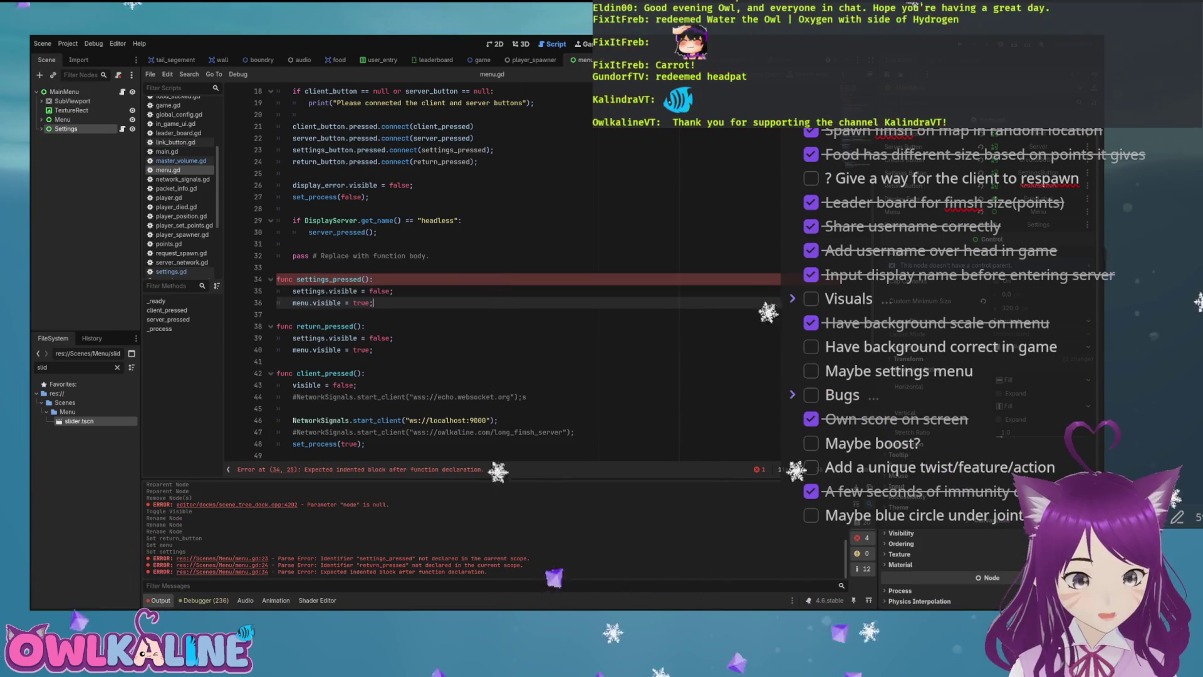
key(BackSpace)
key(BackSpace)
key(Up)
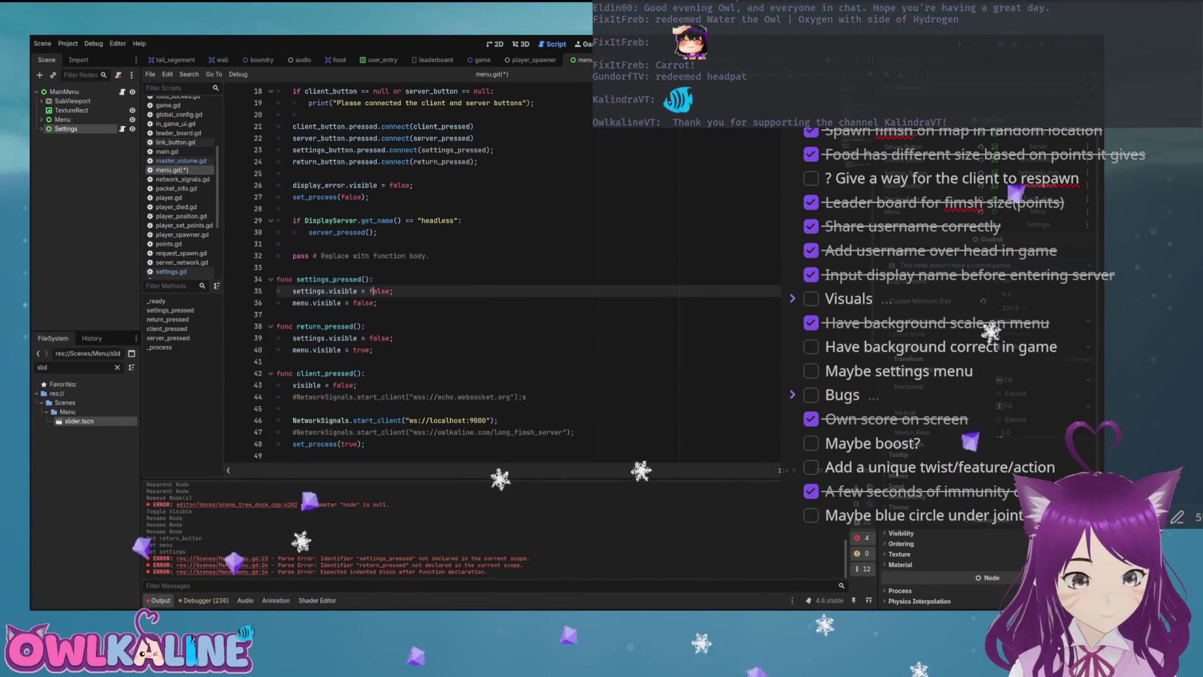
key(ctrl+s)
scroll(501, 275, up, 3)
click(439, 373)
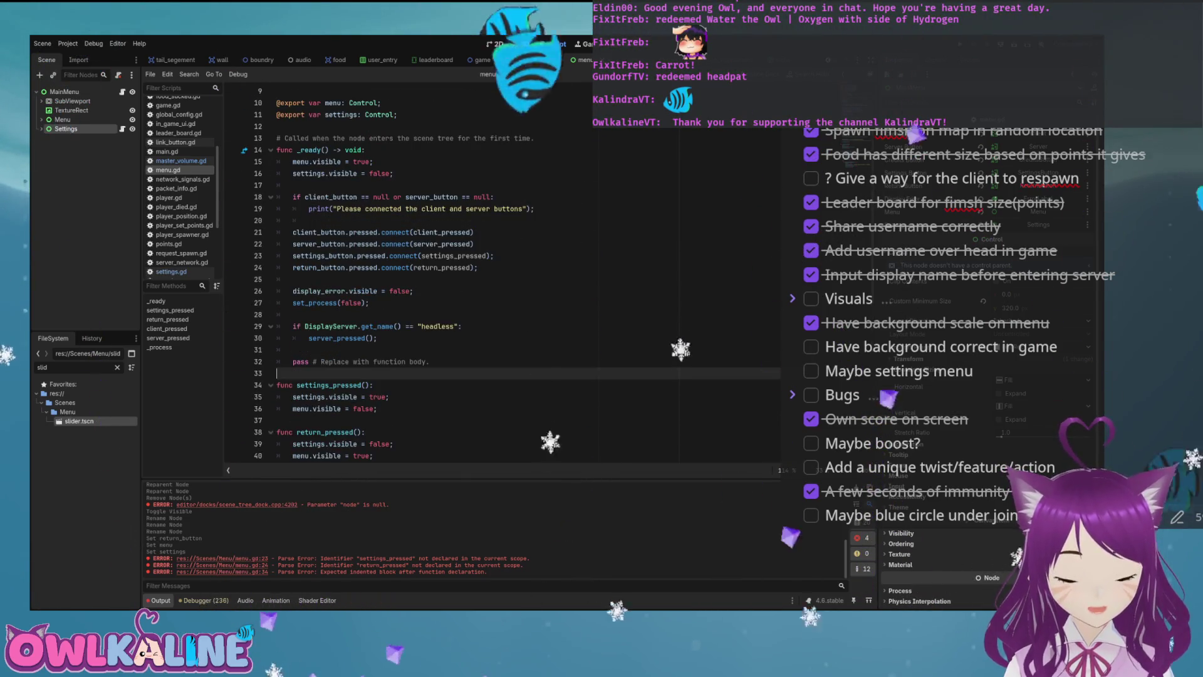
Run the project twice to test the settings toggle, stop it, and clear the FileSystem filter
key(F5)
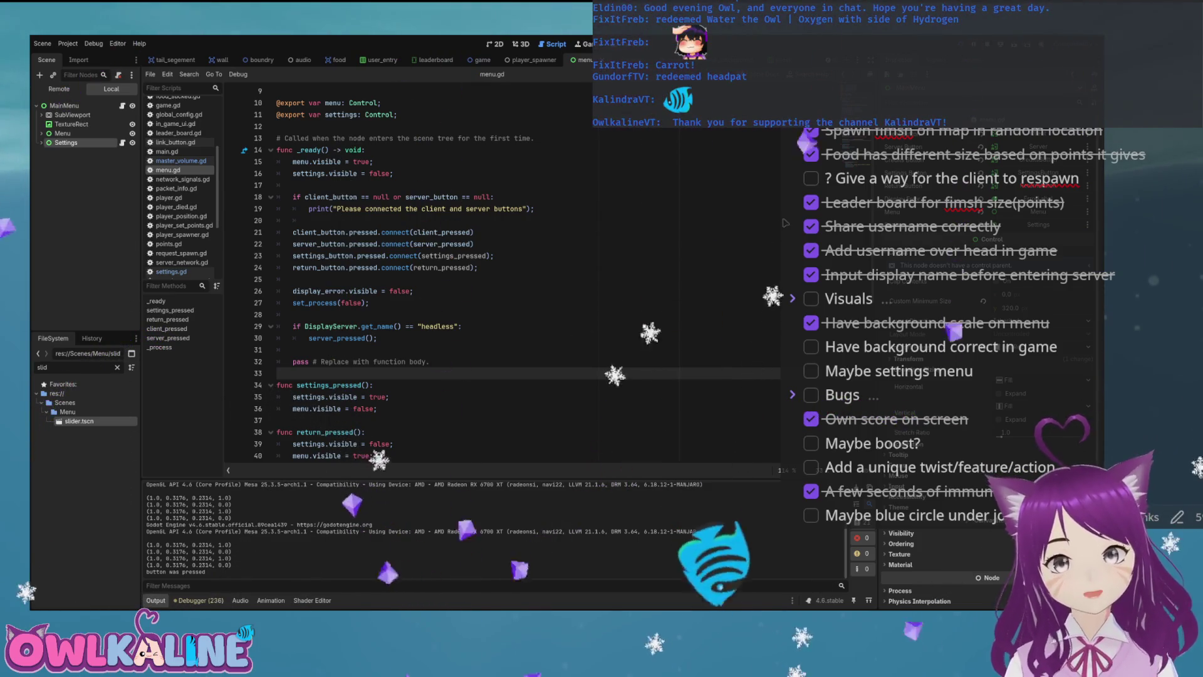
key(F5)
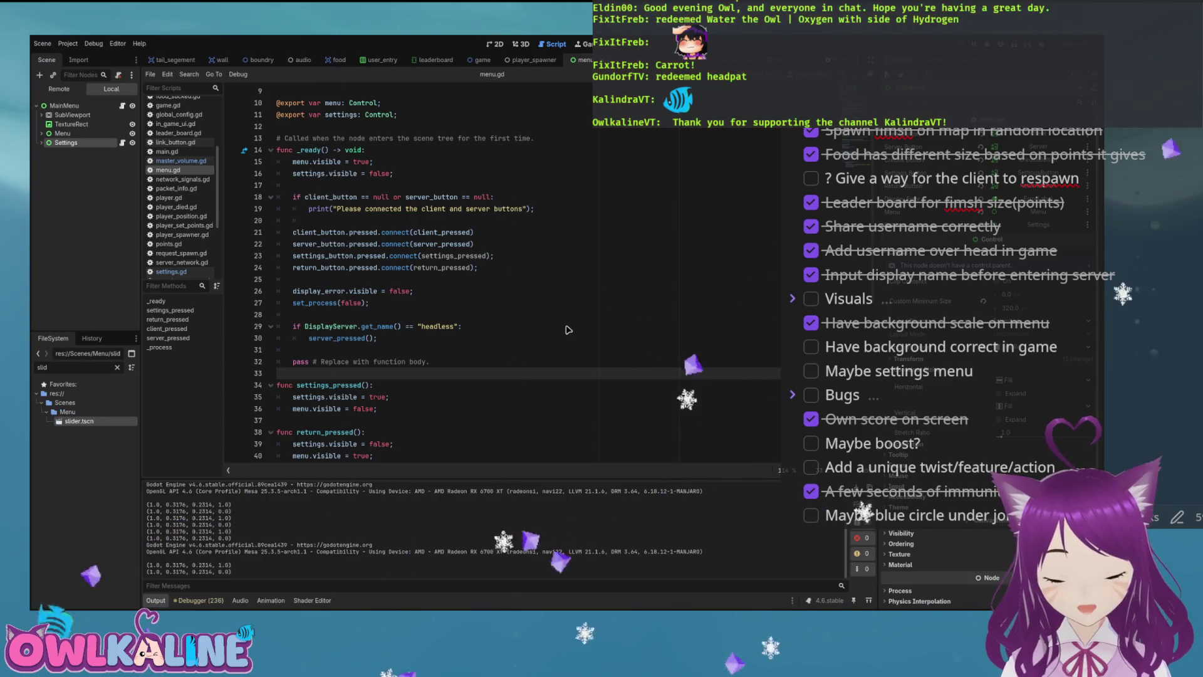
key(F8)
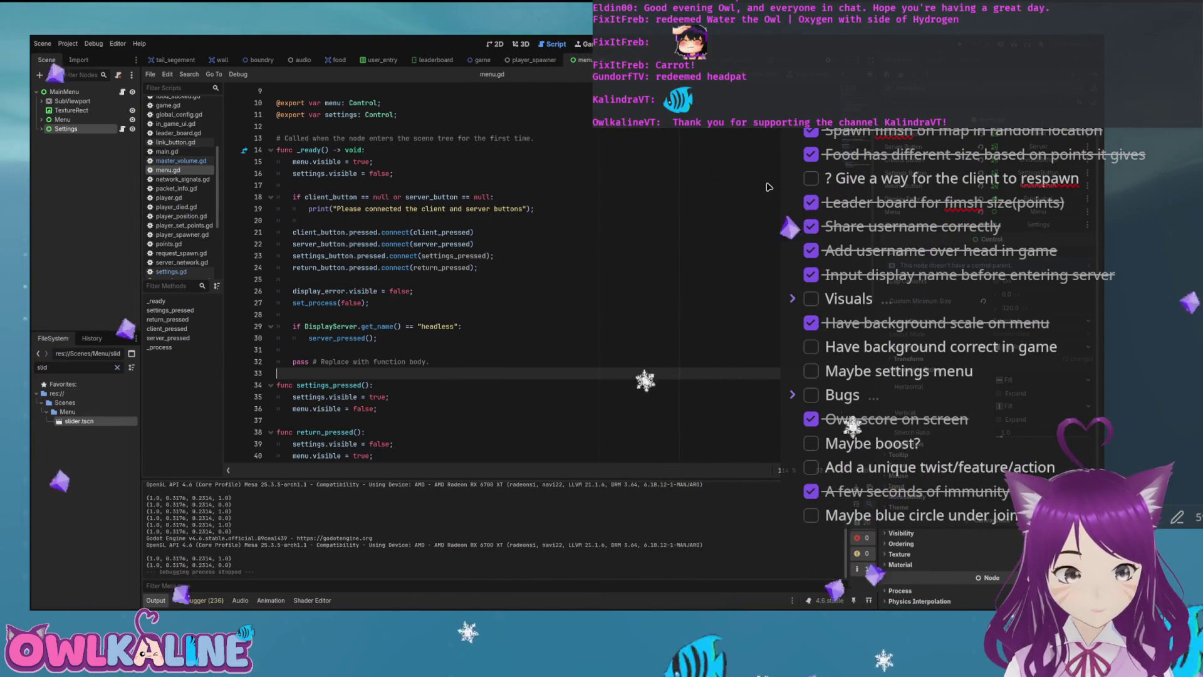
key(ctrl+a)
key(BackSpace)
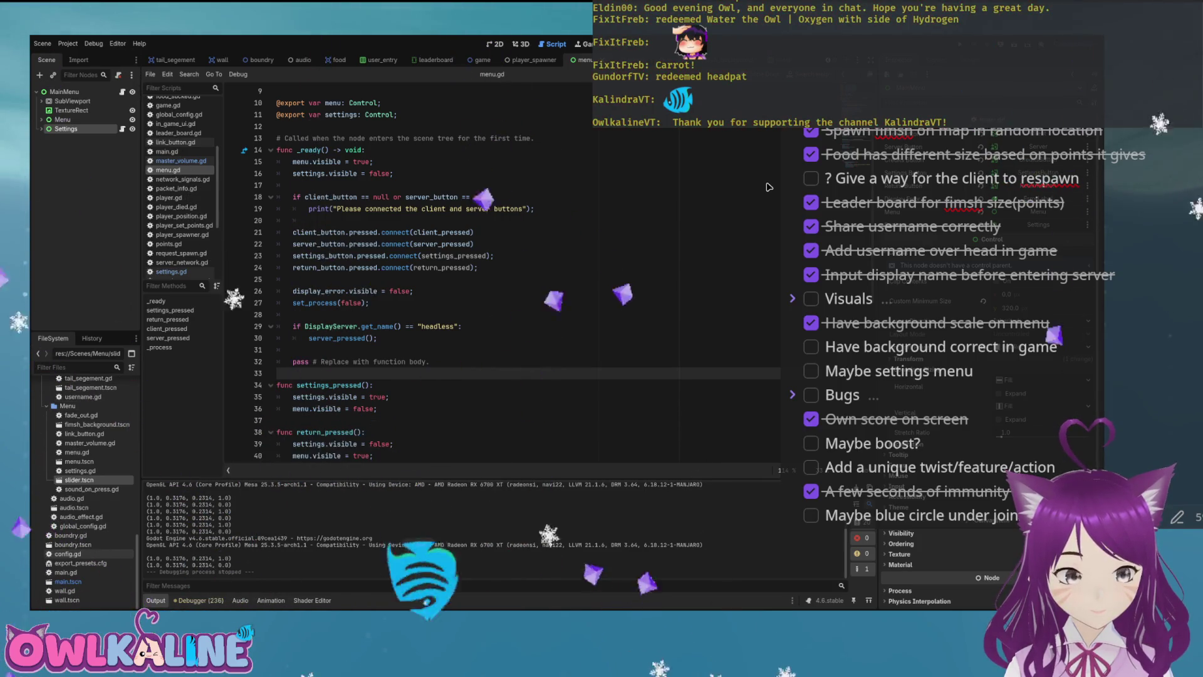
Open global_config.gd and review the master_volume declaration
key(Return)
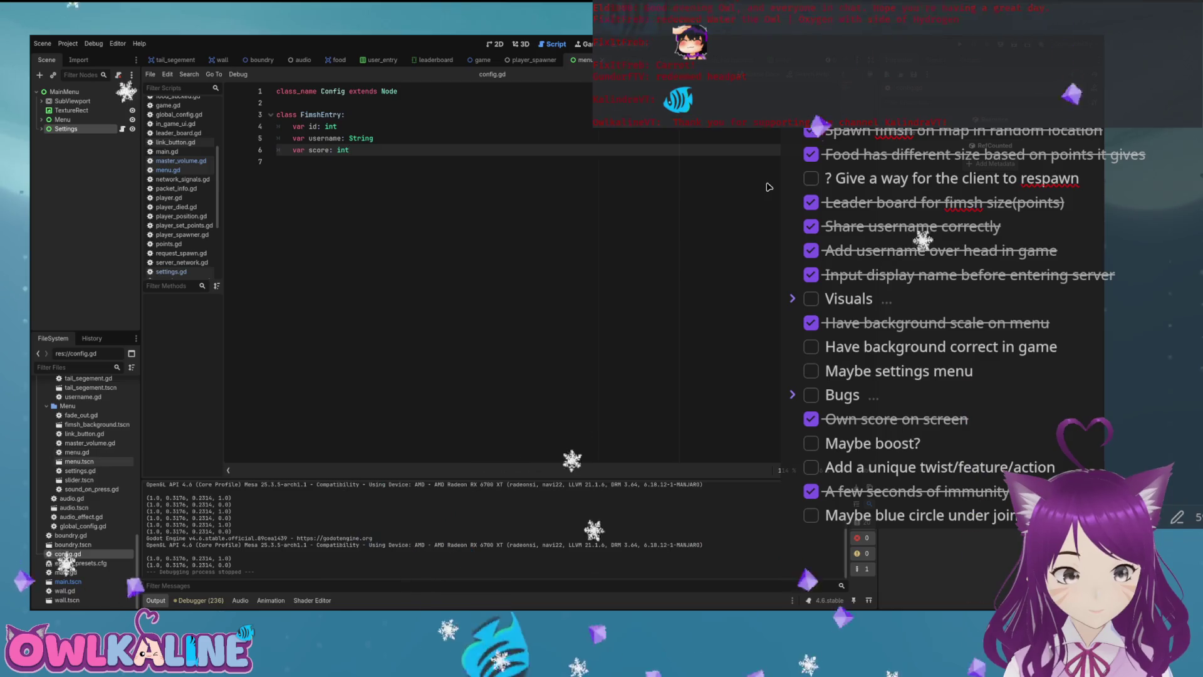
text(glob)
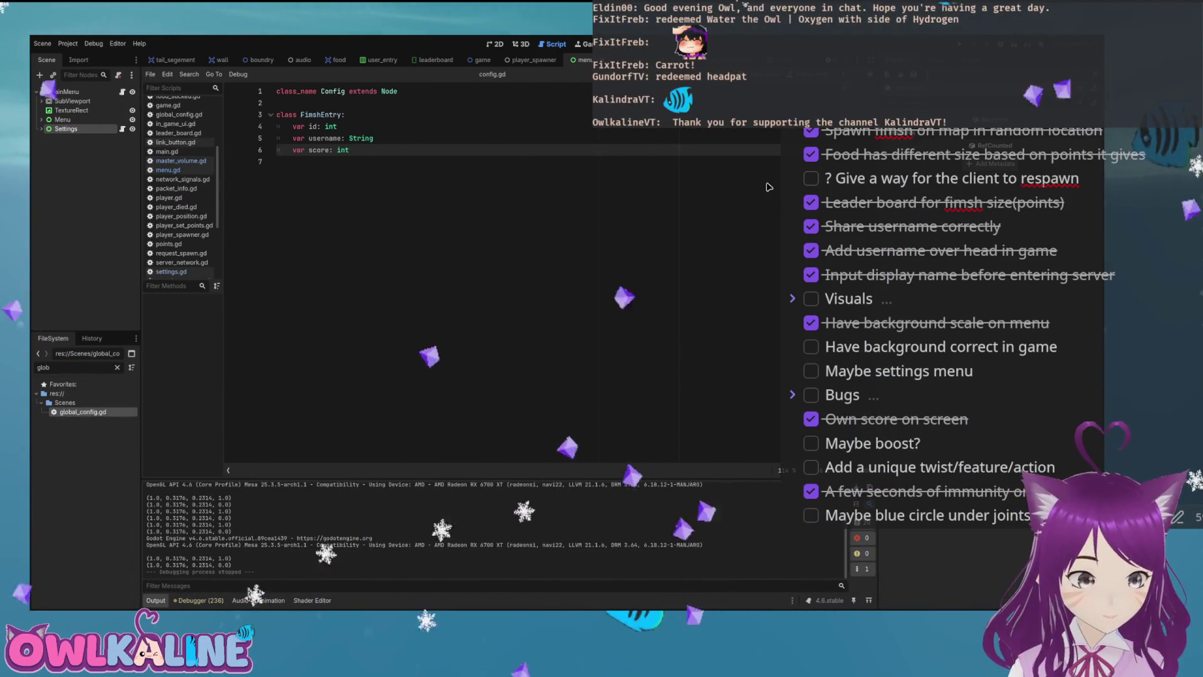
key(Return)
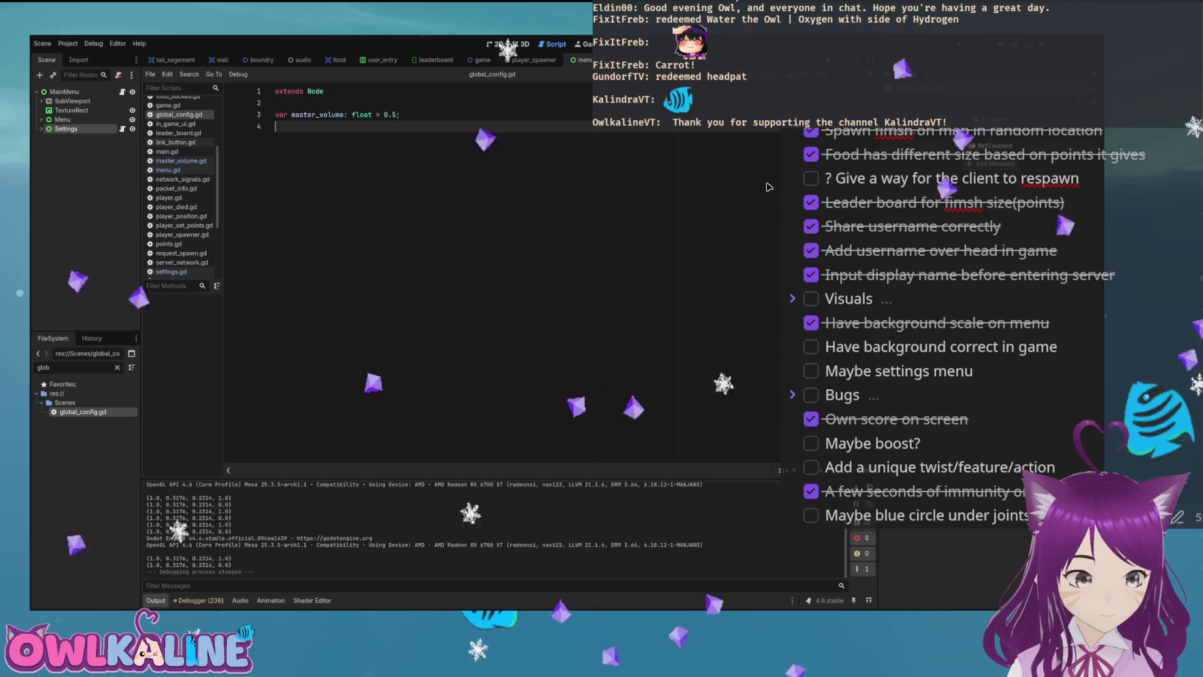
key(Up)
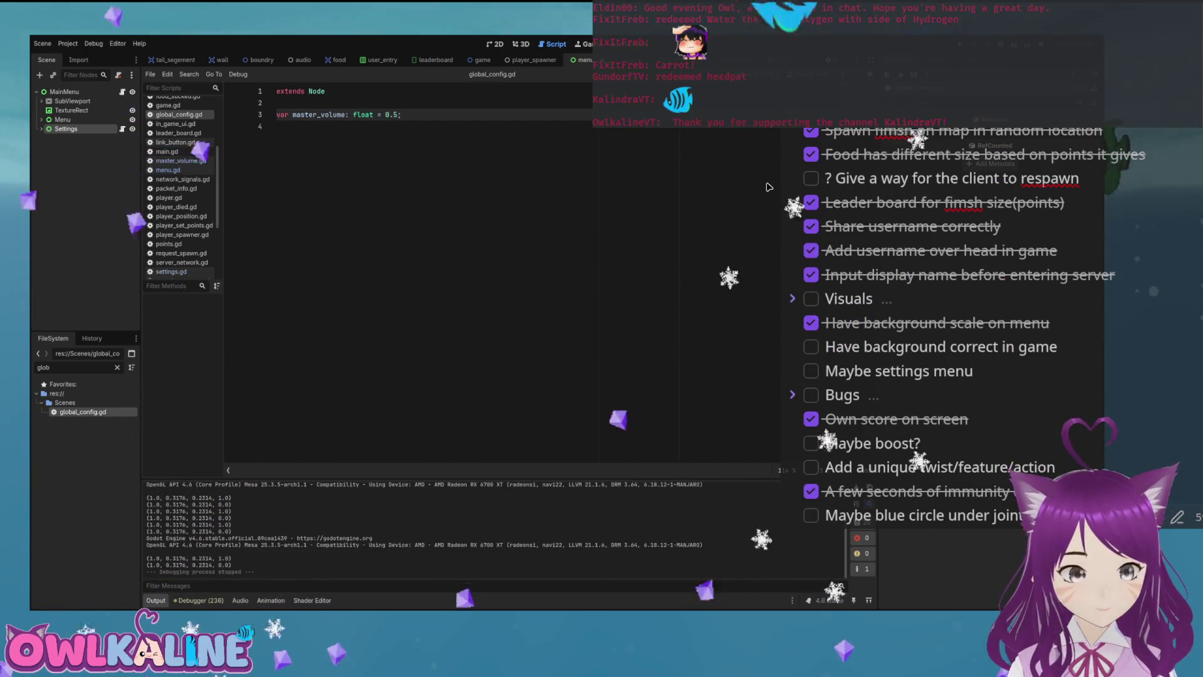
Review the SliderSetting's setting_name export, cycle scene tabs back to MainMenu and open settings.gd
key(ctrl+Tab)
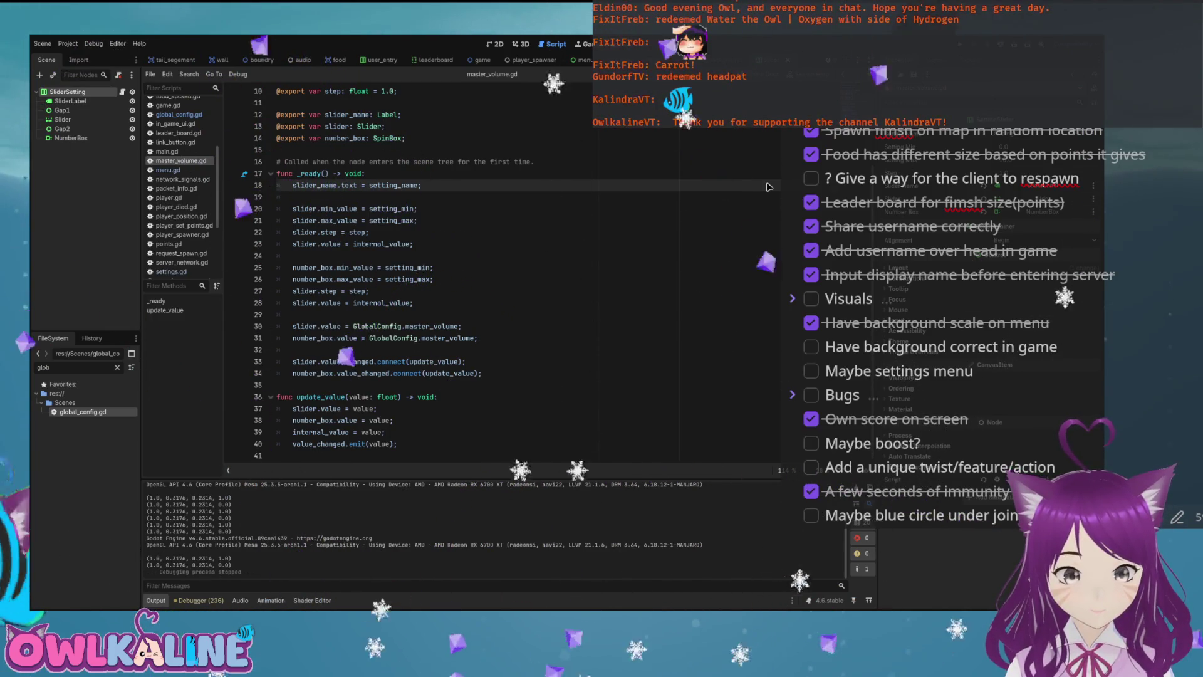
scroll(769, 187, up, 3)
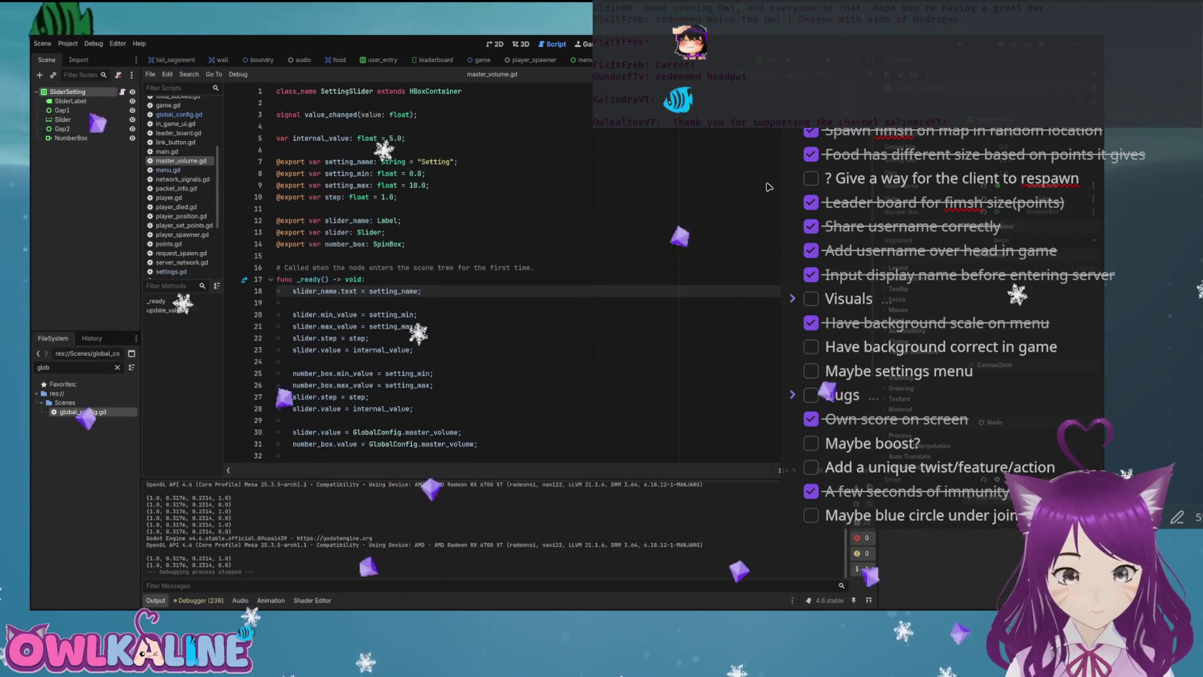
key(Up)
key(Up)
key(Up)
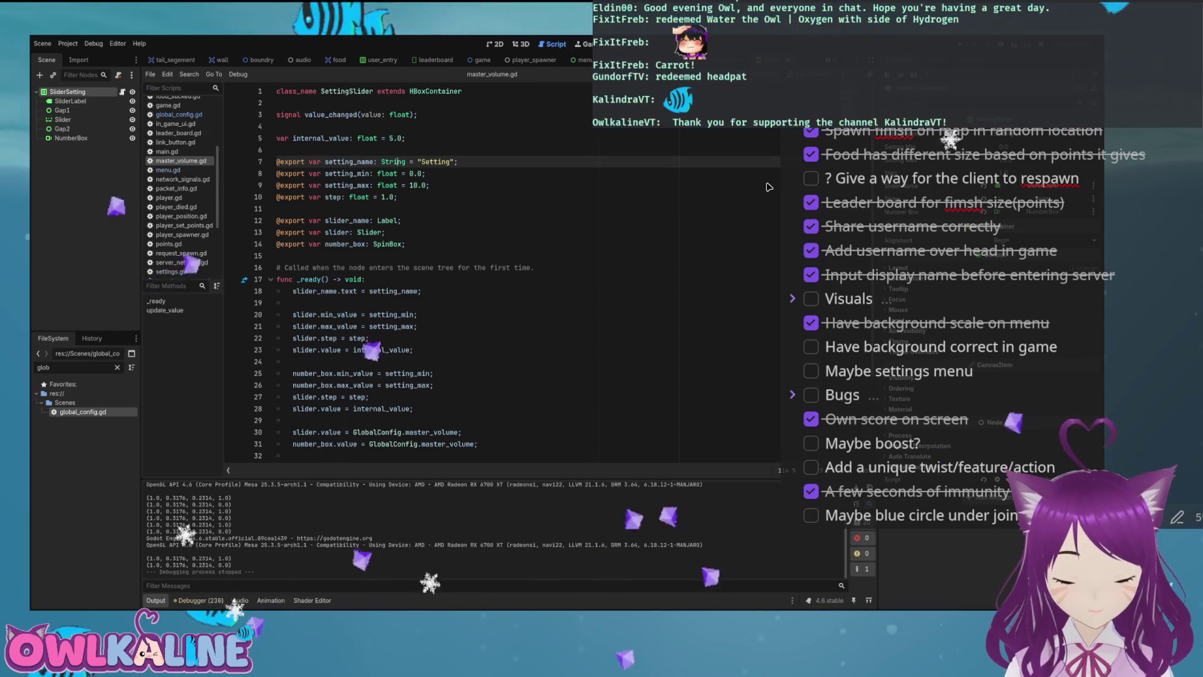
key(ctrl+Tab)
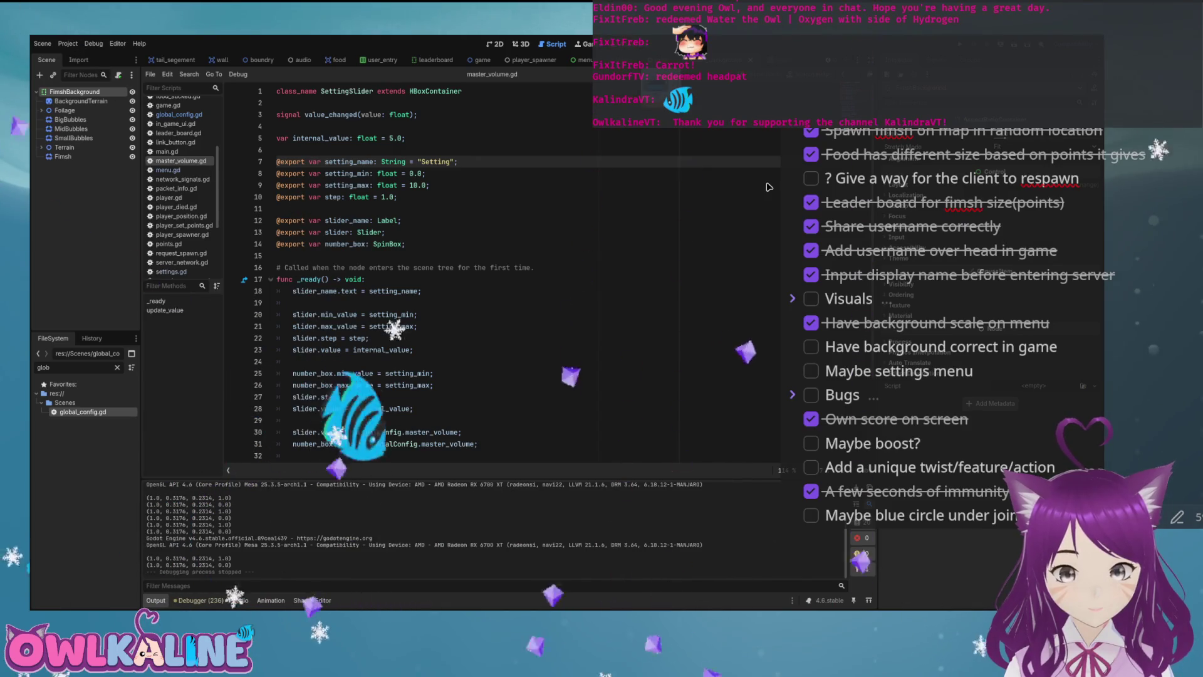
key(ctrl+Tab)
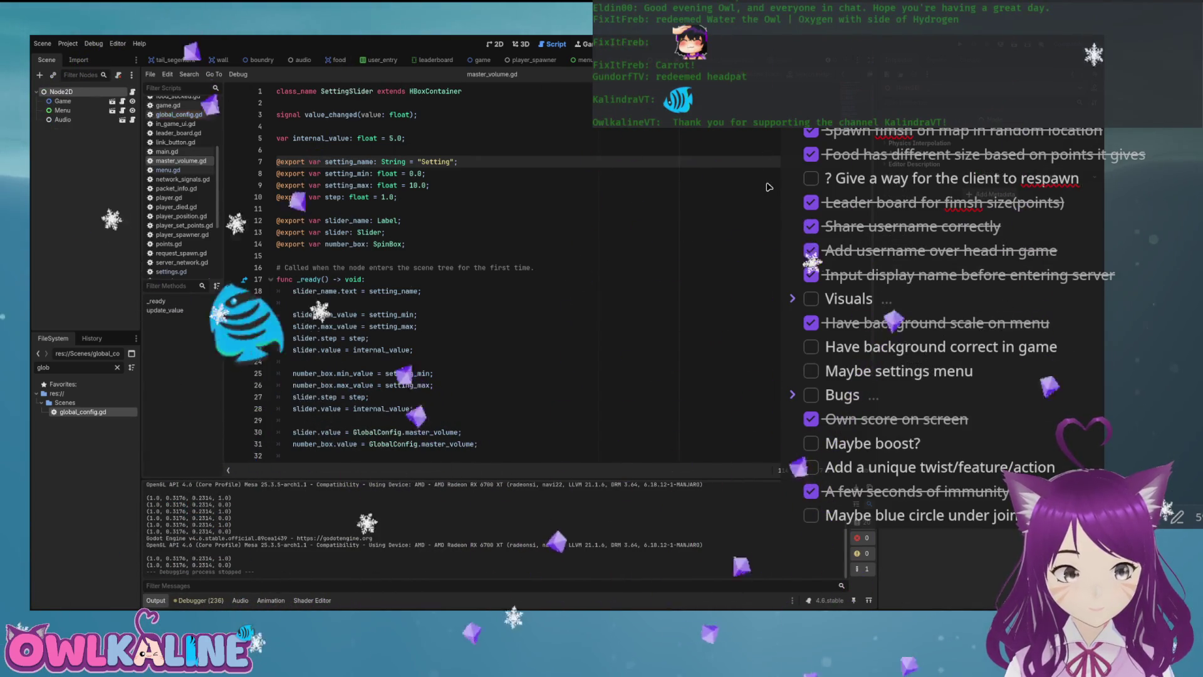
key(ctrl+Tab)
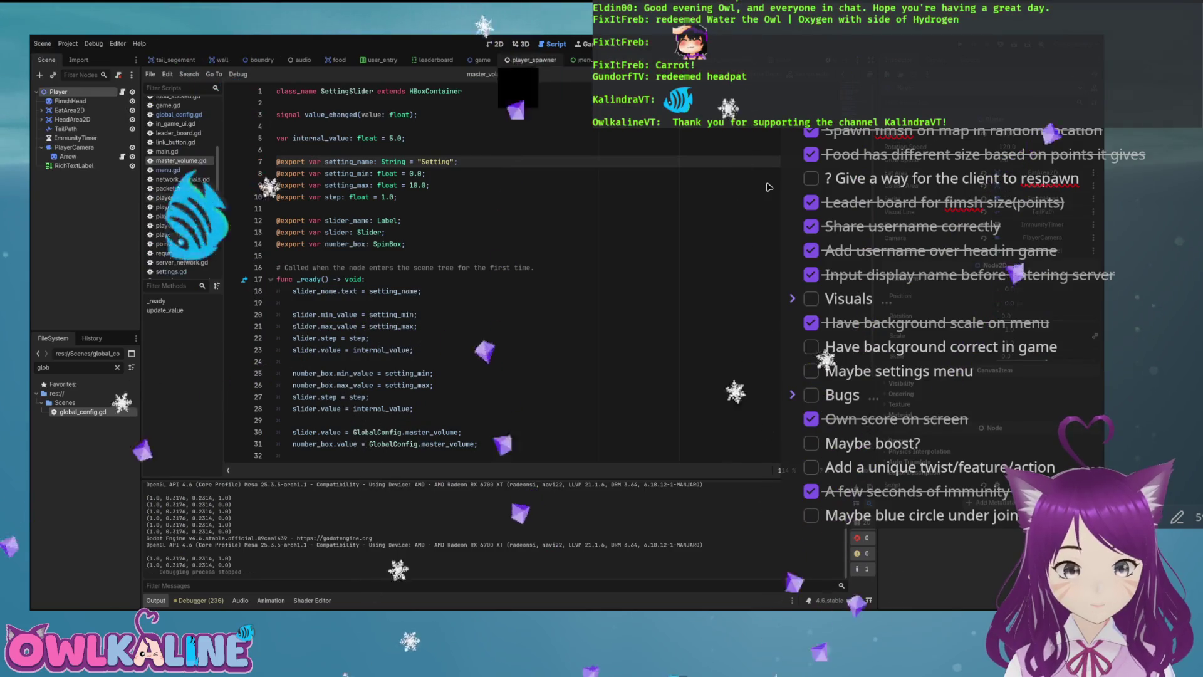
key(ctrl+Tab)
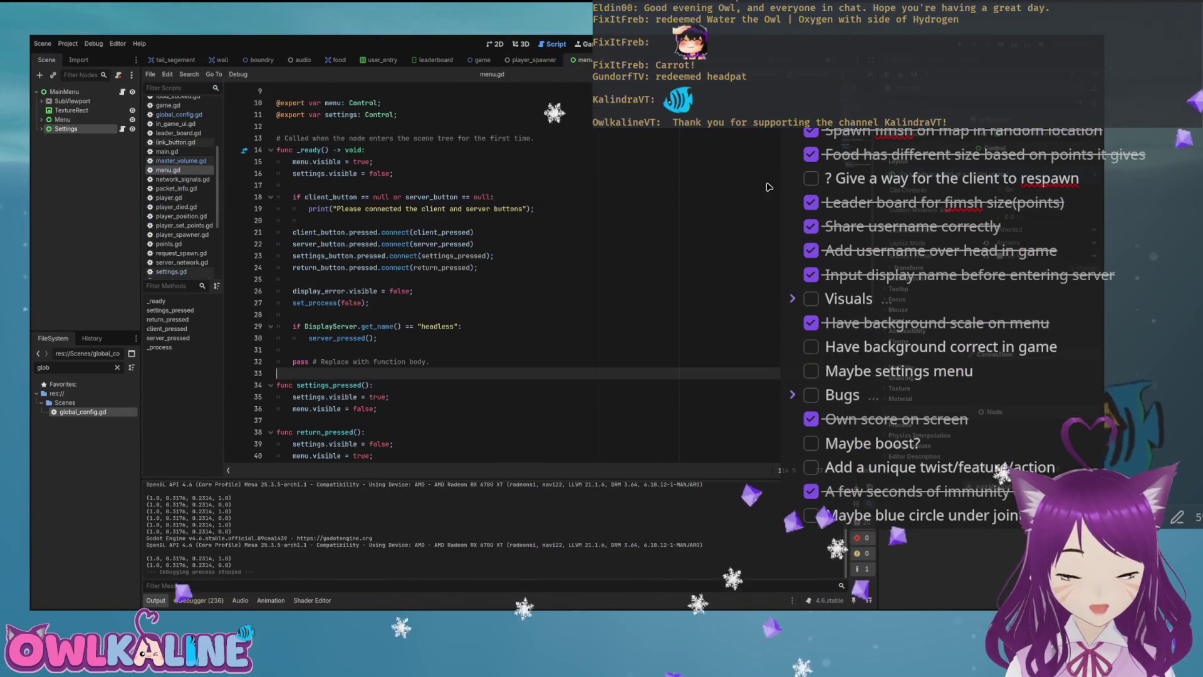
key(alt+Left)
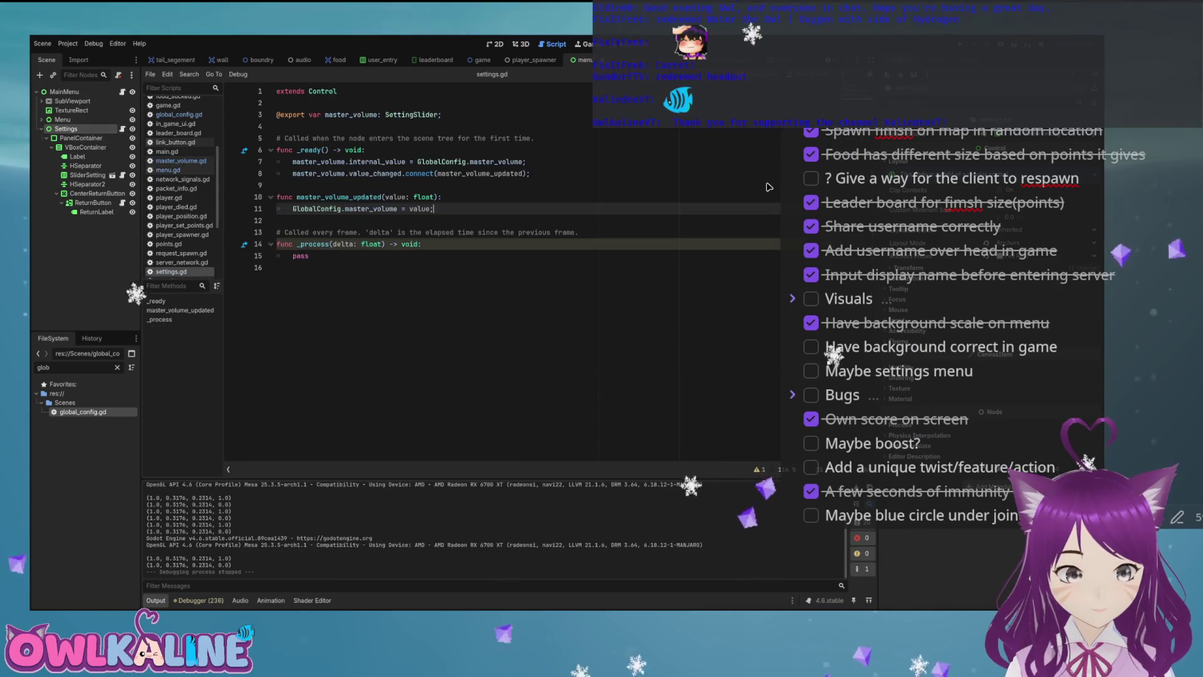
Scale the master volume by 0.01 when saving and by 10 when loading in settings.gd
key(Down)
key(Down)
key(Down)
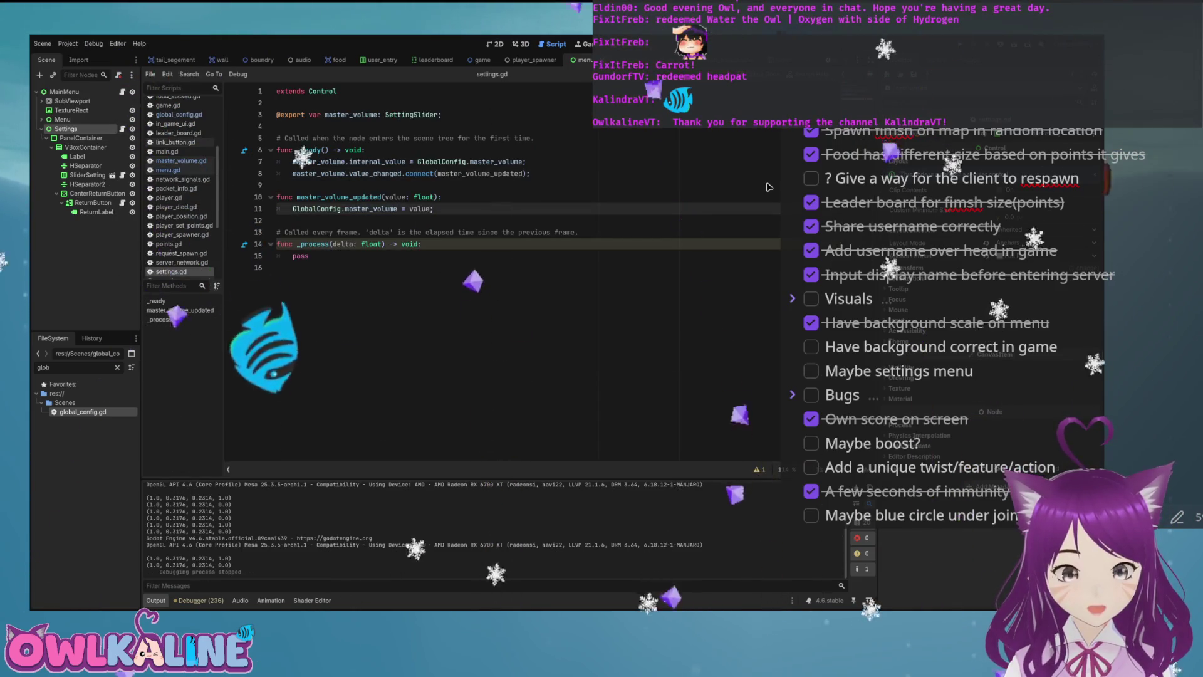
text(*0.01)
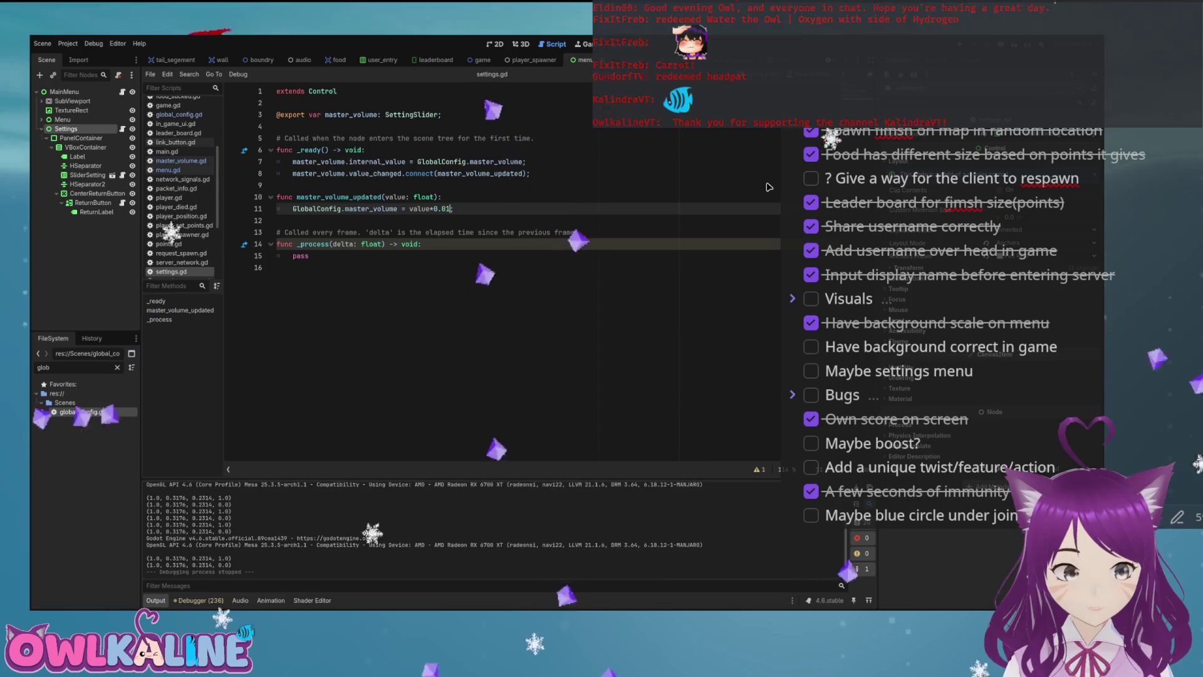
click(88, 175)
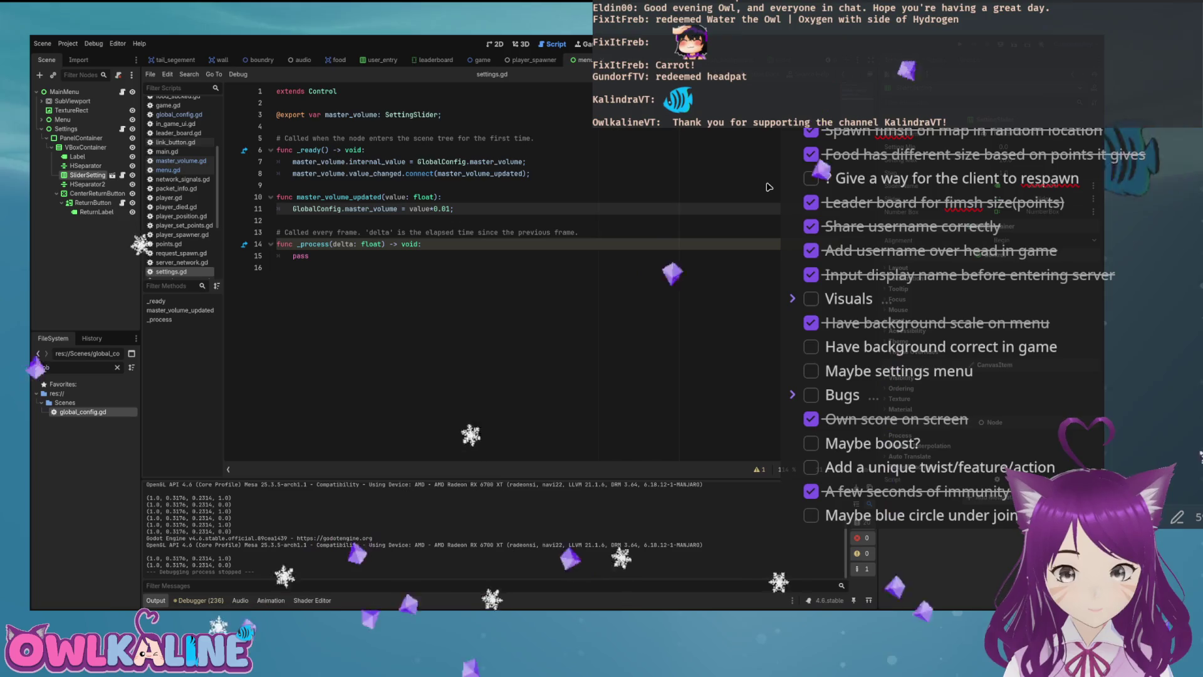
key(Down)
key(Up)
key(Up)
key(Up)
key(End)
key(Left)
text(*10)
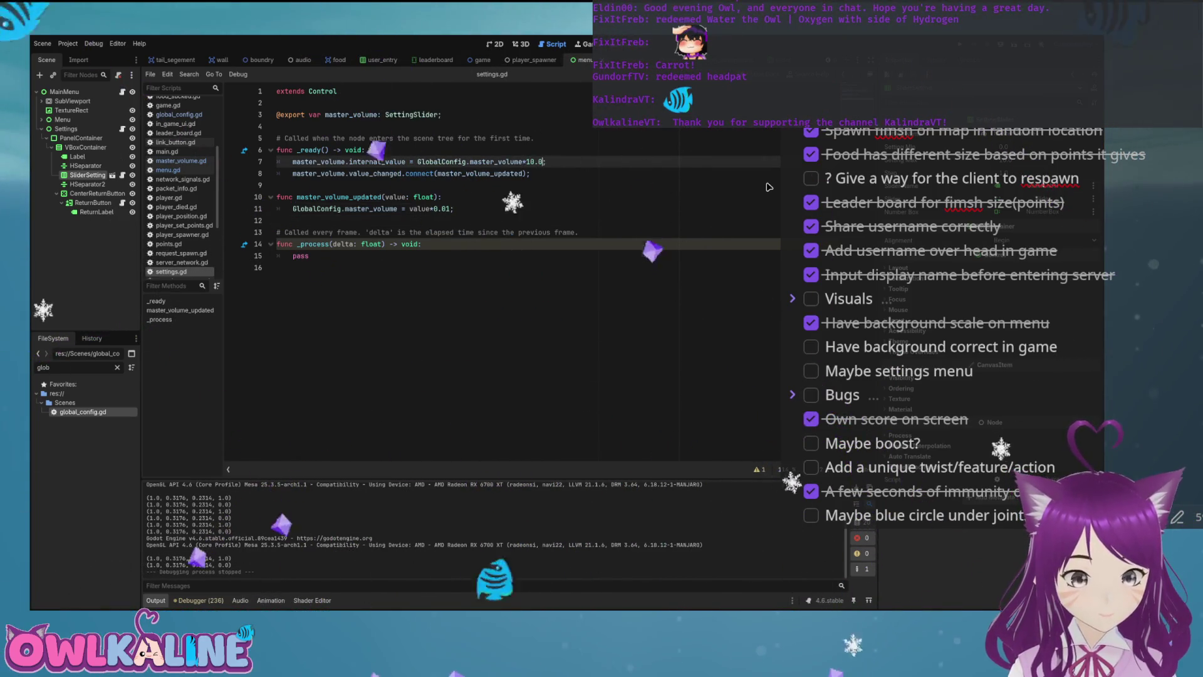
key(Down)
key(Down)
key(Down)
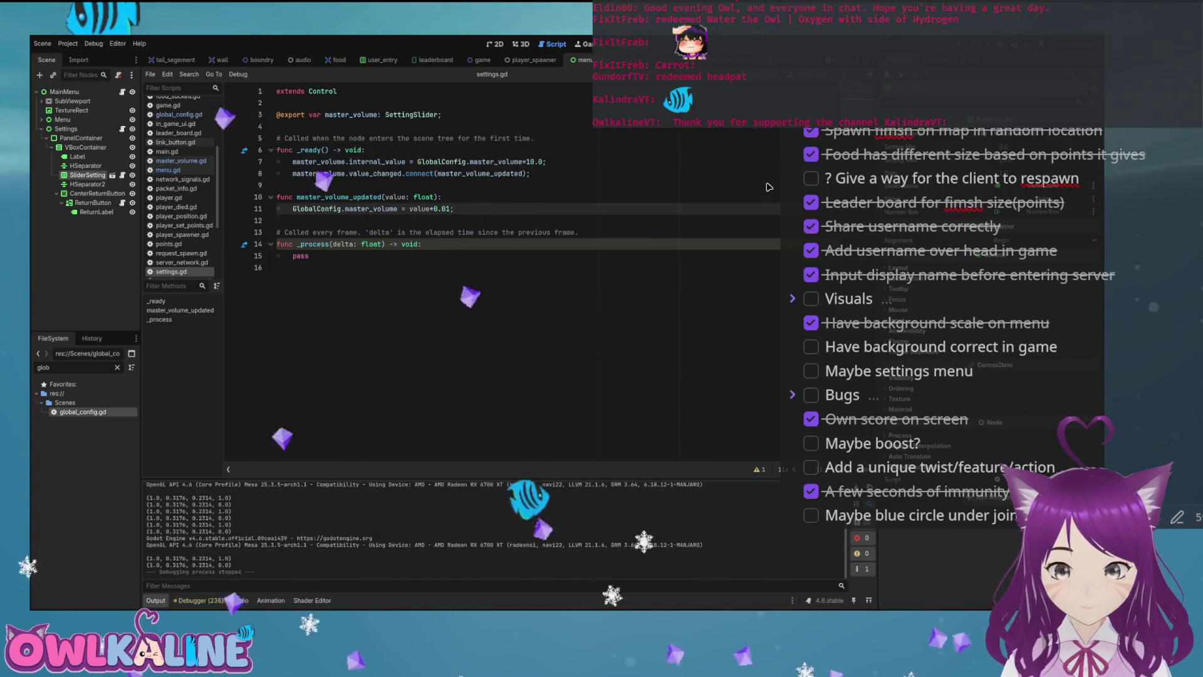
Test-run the game, stop it, and switch to master_volume.gd from line 7
key(F5)
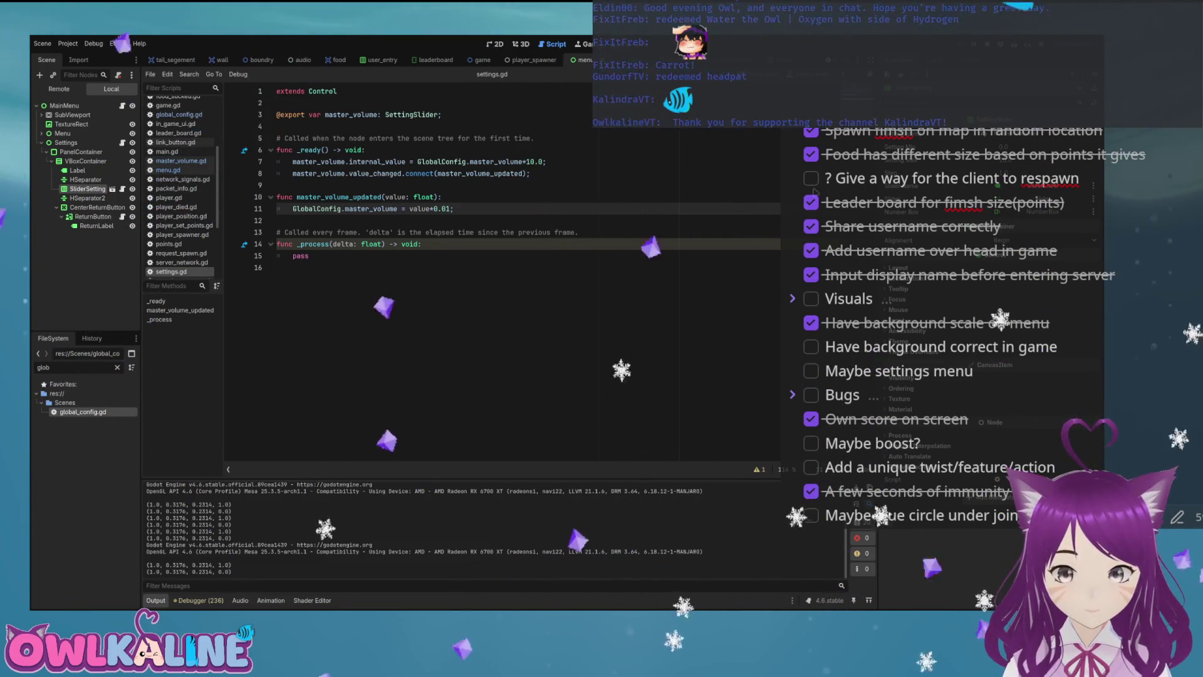
key(F8)
click(349, 162)
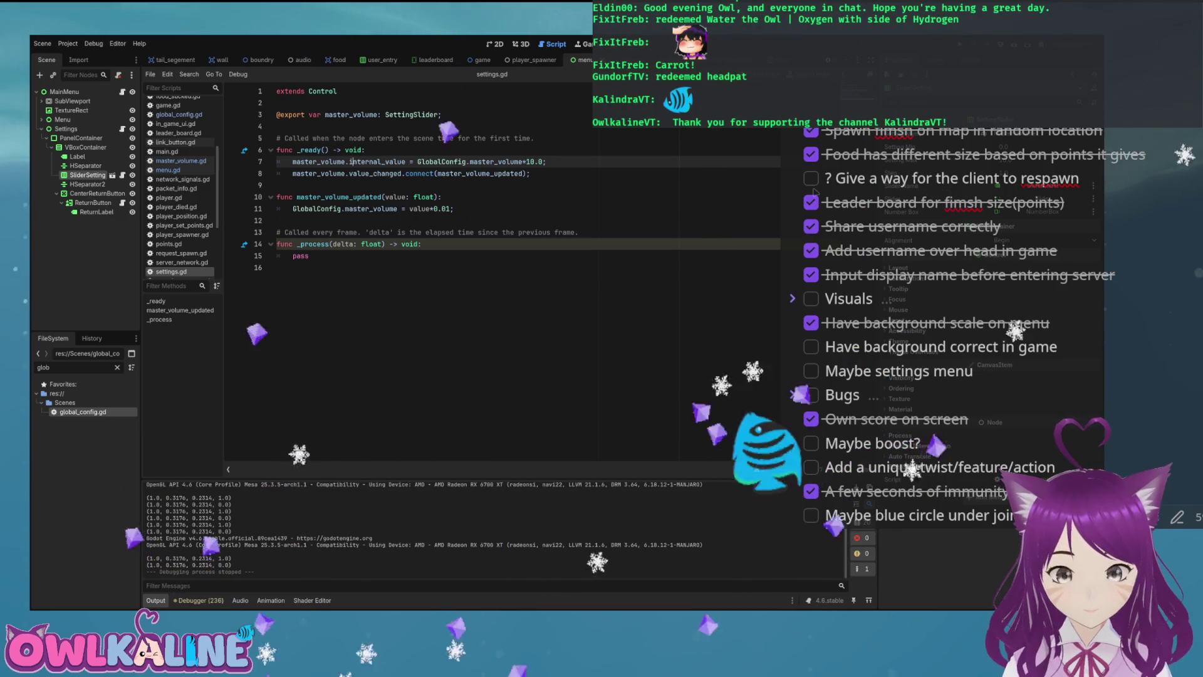
key(alt+Left)
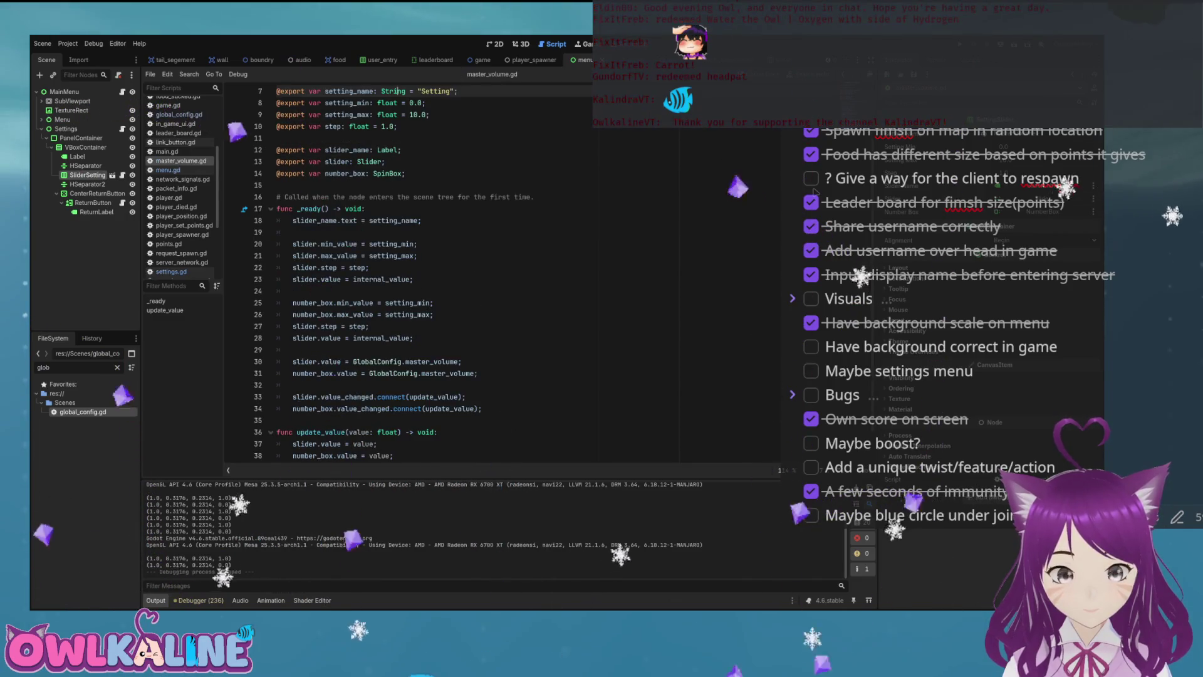
Start and undo a set_internal_value function in master_volume.gd, select update_value, and return to settings.gd
scroll(501, 276, down, 1)
key(ctrl+End)
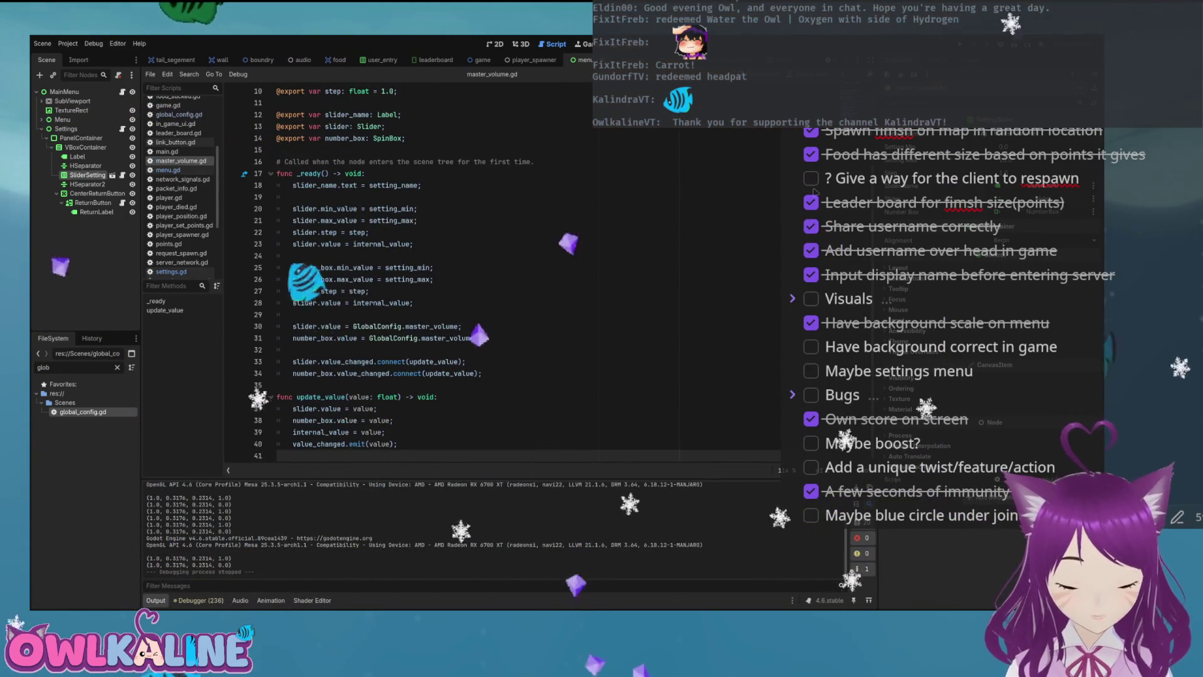
key(Return)
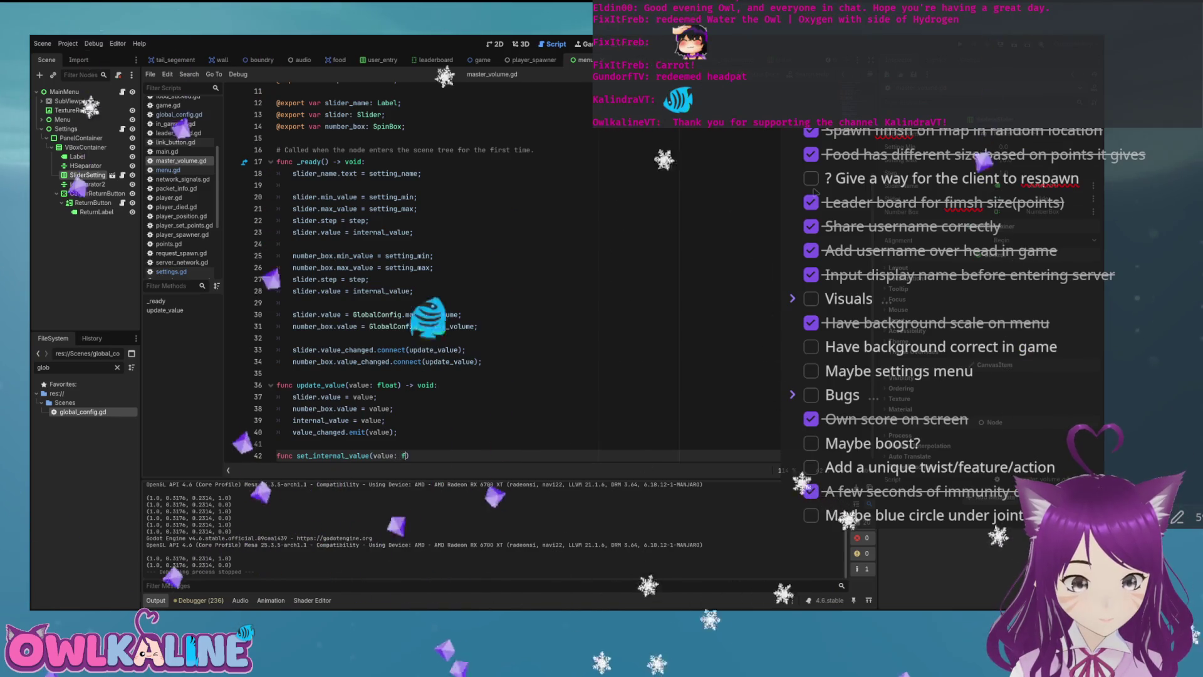
text(-> void)
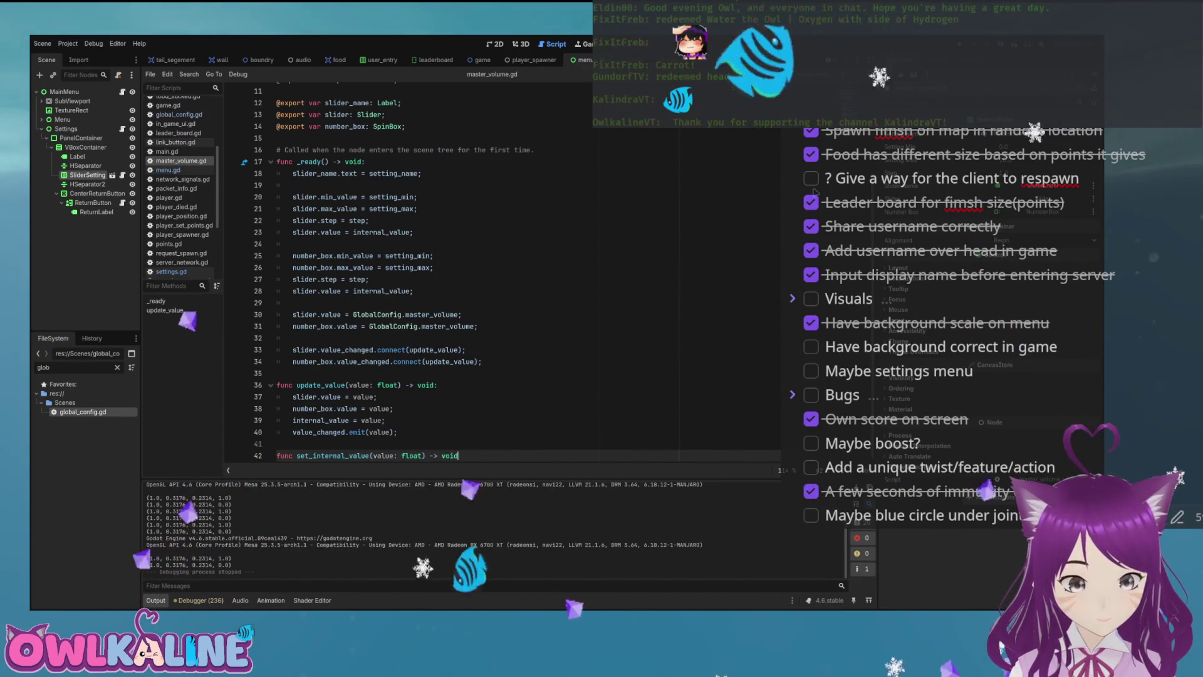
key(ctrl+z)
key(ctrl+z)
key(ctrl+z)
double_click(320, 396)
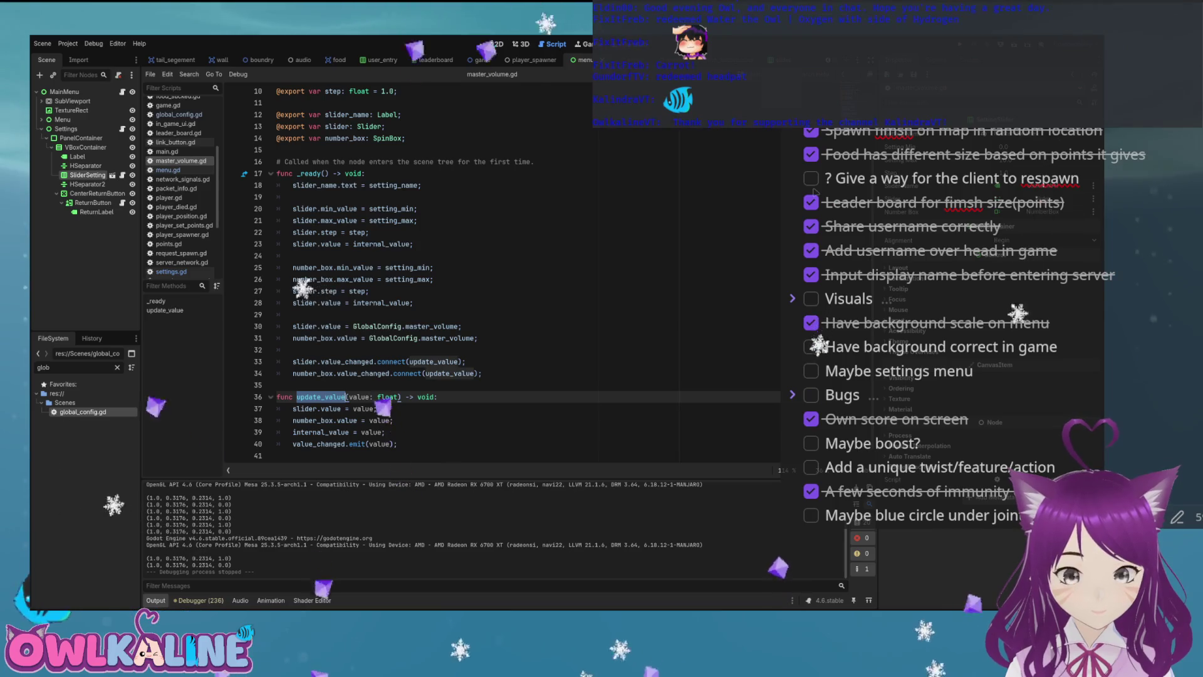
click(171, 271)
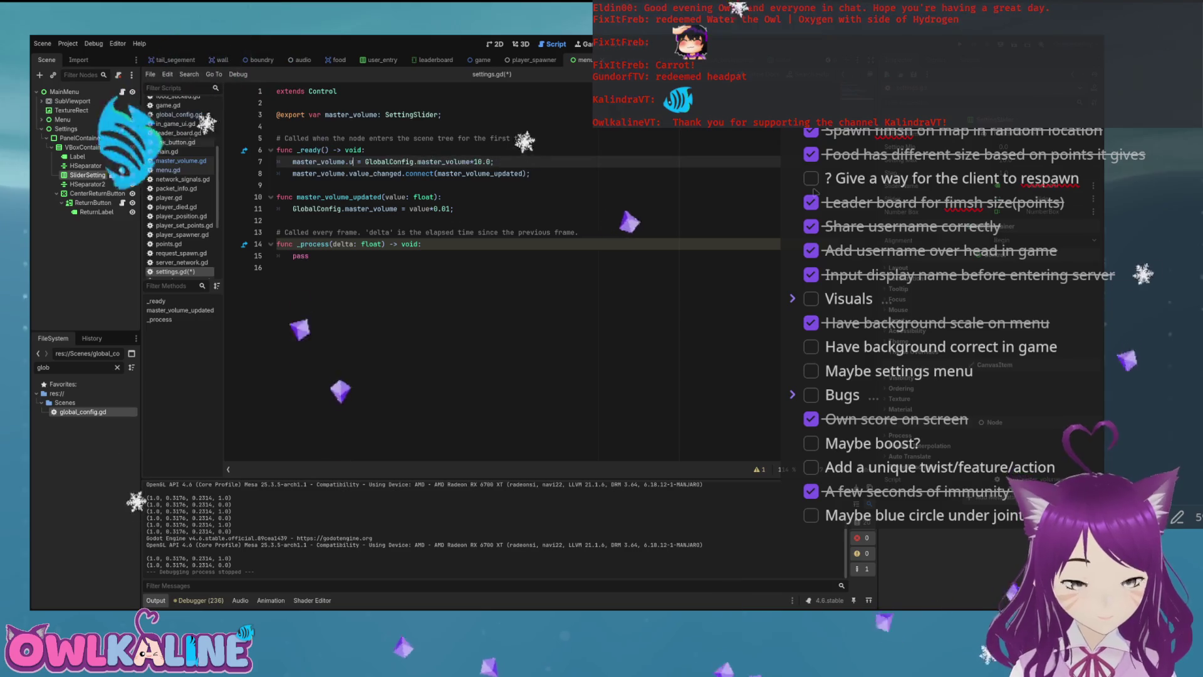
Make line 7 call master_volume.update_value(GlobalConfig.master_volume*10.0) and delete the unused _process function
text(_value()
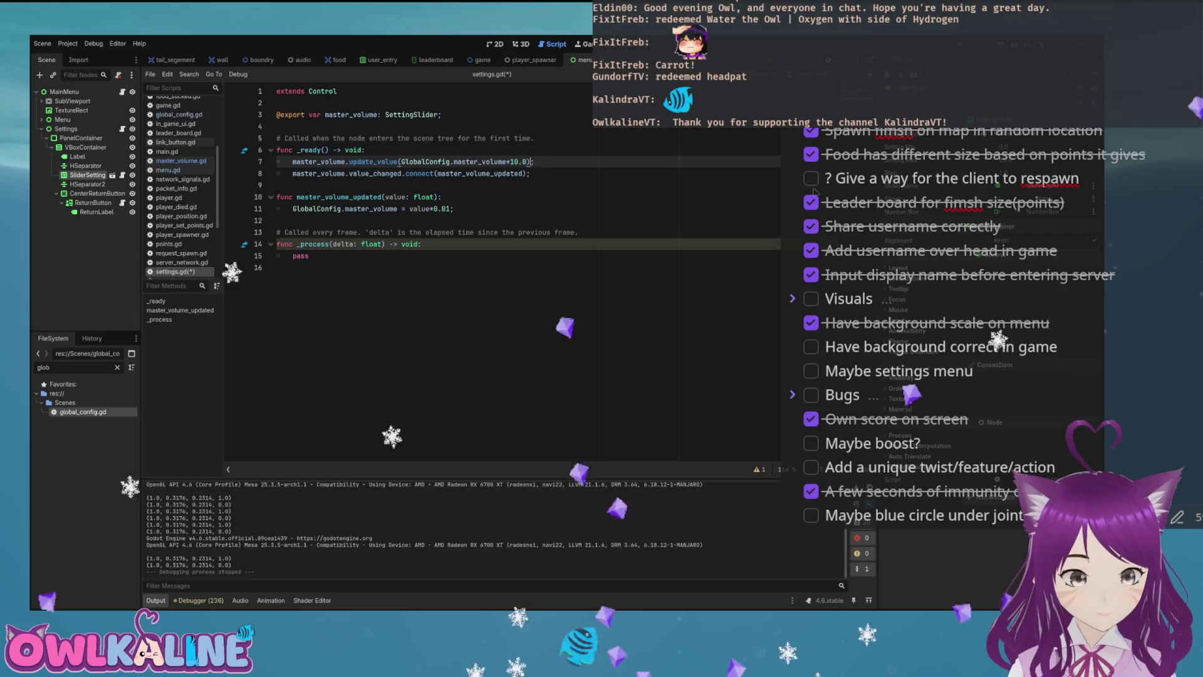
key(Down)
key(Down)
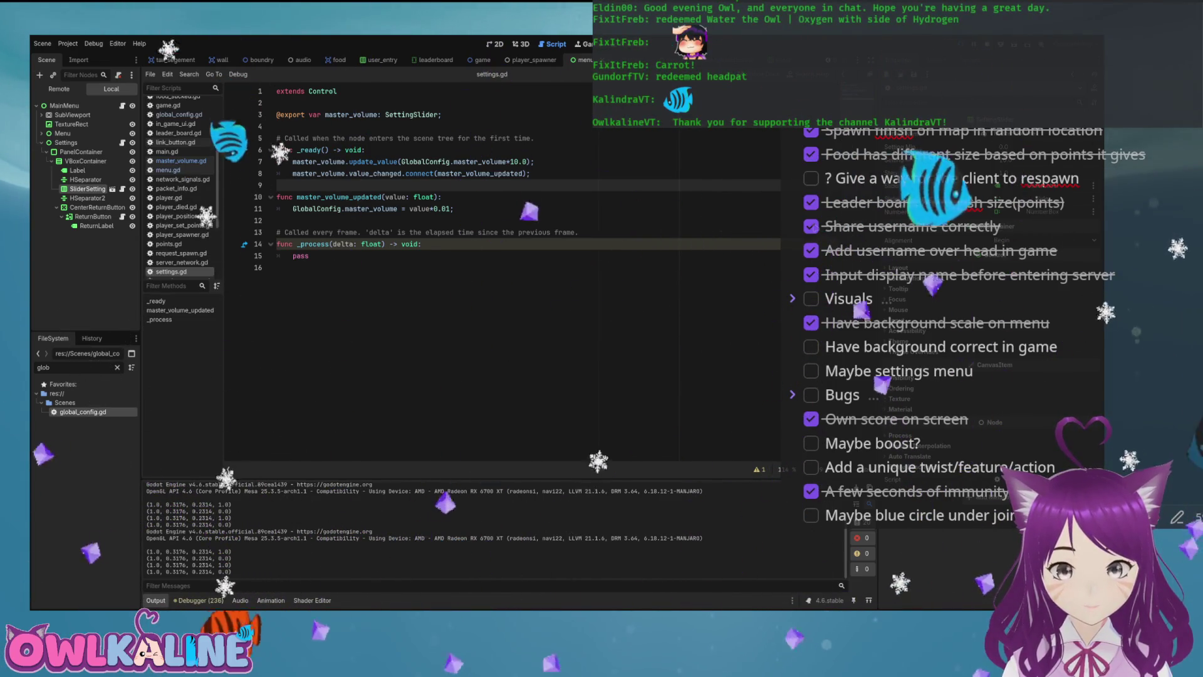
click(453, 209)
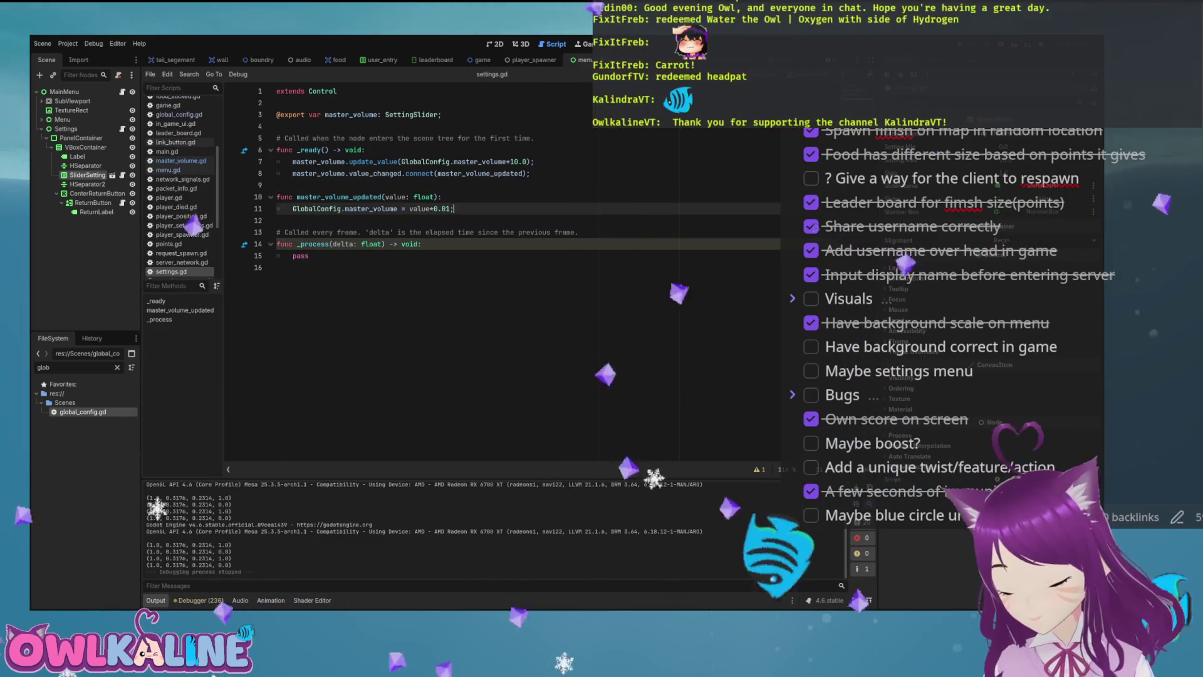
click(279, 220)
drag(309, 256, 276, 231)
key(BackSpace)
key(BackSpace)
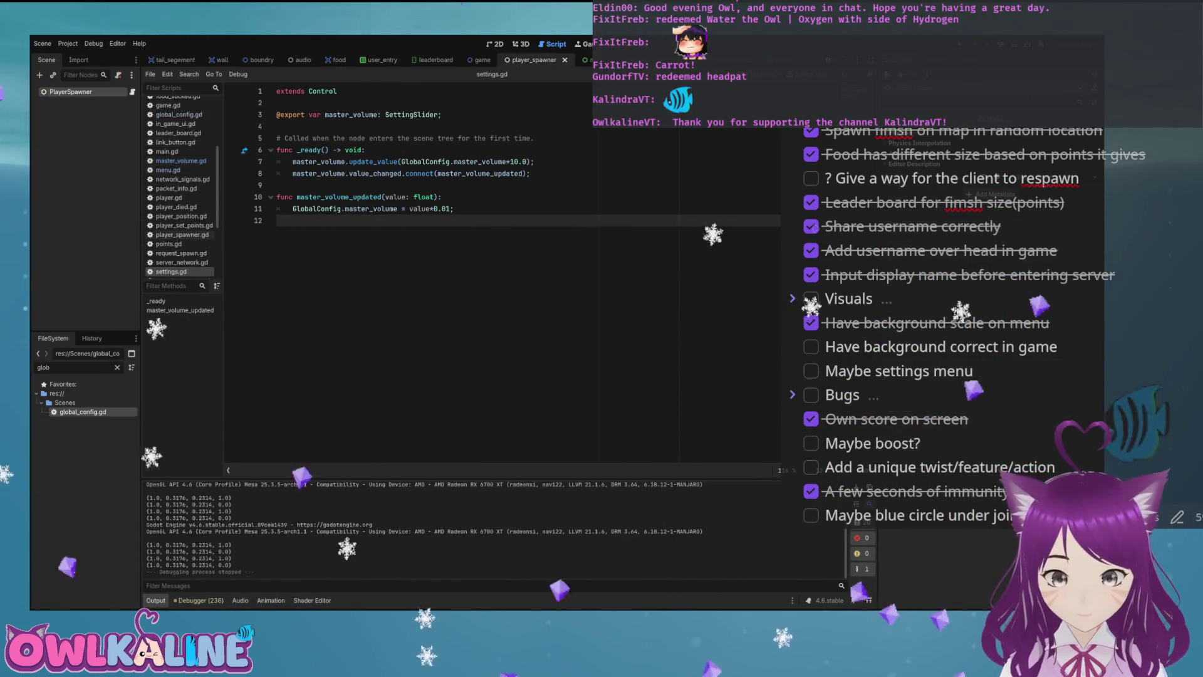
Open the menu scene and collapse the Settings node's children
click(533, 59)
click(586, 59)
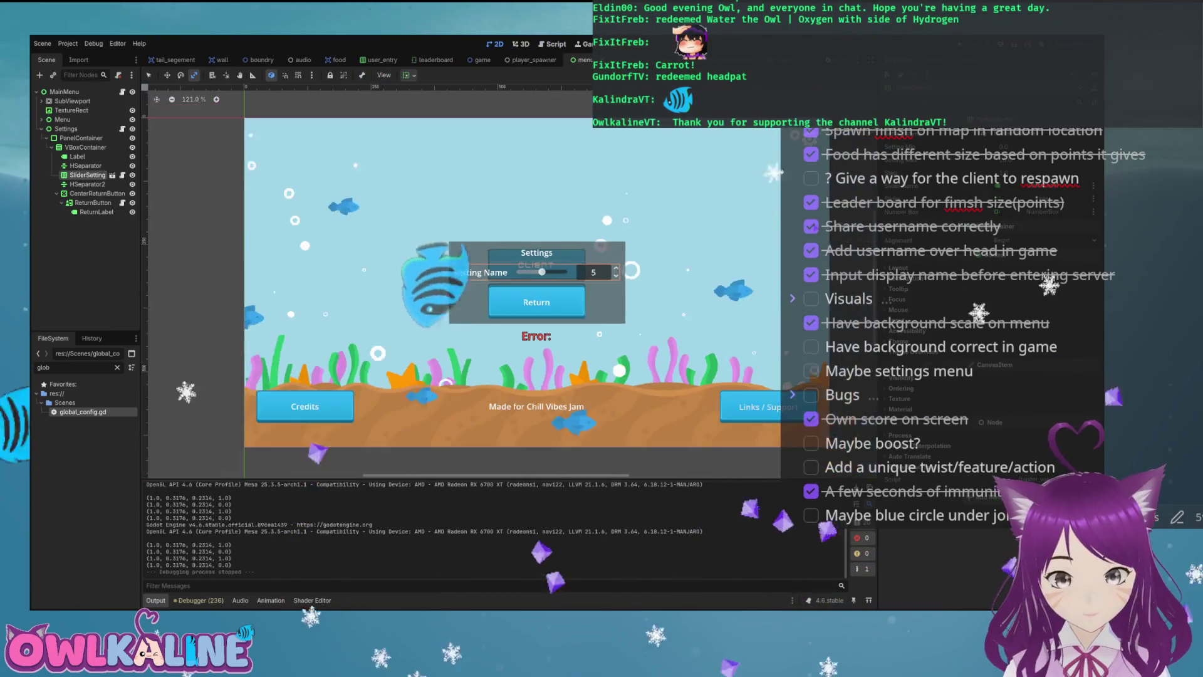
scroll(667, 260, up, 5)
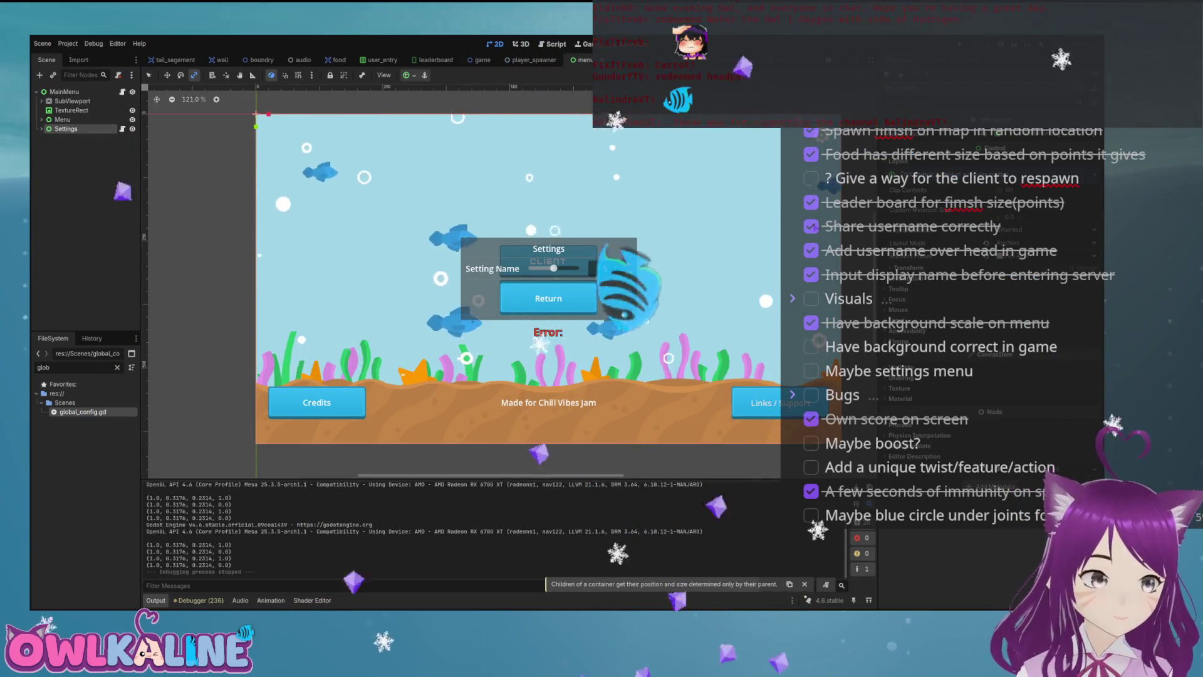
key(Left)
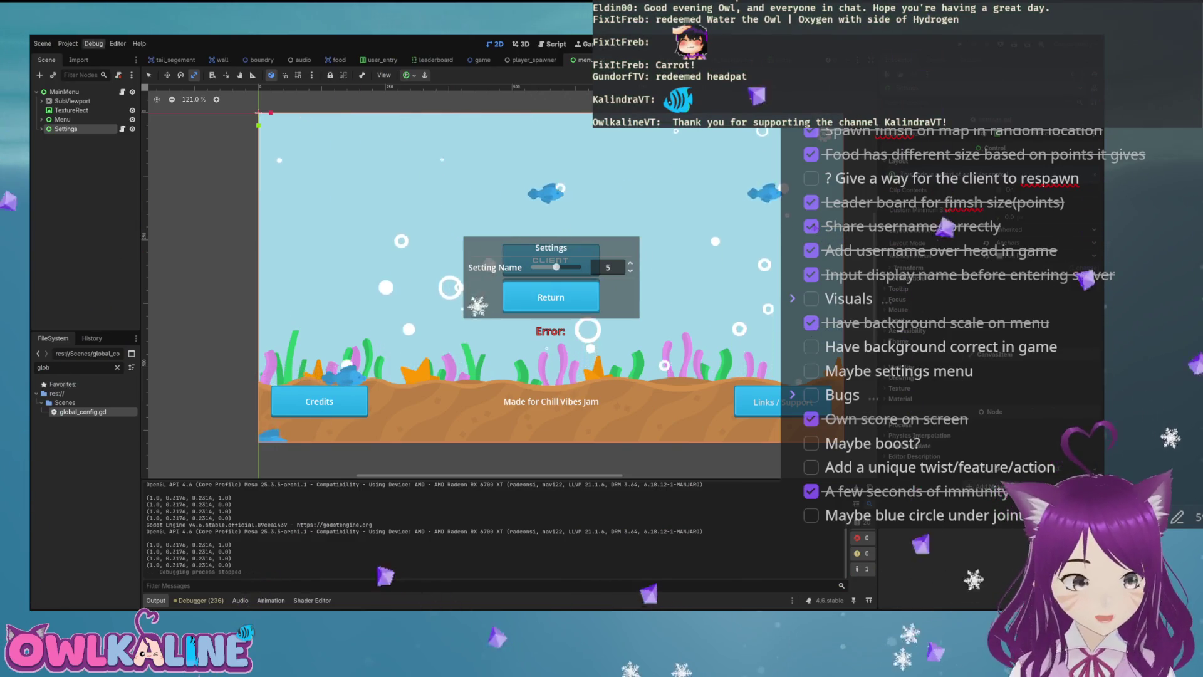
scroll(835, 255, down, 5)
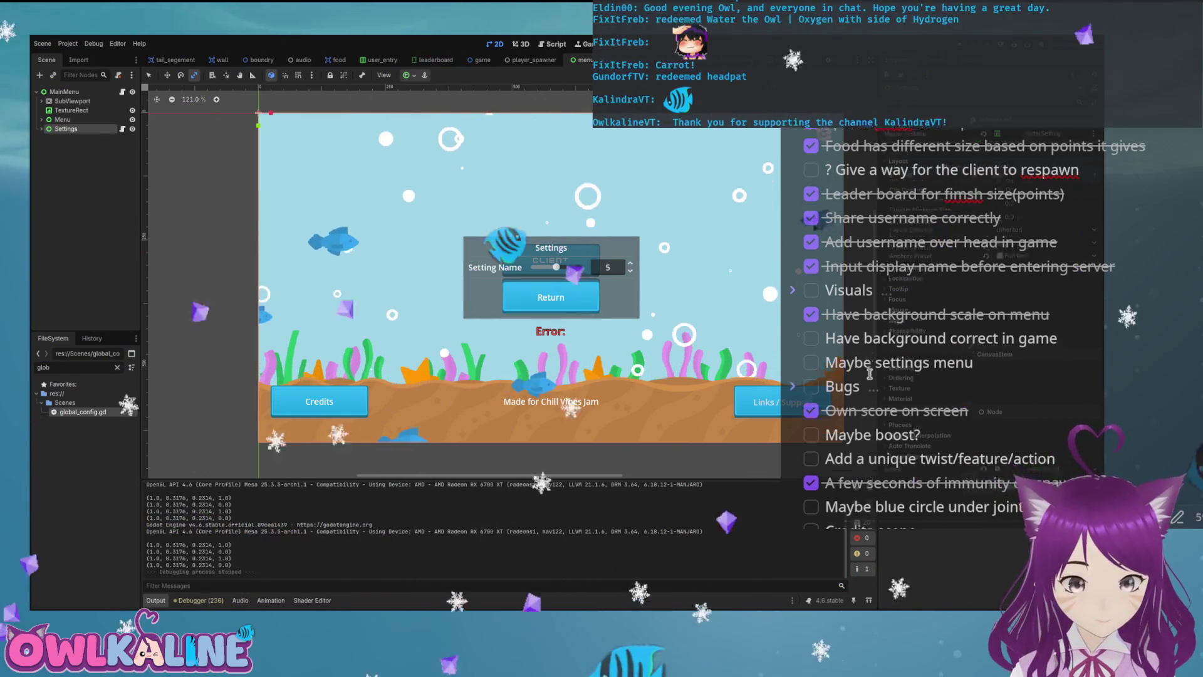
Check off 'Maybe settings menu' in the to-do list and browse the remaining items
click(811, 244)
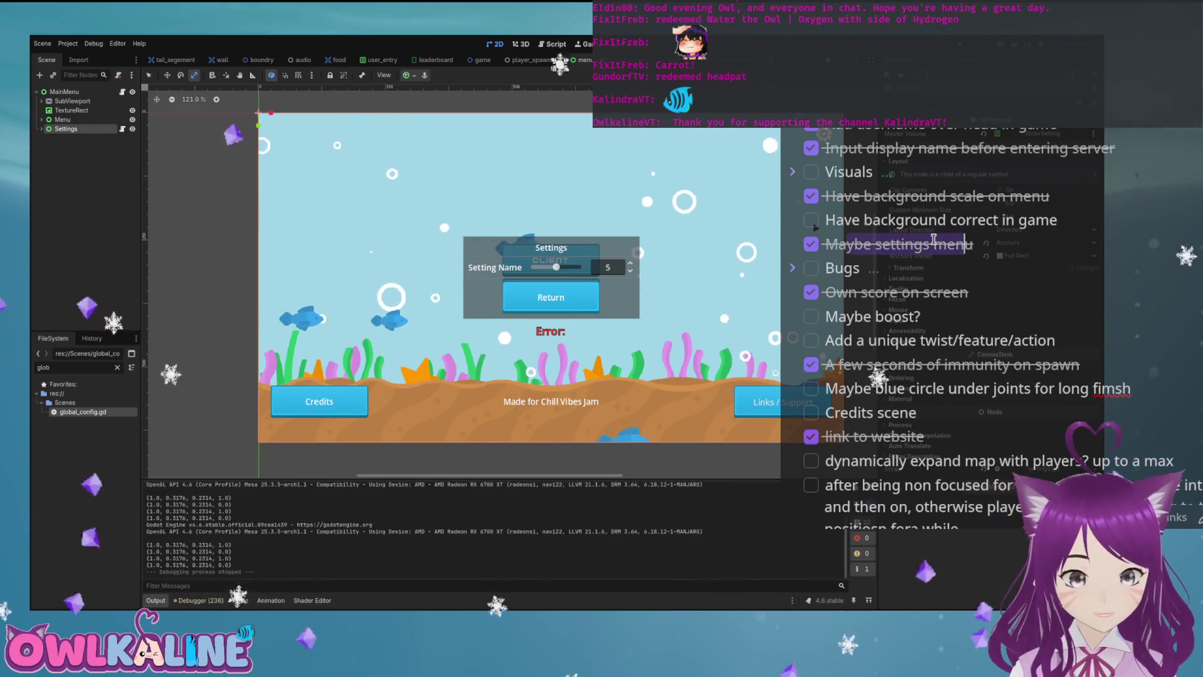
scroll(1032, 264, down, 5)
scroll(782, 213, up, 3)
click(789, 206)
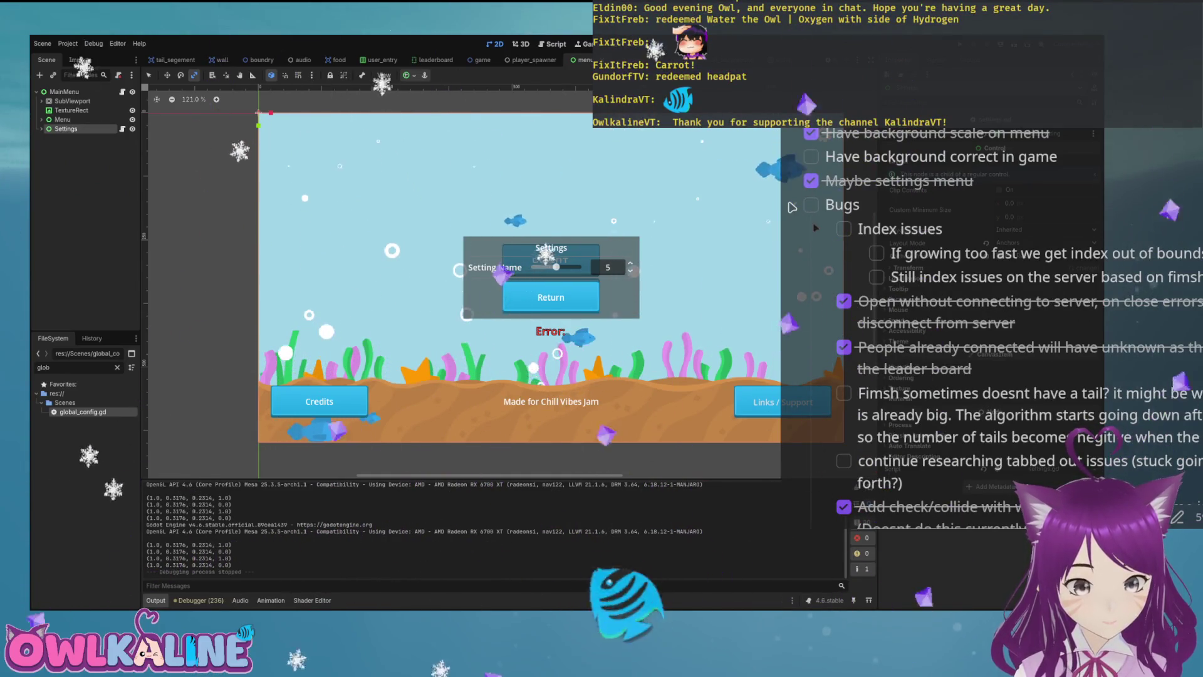
click(791, 207)
scroll(922, 293, down, 2)
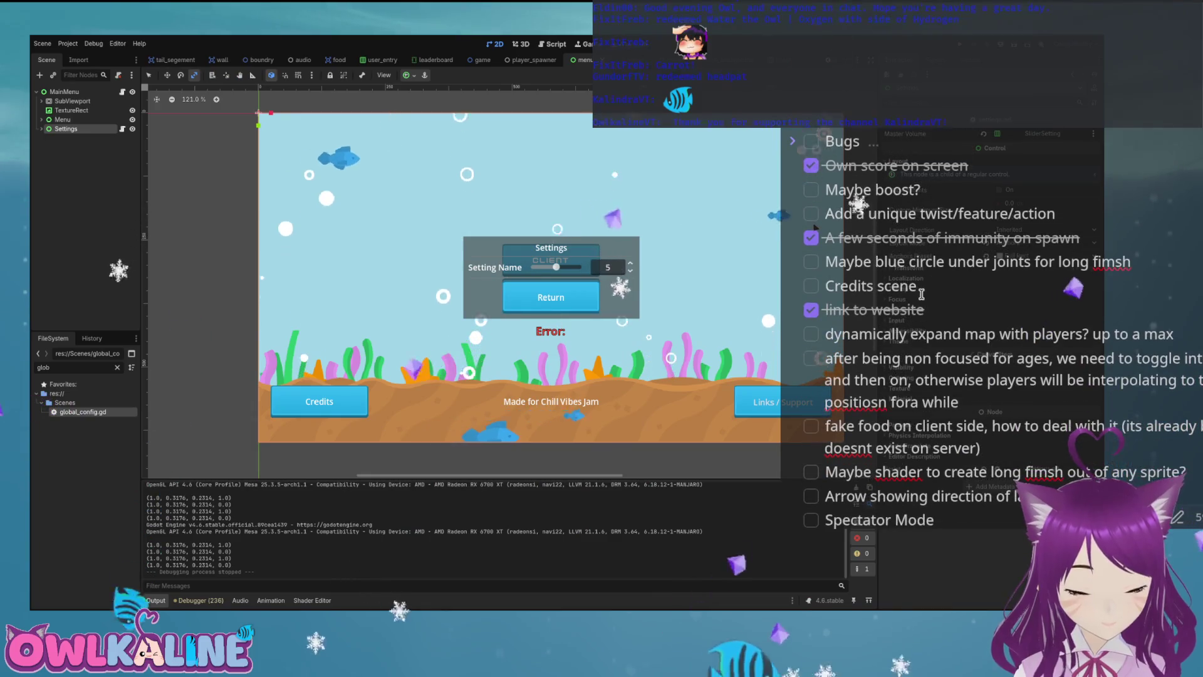
scroll(928, 292, down, 2)
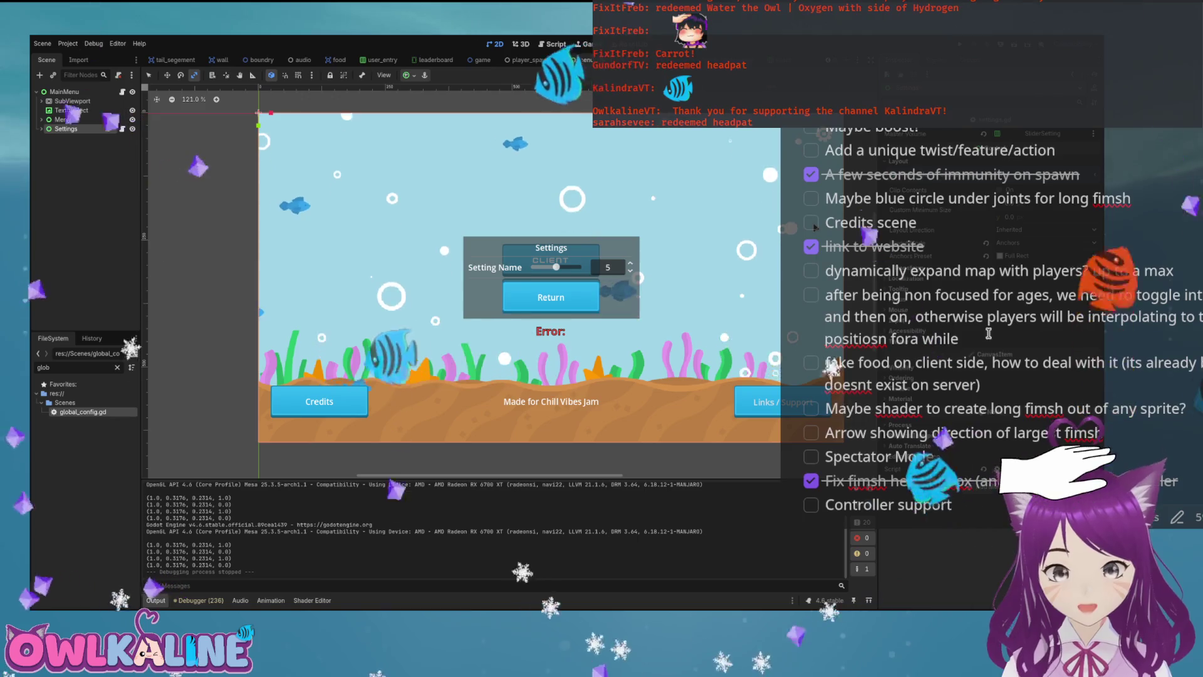
scroll(989, 333, down, 4)
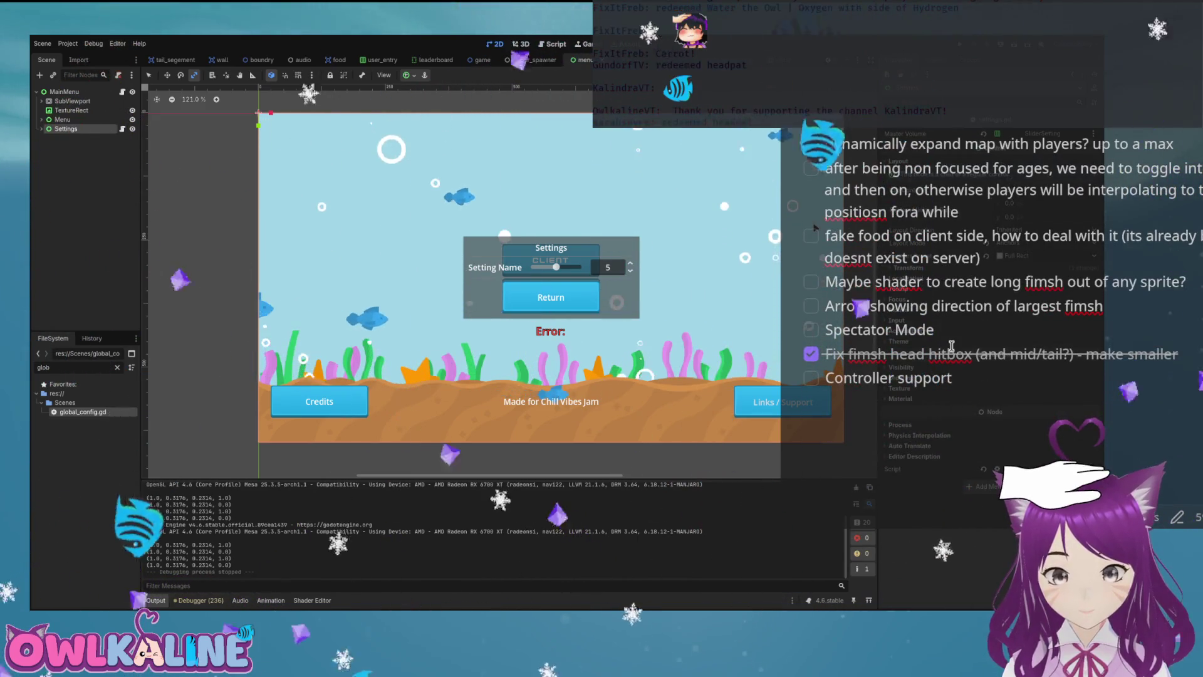
click(940, 331)
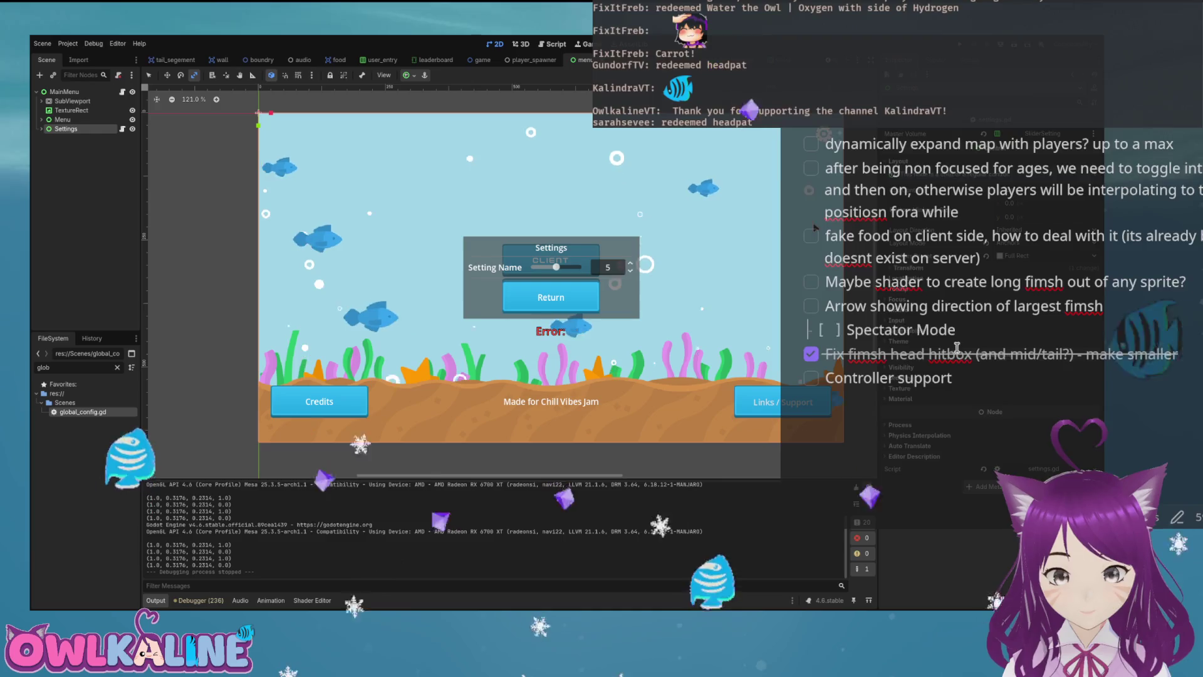
scroll(928, 376, up, 4)
scroll(928, 390, down, 6)
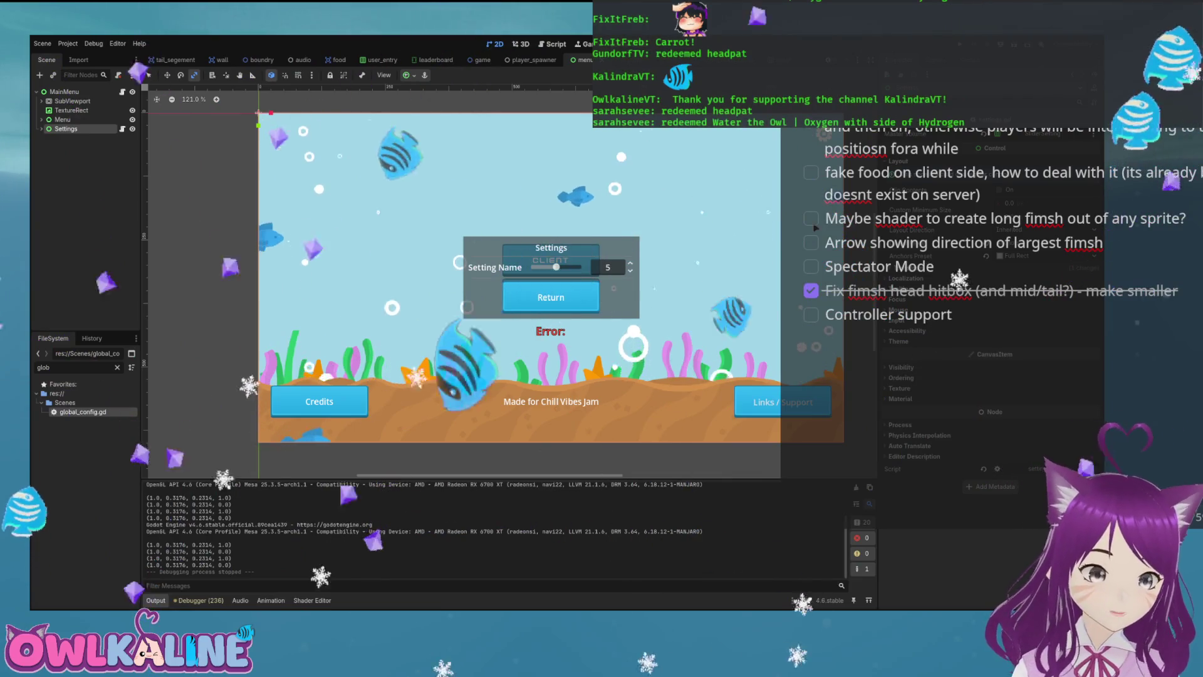
Switch to the game scene with the Username field, Play button and leaderboard list
scroll(815, 227, down, 2)
scroll(815, 228, up, 1)
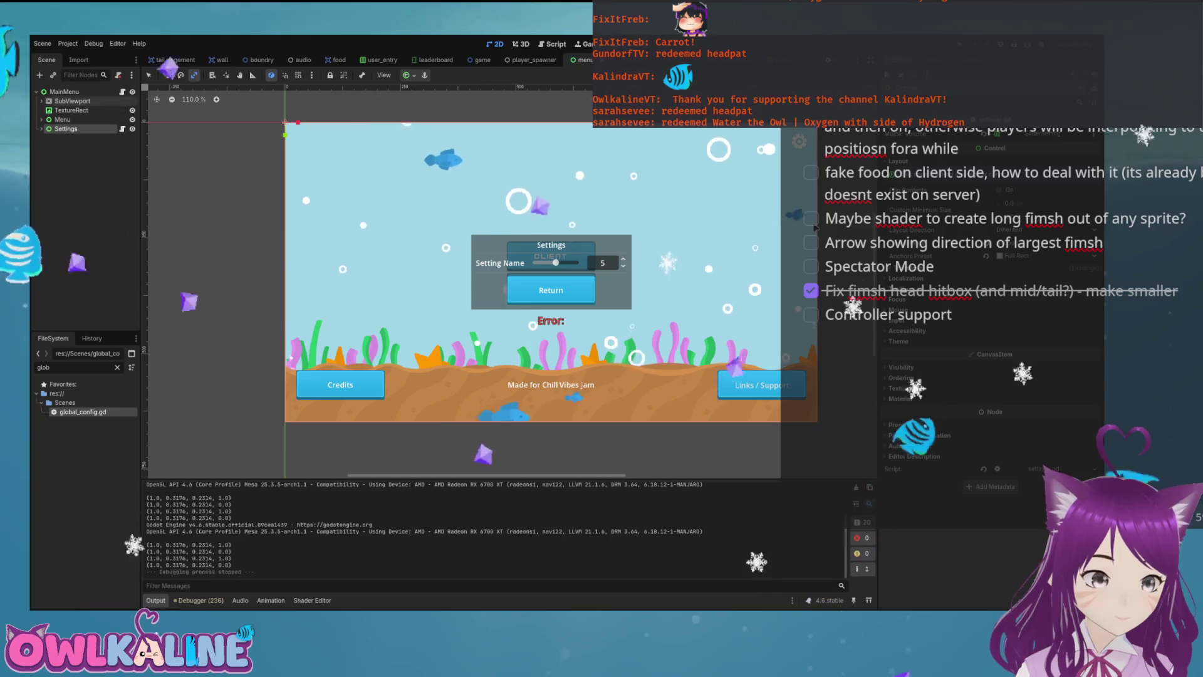
click(479, 60)
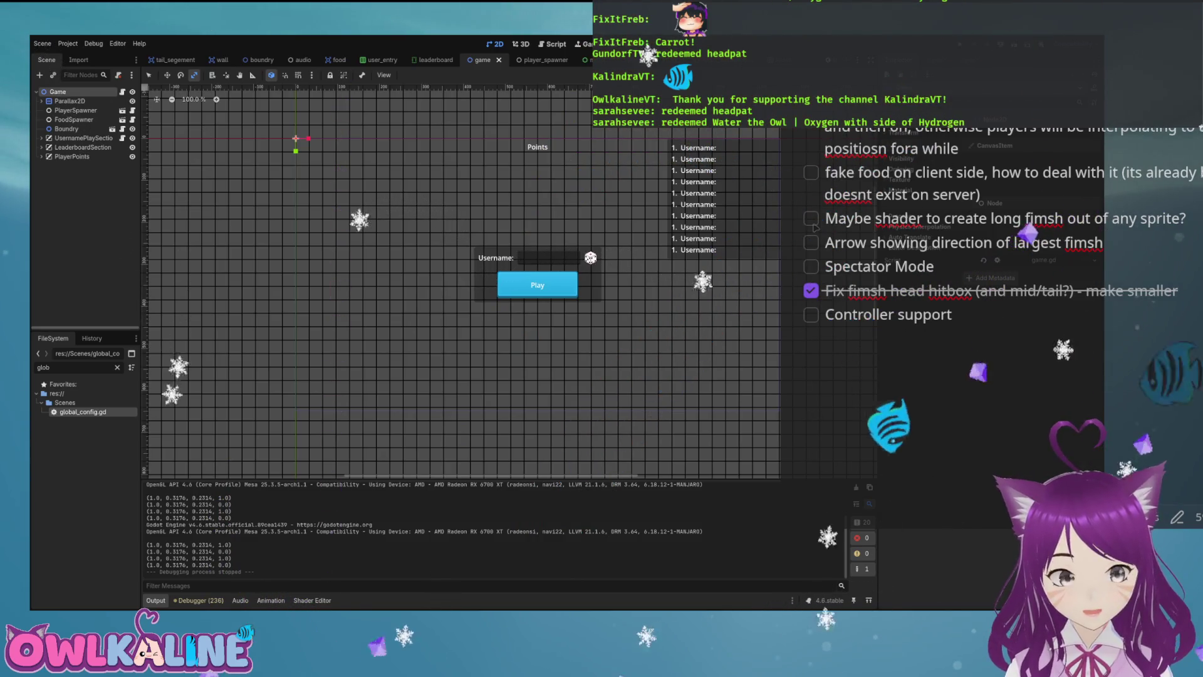
scroll(598, 251, up, 4)
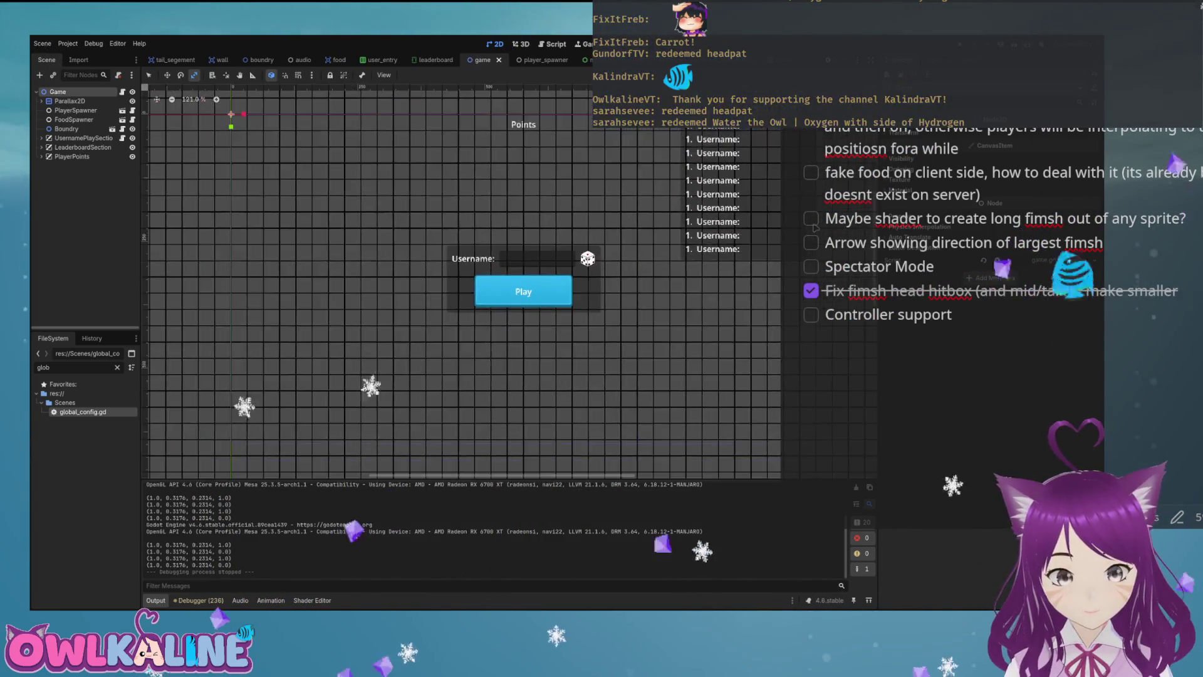
scroll(591, 251, down, 4)
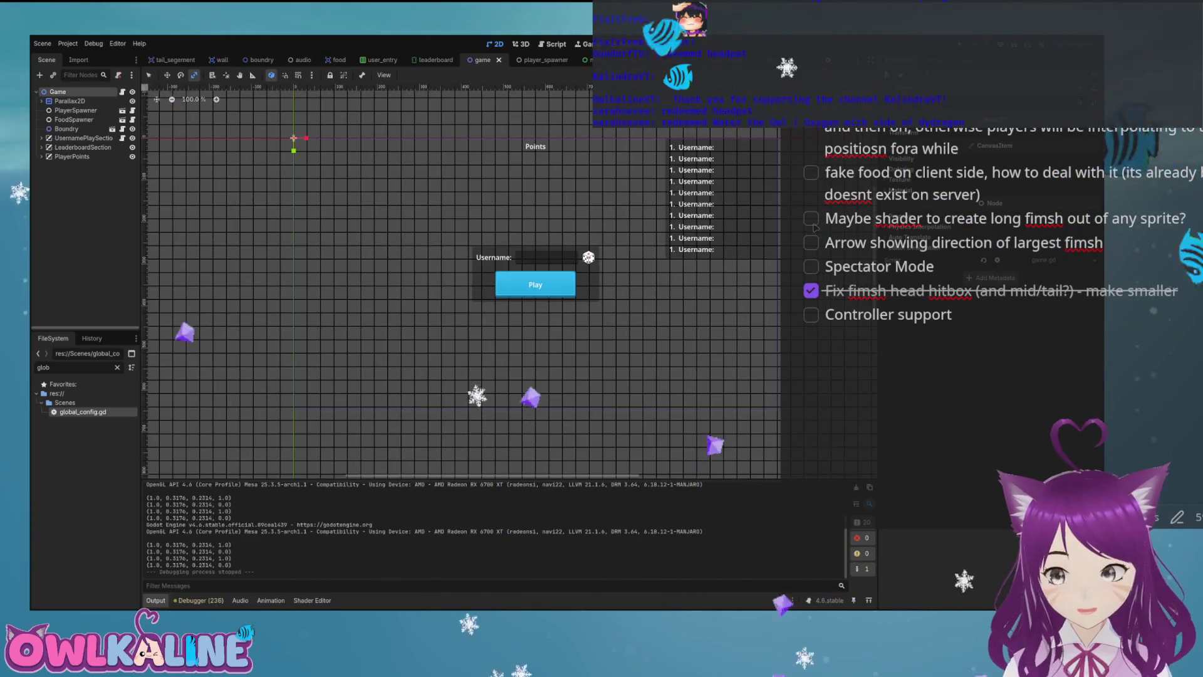
scroll(588, 257, up, 1)
scroll(588, 257, up, 2)
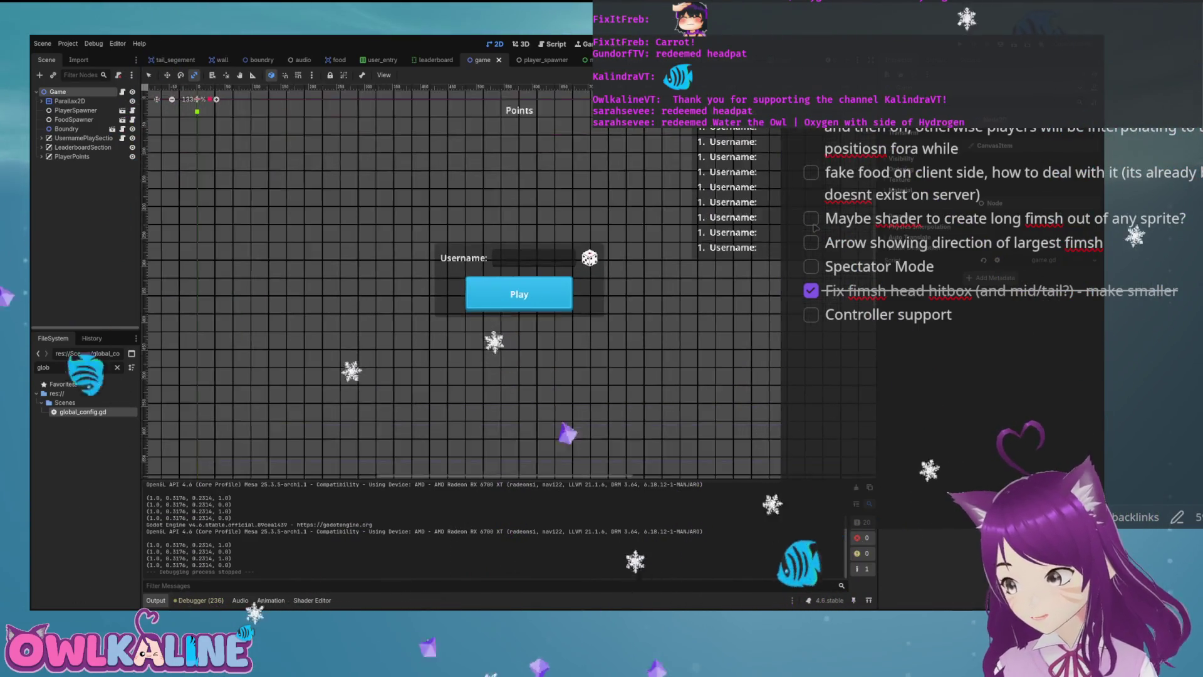
scroll(532, 282, down, 4)
scroll(436, 141, up, 3)
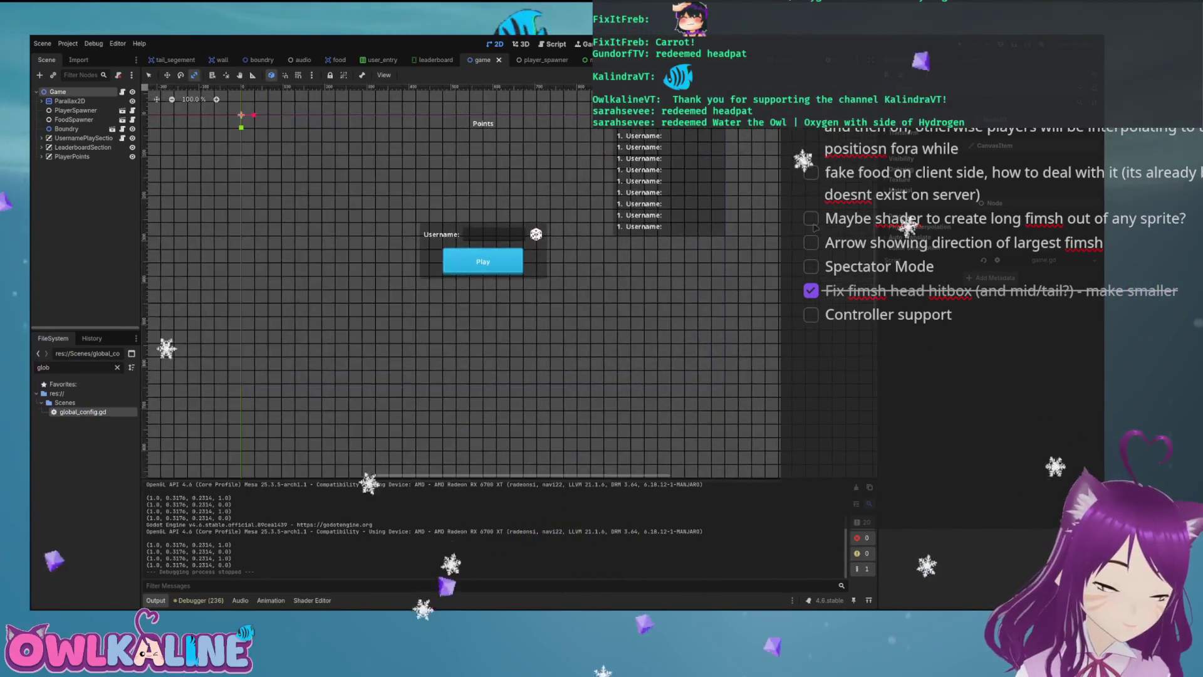
scroll(592, 258, up, 2)
scroll(593, 259, down, 2)
scroll(592, 258, down, 1)
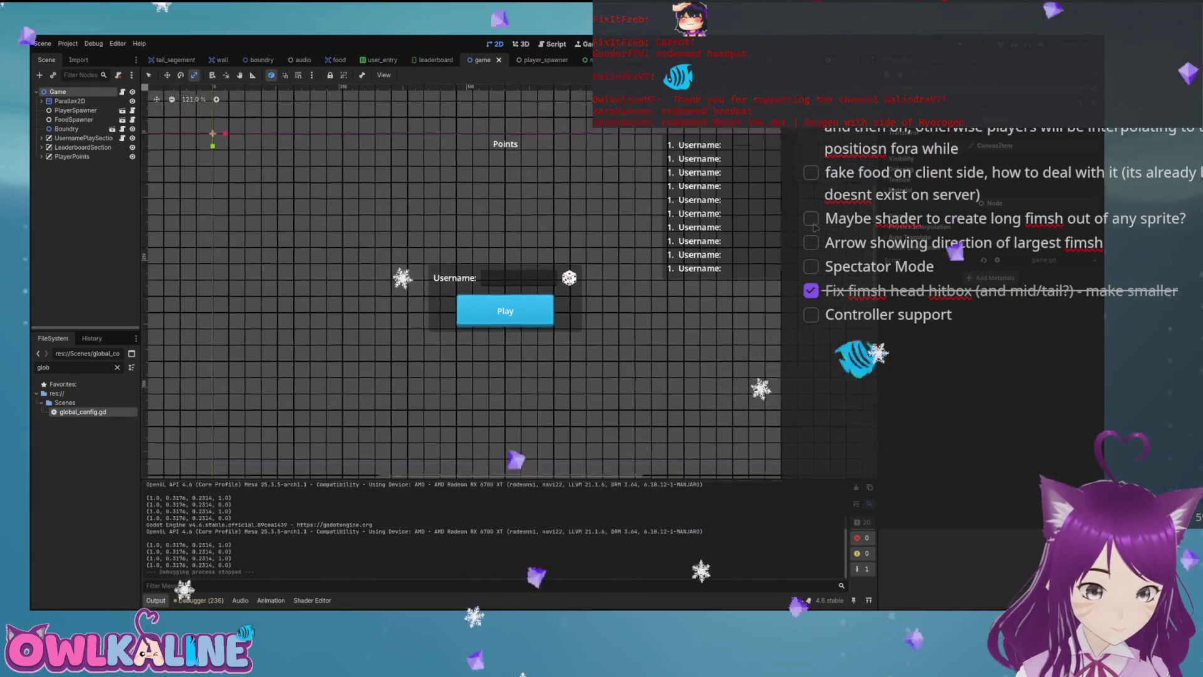